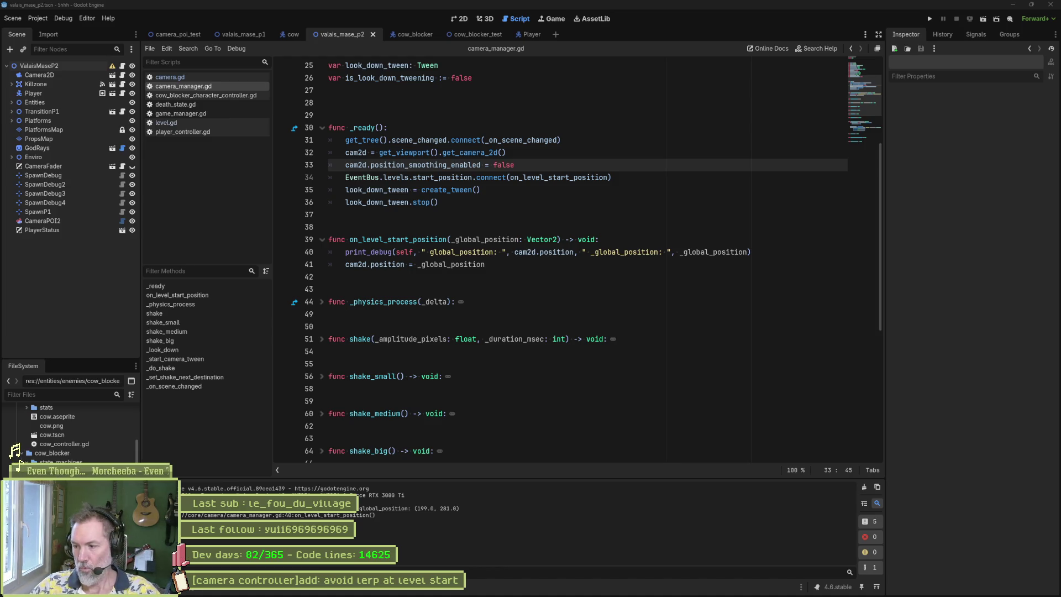
Step: In Asana, add the task "[core]refacto: is ready mechanics" to the In progress column
key("alt+Tab")
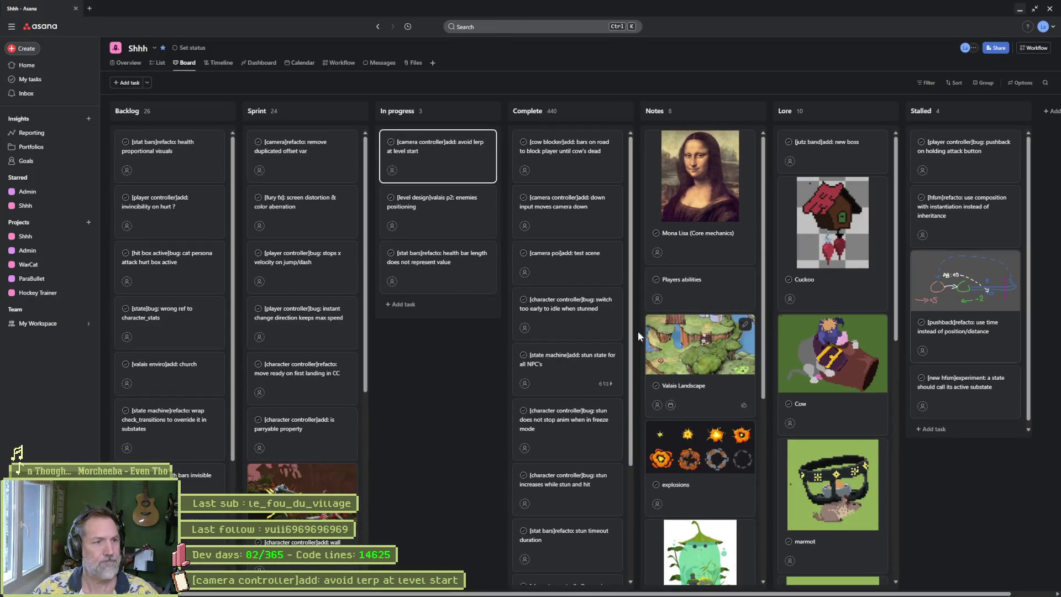
left_click(418, 309)
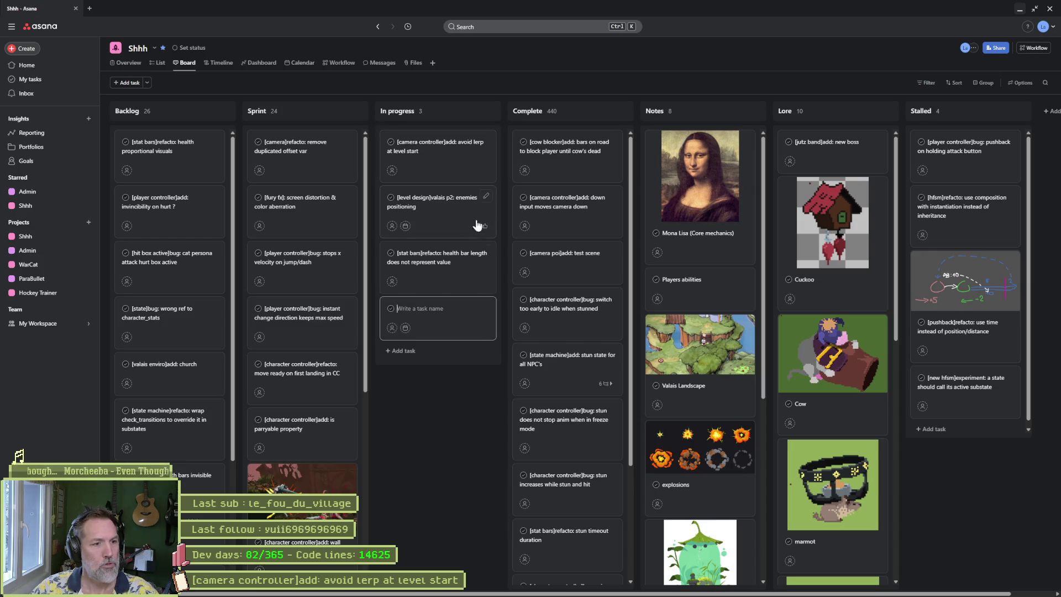
type("[")
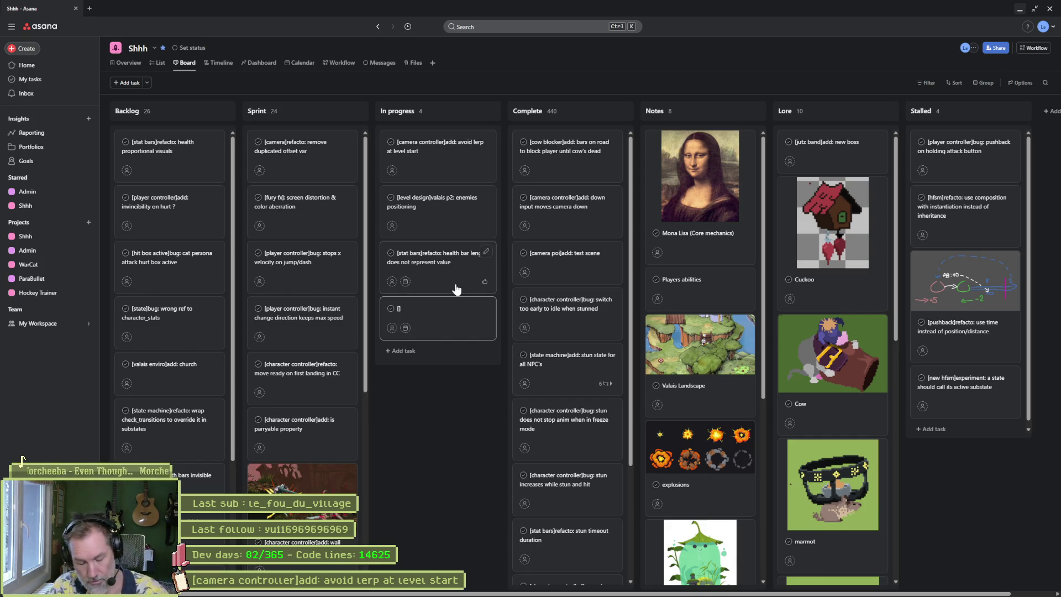
type("core]")
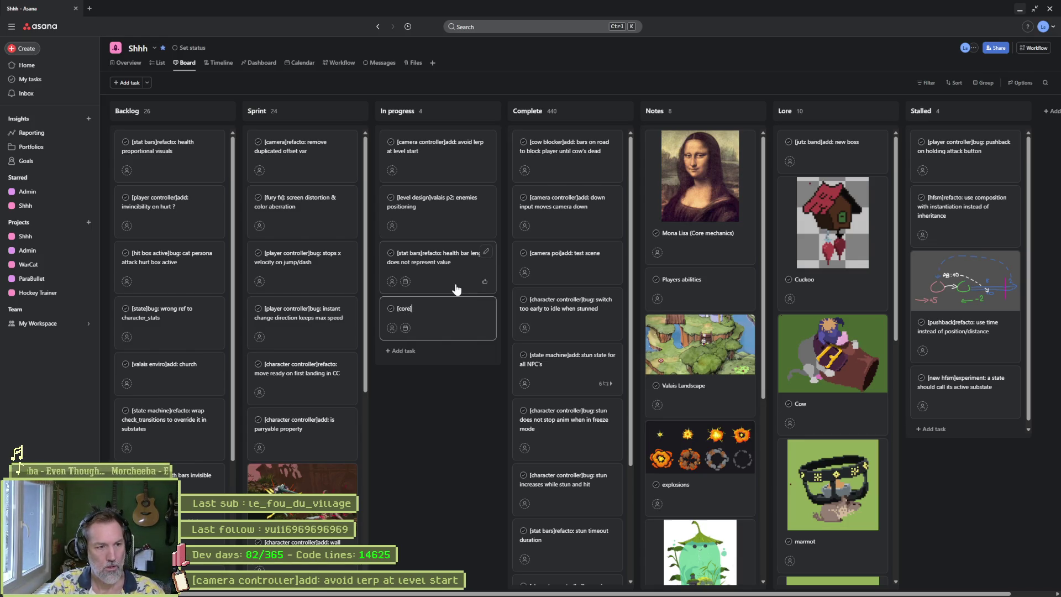
type("refacto: ")
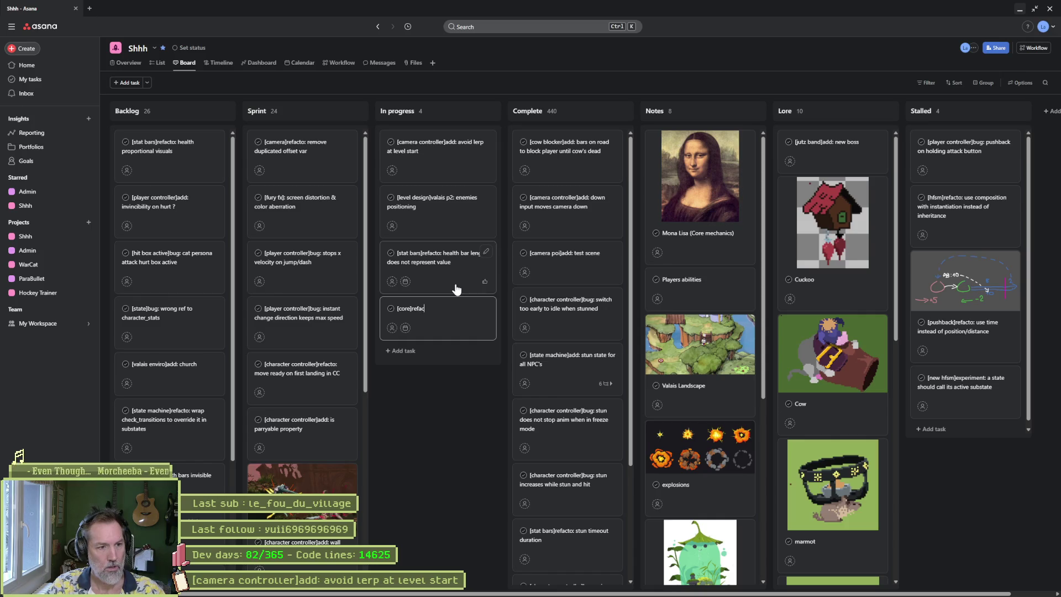
type("is ready m")
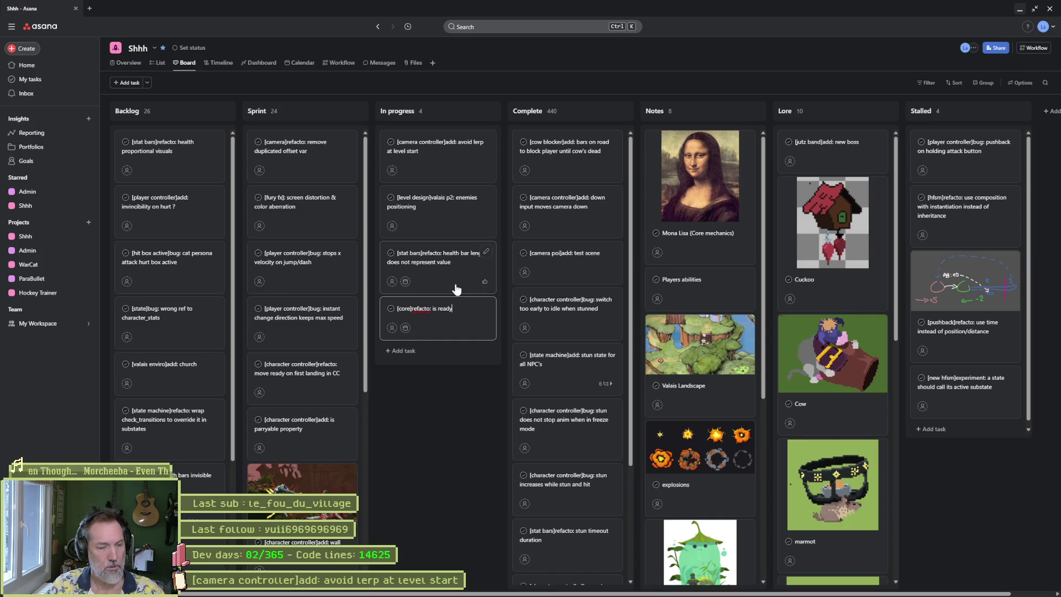
type("echanics")
key("Return")
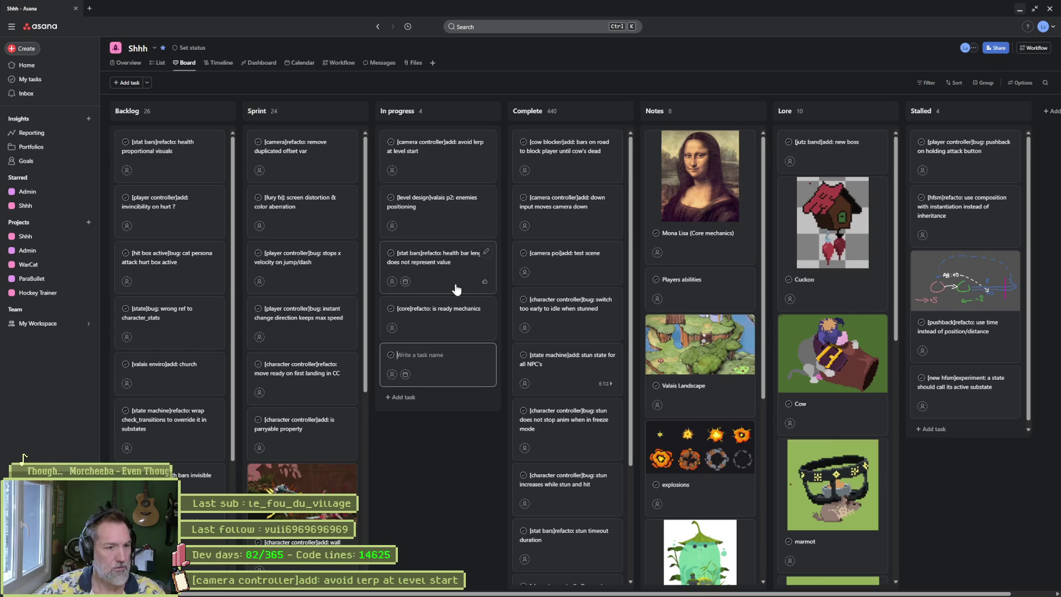
Step: Describe the task as waiting for the player, then camera, then NPCs, and move it to the top
left_click(448, 307)
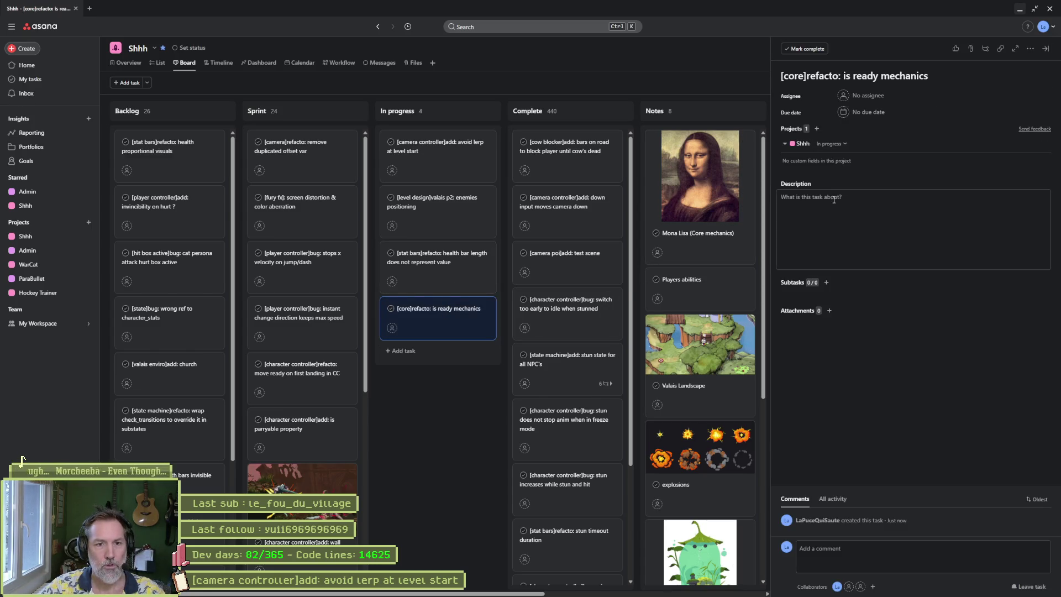
left_click(834, 200)
type("wait for play")
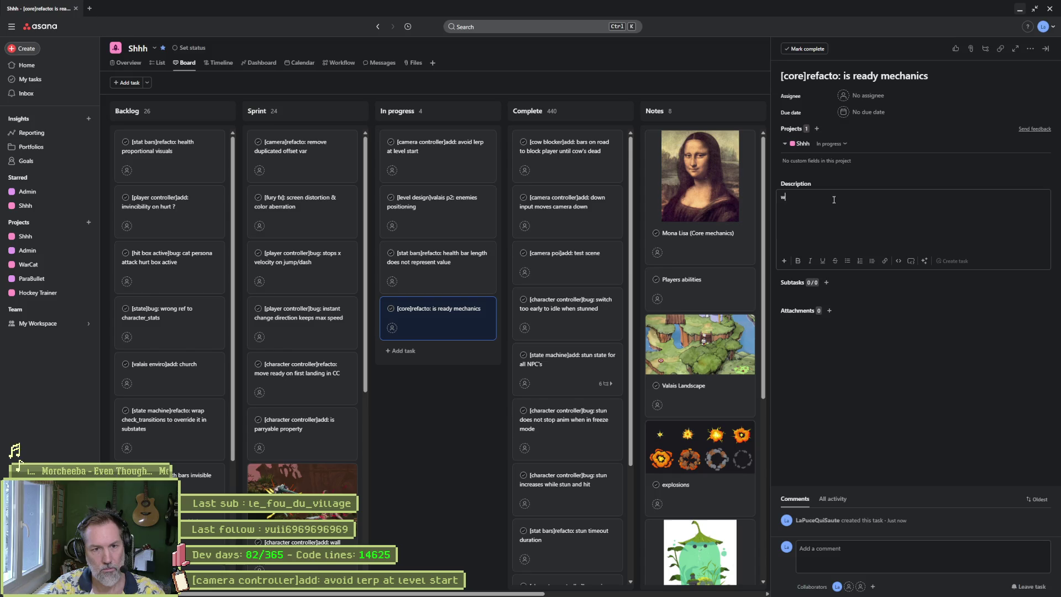
type("er to be ready (o")
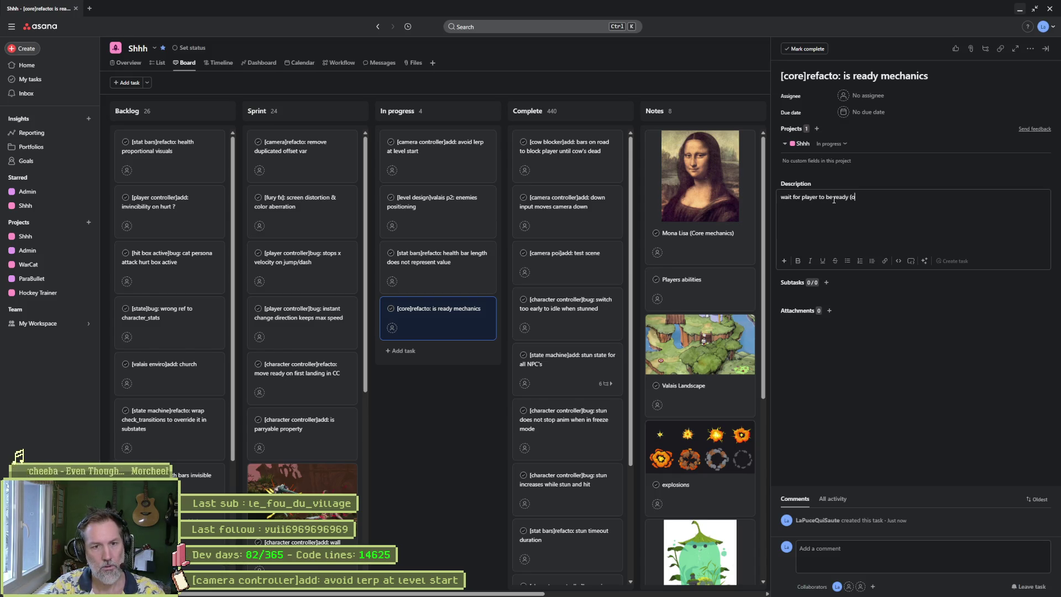
type("n t)")
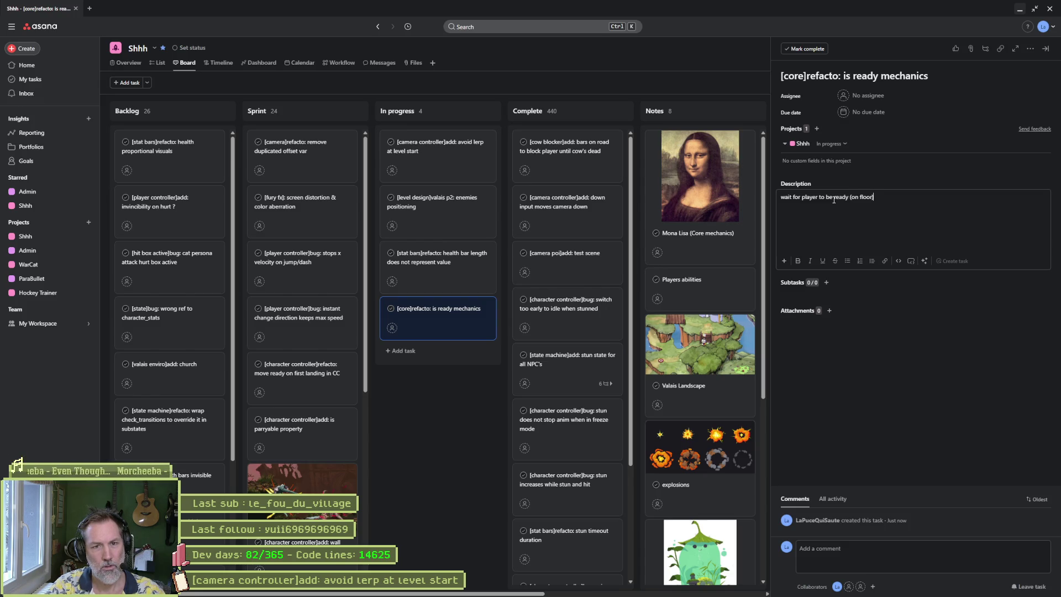
type("hen camera")
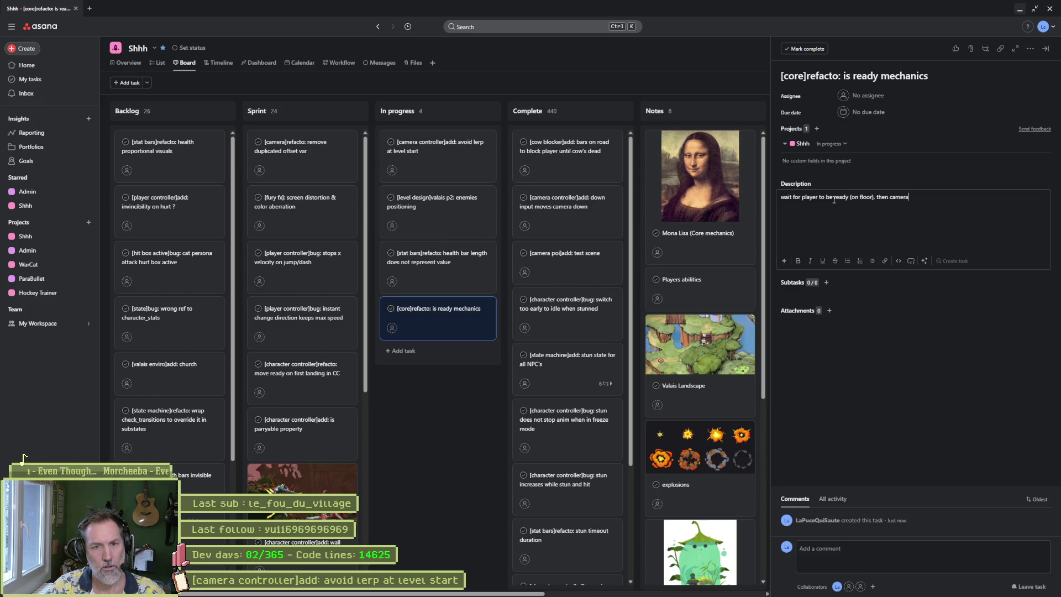
type(" the")
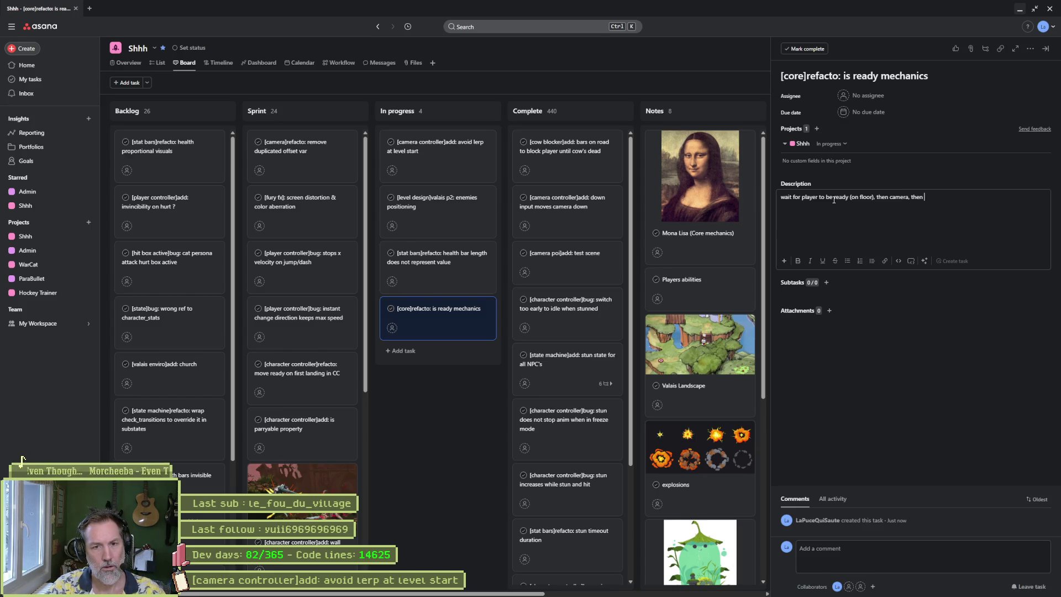
type("NPCs")
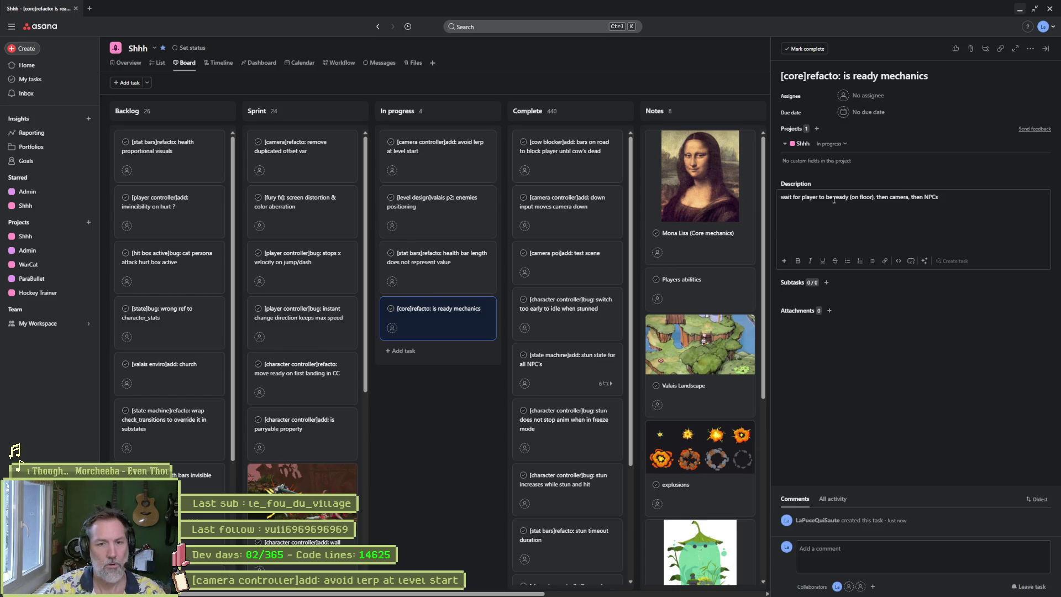
left_click(922, 417)
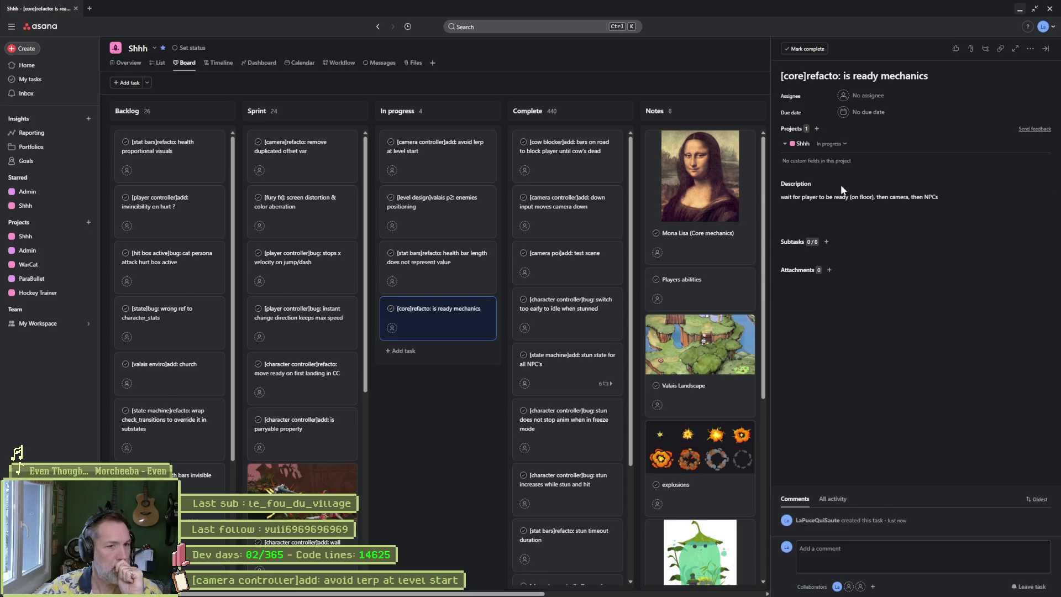
left_click_drag(447, 316, 448, 158)
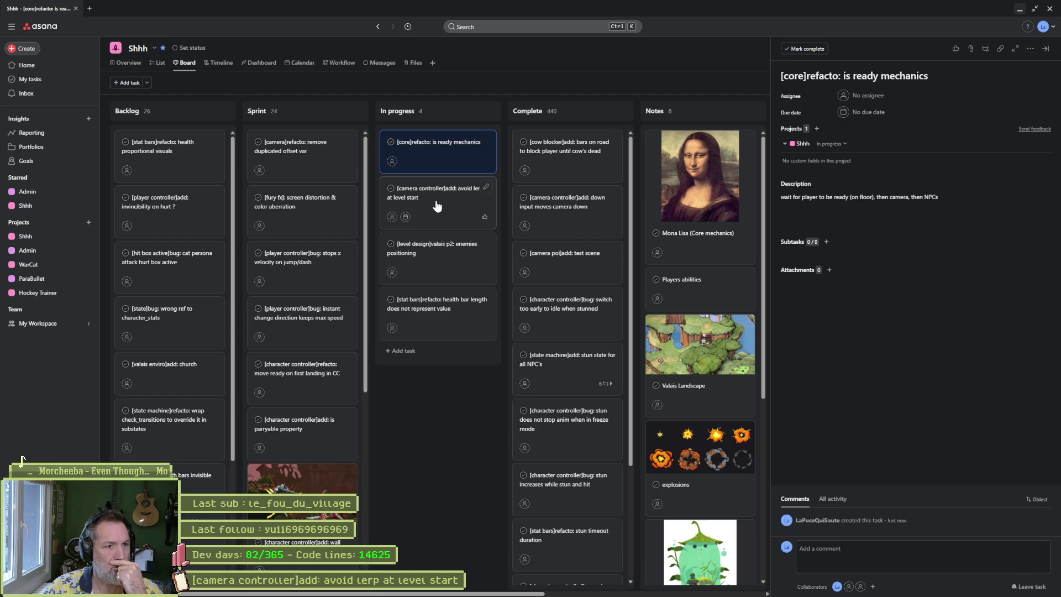
left_click(1020, 9)
Step: In Fork, review the death_state.gd, camera.gd and camera_manager.gd diffs, then stage camera.gd
left_click(615, 202)
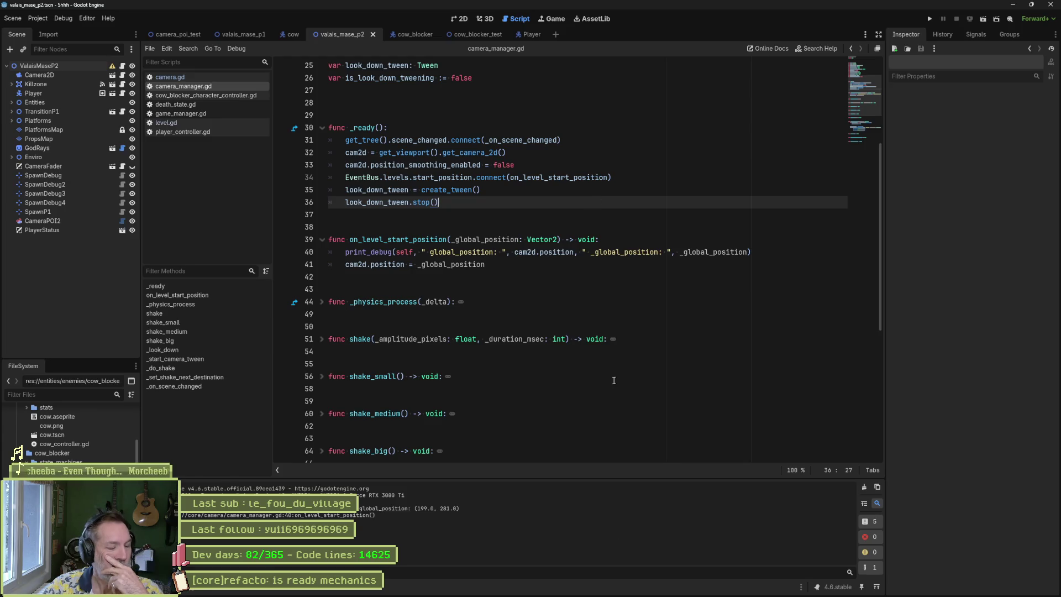
left_click(635, 588)
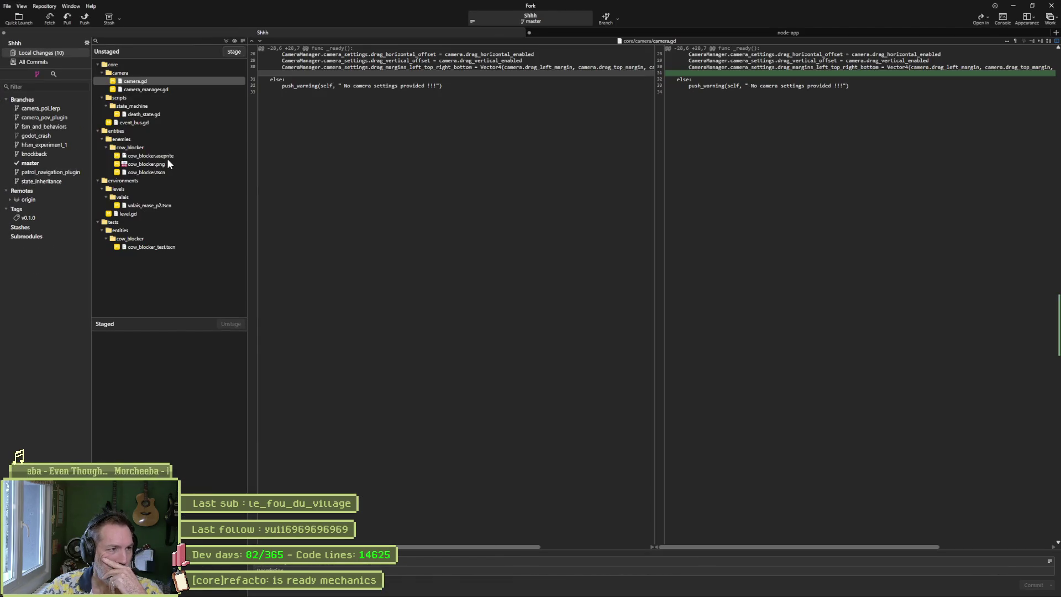
left_click(150, 115)
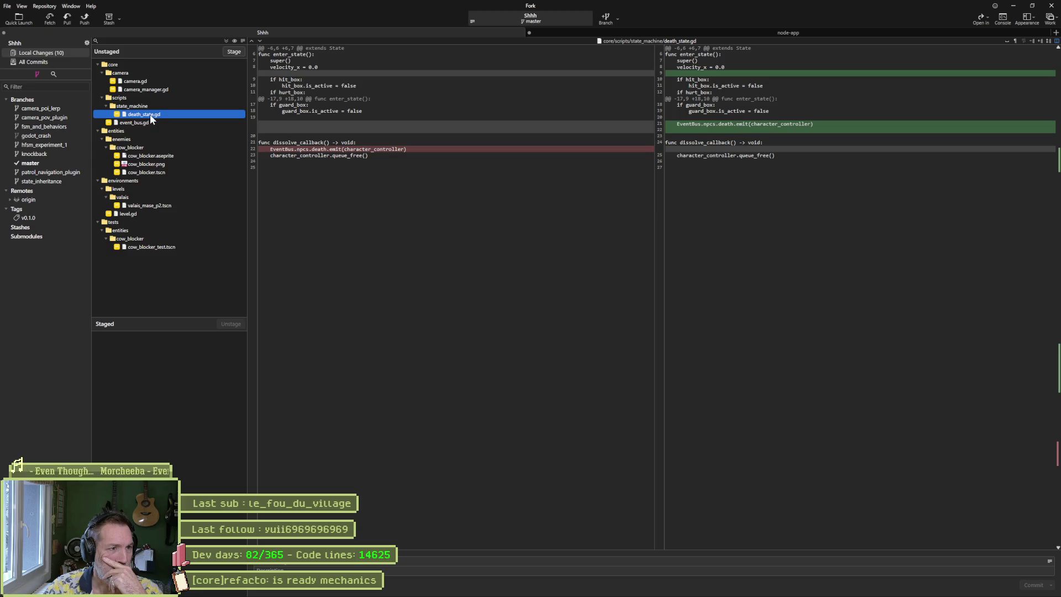
left_click(150, 82)
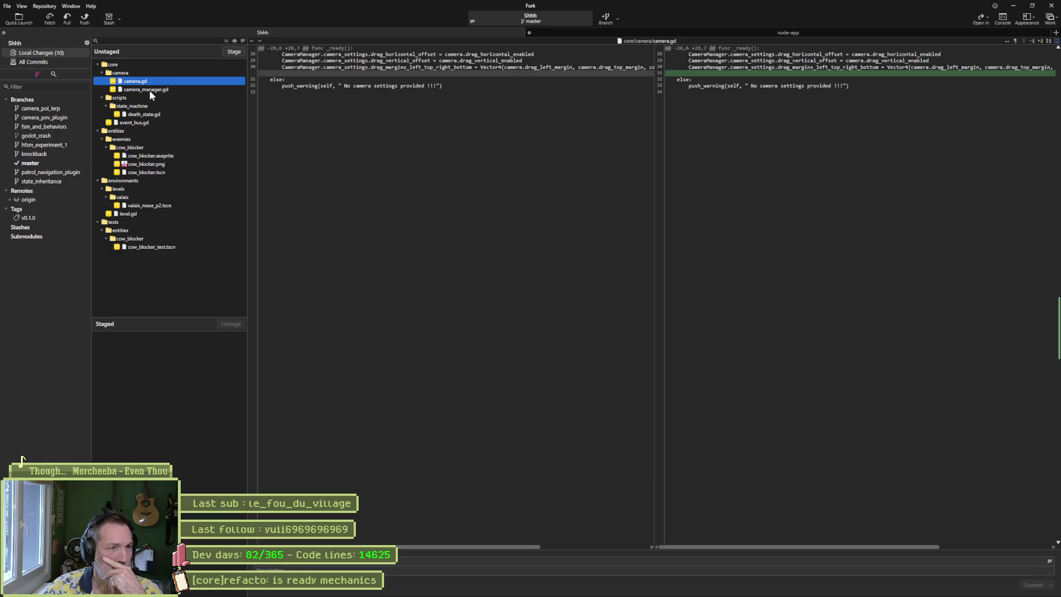
left_click(149, 90)
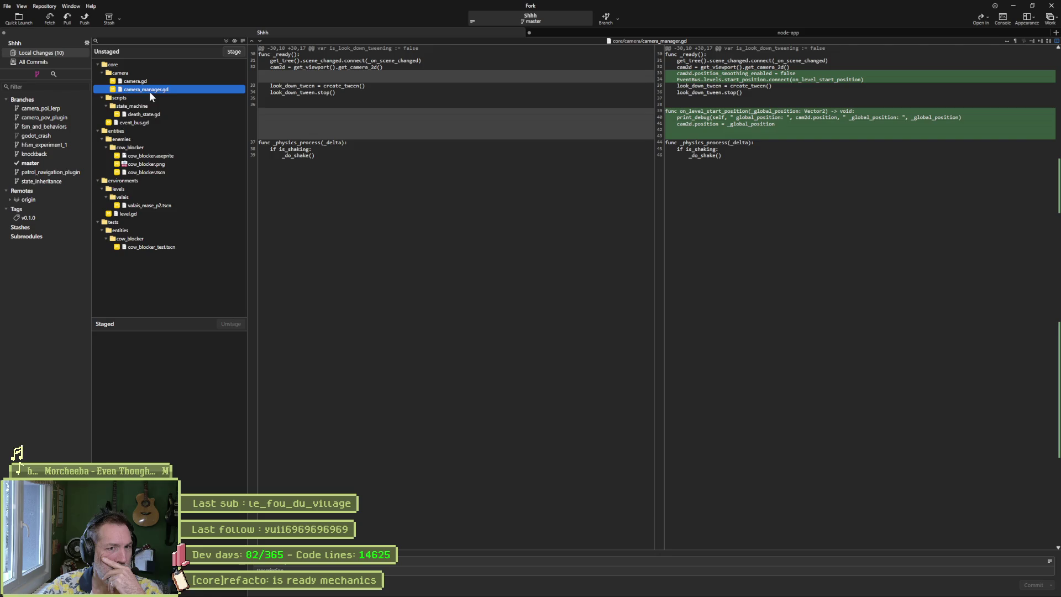
mouse_move(635, 98)
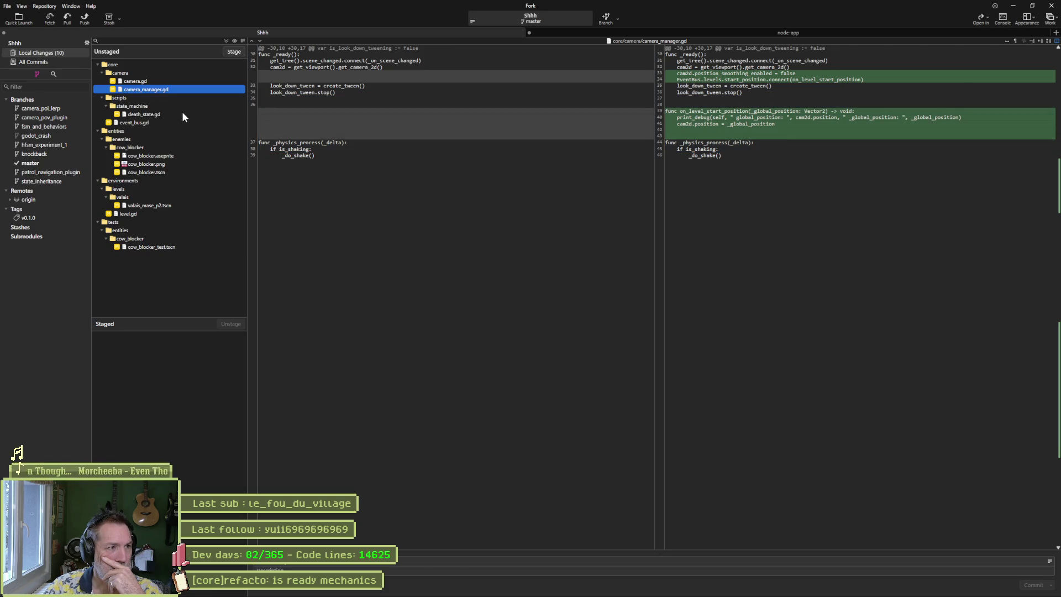
left_click(148, 83)
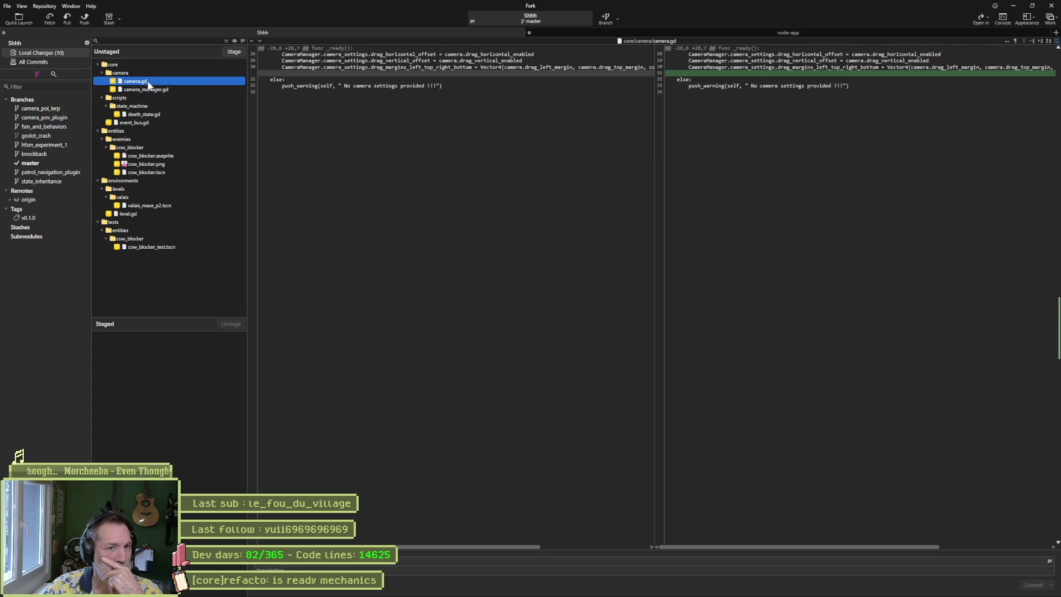
double_click(148, 83)
Step: Stage death_state.gd, the cow_blocker files, valais_mase_p2.tscn, level.gd, cow_blocker_test.tscn and event_bus.gd
left_click(143, 106)
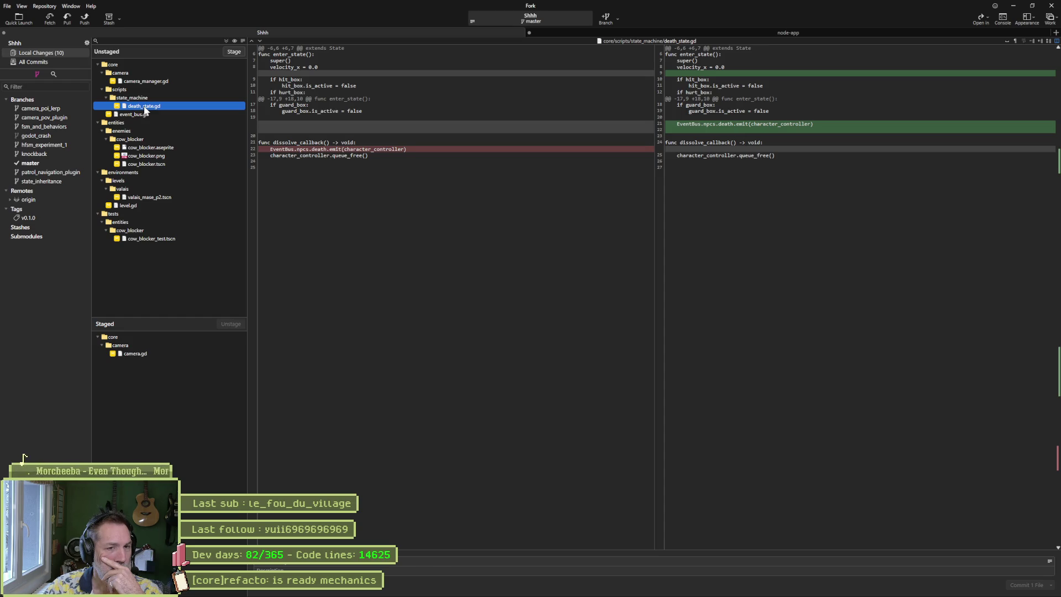
double_click(144, 107)
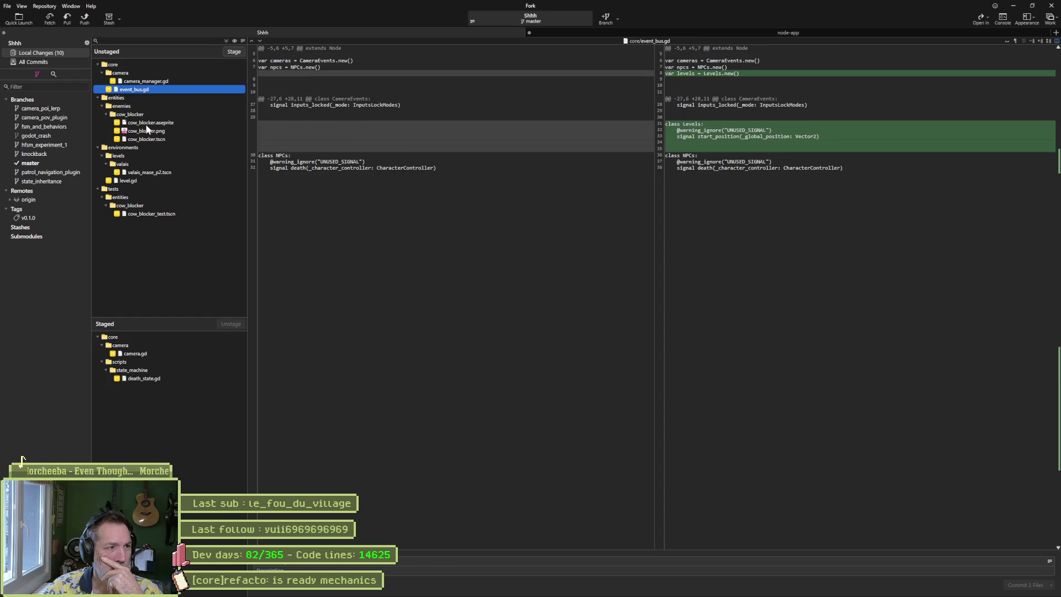
double_click(131, 115)
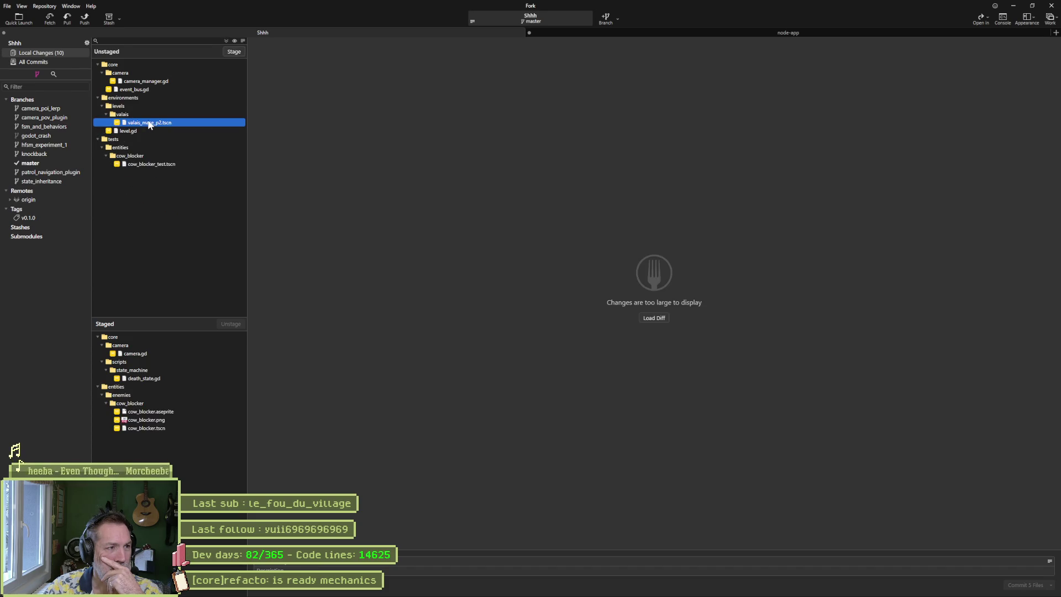
double_click(148, 123)
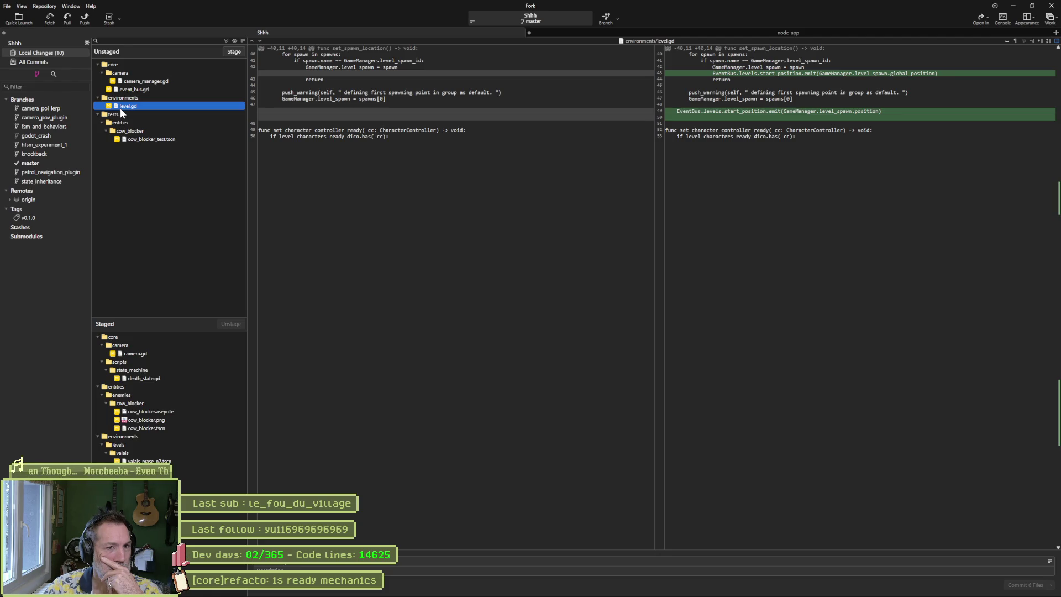
double_click(122, 107)
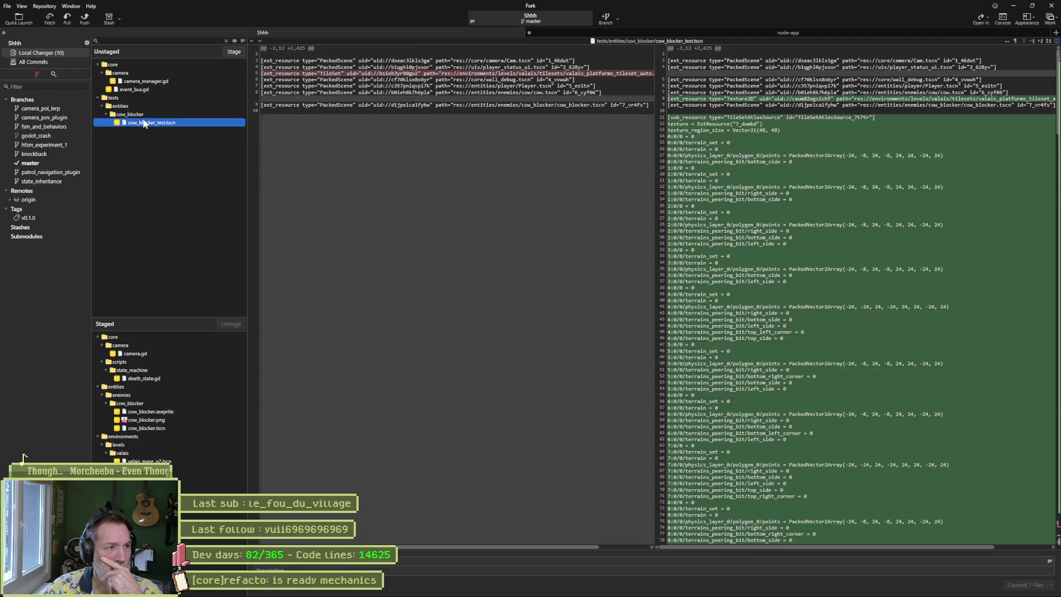
double_click(144, 122)
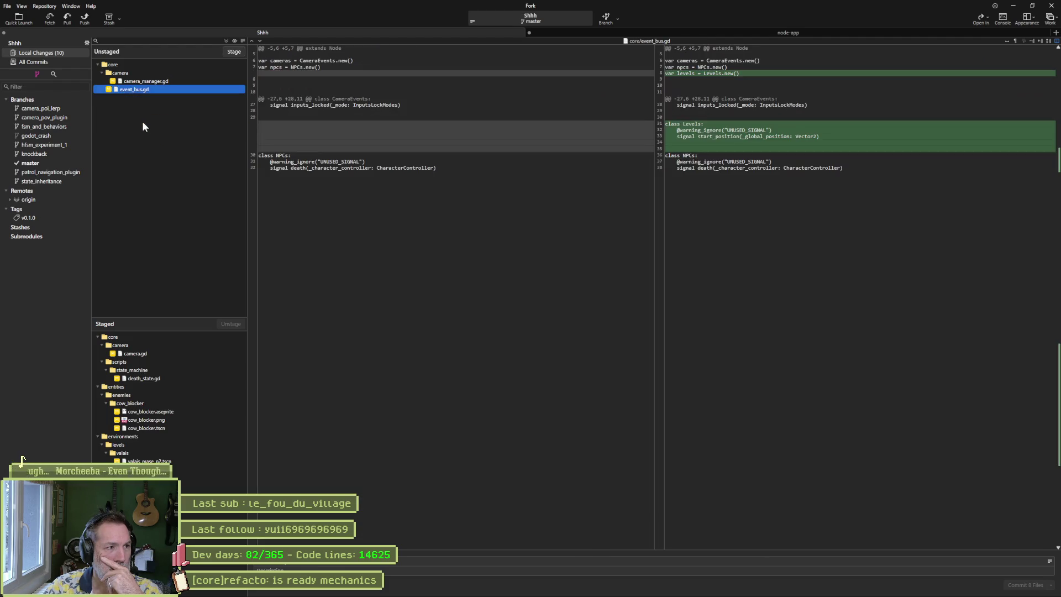
double_click(156, 88)
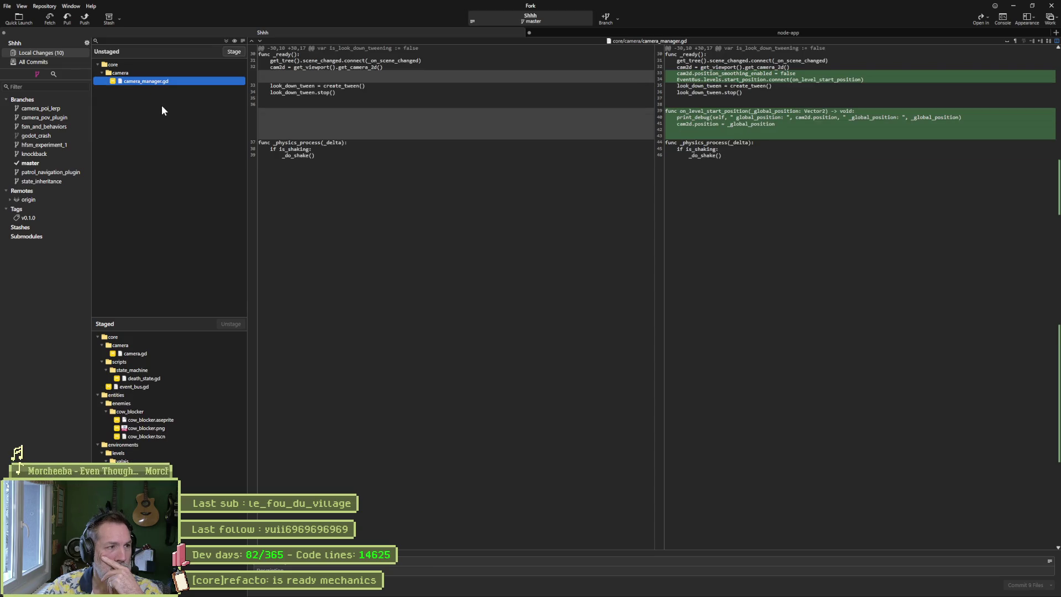
Step: Bring the Asana board up briefly, then minimize it to return to Fork
mouse_move(583, 593)
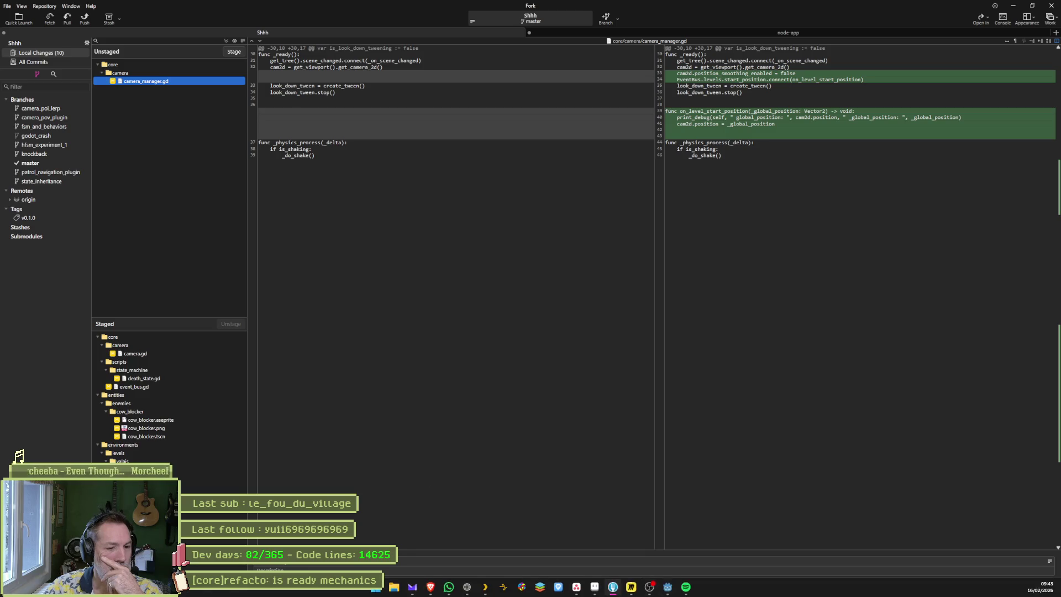
left_click(576, 550)
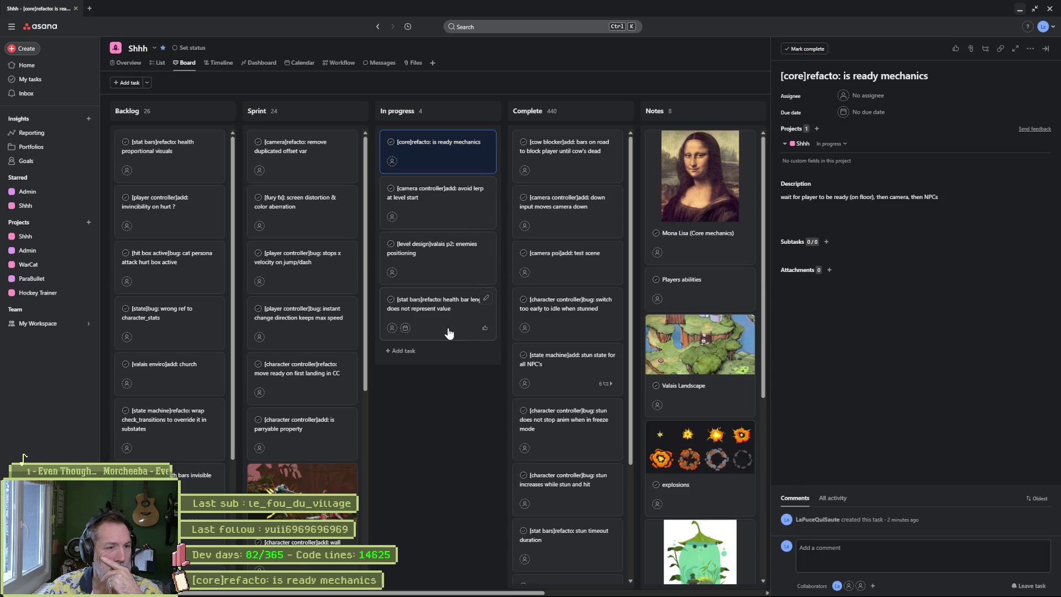
left_click(1020, 9)
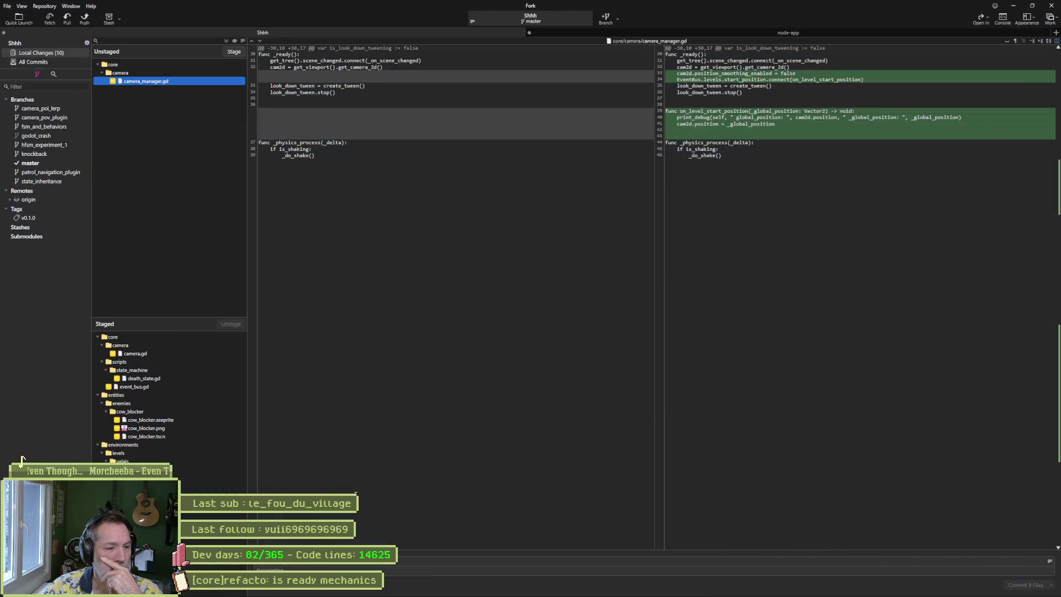
Step: Paste and trim a commit summary, then commit the nine staged files
left_click(330, 566)
key("ctrl+v")
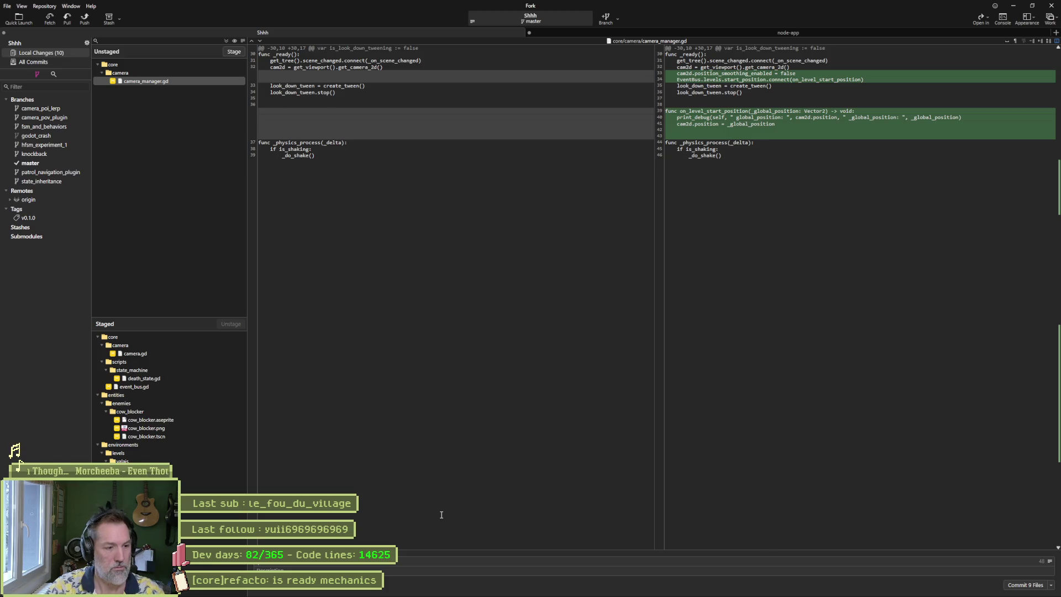
key("BackSpace")
key("BackSpace")
key("BackSpace")
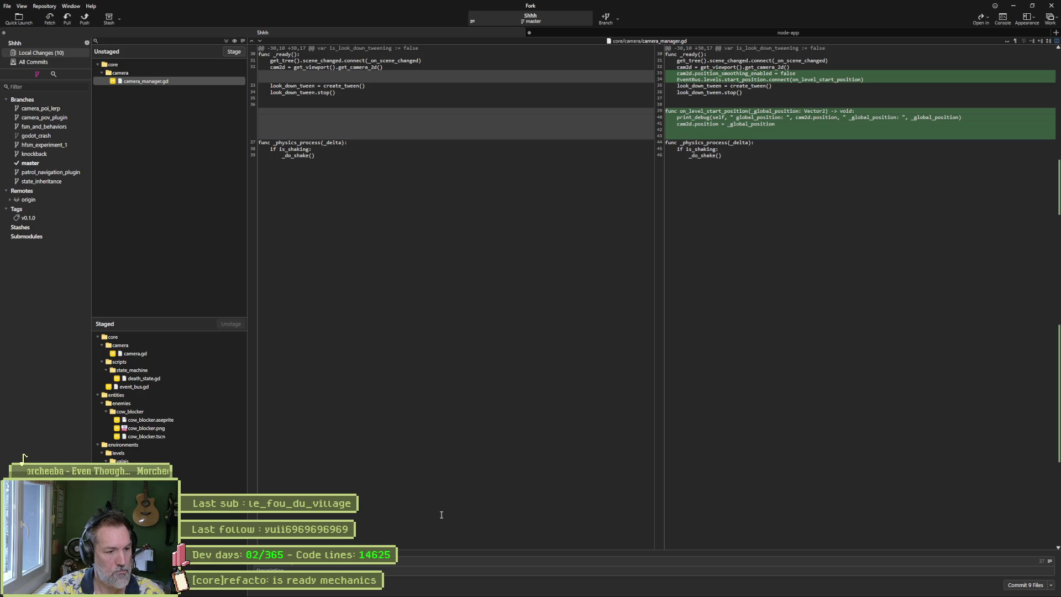
key("BackSpace")
key("BackSpace")
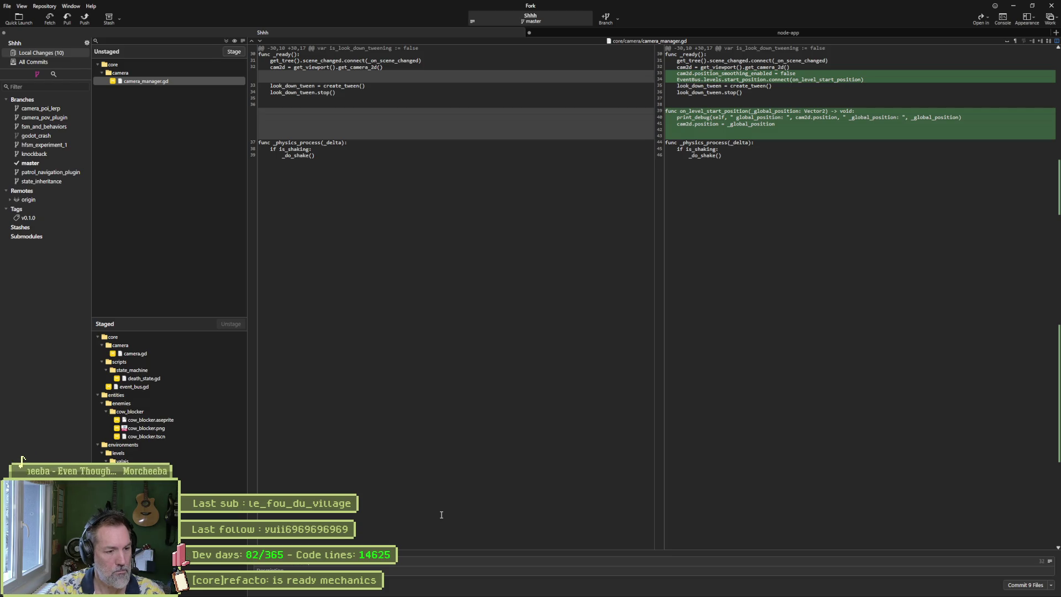
key("BackSpace")
key("BackSpace")
key("BackSpace")
key("BackSpace")
key("BackSpace")
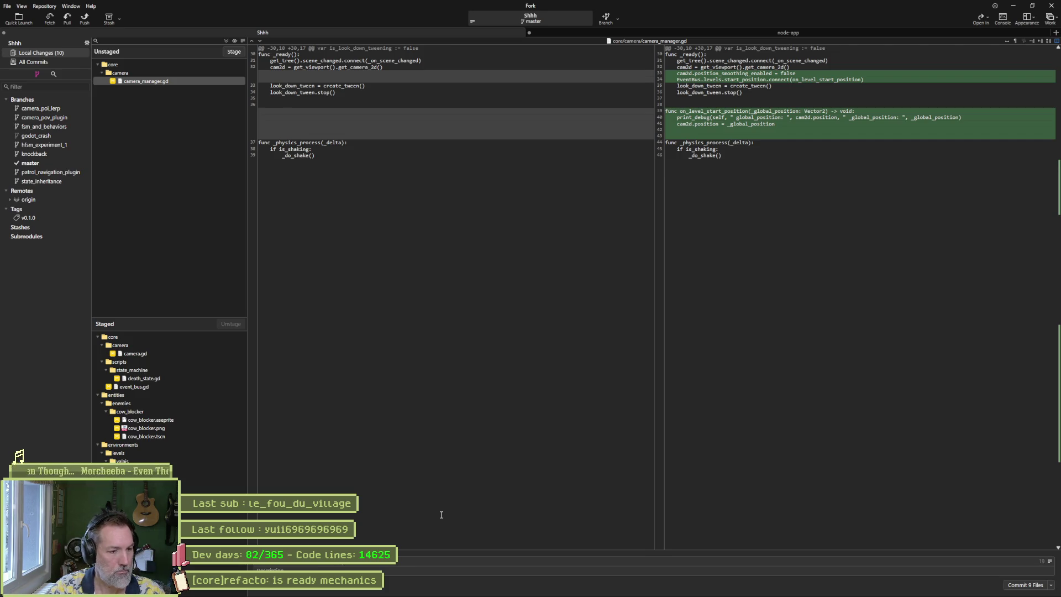
left_click(1020, 585)
Step: Push master to origin/master and return to the Godot editor
left_click(86, 18)
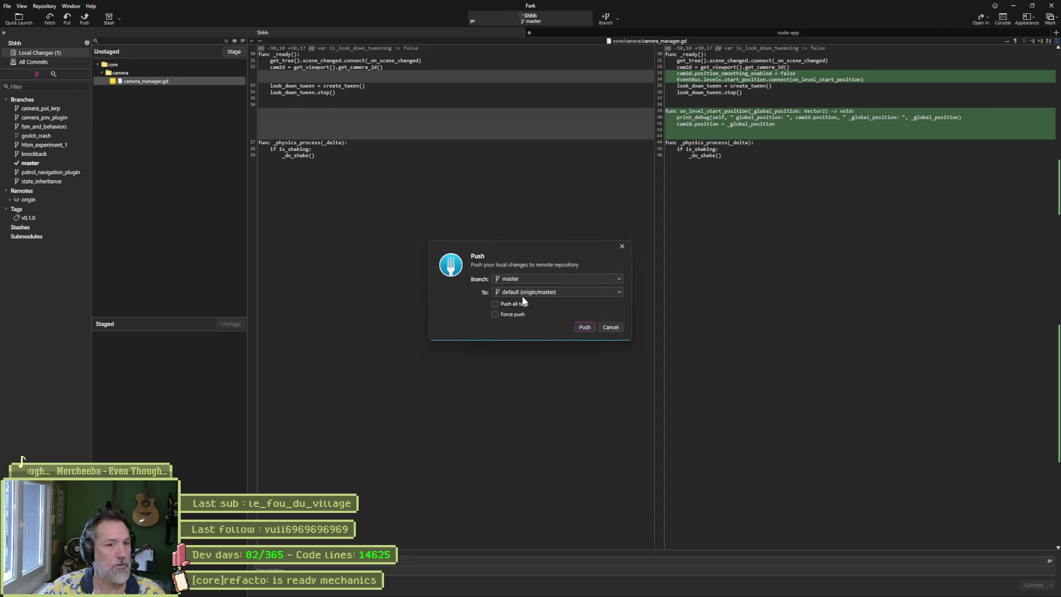
left_click(584, 327)
key("alt+Tab")
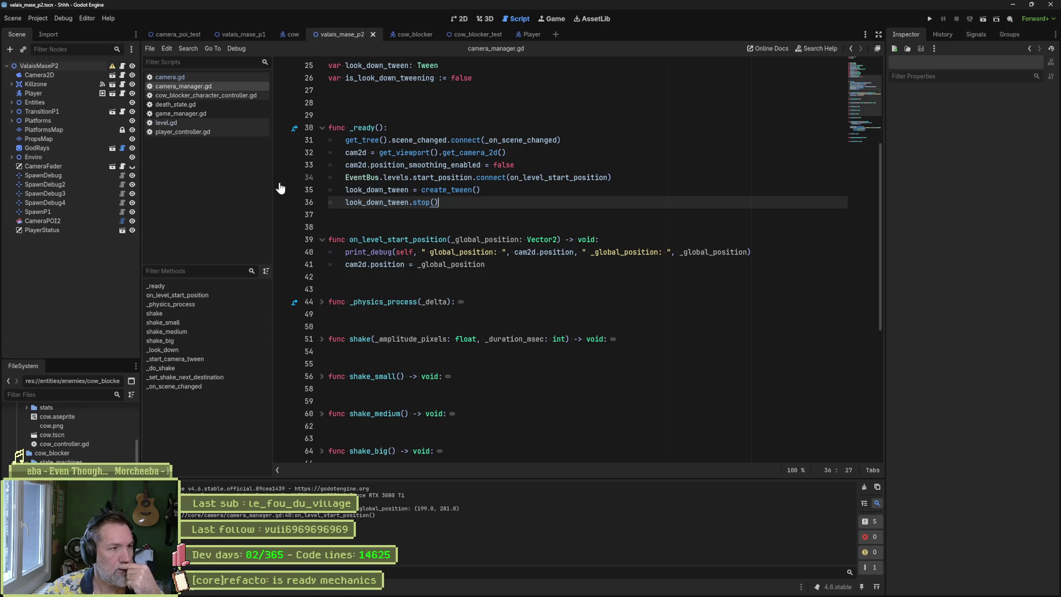
Step: Open game_manager.gd, fold all its code, and unfold the _init and _ready functions
left_click(575, 222)
key("ctrl+alt+o")
type("gamer")
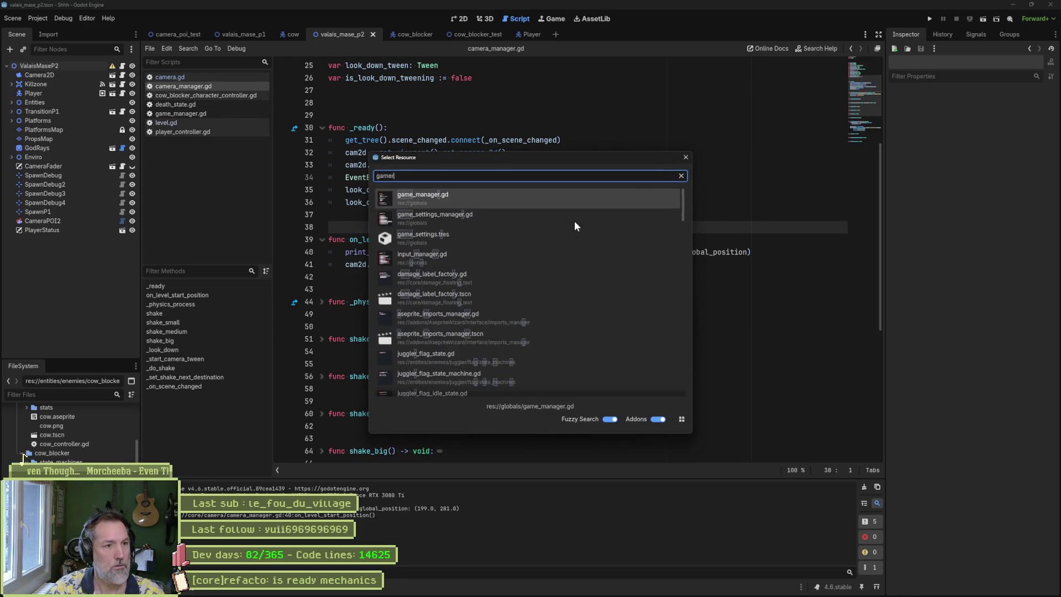
key("Return")
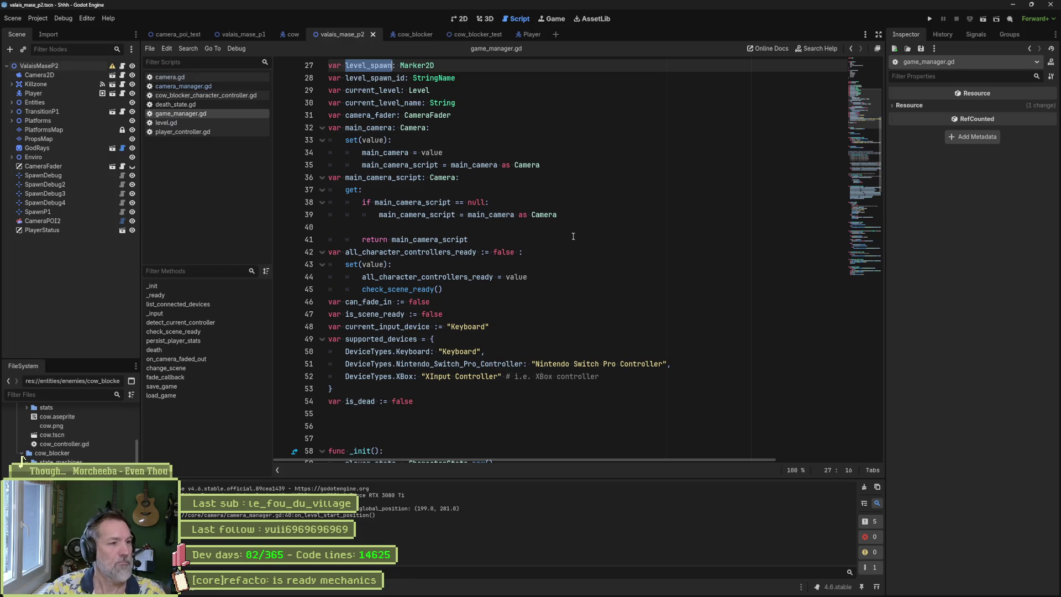
key("ctrl+alt+f")
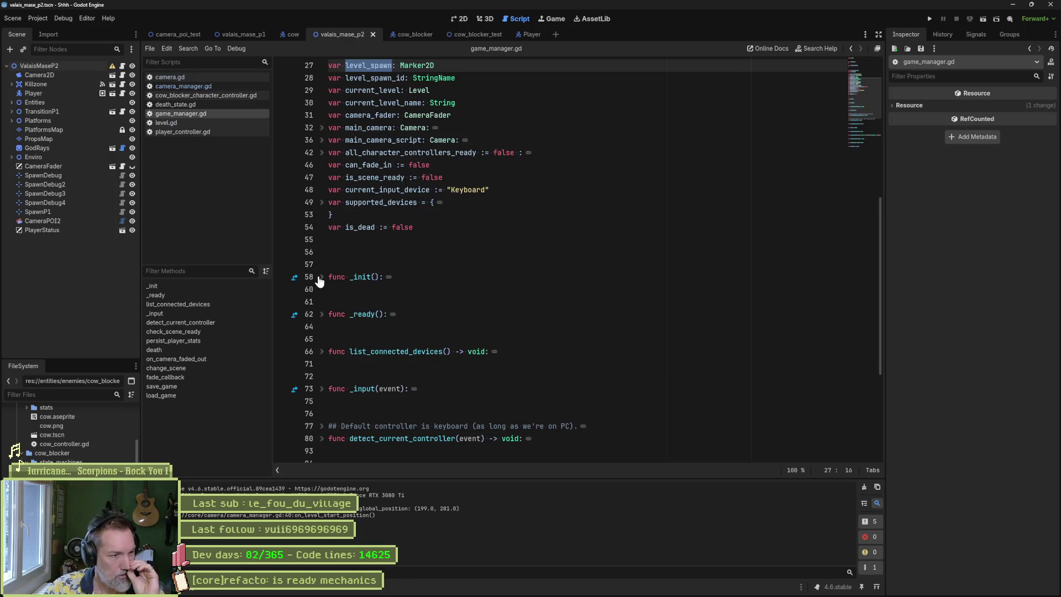
left_click(321, 276)
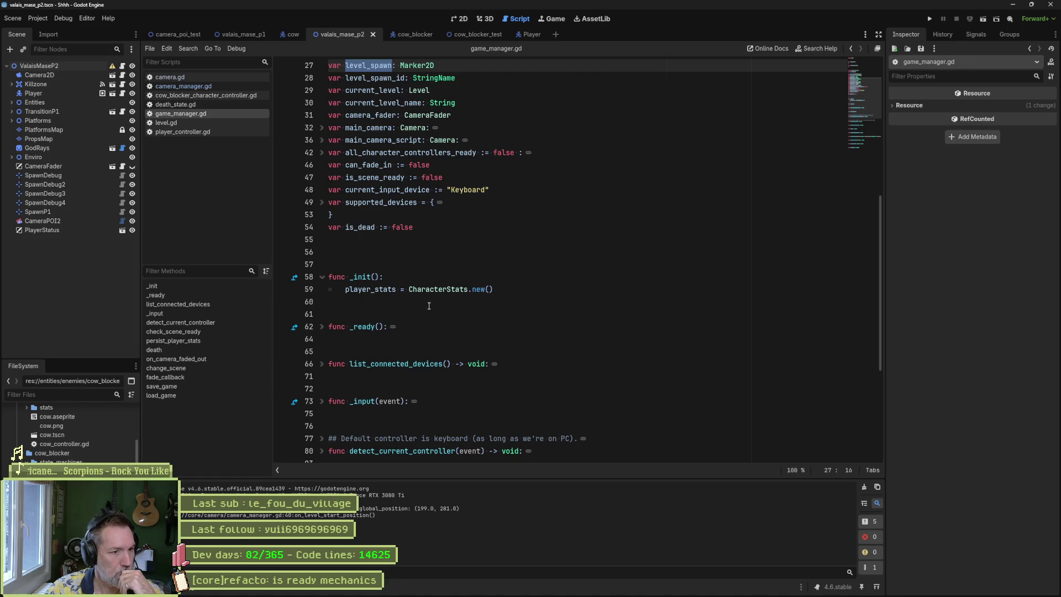
left_click(321, 326)
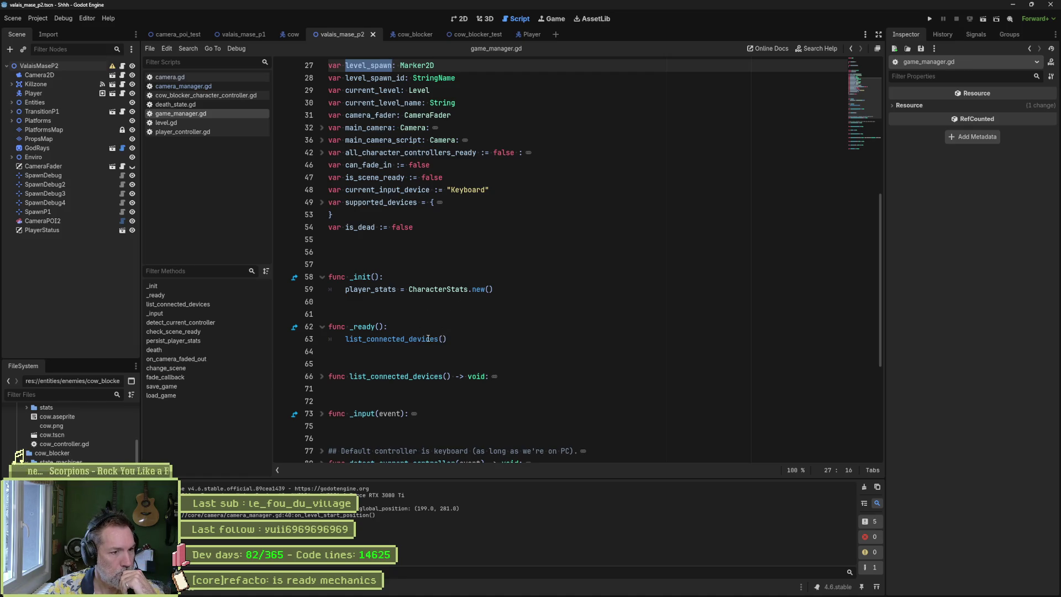
left_click(419, 339)
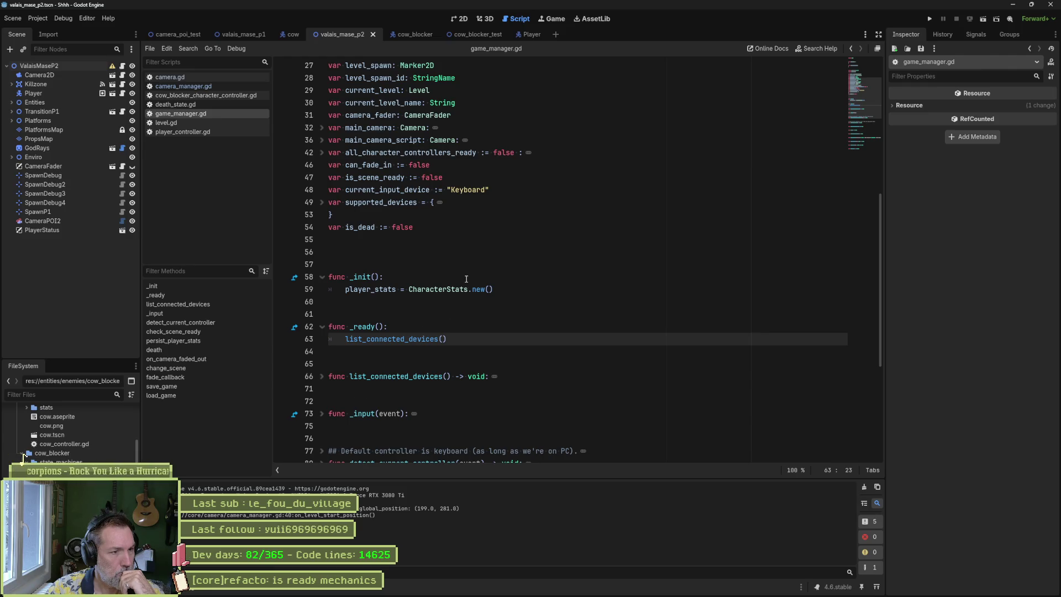
Step: Search the whole project for scene_ready and jump to where it is emitted
scroll(467, 281, "up", 3)
scroll(468, 281, "up", 3)
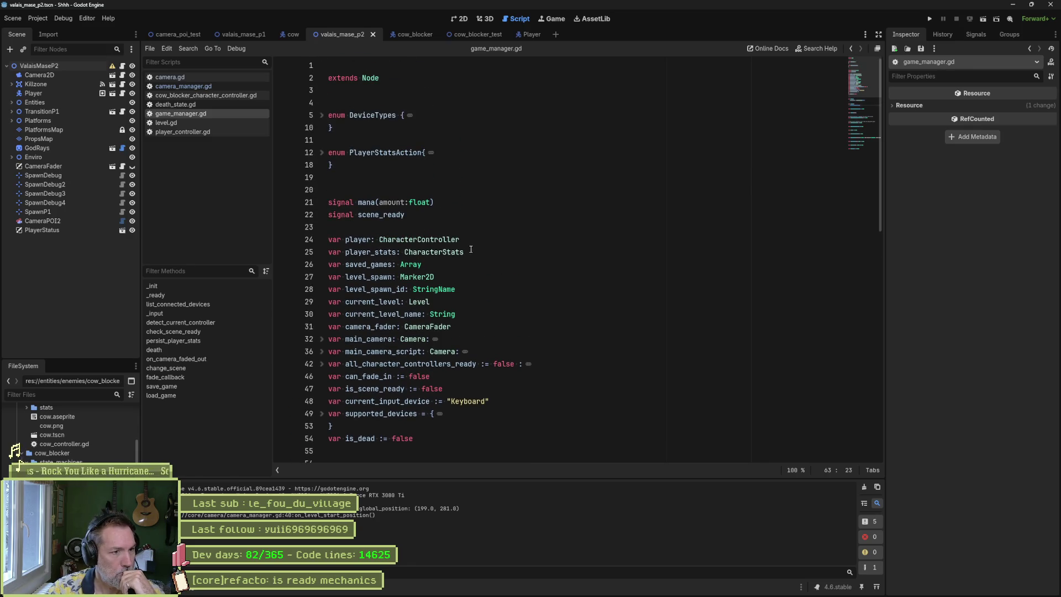
double_click(375, 216)
key("ctrl+shift+f")
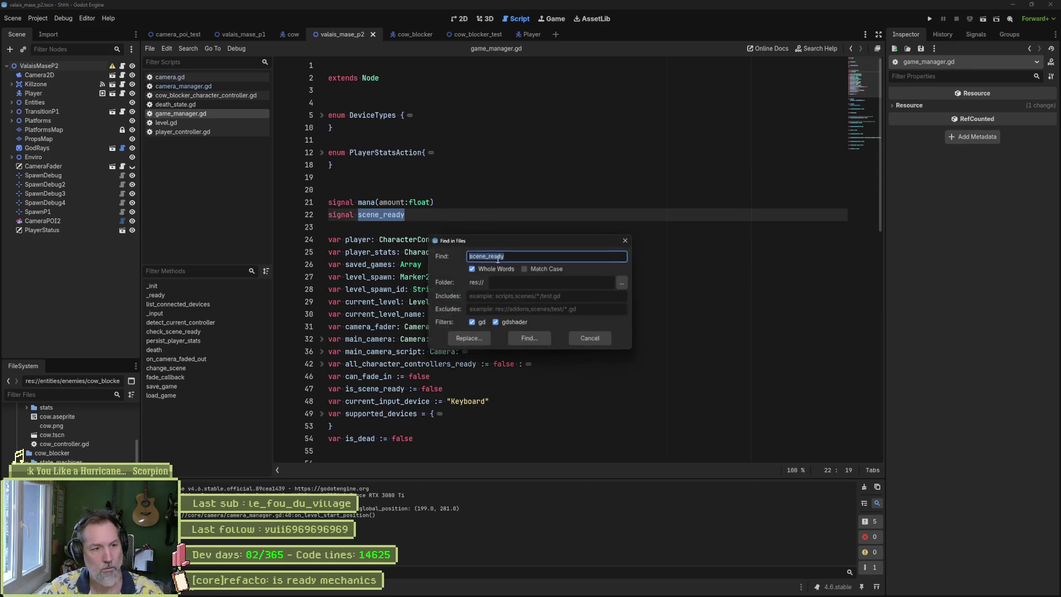
left_click(531, 341)
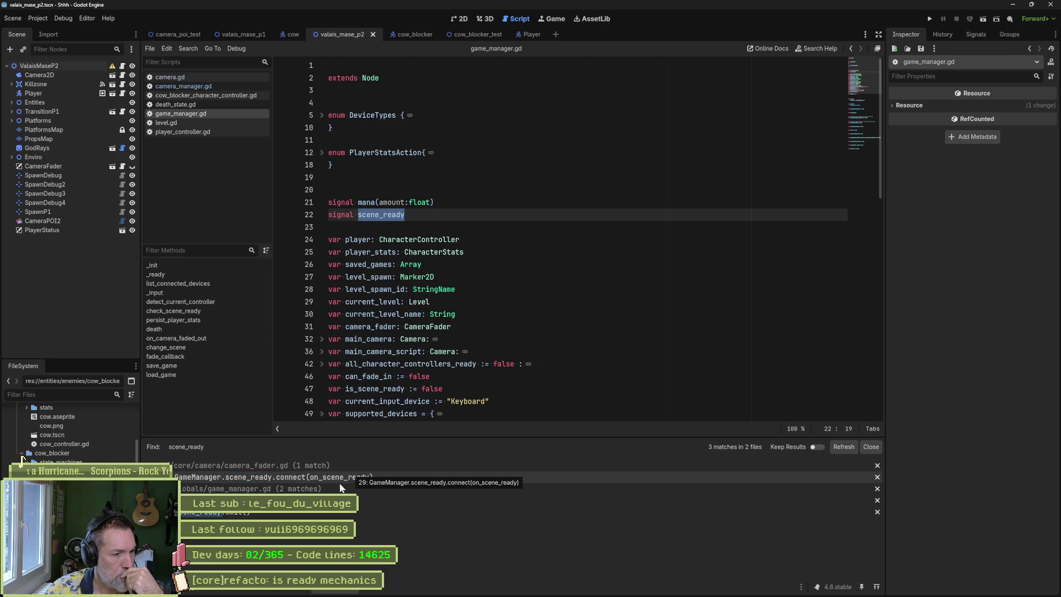
left_click(309, 512)
Step: Search the project for check_scene_ready and jump to its call at line 45
double_click(385, 352)
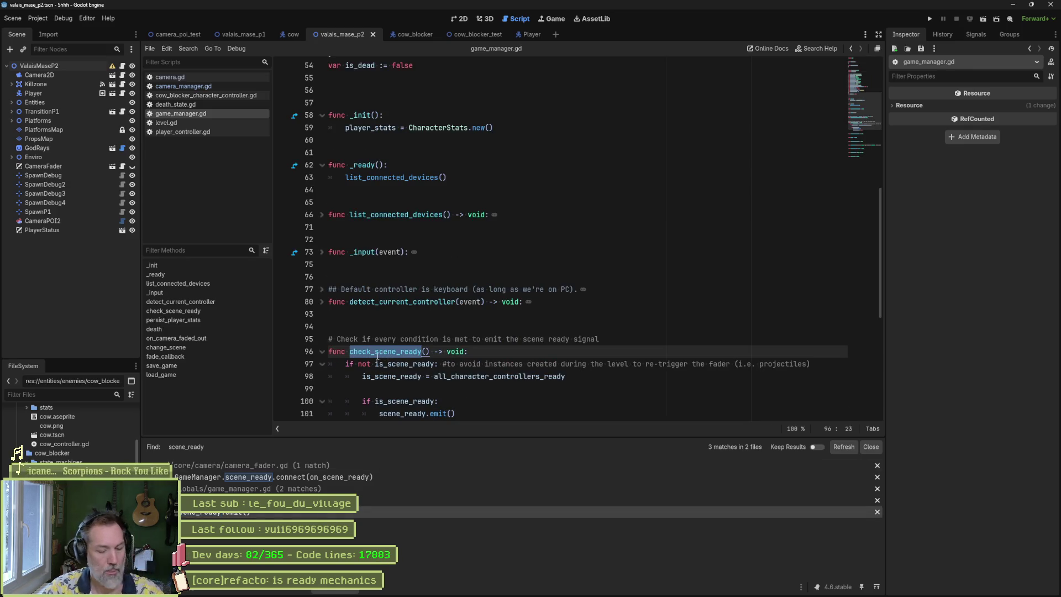
key("ctrl+shift+f")
left_click(522, 336)
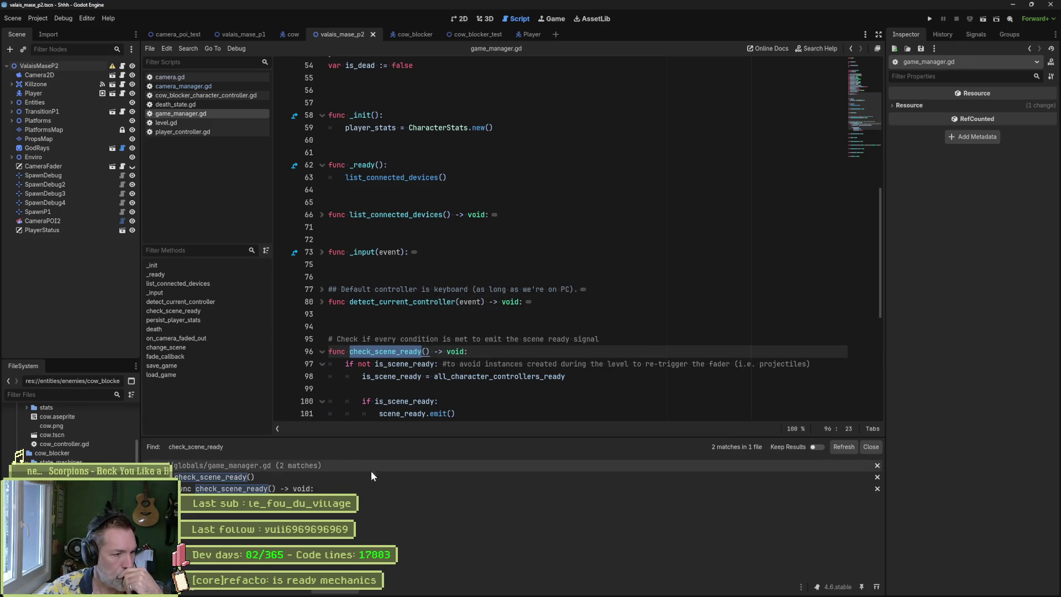
left_click(313, 477)
Step: Search the project for all_character_controllers_ready and open its use at line 98
scroll(420, 262, "up", 5)
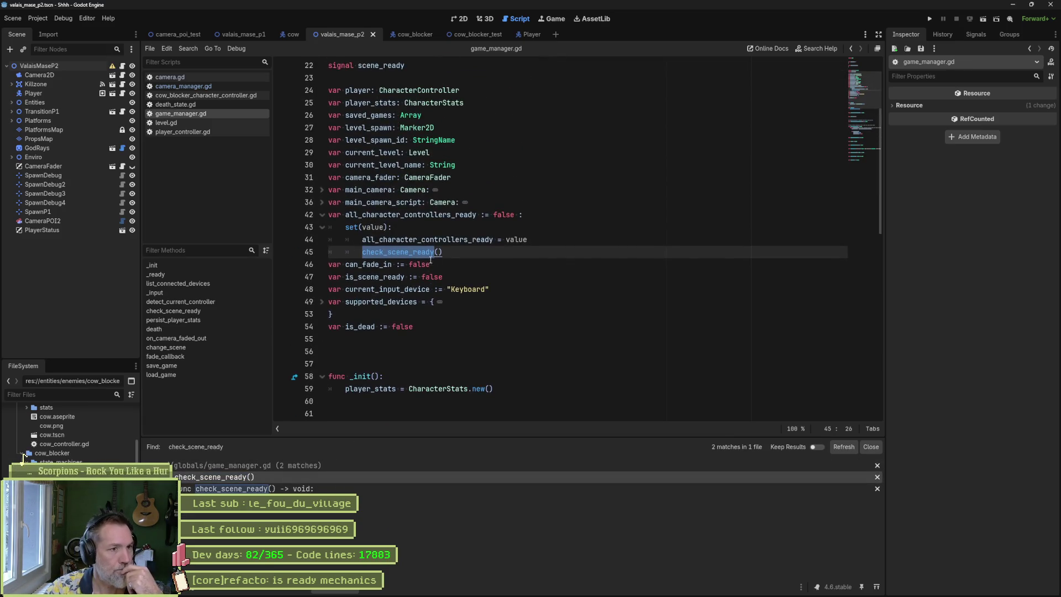
double_click(407, 215)
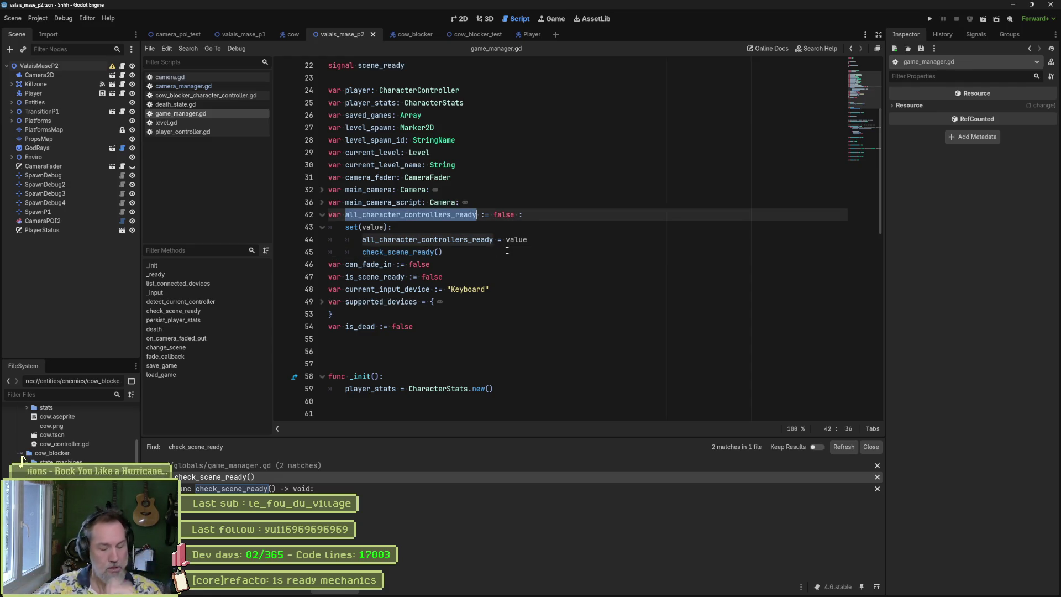
key("ctrl+shift+f")
key("Return")
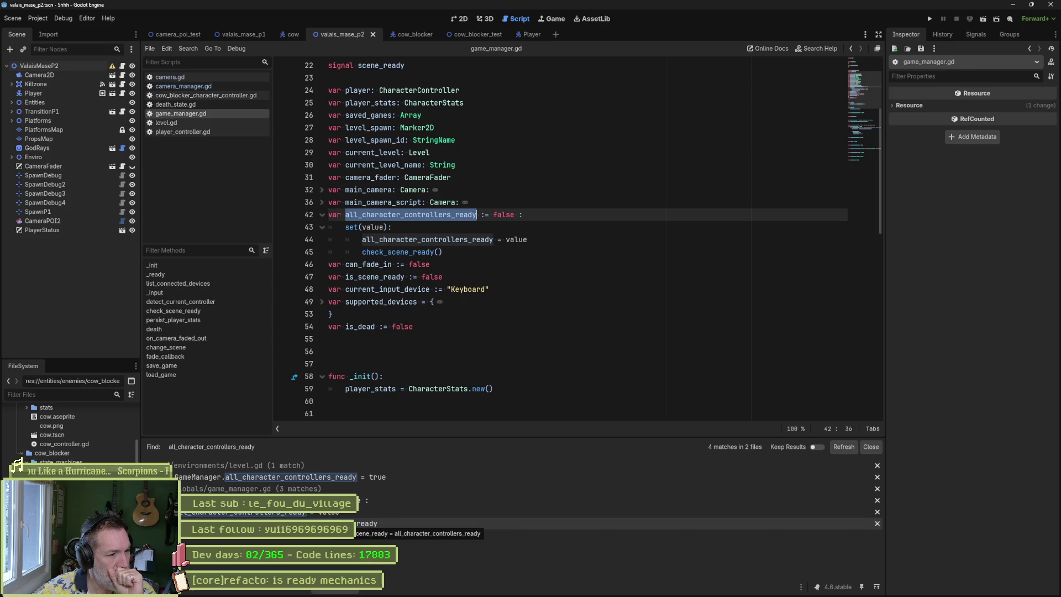
left_click(348, 523)
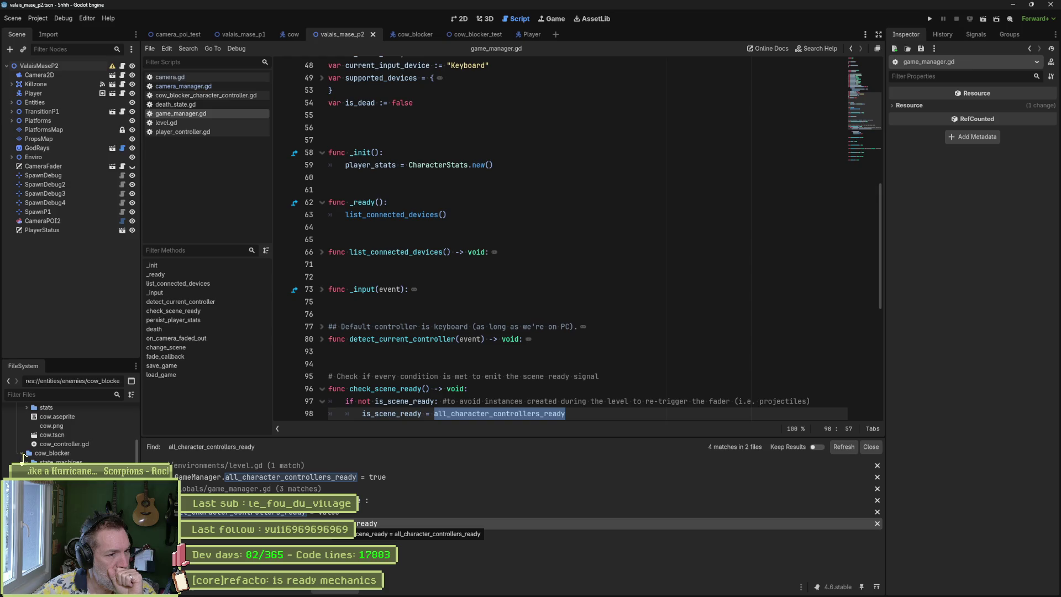
scroll(427, 381, "down", 1)
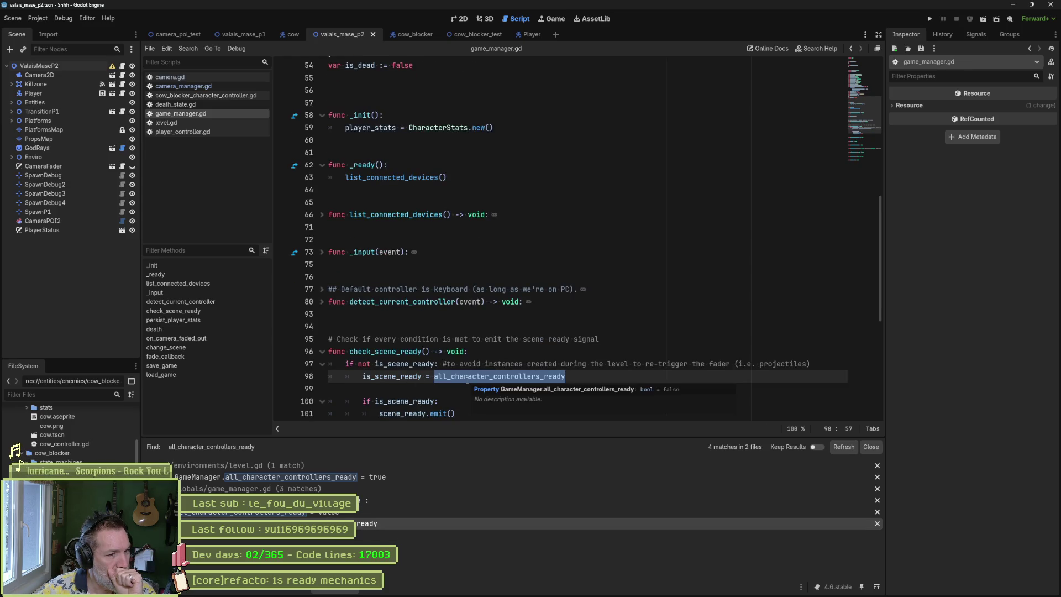
scroll(466, 385, "down", 1)
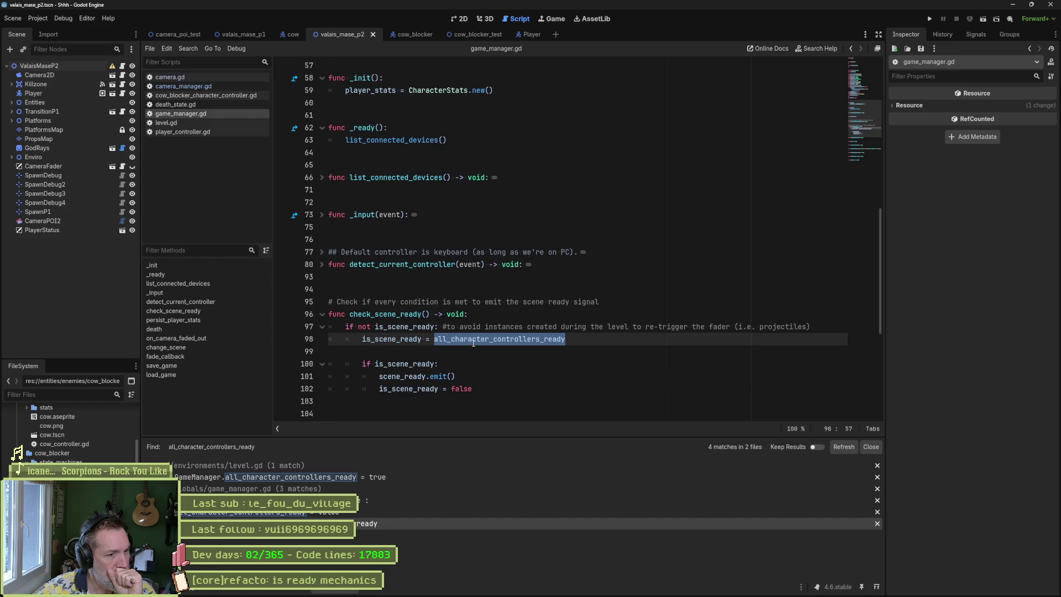
mouse_move(547, 339)
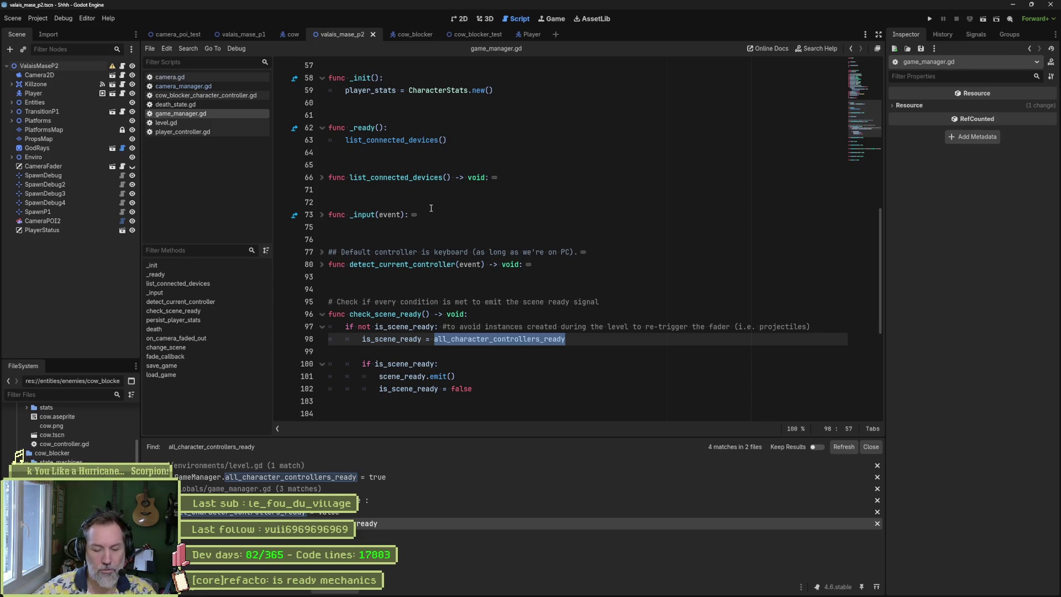
Step: Open character_controller.gd with the quick file finder
key("shift+alt+o")
type("chara")
key("Return")
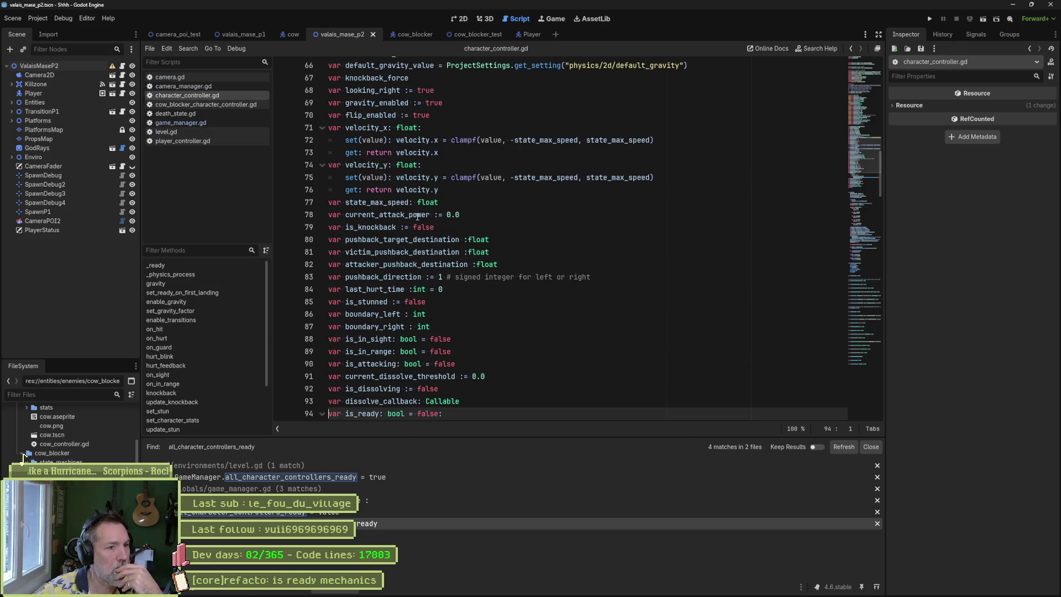
scroll(417, 216, "down", 4)
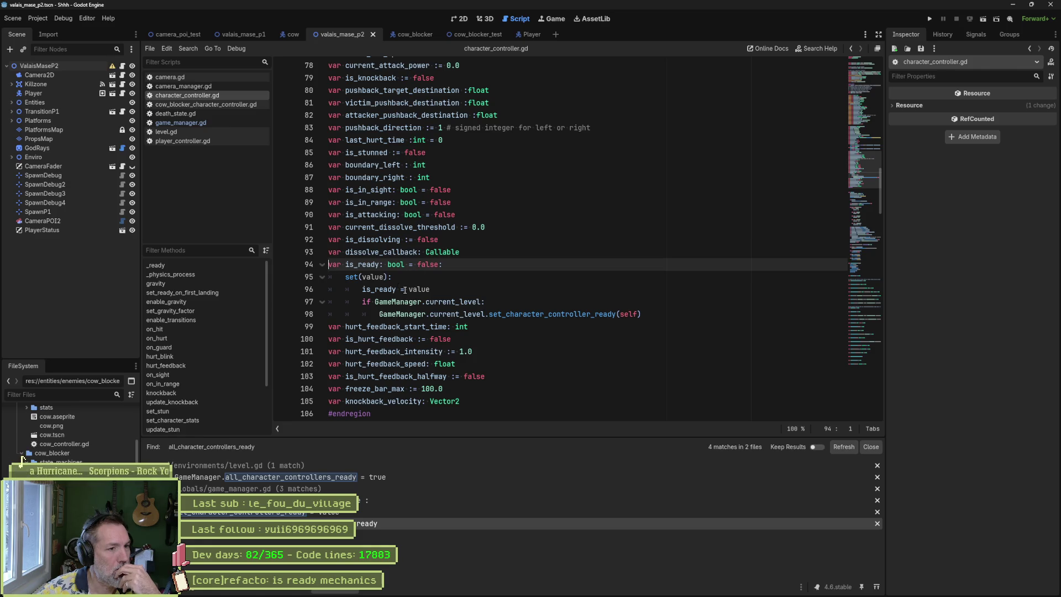
Step: Search the project for is_ready and view its setter and on_floor check matches
double_click(376, 265)
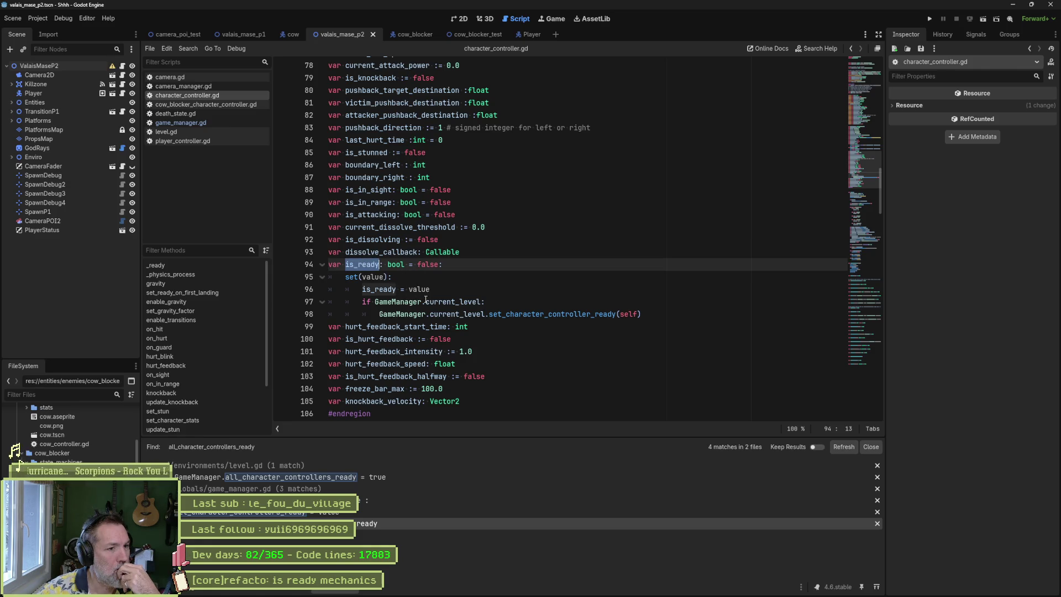
mouse_move(581, 317)
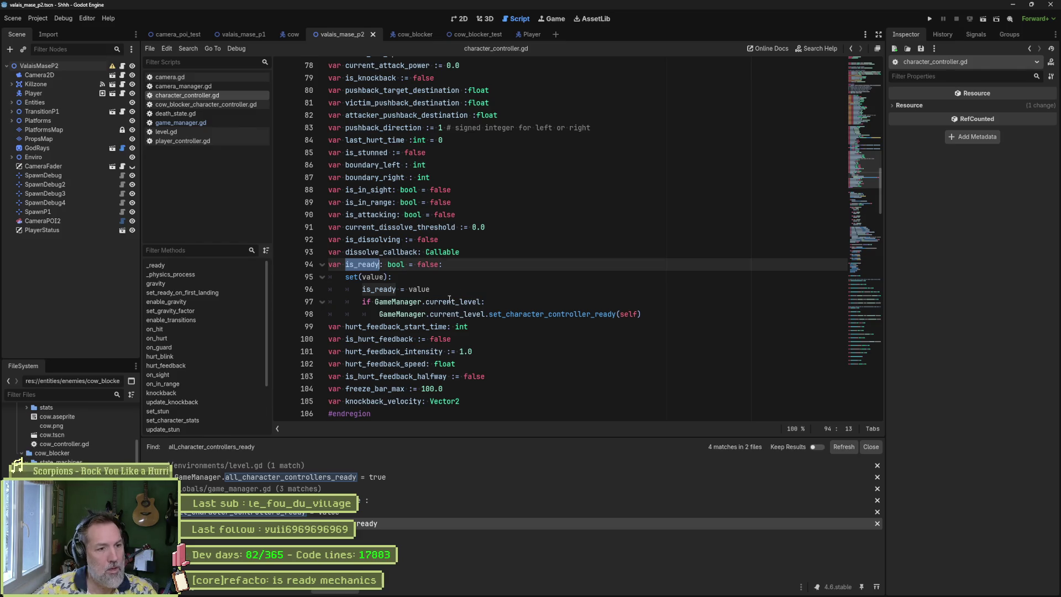
key("ctrl+shift+f")
left_click(536, 331)
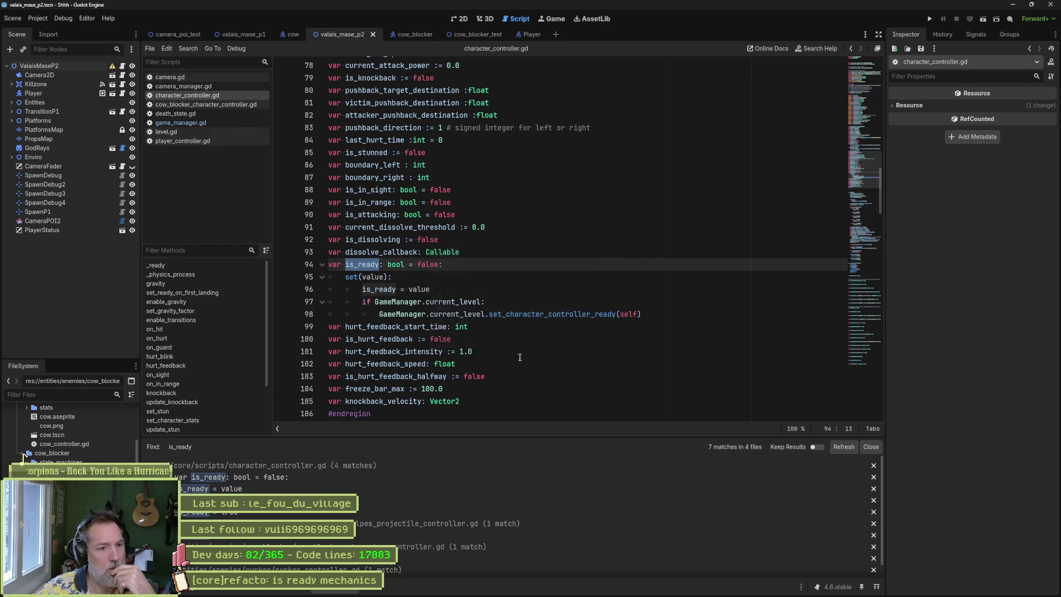
left_click(278, 488)
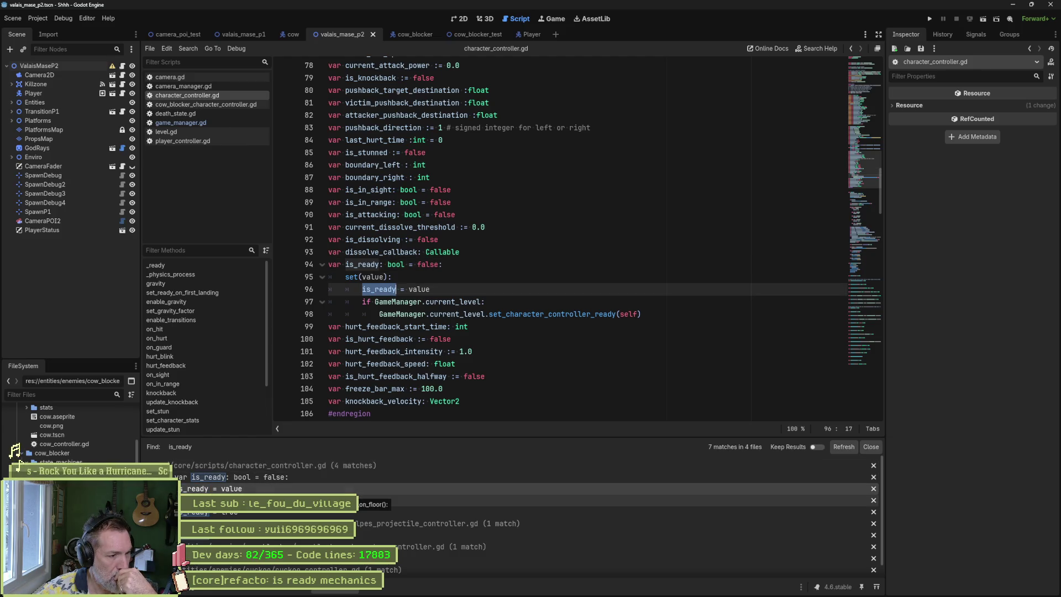
left_click(353, 500)
scroll(400, 347, "down", 2)
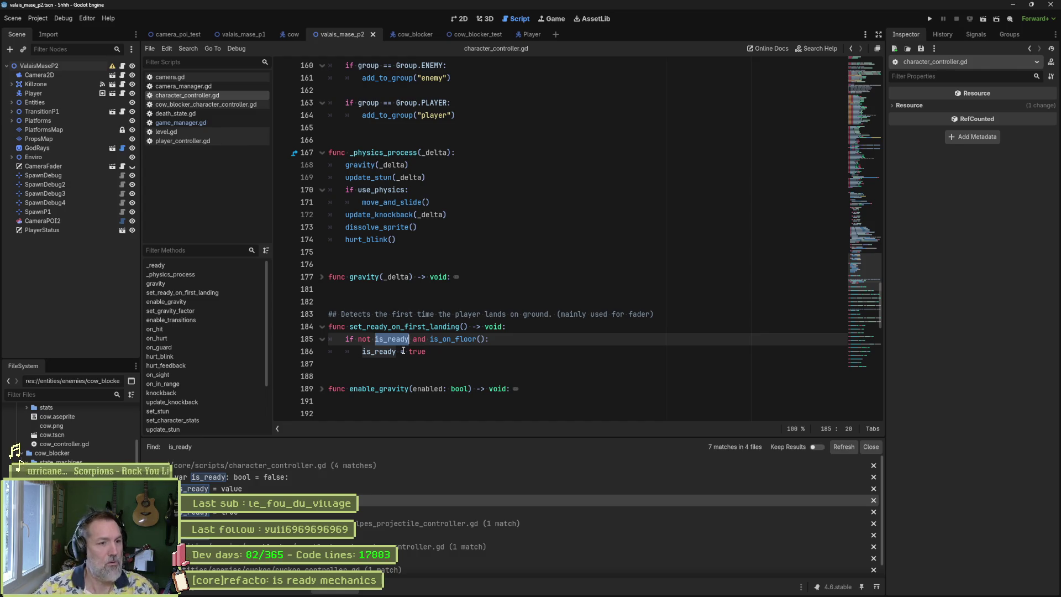
Step: Search the project for set_ready_on_first_landing and open chicken_controller.gd's call in _process
double_click(360, 325)
key("ctrl+shift+f")
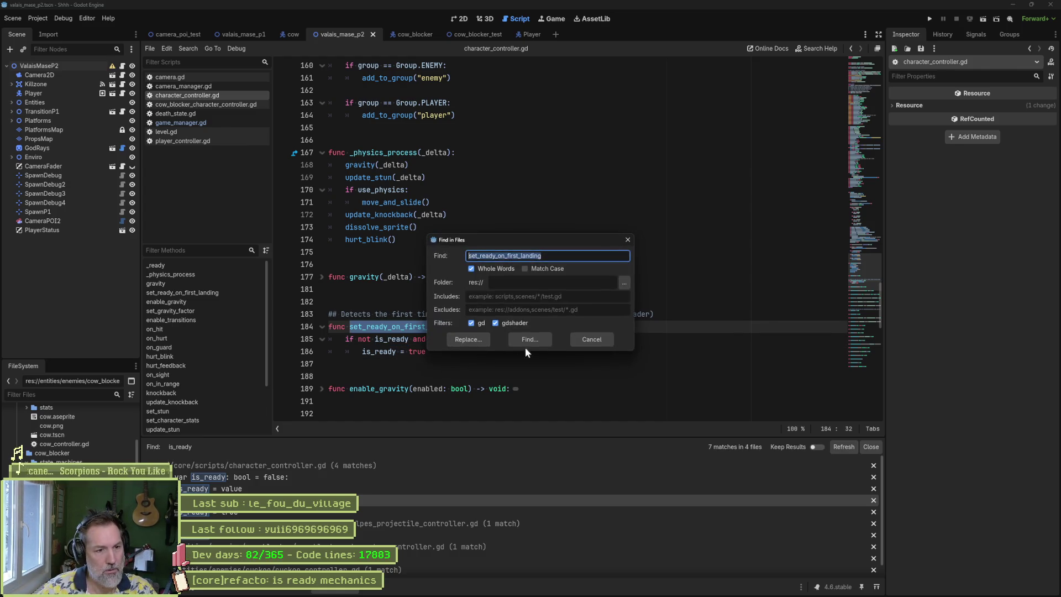
left_click(529, 343)
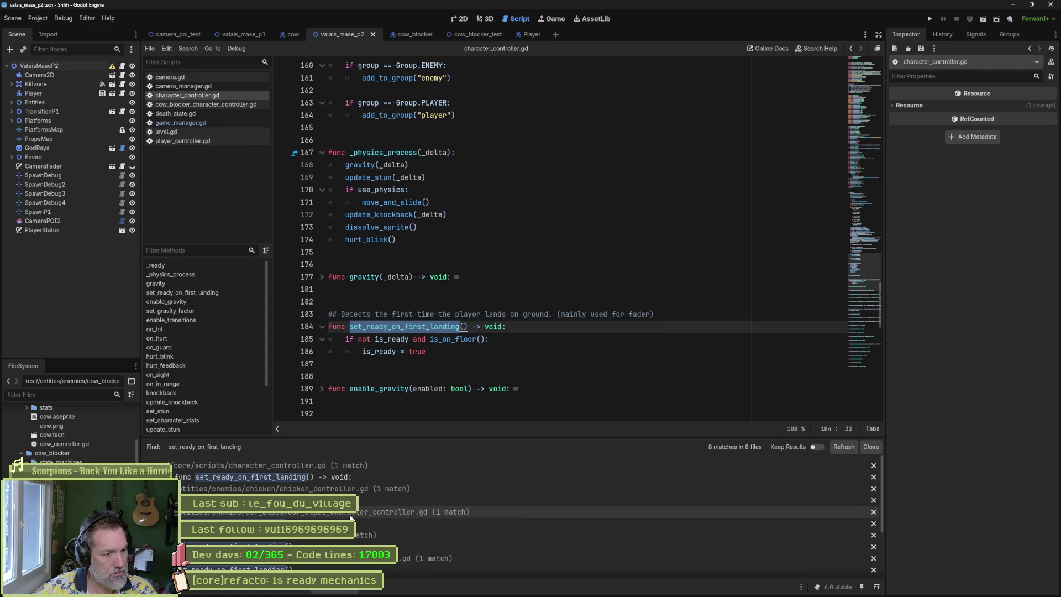
left_click(354, 500)
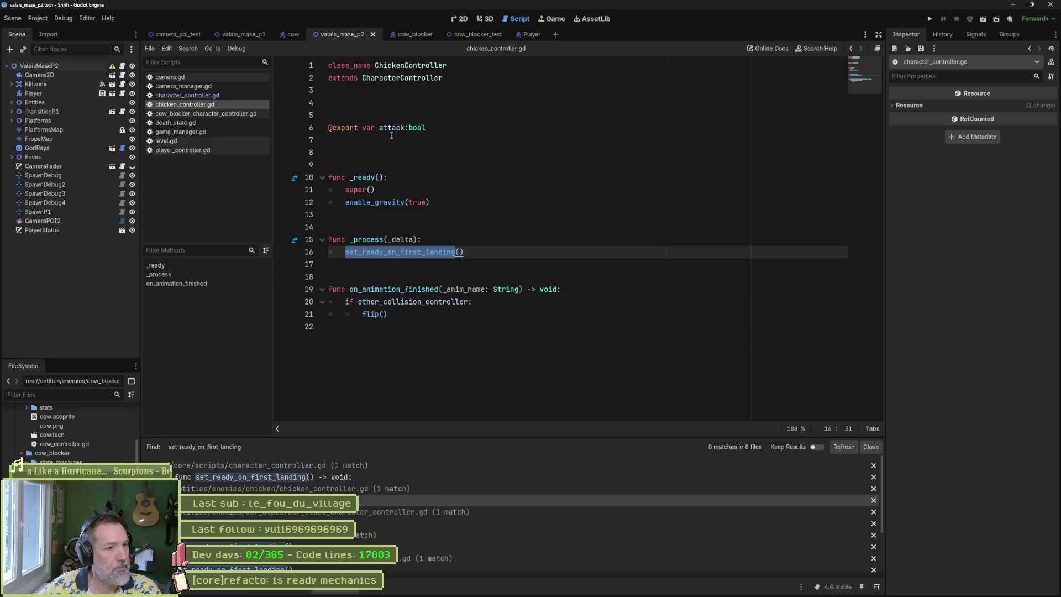
Step: Add a placeholder 'async func test(): pass' below set_ready_on_first_landing in character_controller.gd
left_click(402, 78, "ctrl")
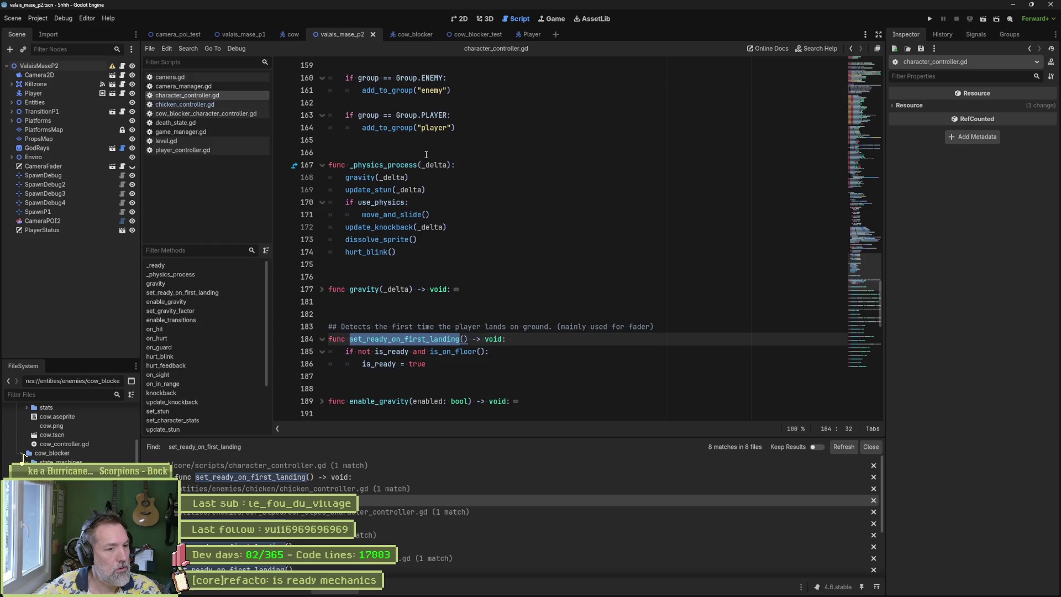
left_click(489, 374)
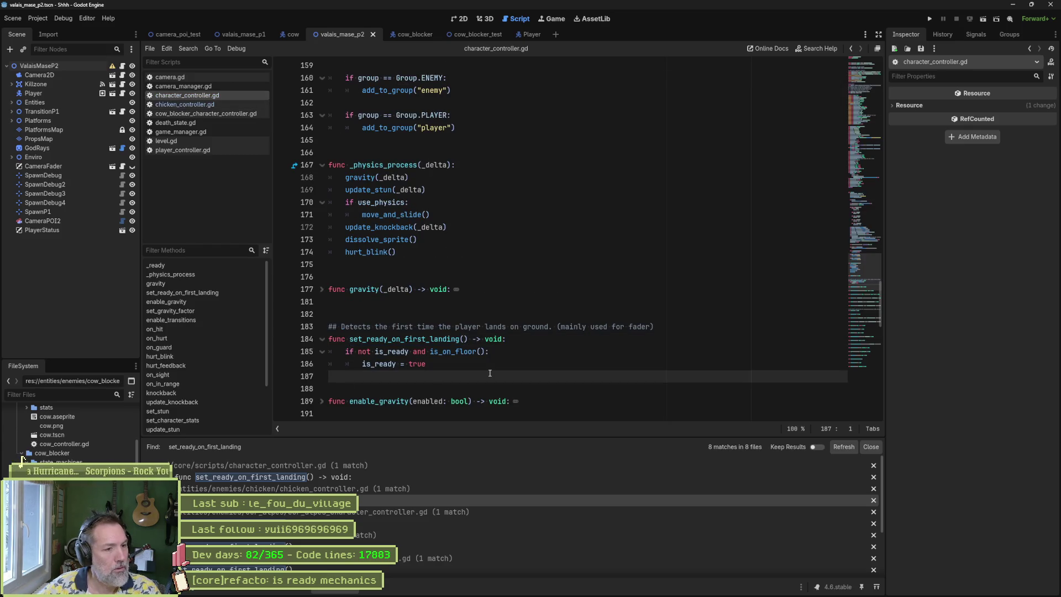
key("Return")
key("Return")
type("ads")
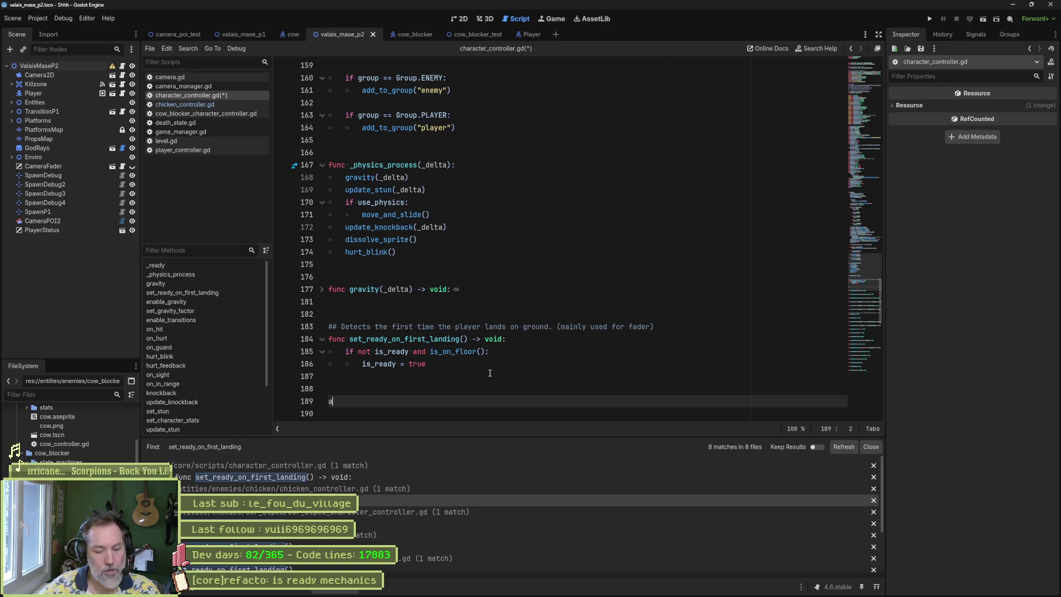
key("BackSpace")
key("BackSpace")
key("BackSpace")
type("asy")
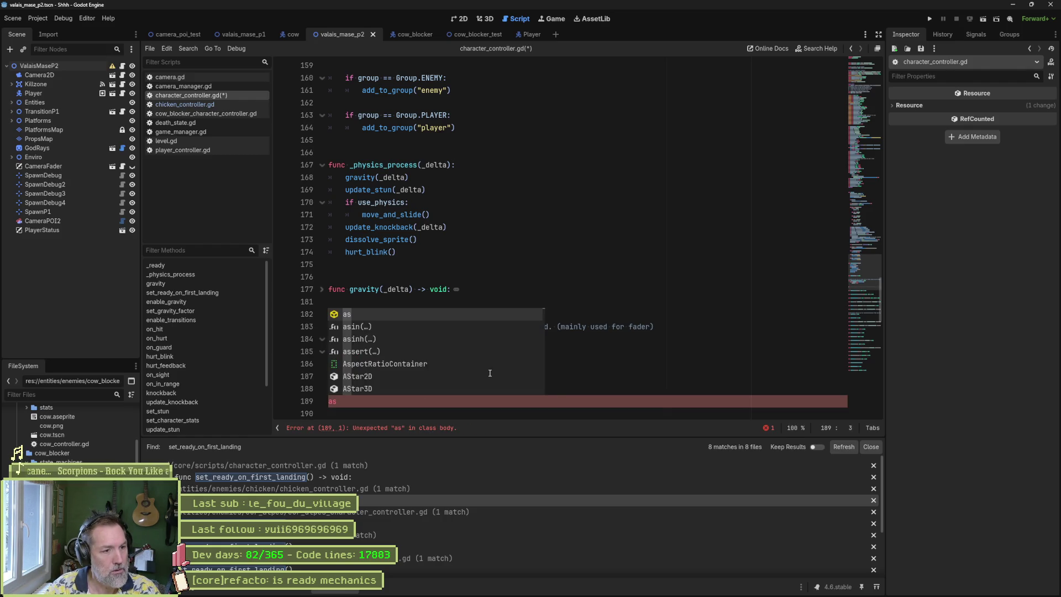
type("nc")
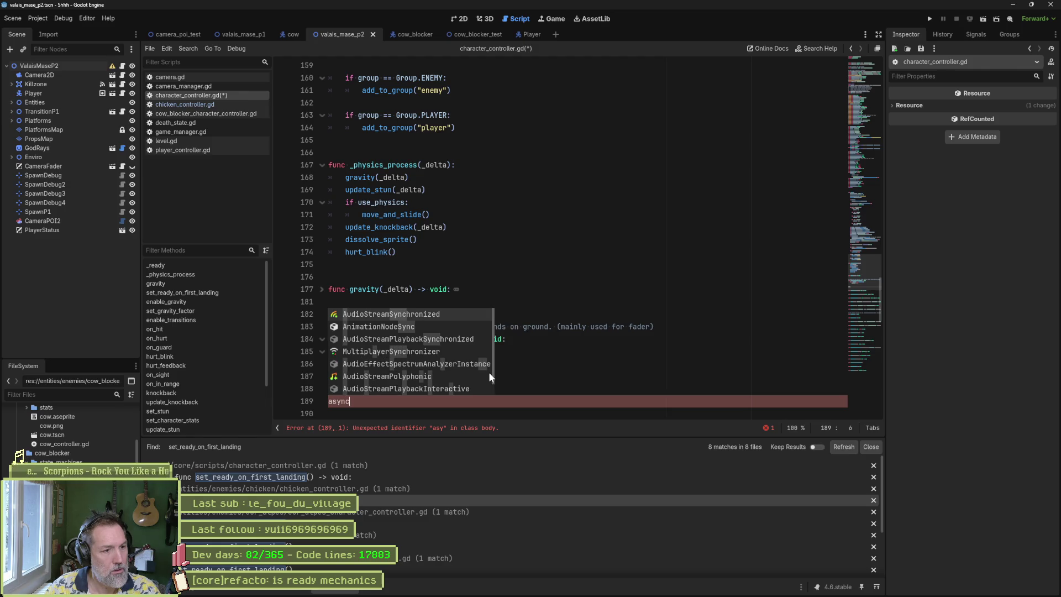
type(" fun")
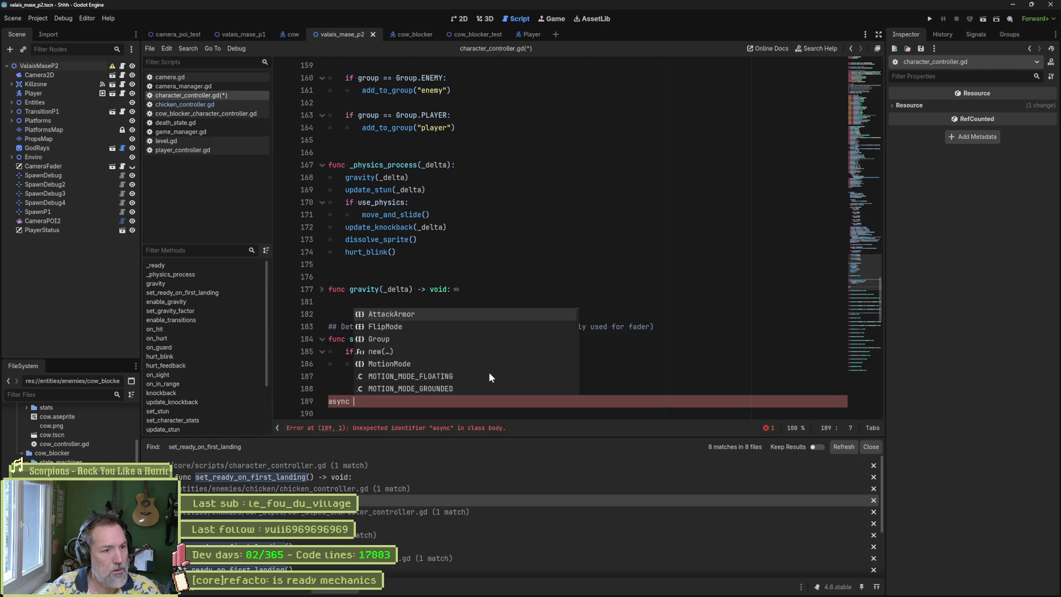
type("c test()")
key("Return")
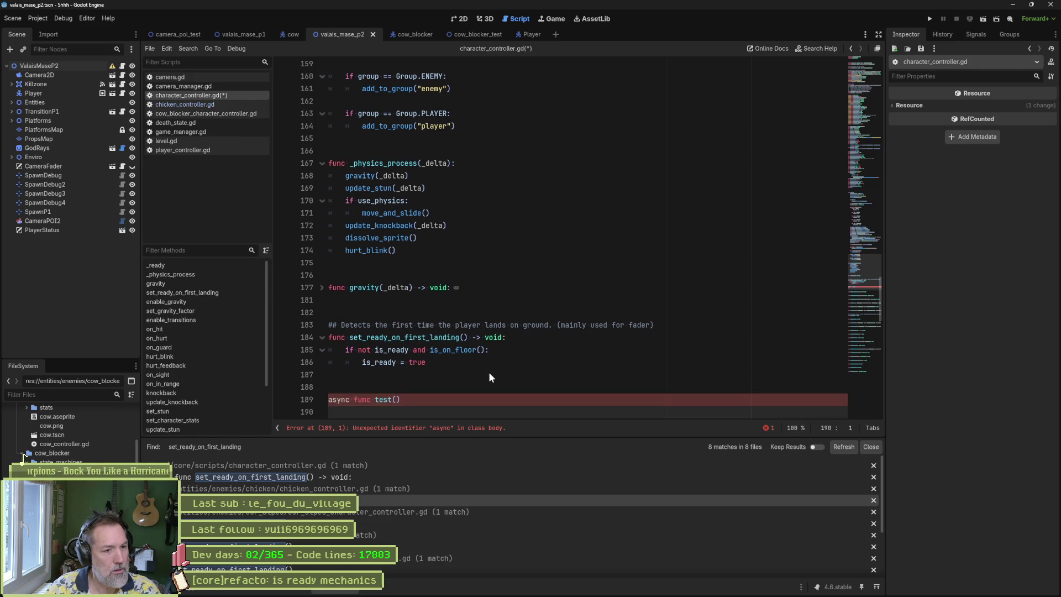
type("pass")
key("Home")
key("Tab")
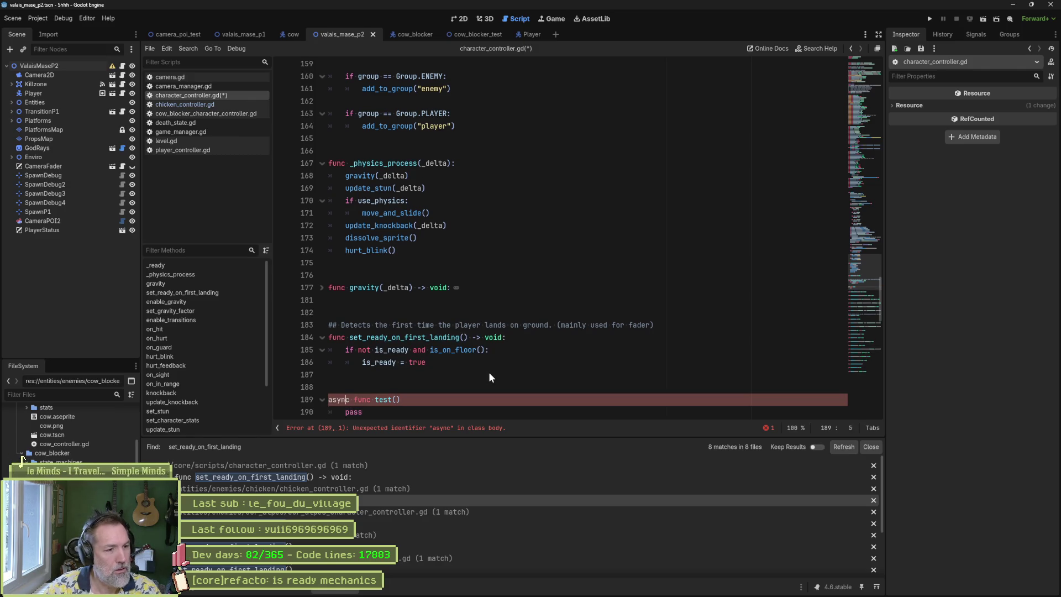
key("Up")
key("ctrl+Right")
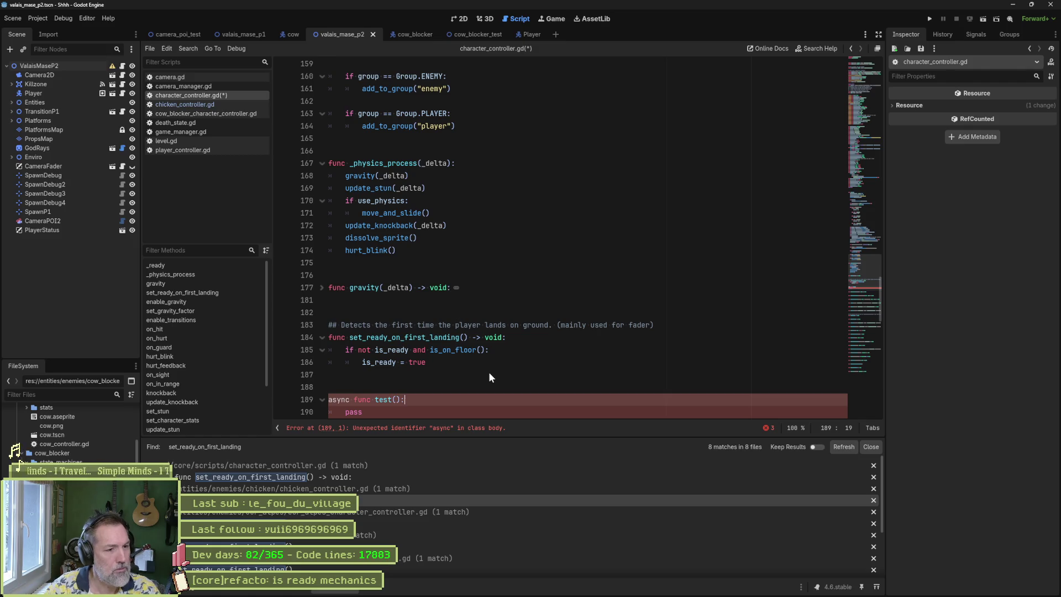
key("End")
type(":")
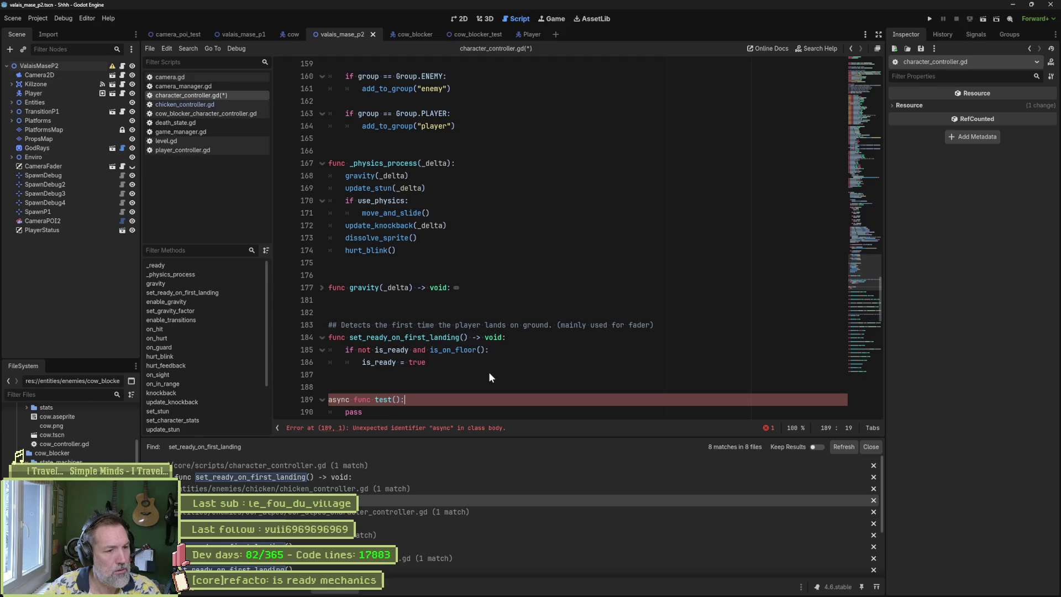
Step: Replace async with await in the test() header, then bring up the browser video
key("Home")
key("ctrl+shift+Right")
type("awai")
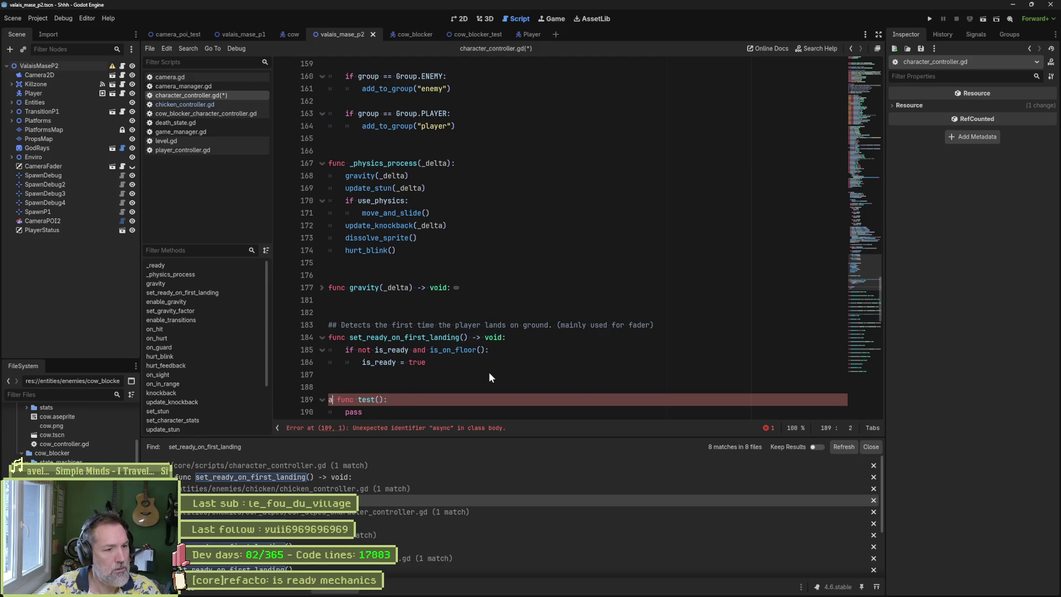
type("t")
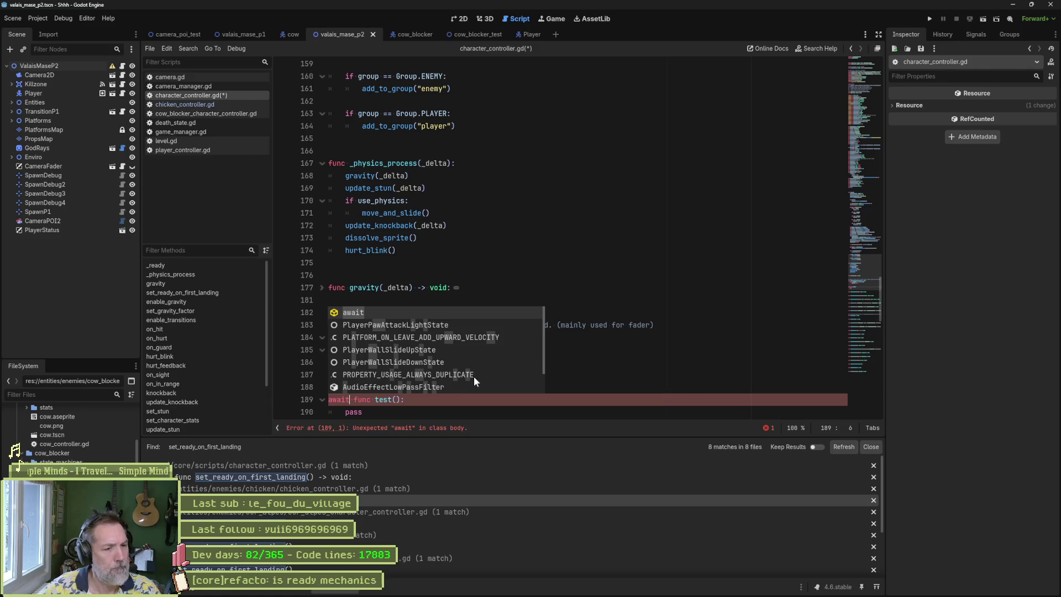
left_click(467, 588)
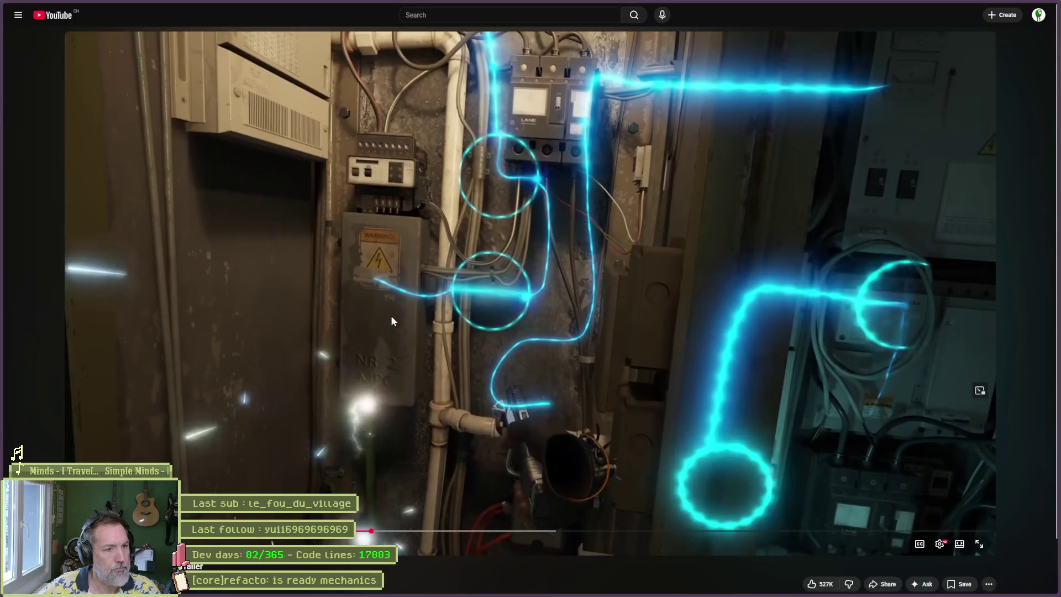
Step: Ask Gemini, in French, whether an asynchronous function can be written in GDScript
key("alt+Tab")
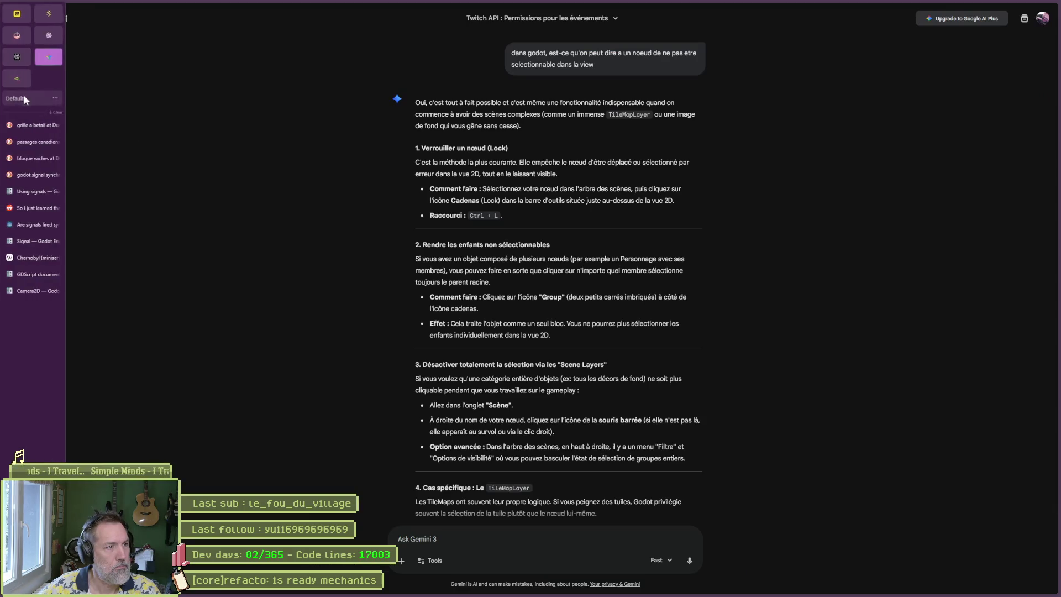
type("est/ce que ")
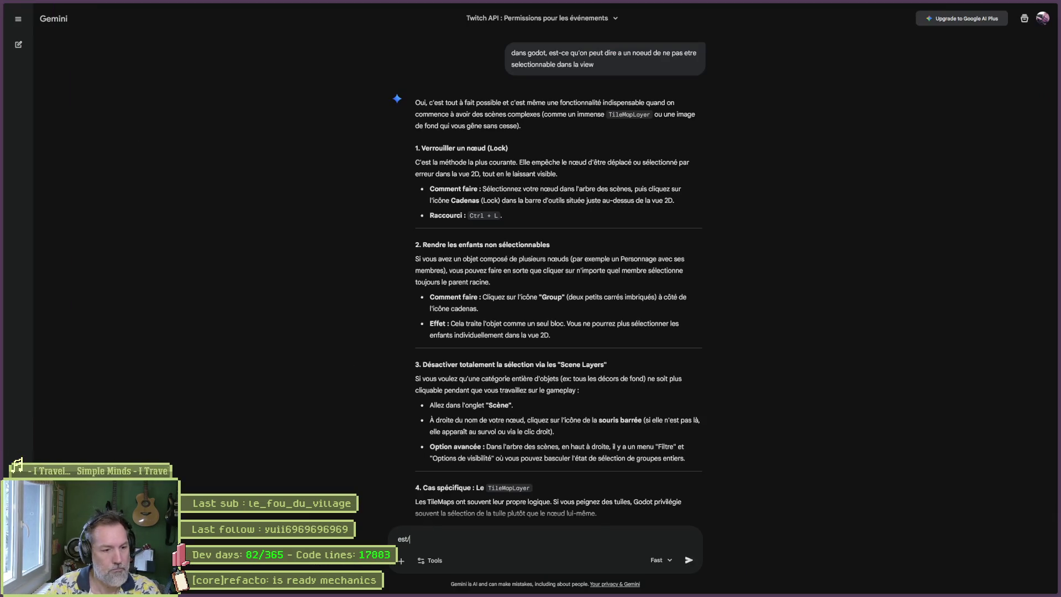
type("je peux faire une fonct")
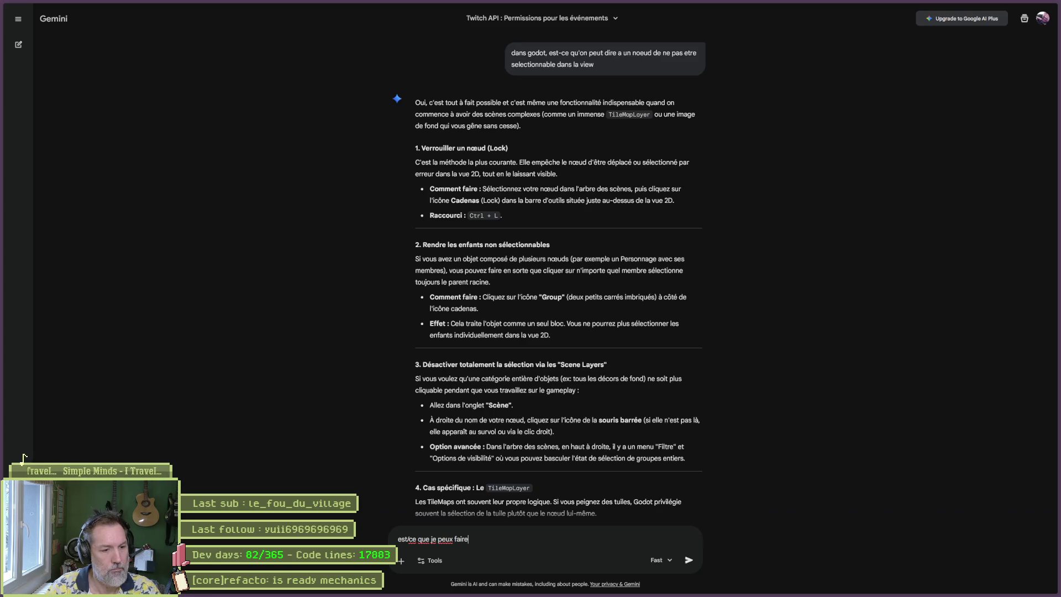
type("ion asynchrone")
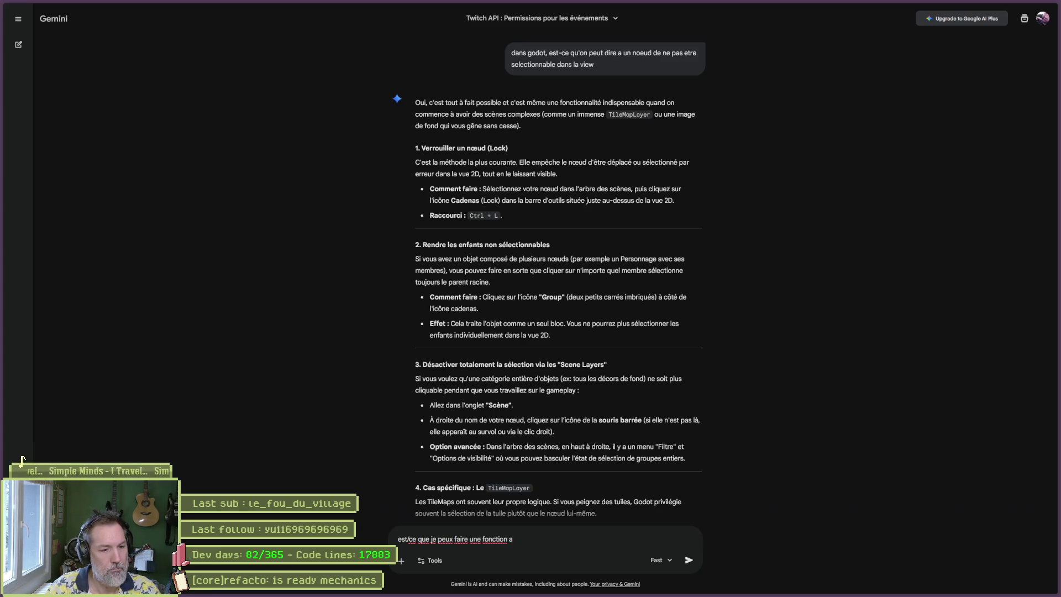
type(" en gdscript")
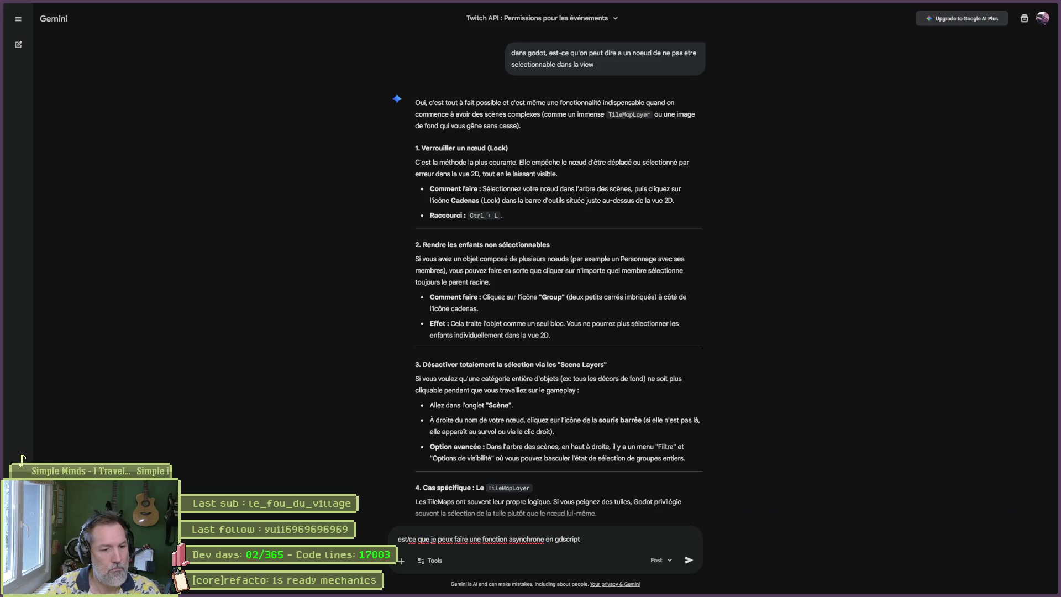
key("Return")
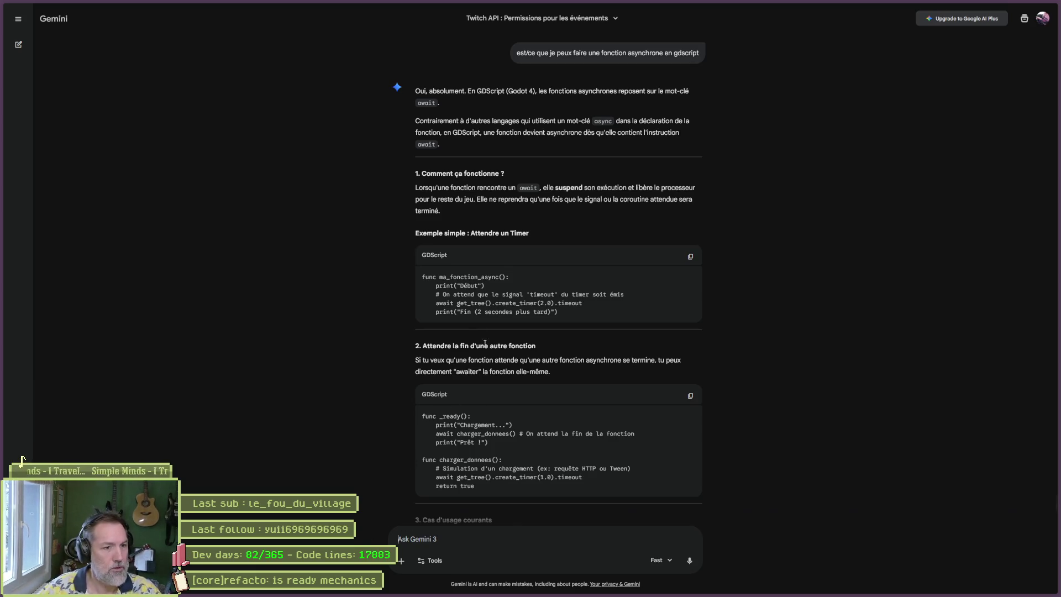
Step: After reading Gemini's reply about await, return to character_controller.gd in the Godot script editor
key("alt+Tab")
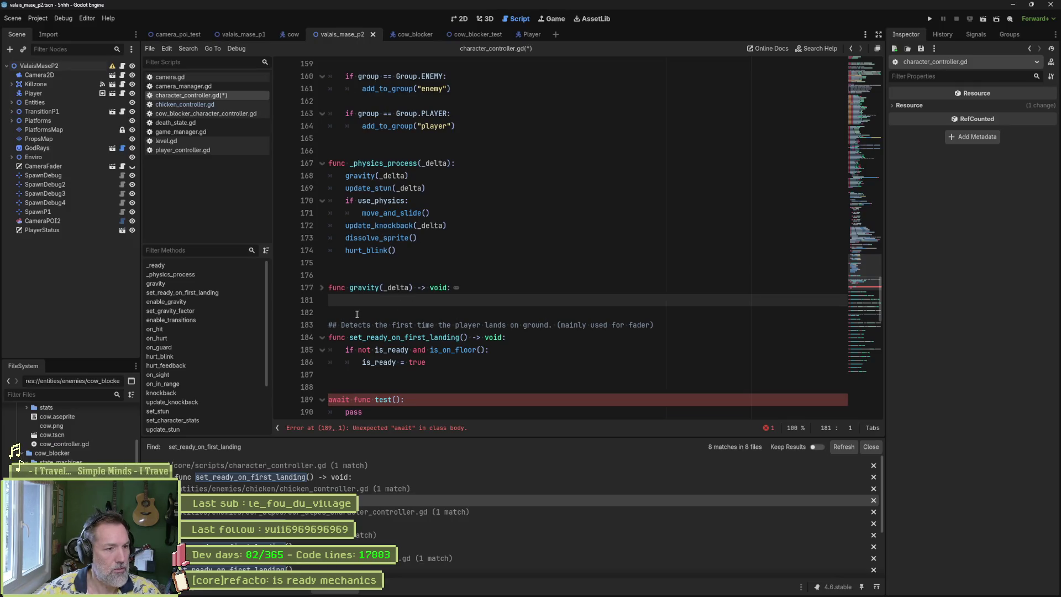
Step: Remove await from the test() header, rename it ready_on_floored_async, and save the script
scroll(339, 332, "down", 2)
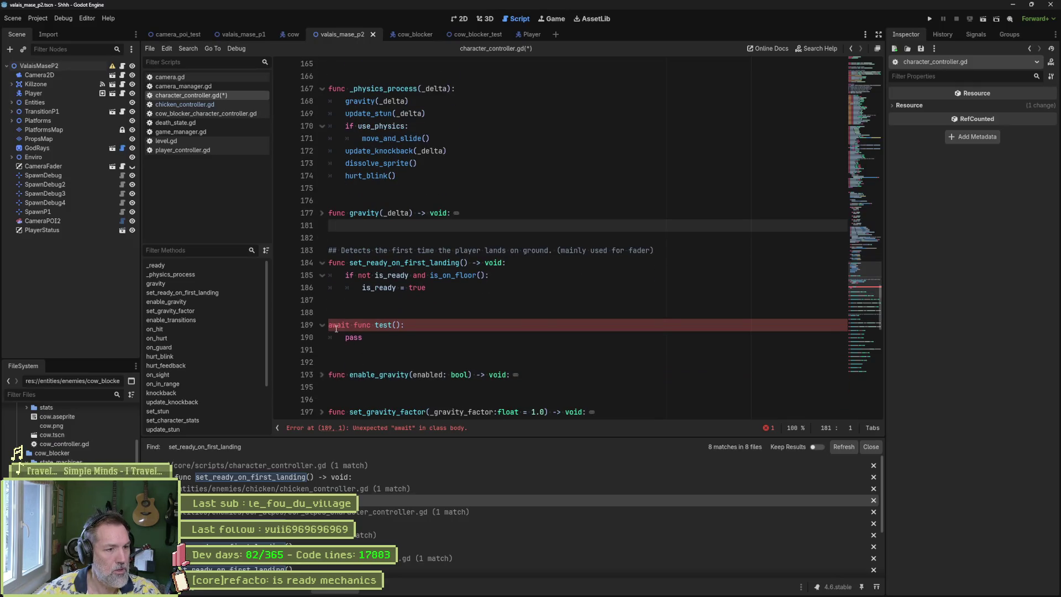
double_click(334, 325)
key("Delete")
key("Delete")
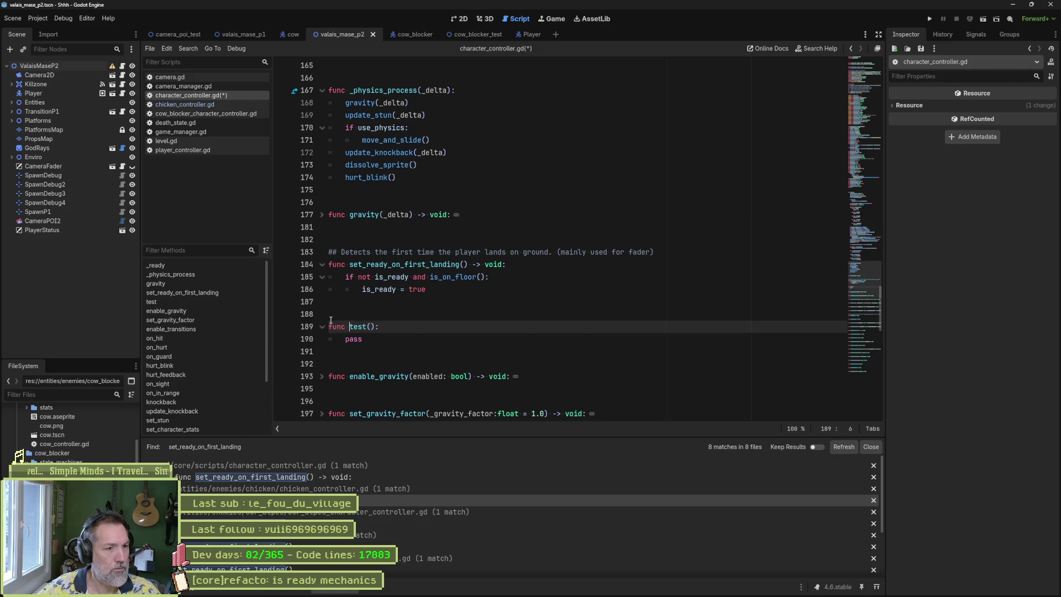
key("ctrl+Right")
key("ctrl+Right")
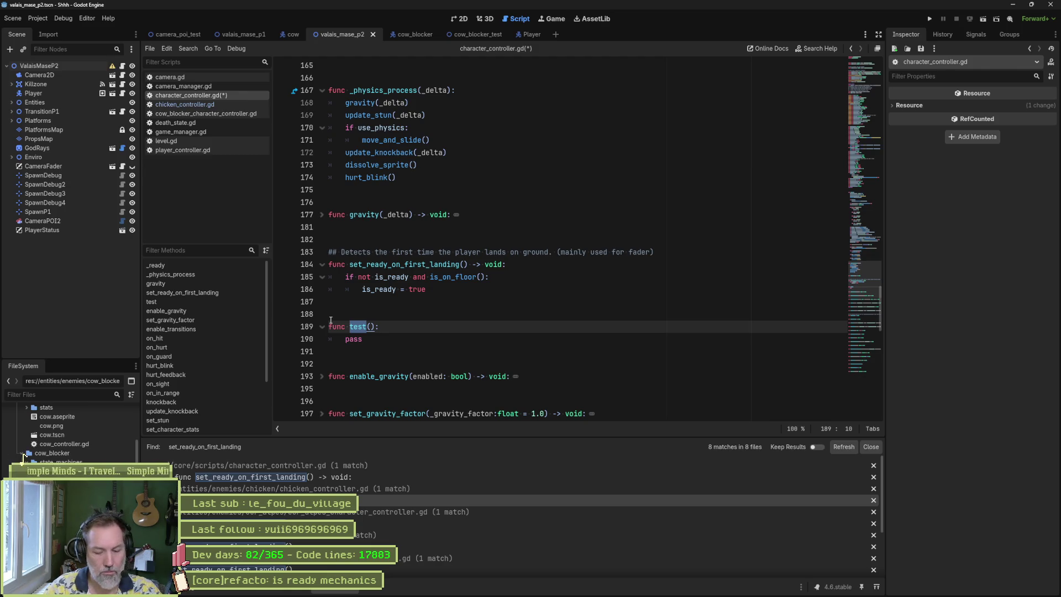
type("ready_")
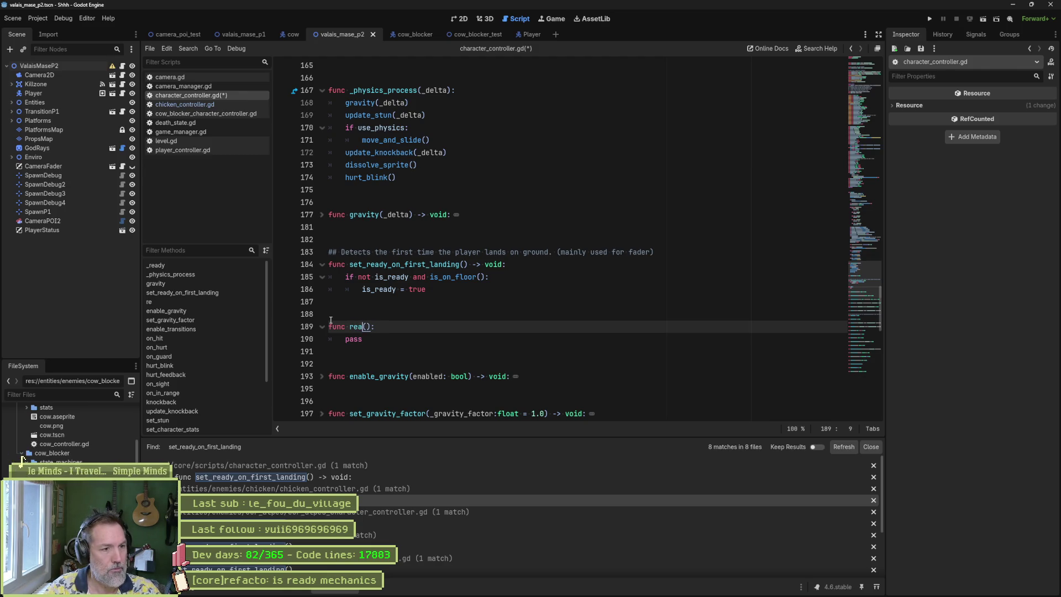
type("on_")
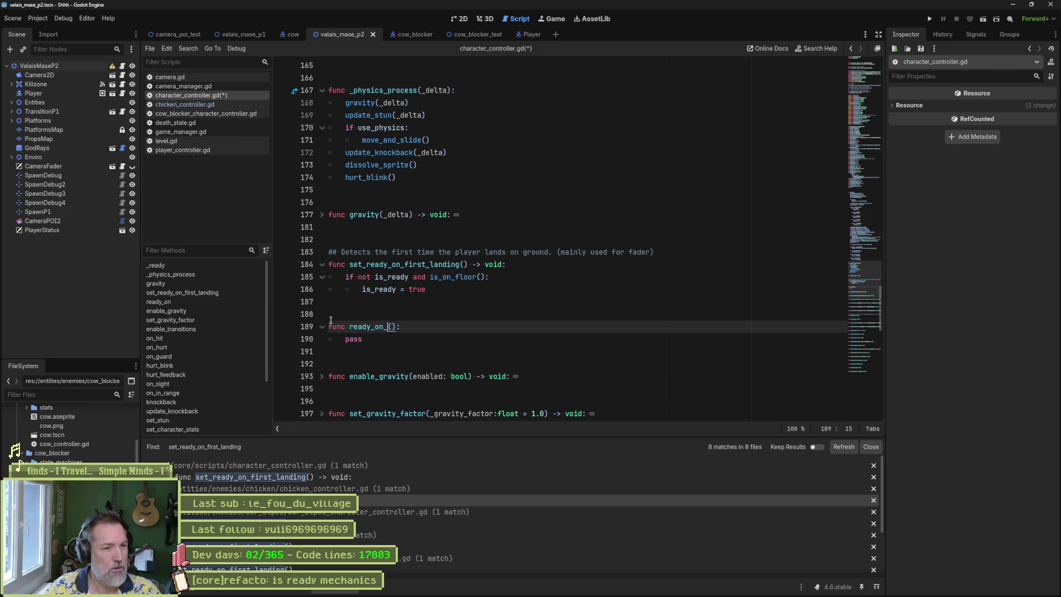
type("floored_")
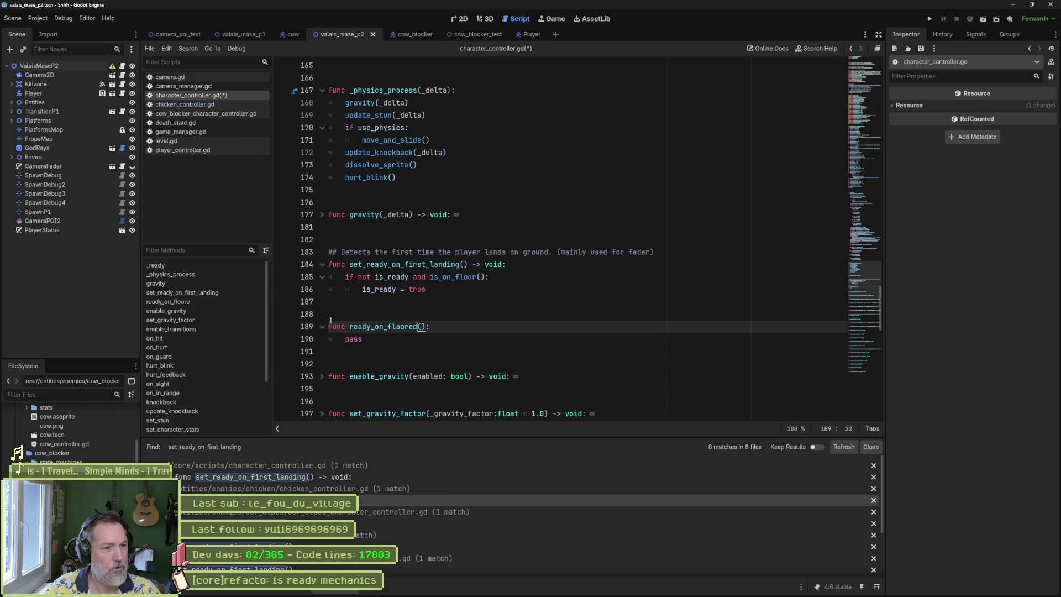
type("async")
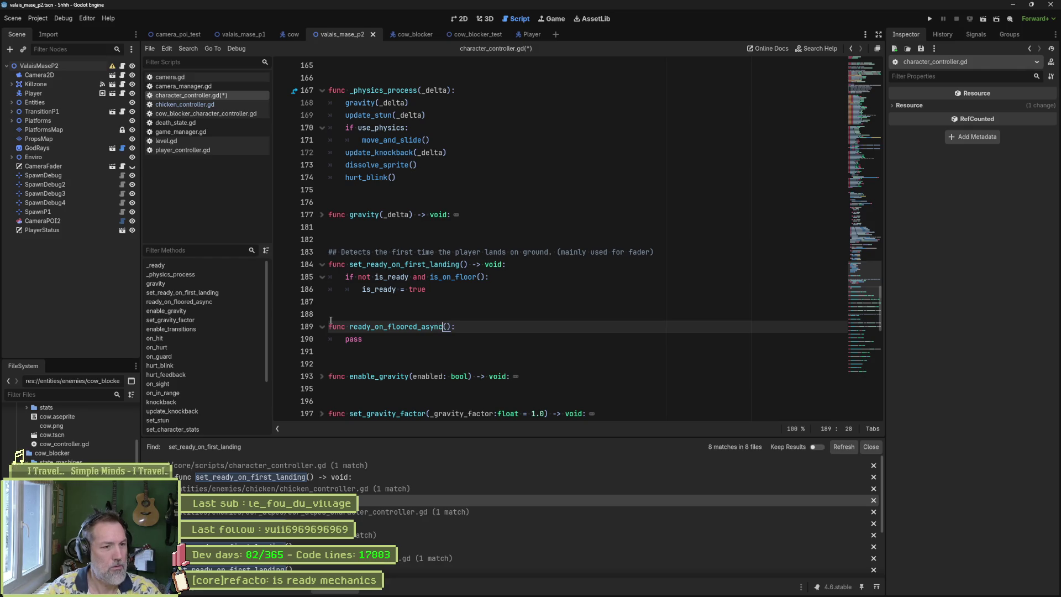
key("ctrl+s")
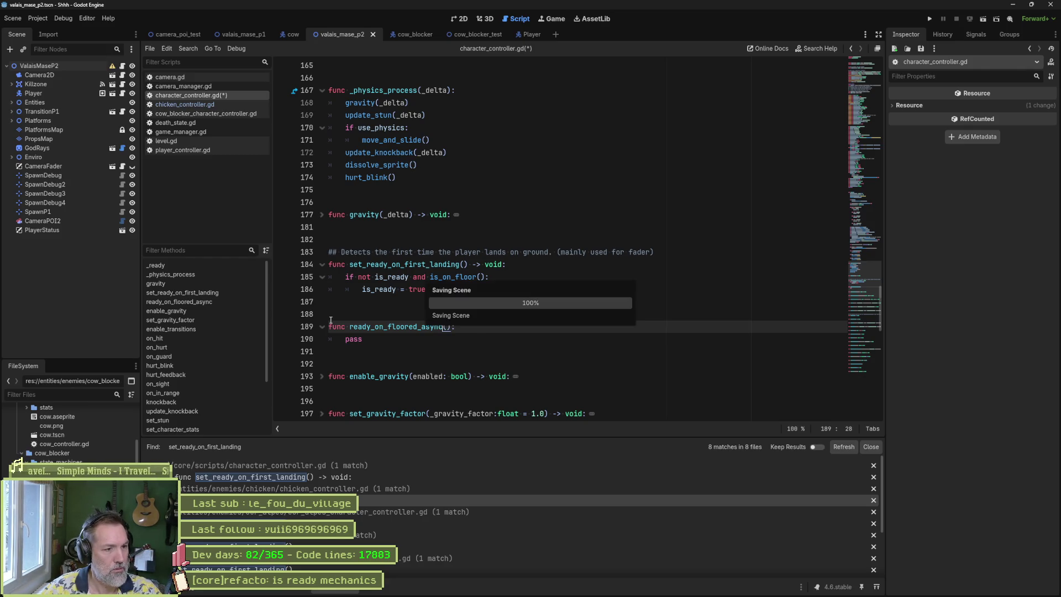
Step: Replace the function's pass line with await
key("Down")
key("ctrl+shift+Left")
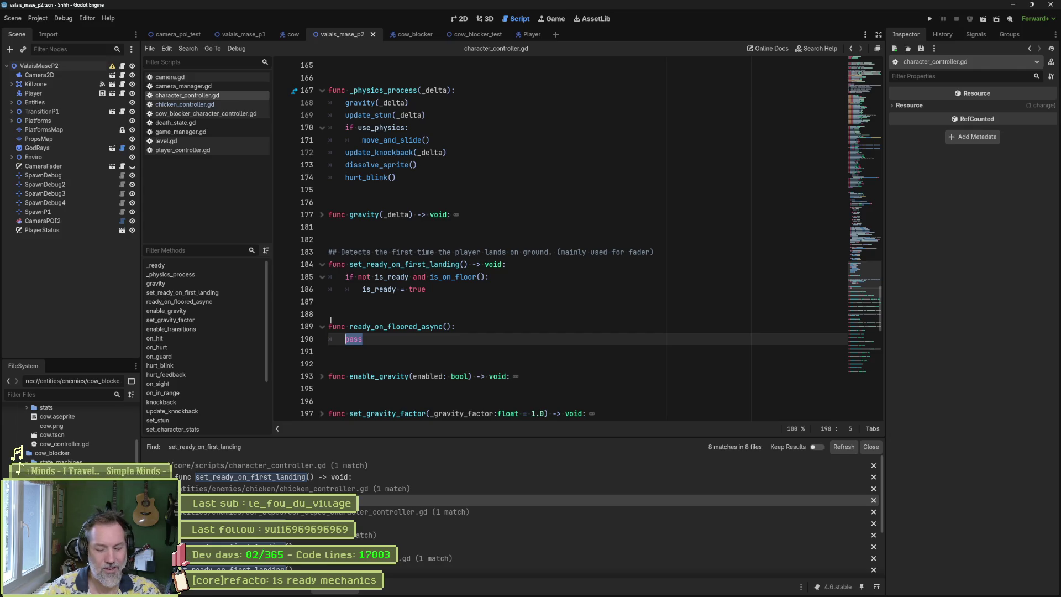
type("await")
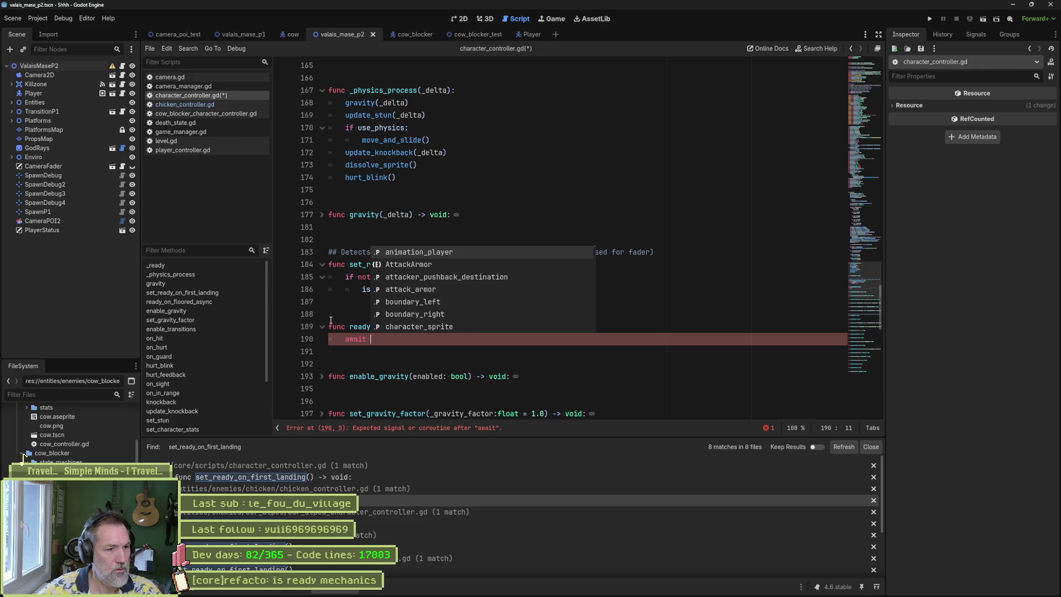
Step: Make the line await is_on_floor() and add is_ready = true below it
left_click(387, 301)
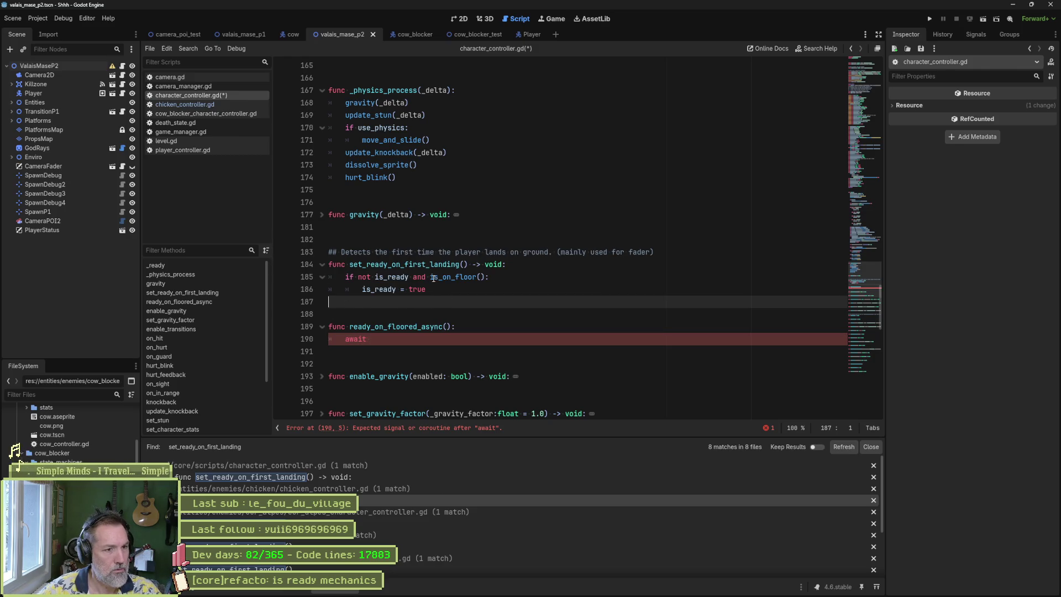
left_click_drag(431, 277, 484, 276)
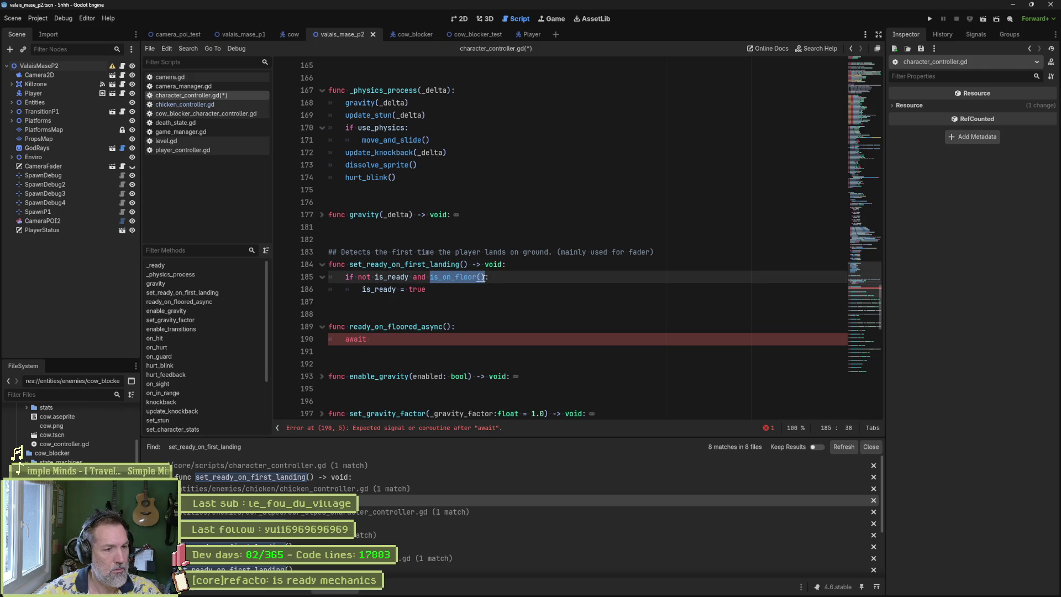
key("ctrl+c")
left_click(441, 332)
key("ctrl+v")
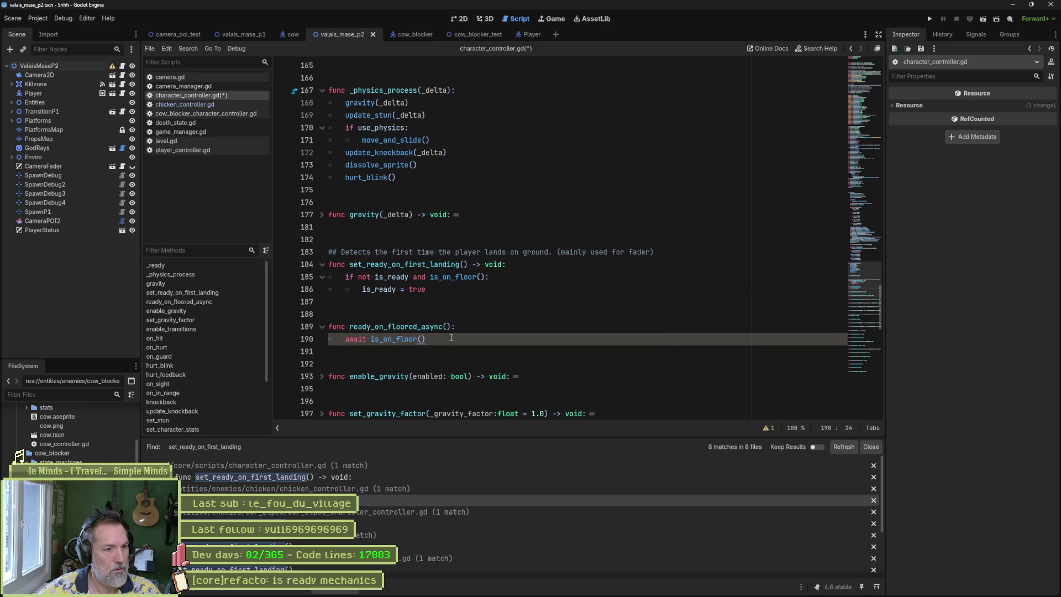
key("Up")
key("Up")
key("Up")
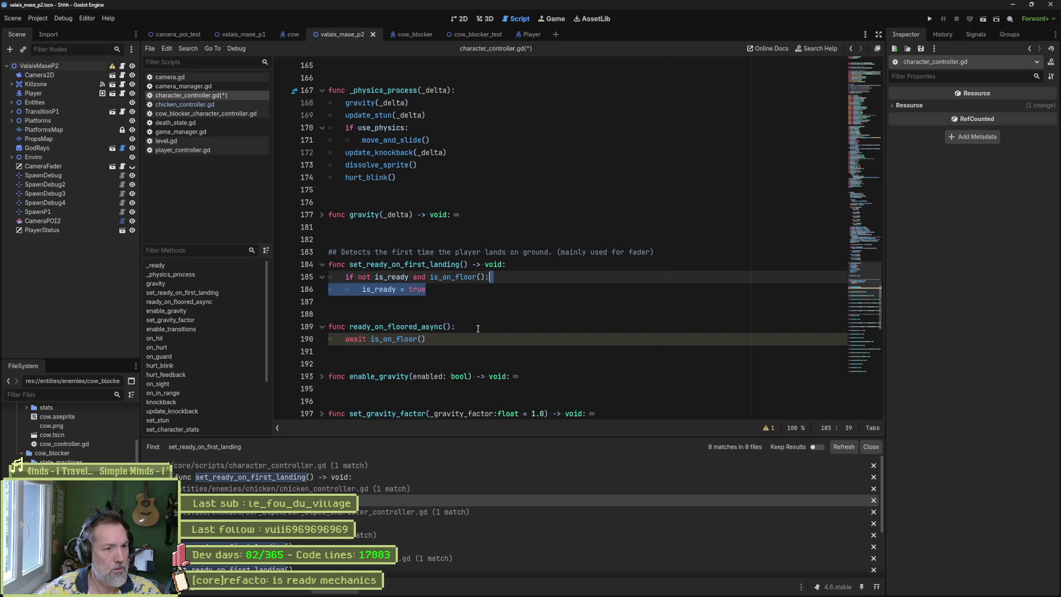
key("Down")
key("Down")
key("Down")
key("Return")
key("ctrl+v")
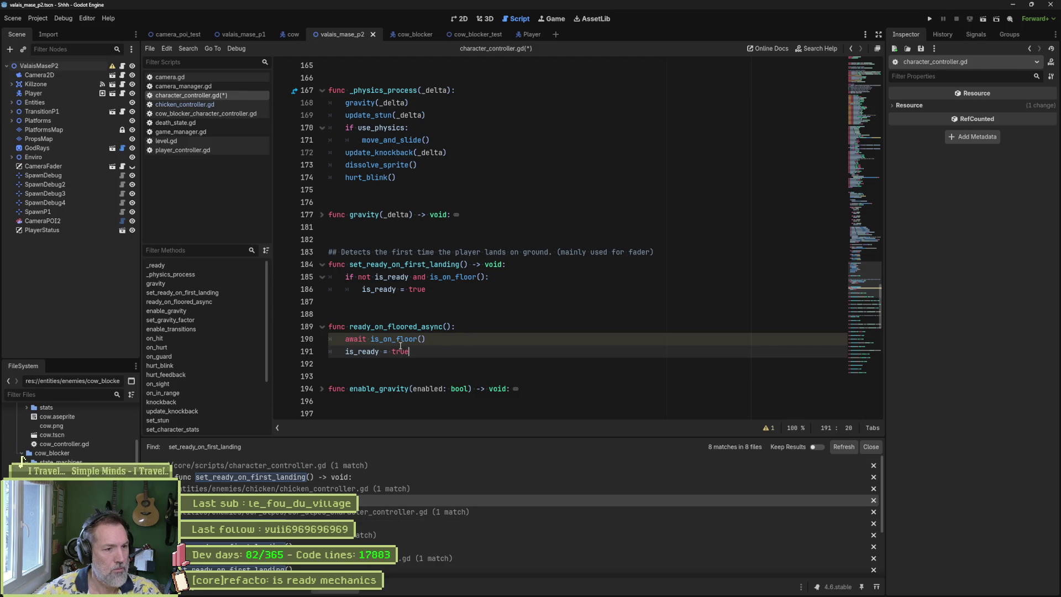
Step: Look up is_on_floor in the CharacterBody2D documentation, then close the help page
left_click(409, 339)
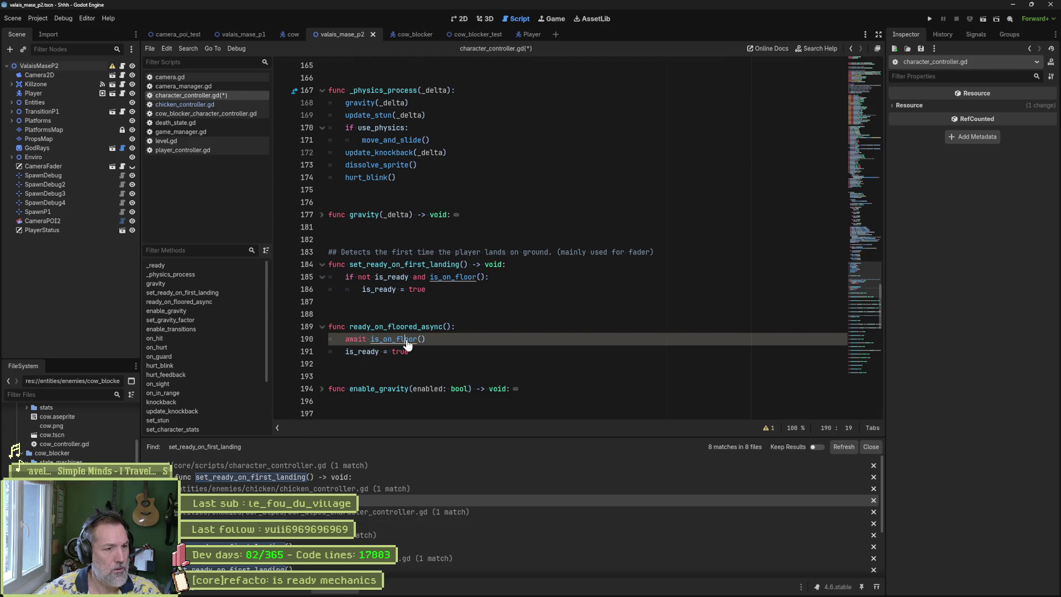
left_click(408, 339, "ctrl")
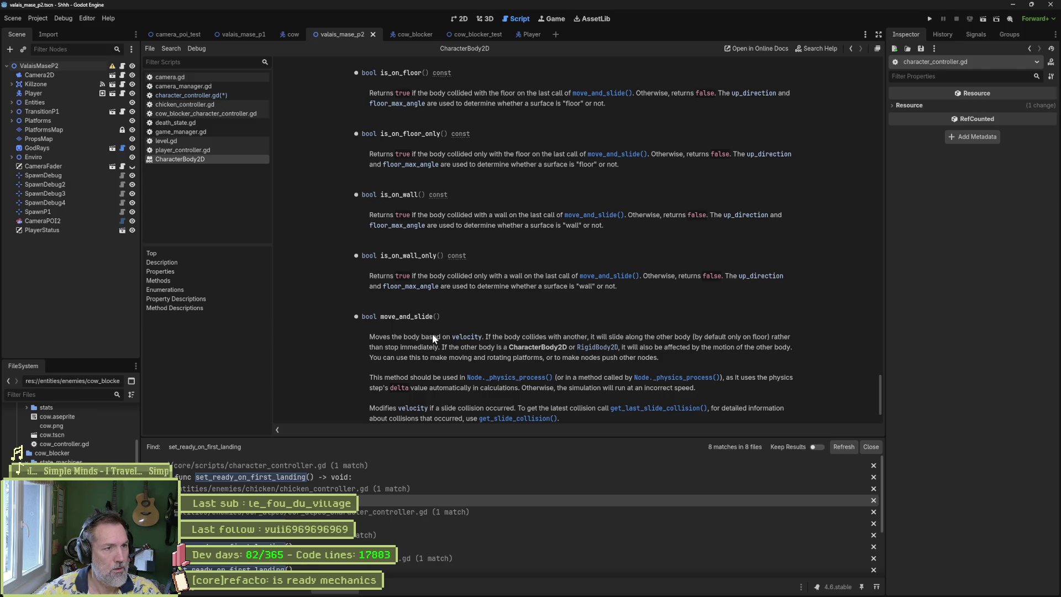
left_click(431, 286)
key("ctrl+w")
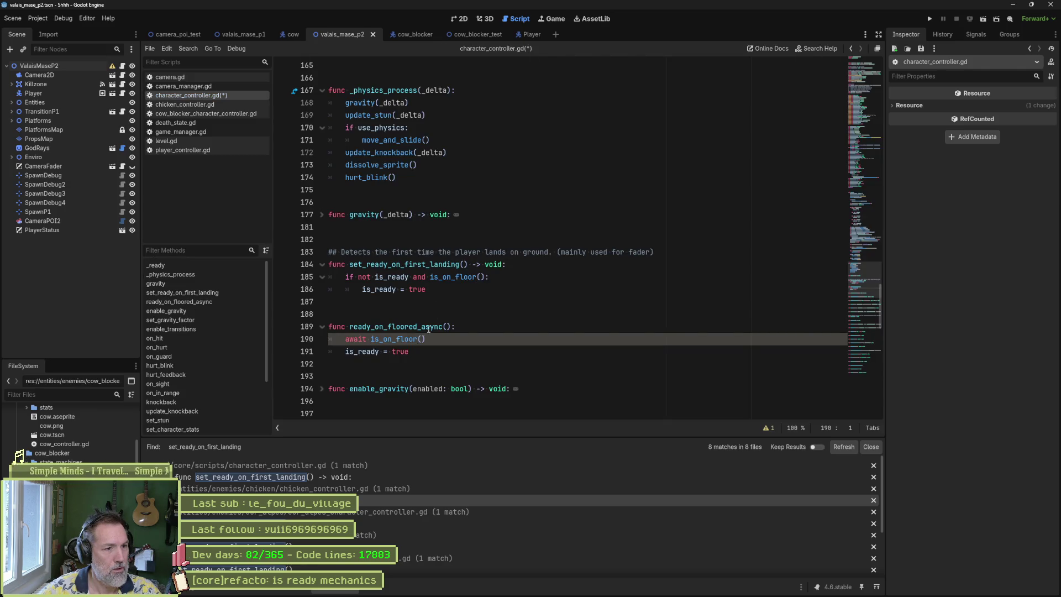
Step: Check the Output log and script warnings, then select the whole ready_on_floored_async function
left_click(185, 591)
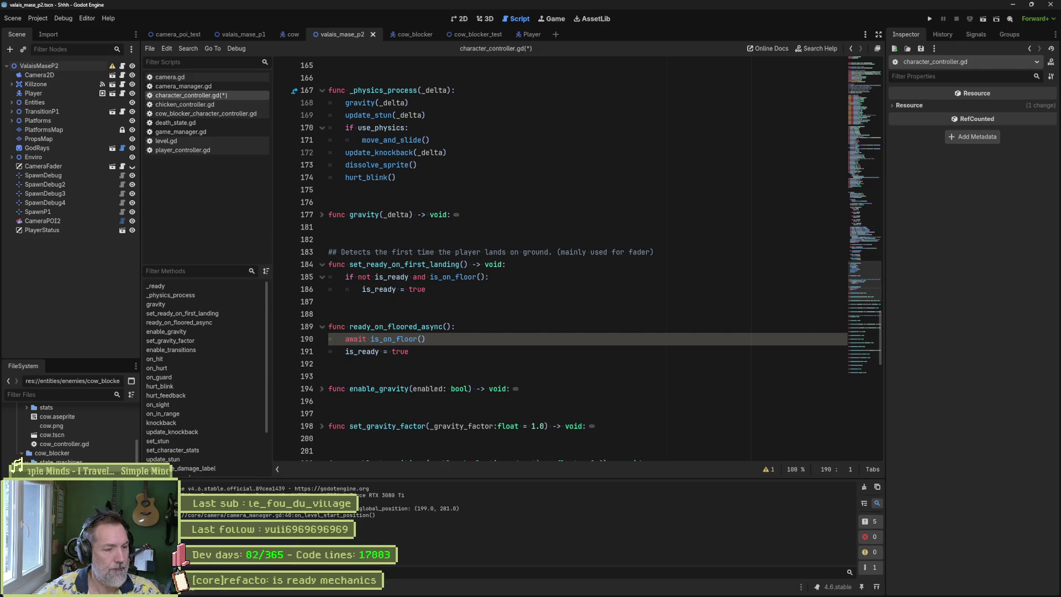
left_click(184, 591)
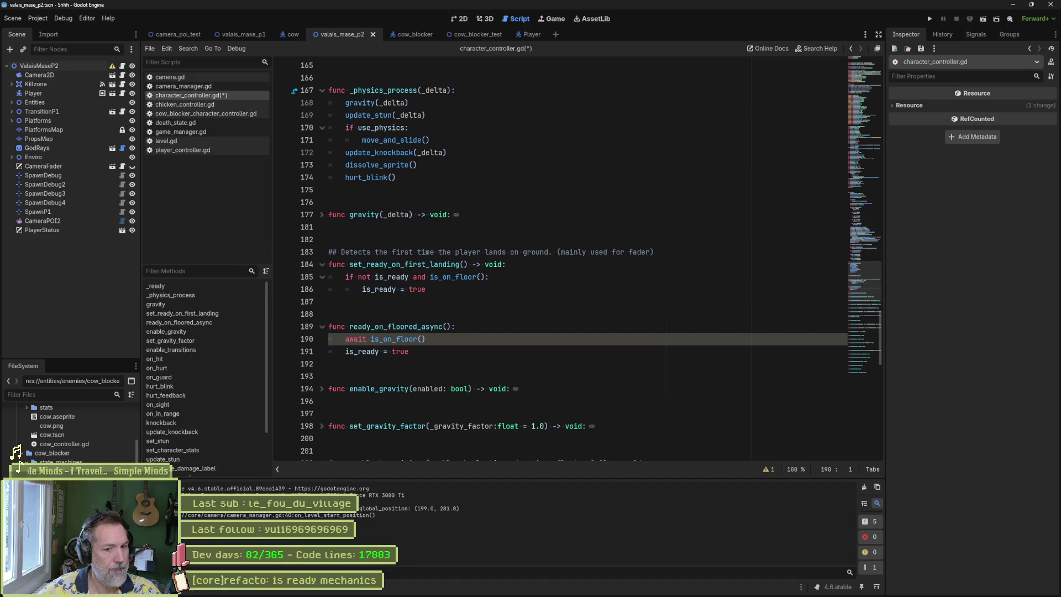
left_click(767, 469)
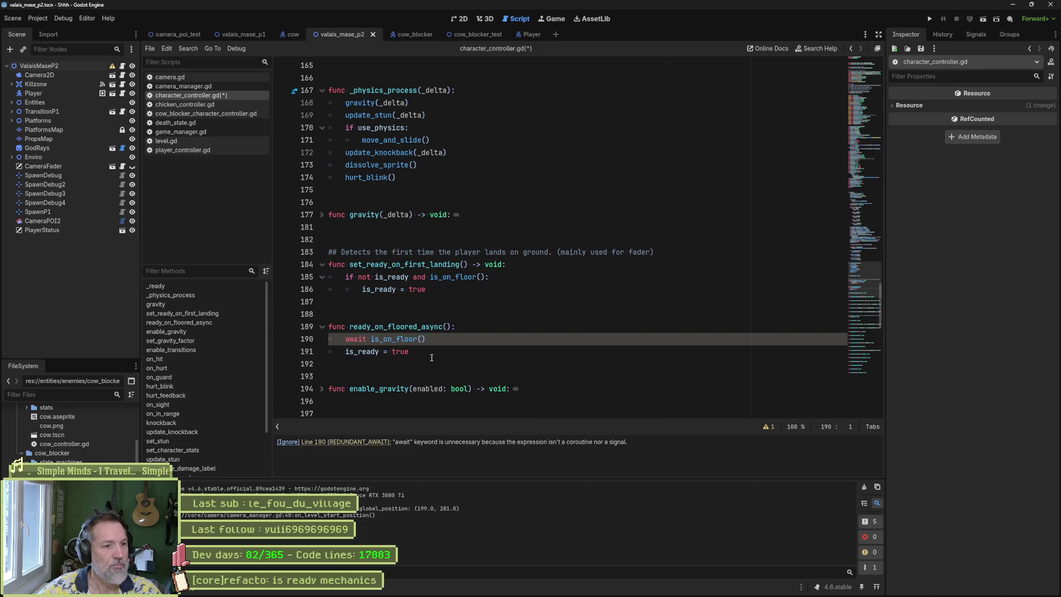
left_click_drag(431, 352, 346, 332)
key("ctrl+c")
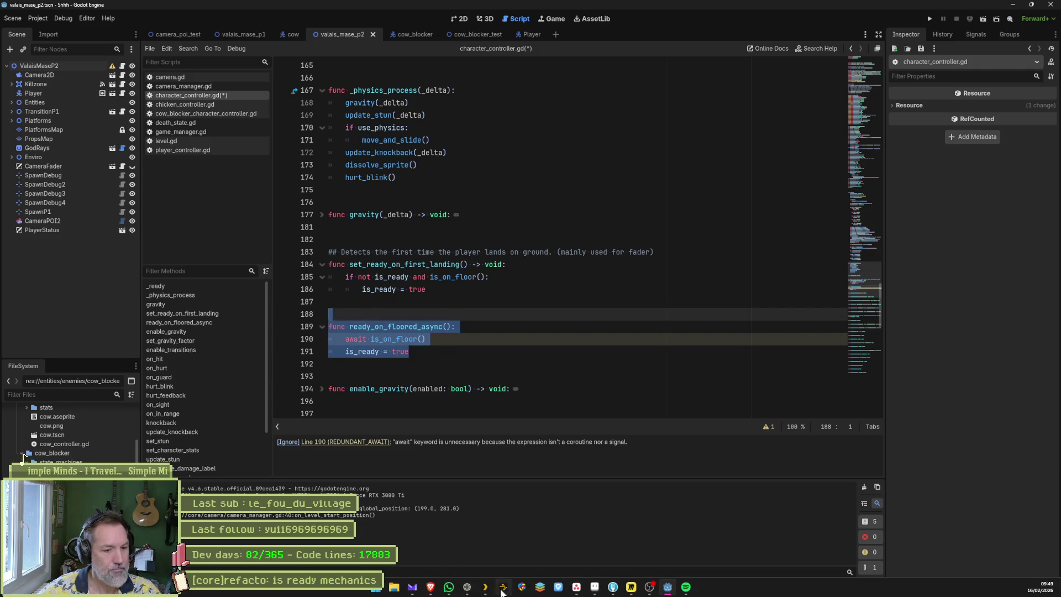
Step: Write a French question to Gemini about waiting until an NPC lands, including the ready_on_floored_async code
left_click(468, 588)
left_click(520, 537)
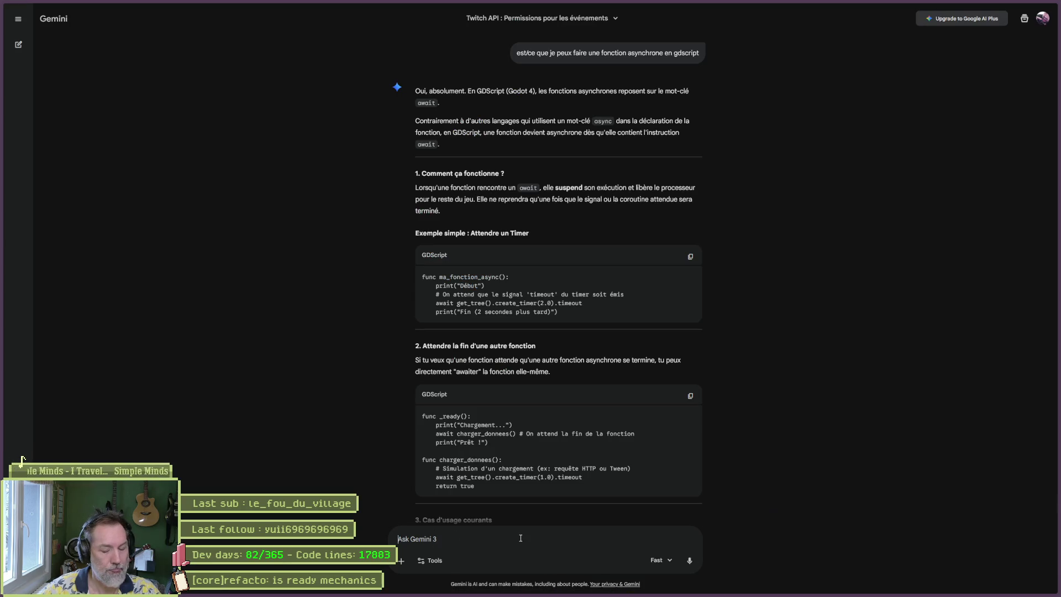
type("mon but est d'atten")
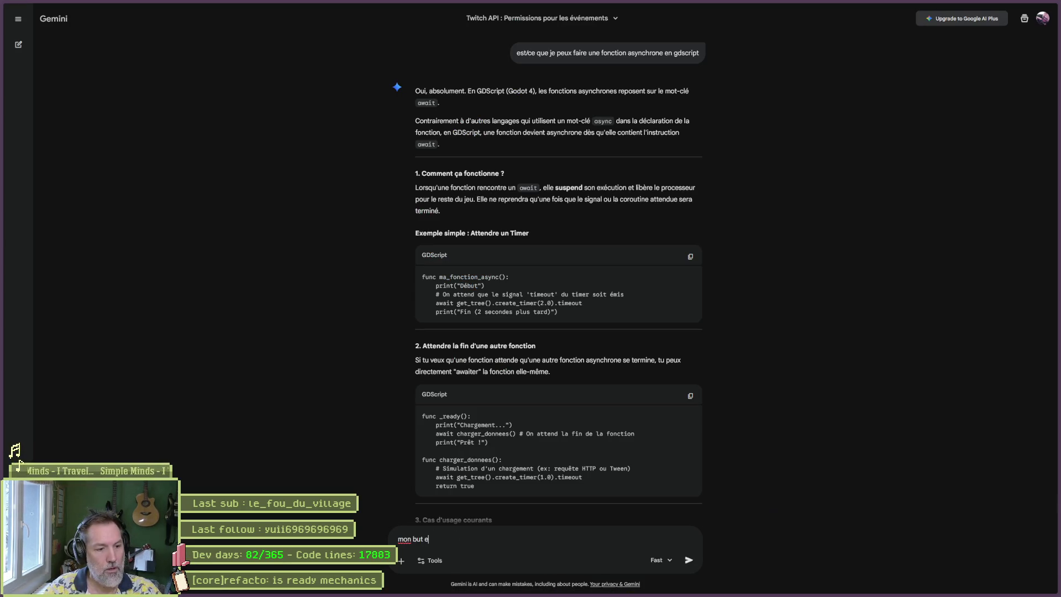
type("dre qu")
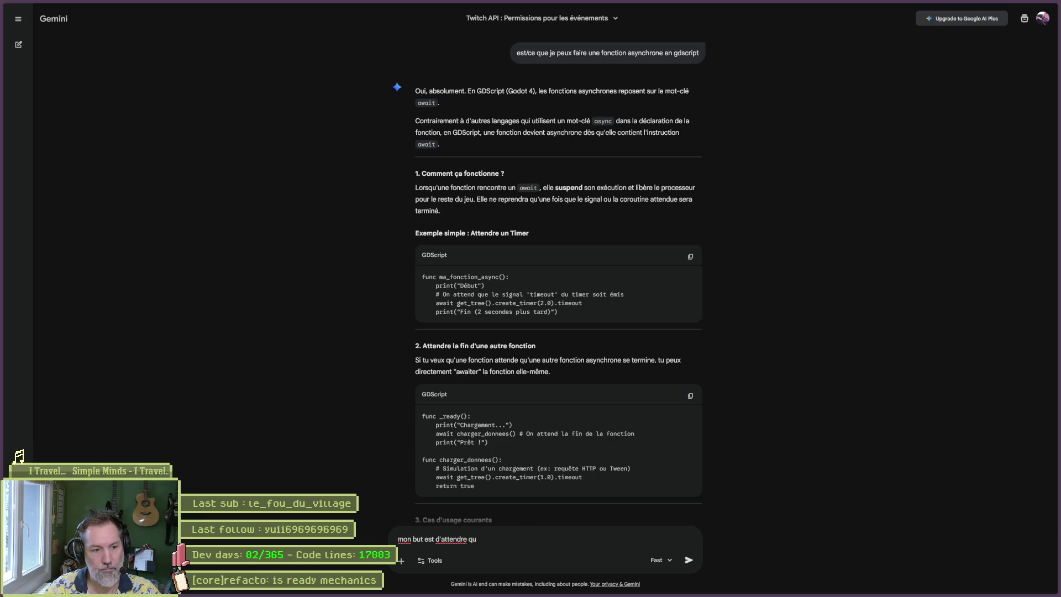
type("un")
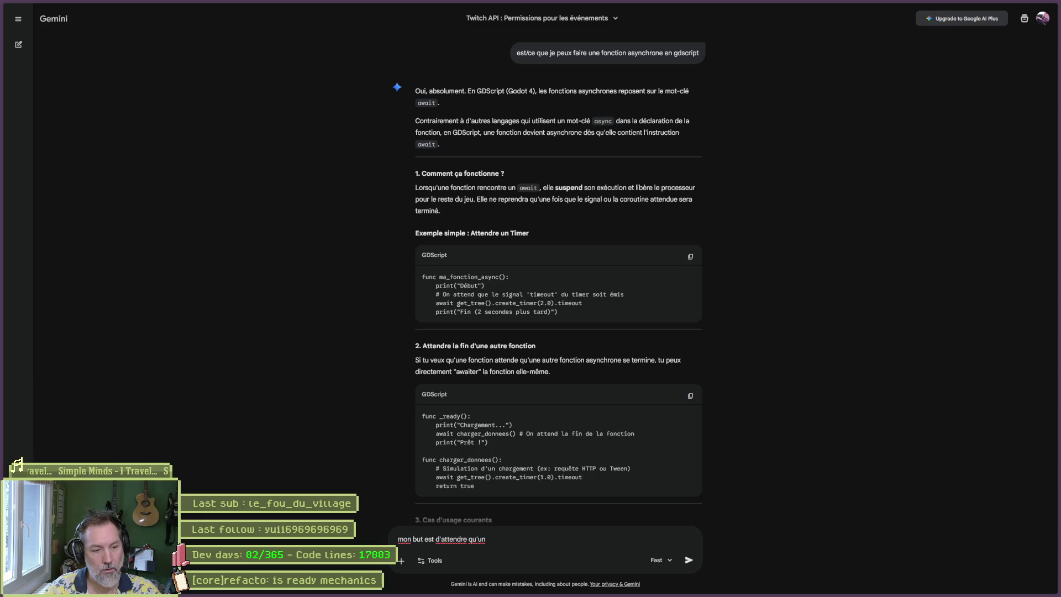
type("npc qui a mo")
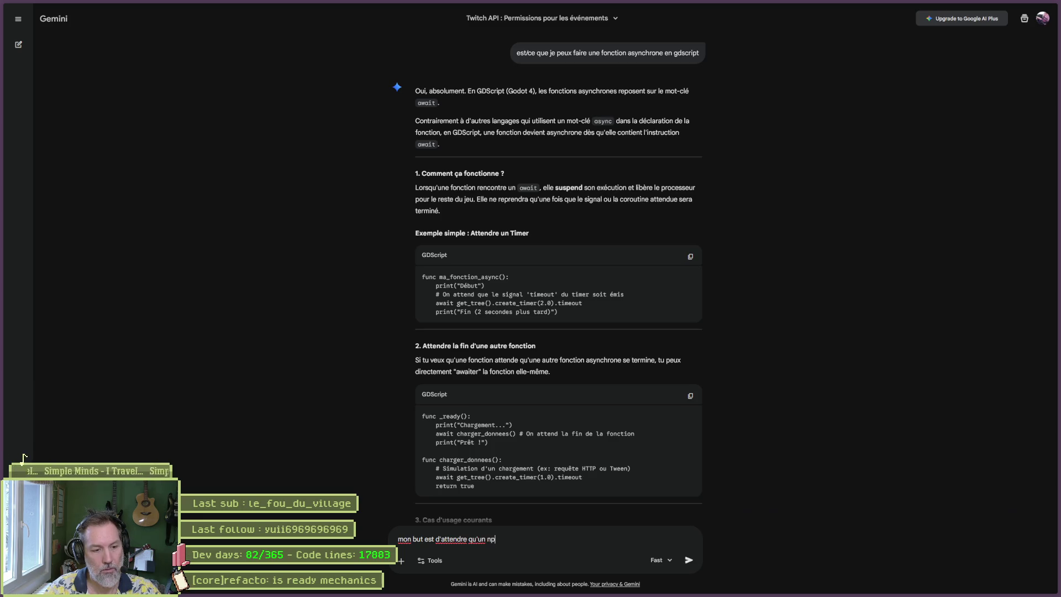
type("n script character ")
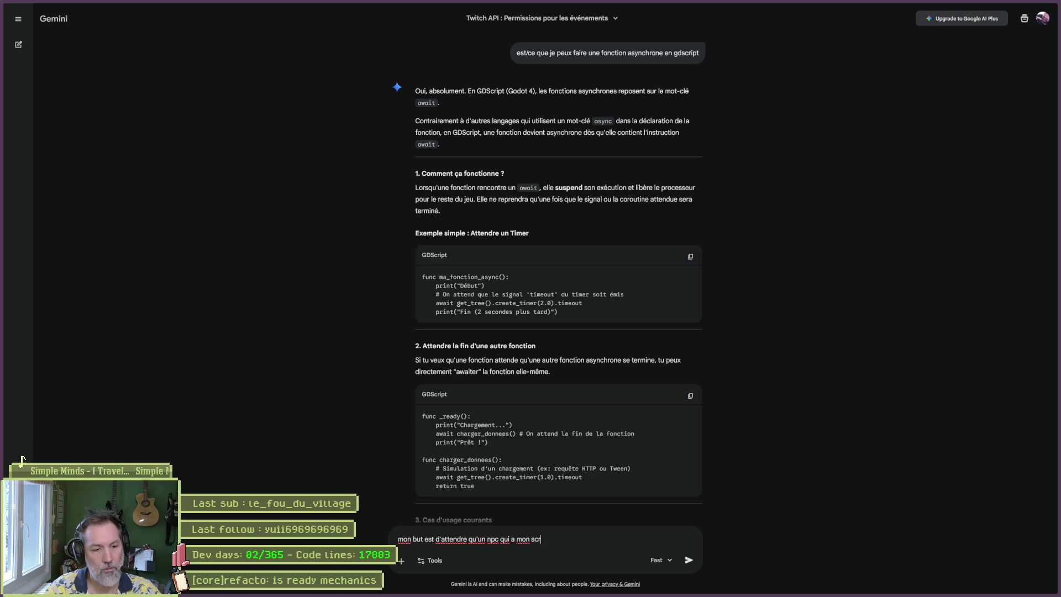
type("controller soit au sol")
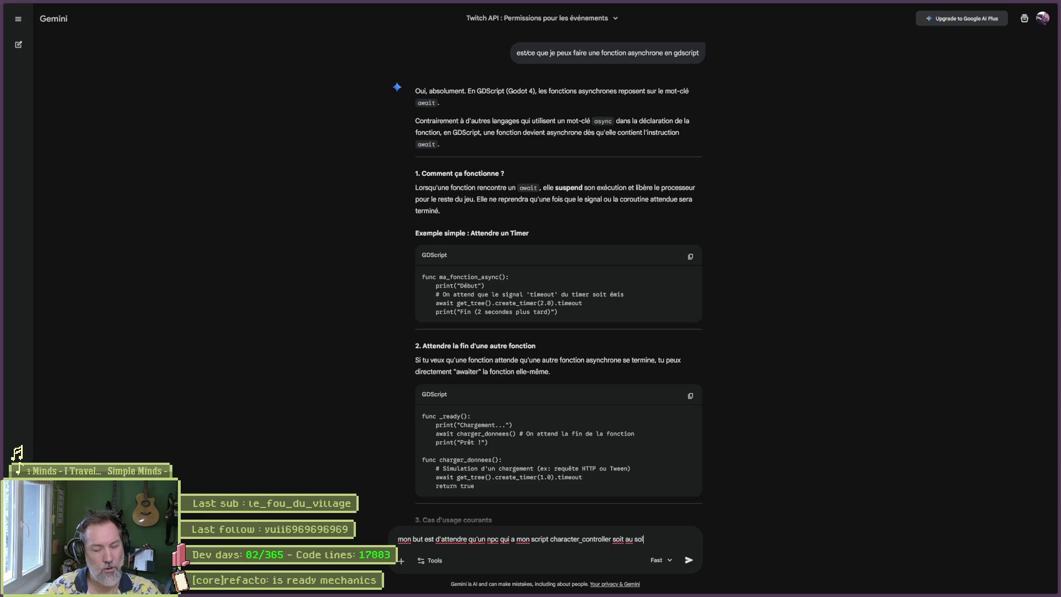
type(" au demarrage ")
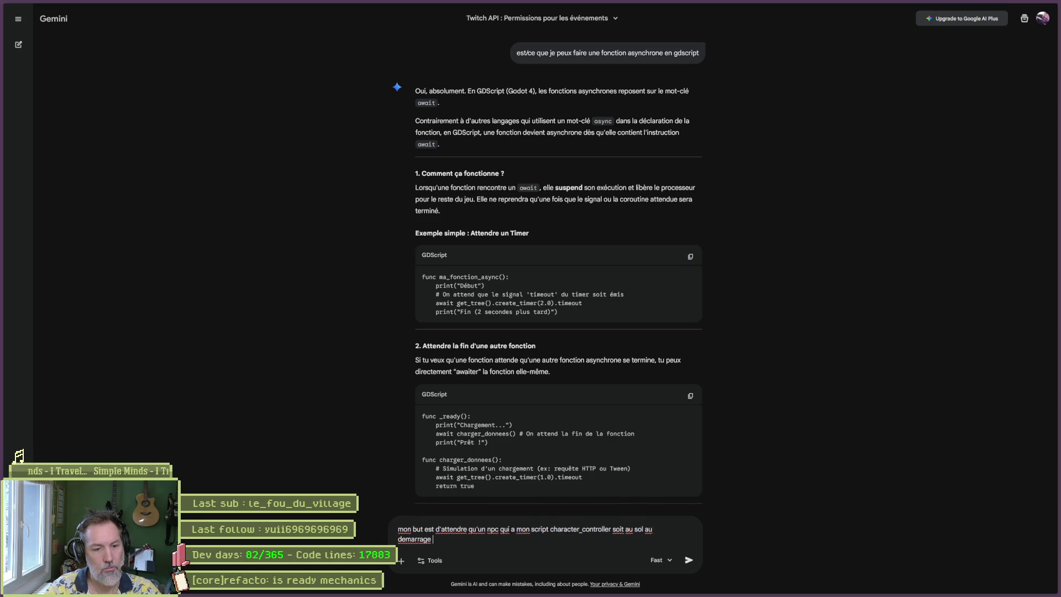
type("pourmetre son fla")
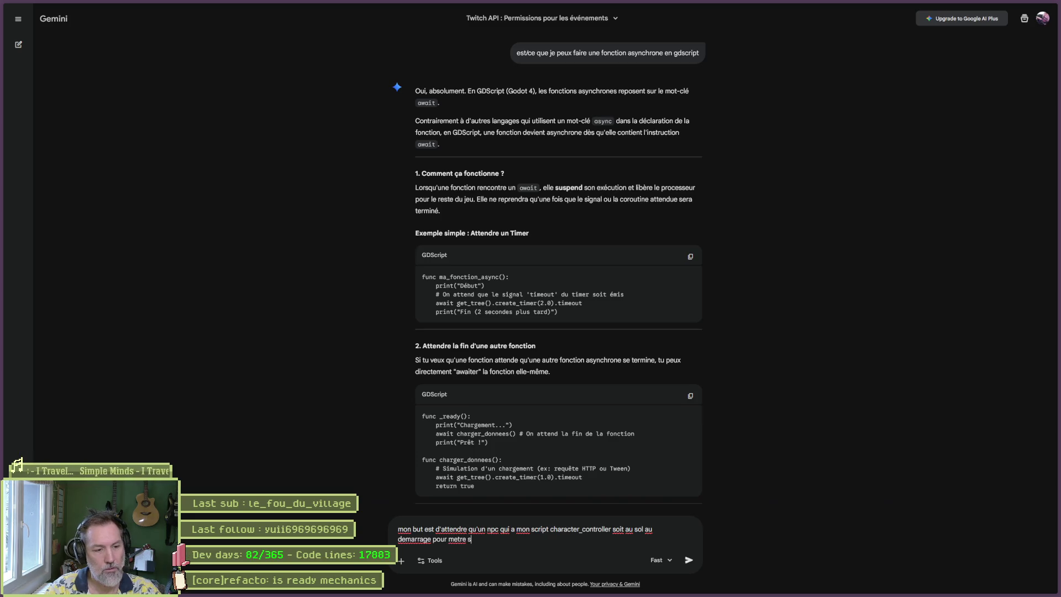
type("ady a true:")
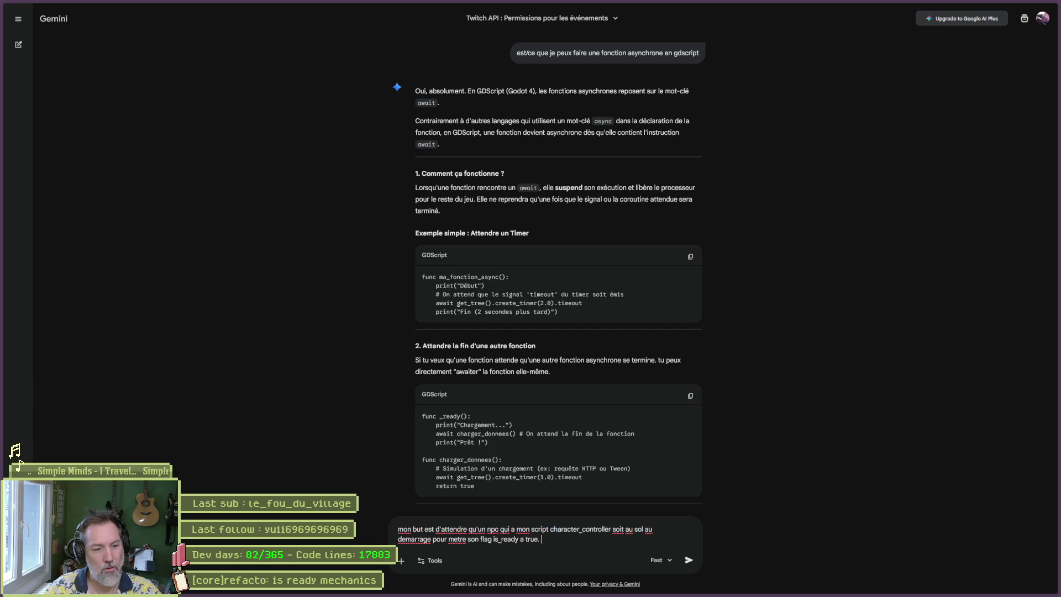
type(". voi")
type(" mon script pour ")
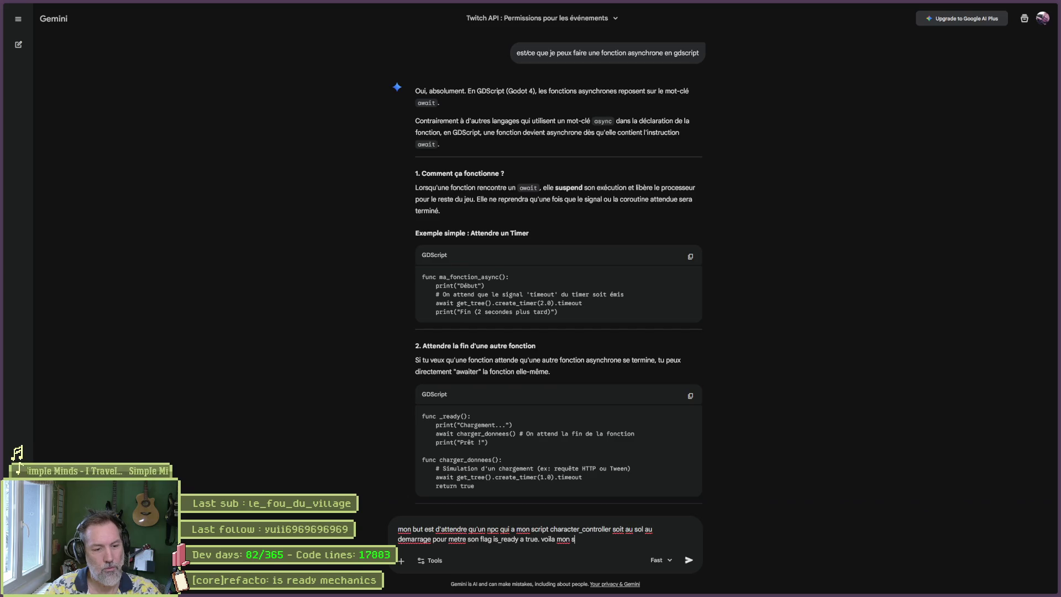
type("nstant")
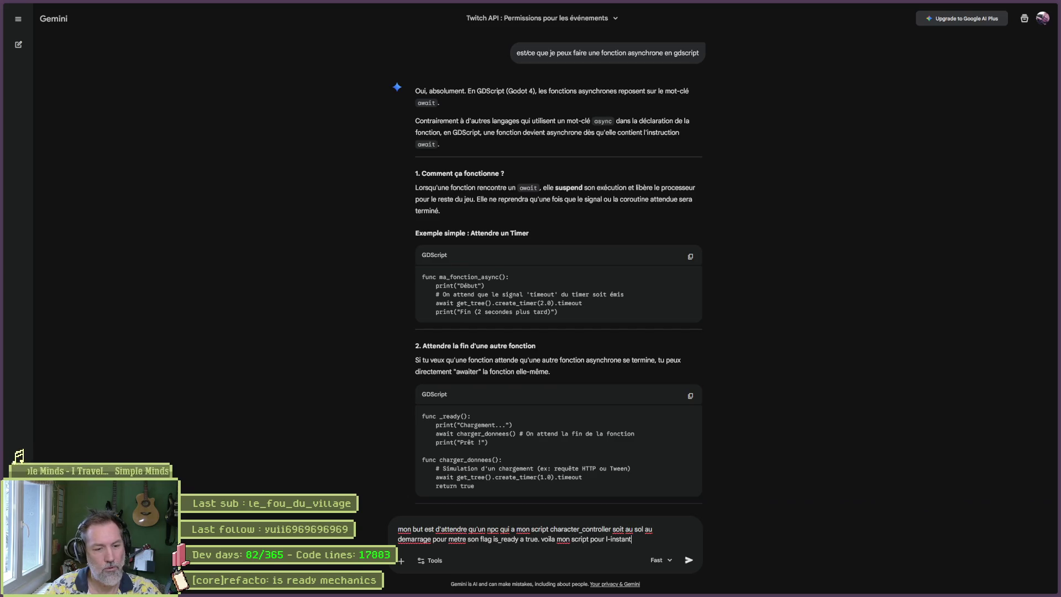
type(":")
key("shift+Return")
key("shift+Return")
key("ctrl+v")
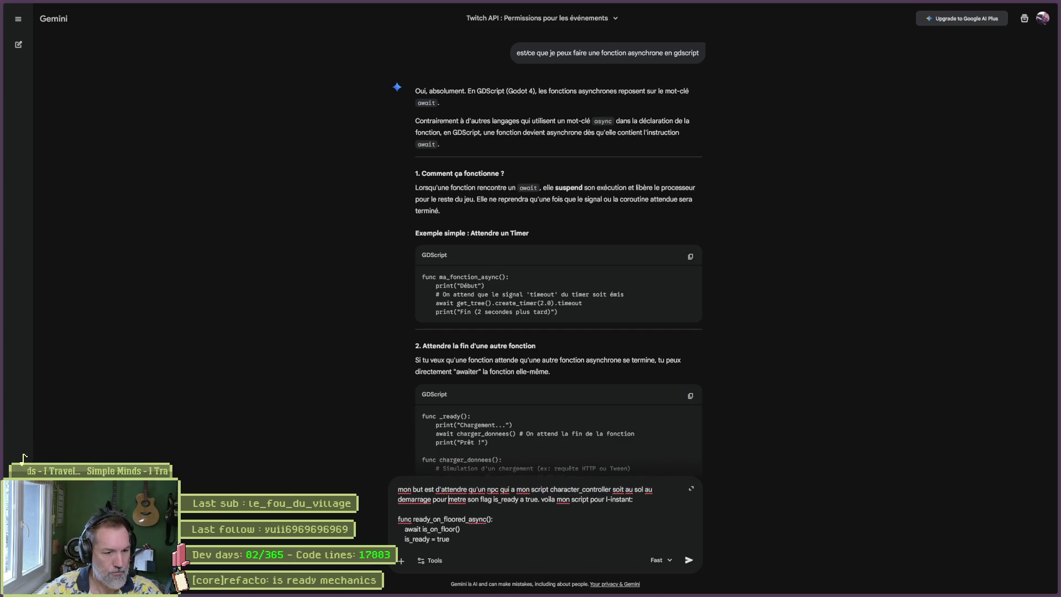
key("ctrl+shift+Right")
key("ctrl+shift+Right")
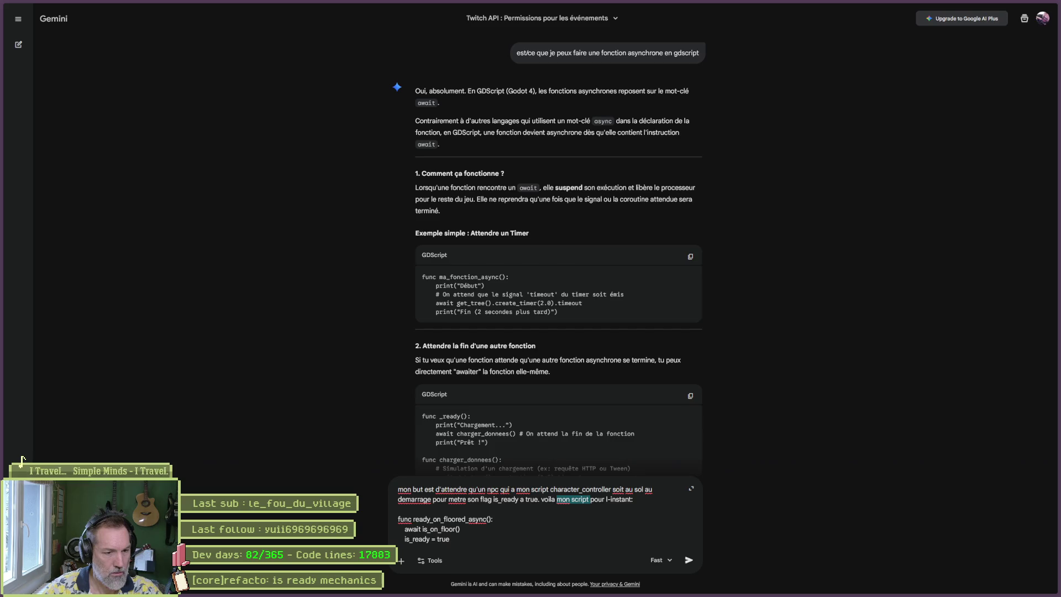
type("ma fonction")
Step: Send the question to Gemini, then return to Godot below the ready_on_floored_async function
key("Return")
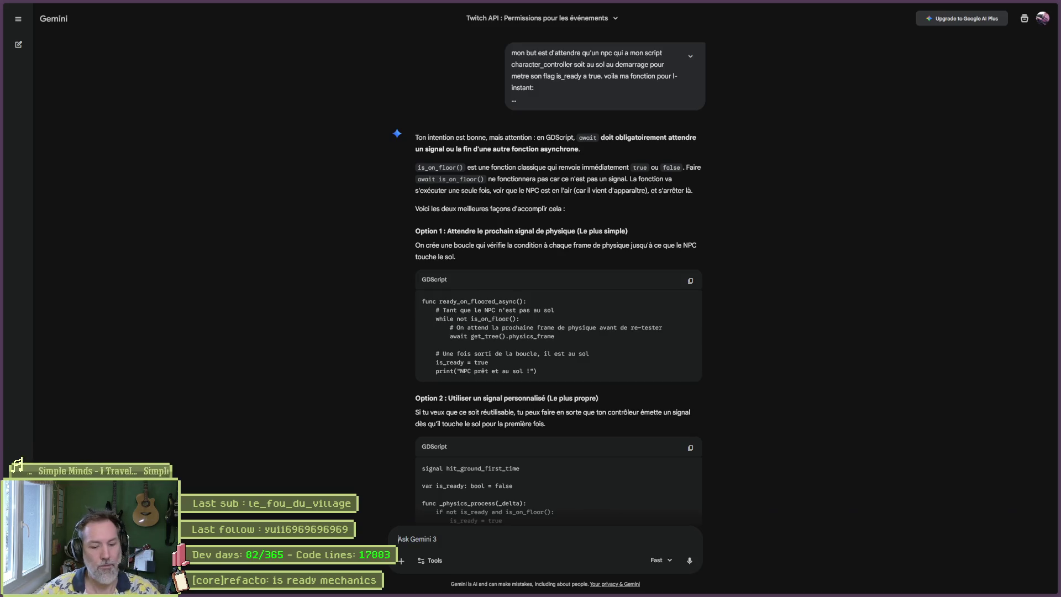
key("alt+Tab")
left_click(437, 351)
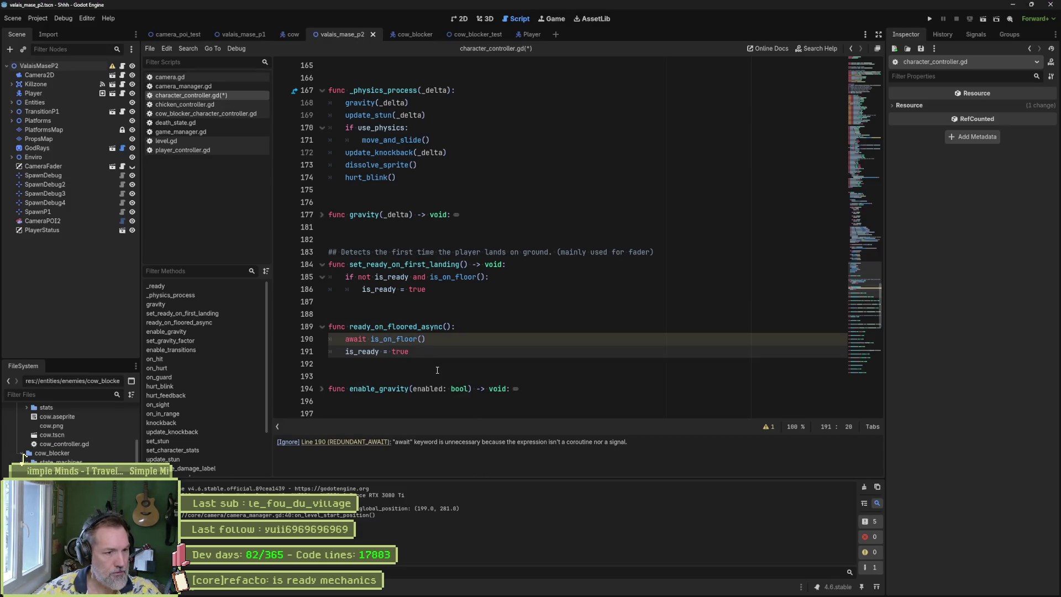
Step: Add a new function first_time_floored_async() whose body starts with await
key("Return")
key("Return")
type("func ")
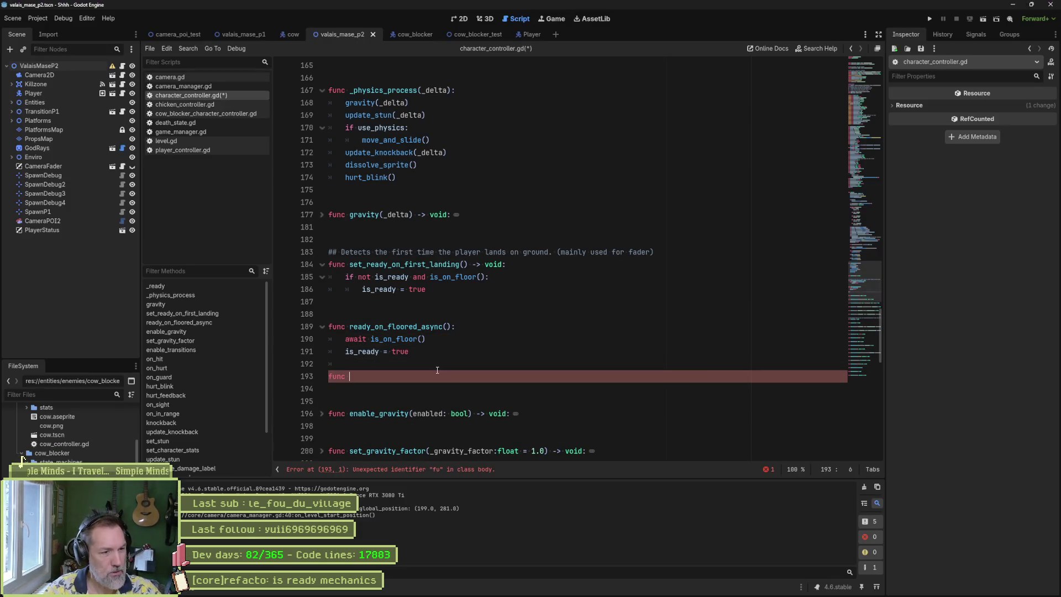
type("check_on")
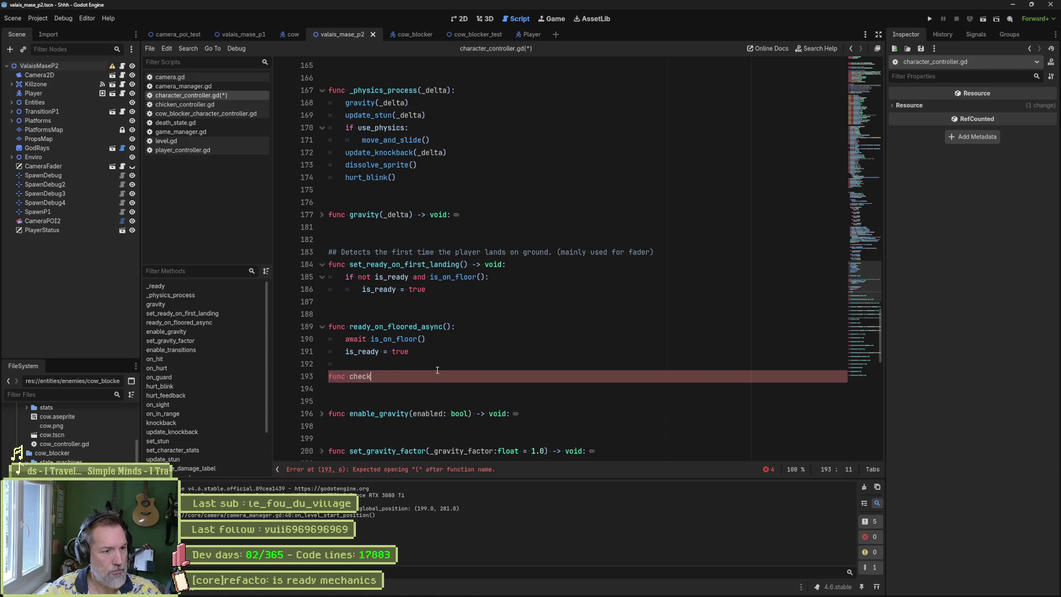
key("BackSpace")
key("BackSpace")
key("BackSpace")
type("first_")
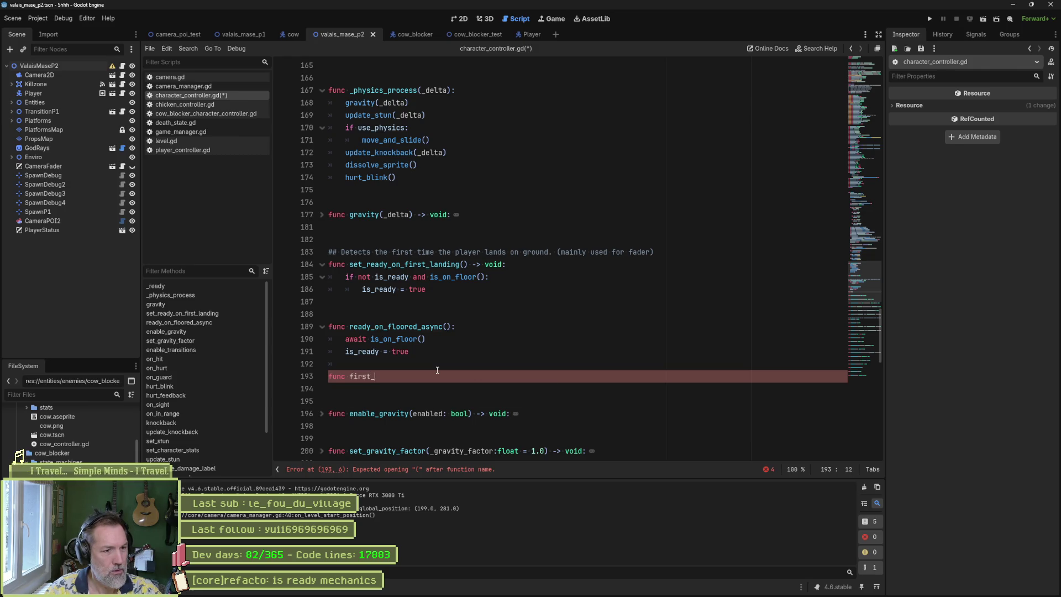
type("time_floored")
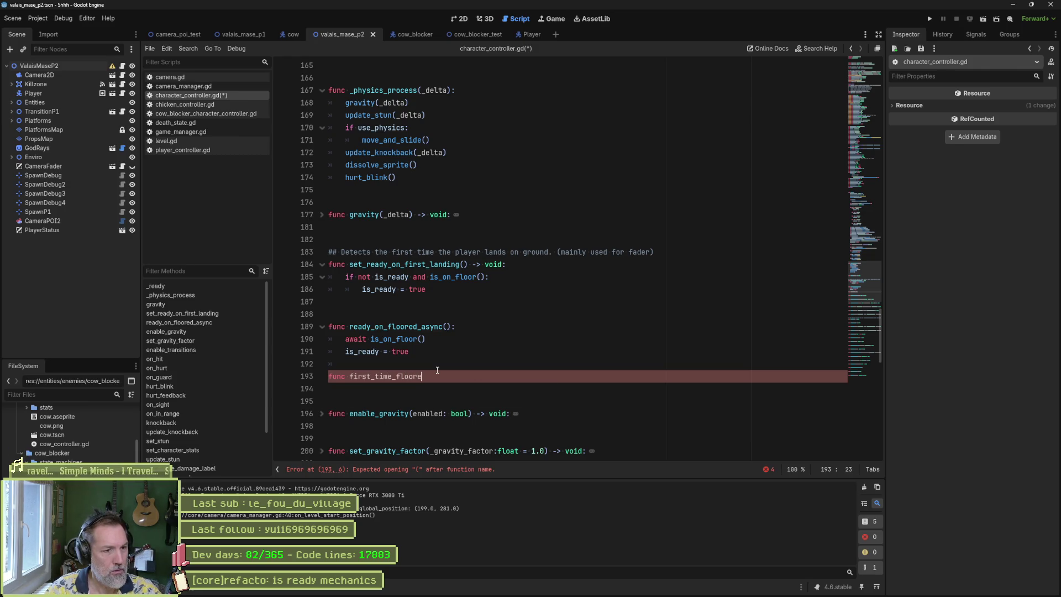
type("():")
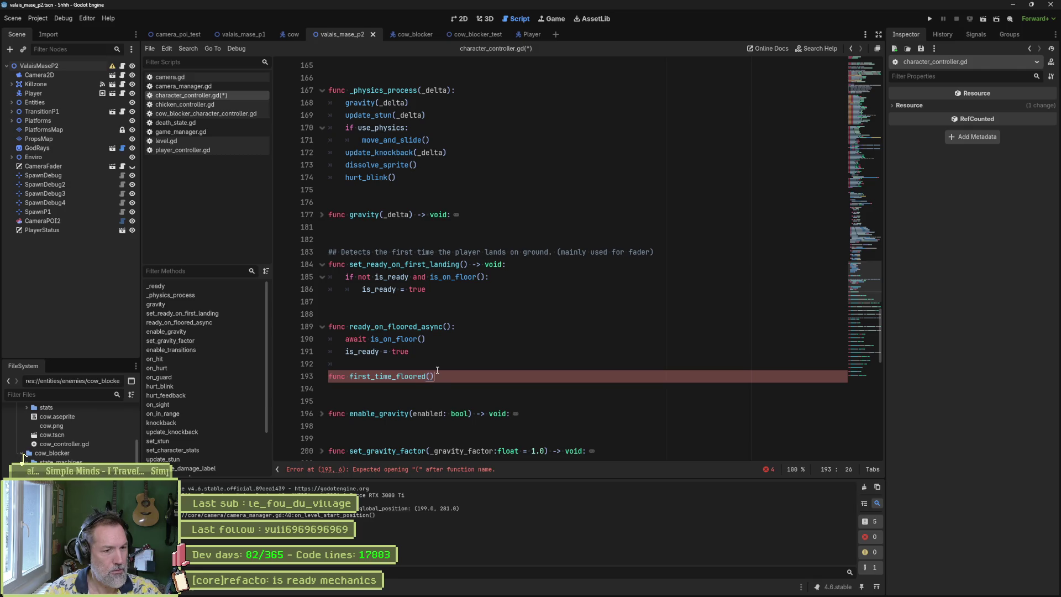
key("Return")
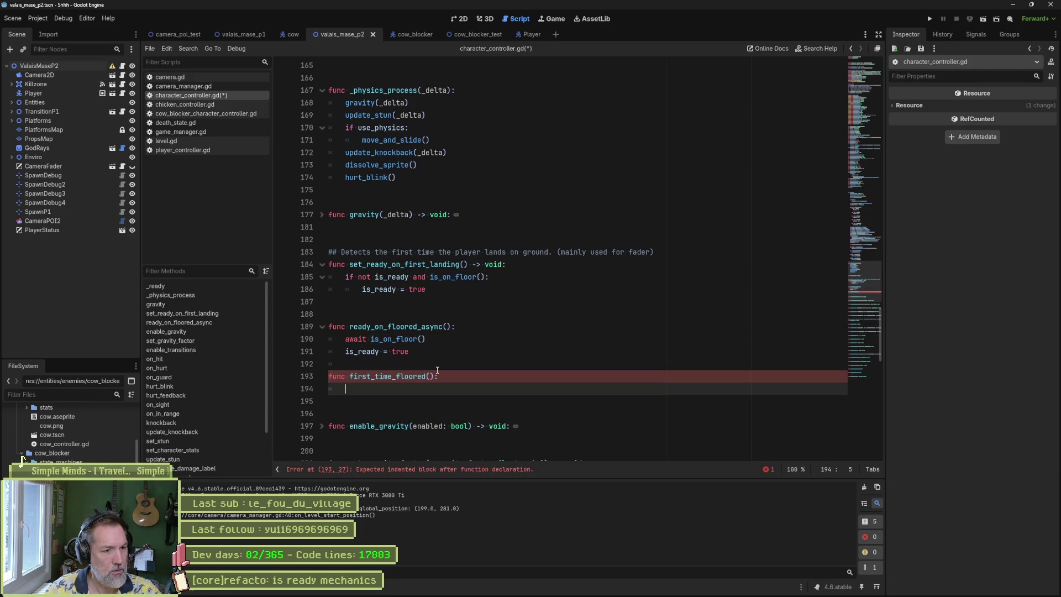
type("wait")
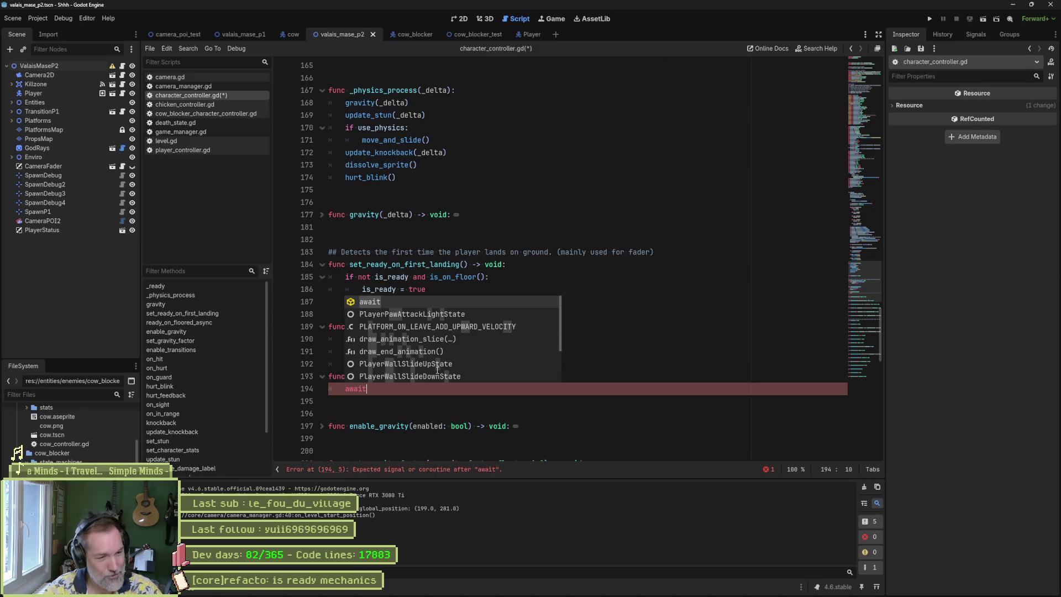
left_click(557, 232)
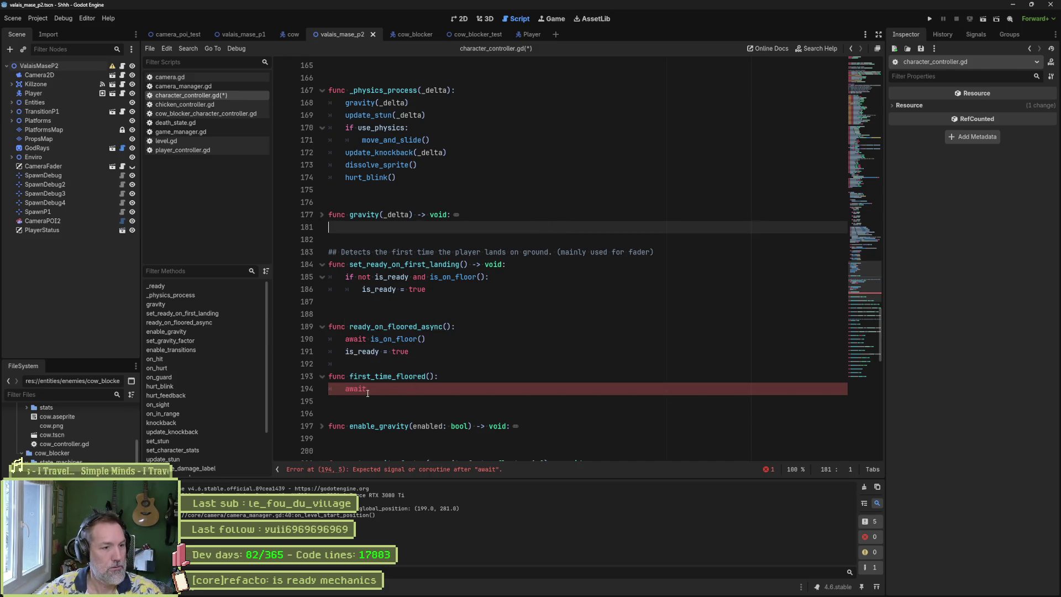
double_click(497, 387)
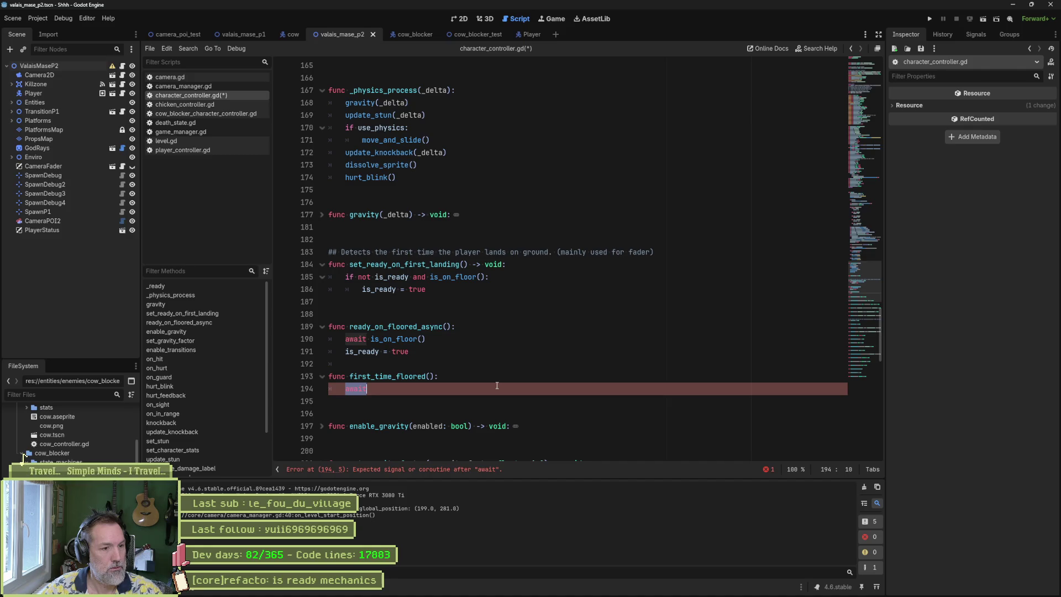
left_click(425, 377)
type("_async")
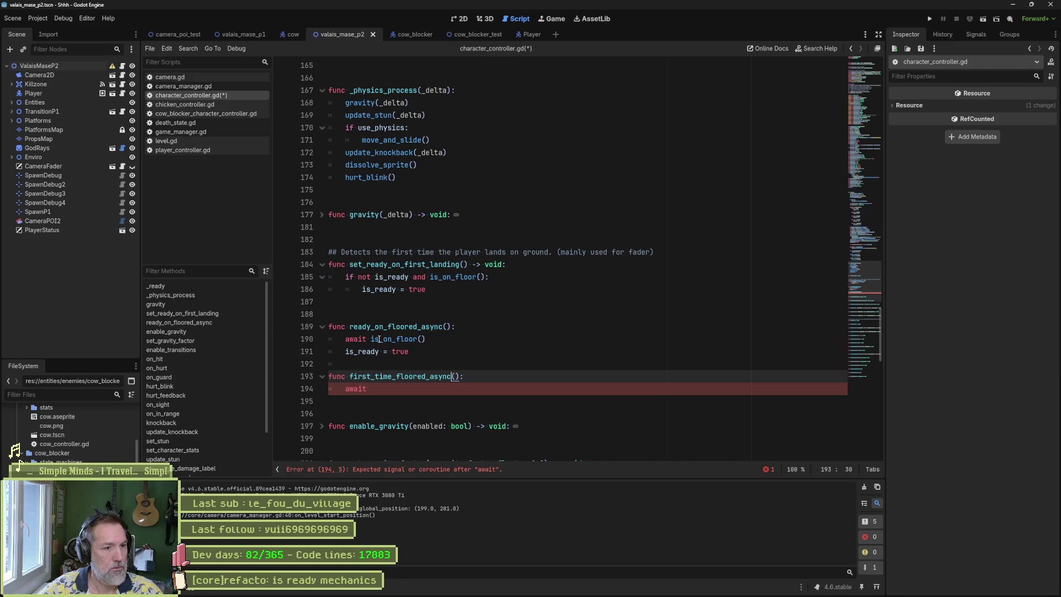
Step: Turn that await into a while not is_on_floor(): loop header and bring Gemini forward
left_click_drag(370, 339, 428, 339)
key("ctrl+c")
left_click(363, 388)
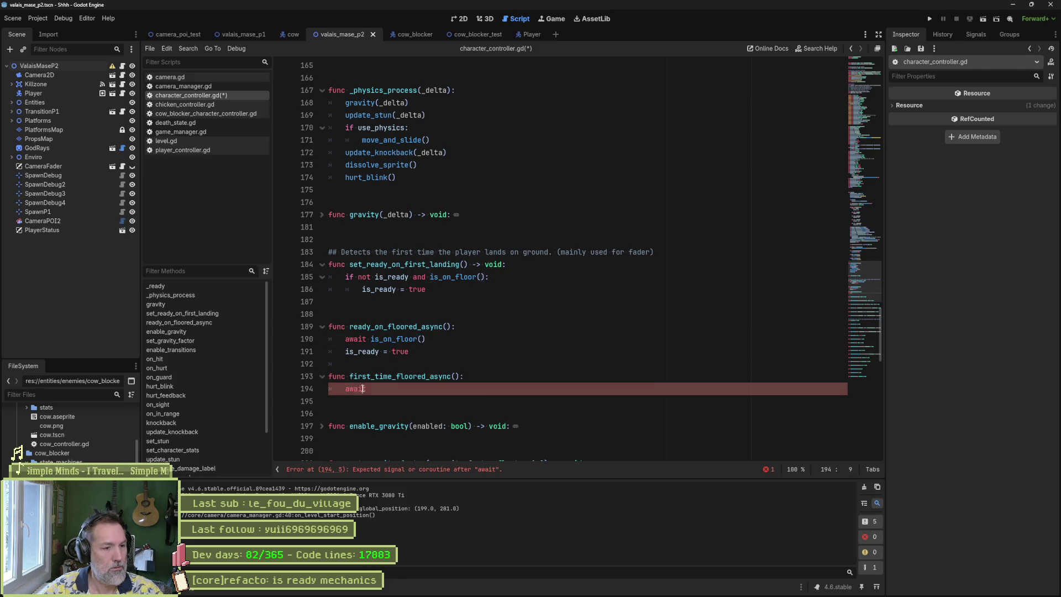
key("ctrl+d")
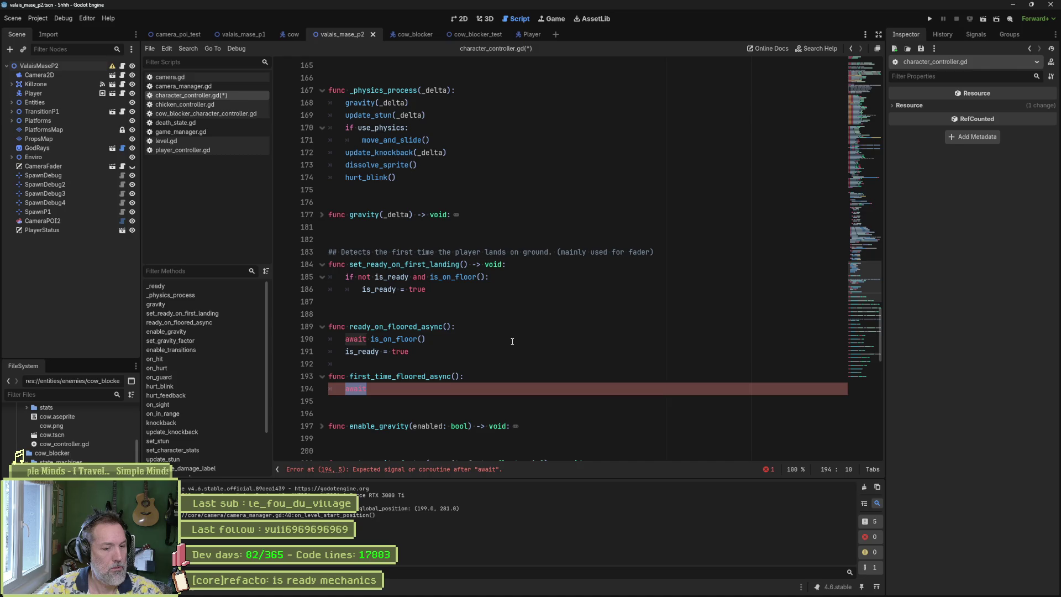
type("while not")
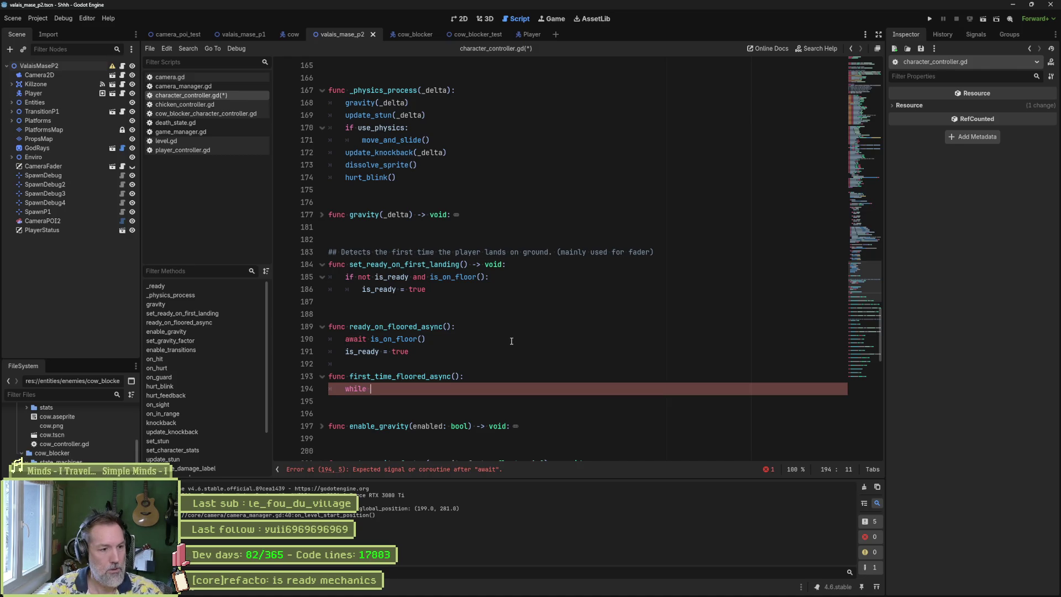
key("ctrl+v")
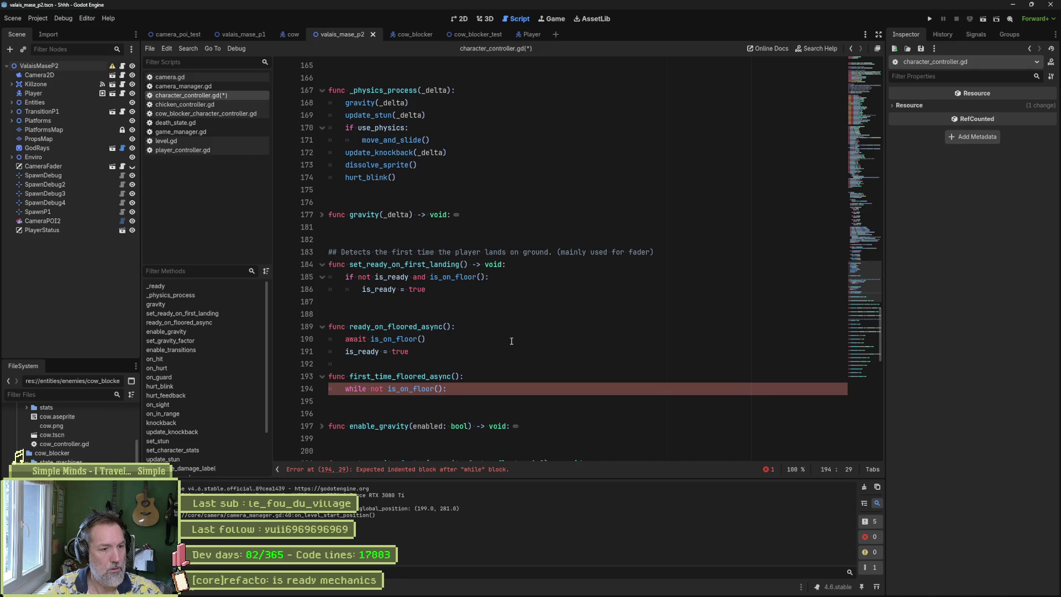
key("alt+Tab")
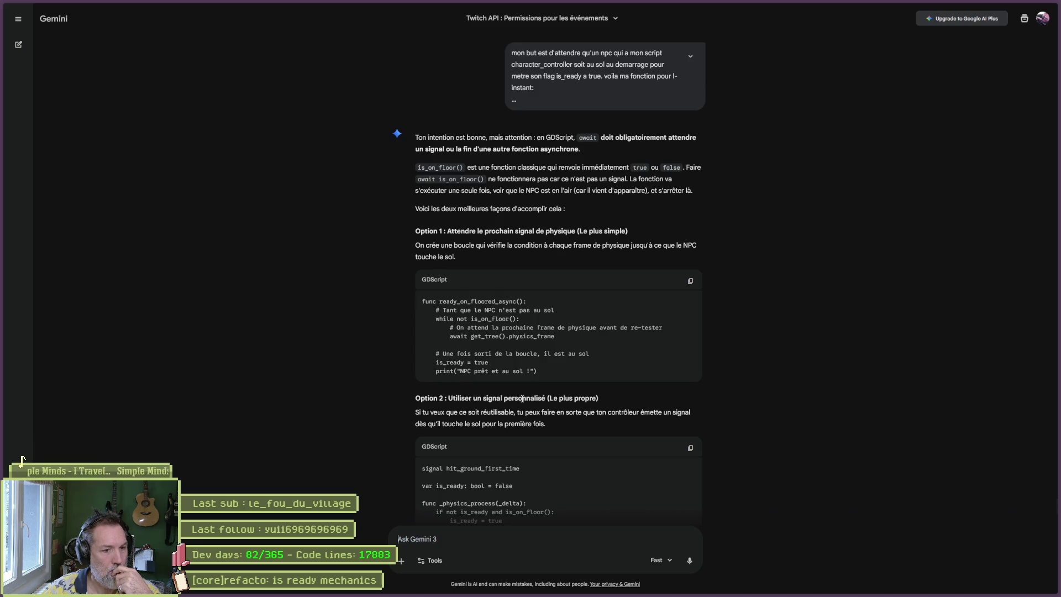
Step: Review Gemini's Option 1 physics-frame loop and Option 2 hit_ground_first_time signal code
scroll(486, 409, "down", 2)
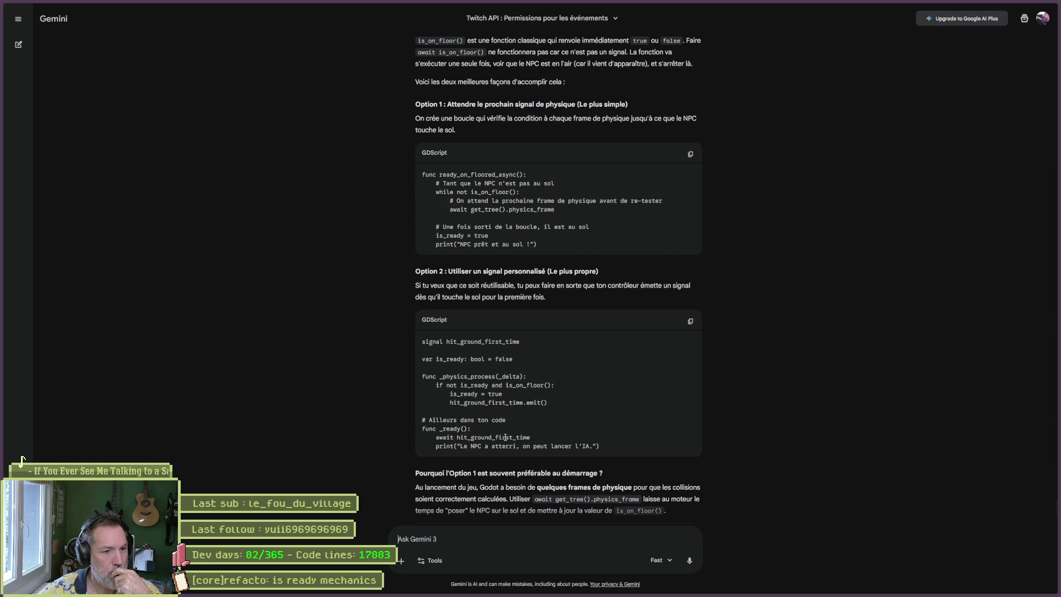
left_click_drag(464, 376, 471, 401)
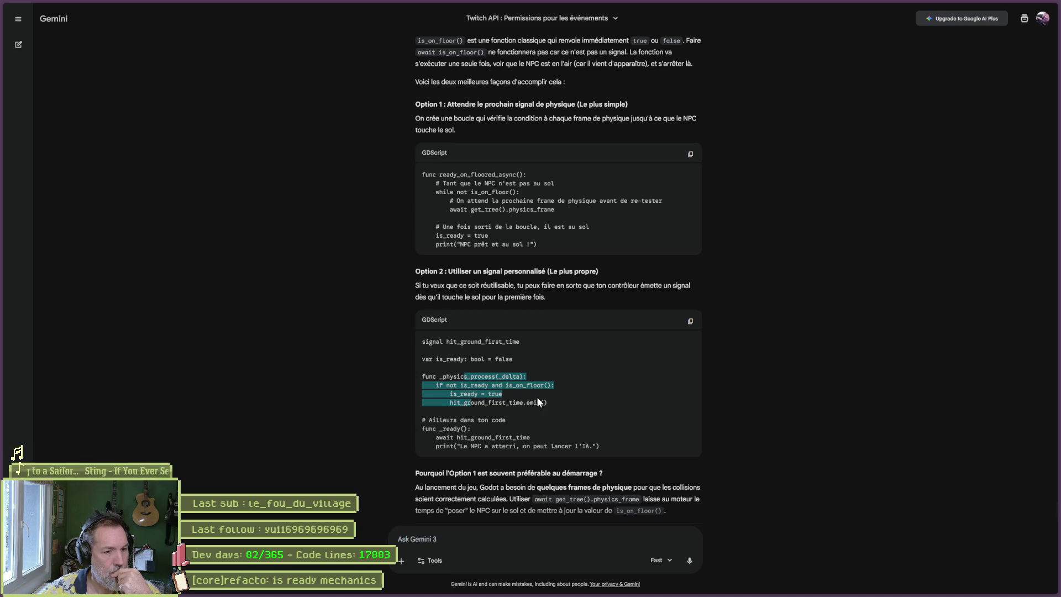
double_click(506, 436)
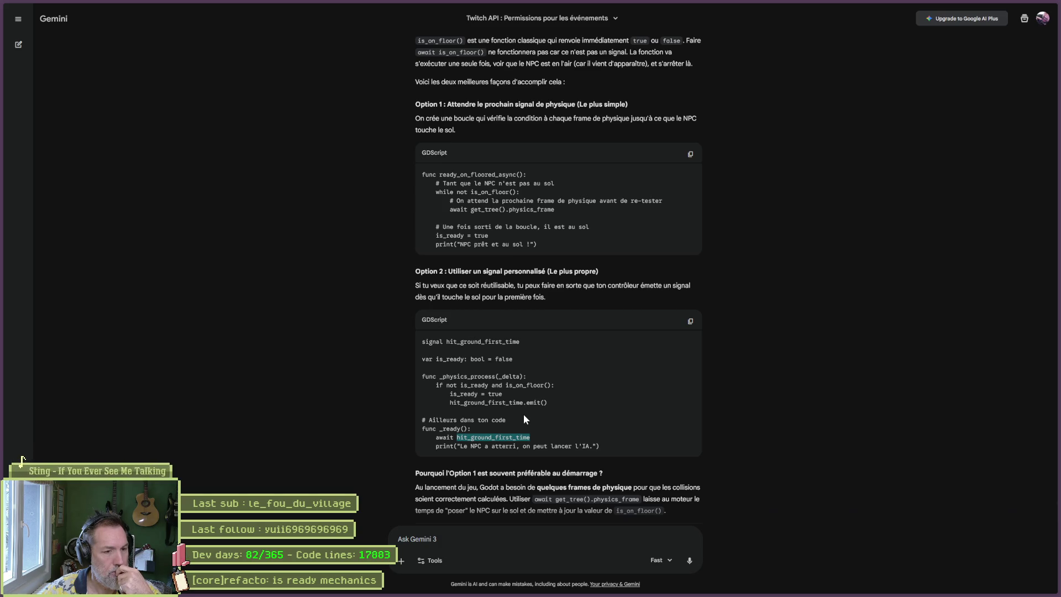
scroll(754, 453, "down", 2)
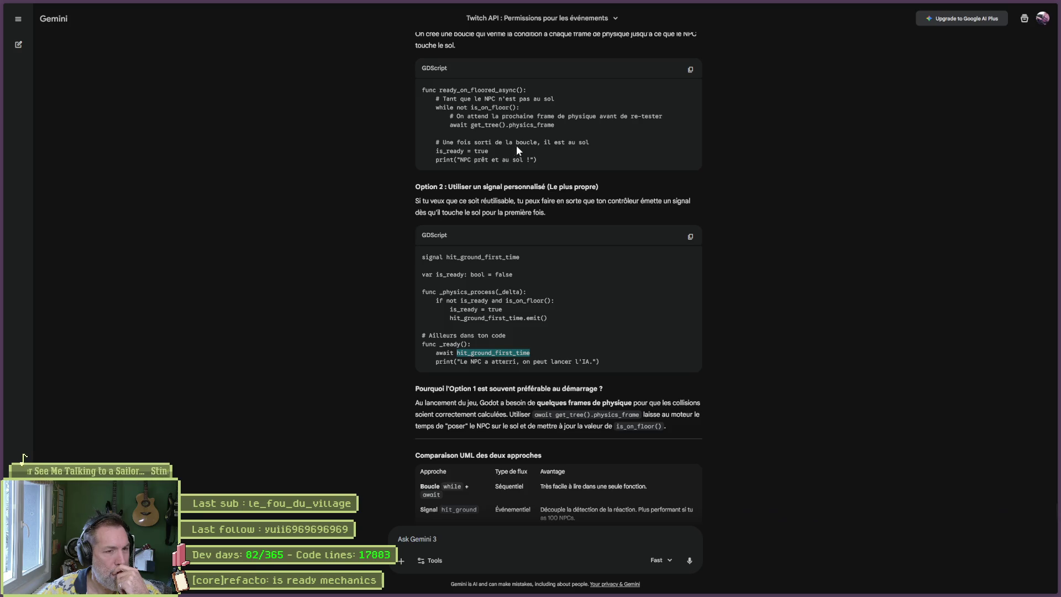
scroll(749, 383, "up", 3)
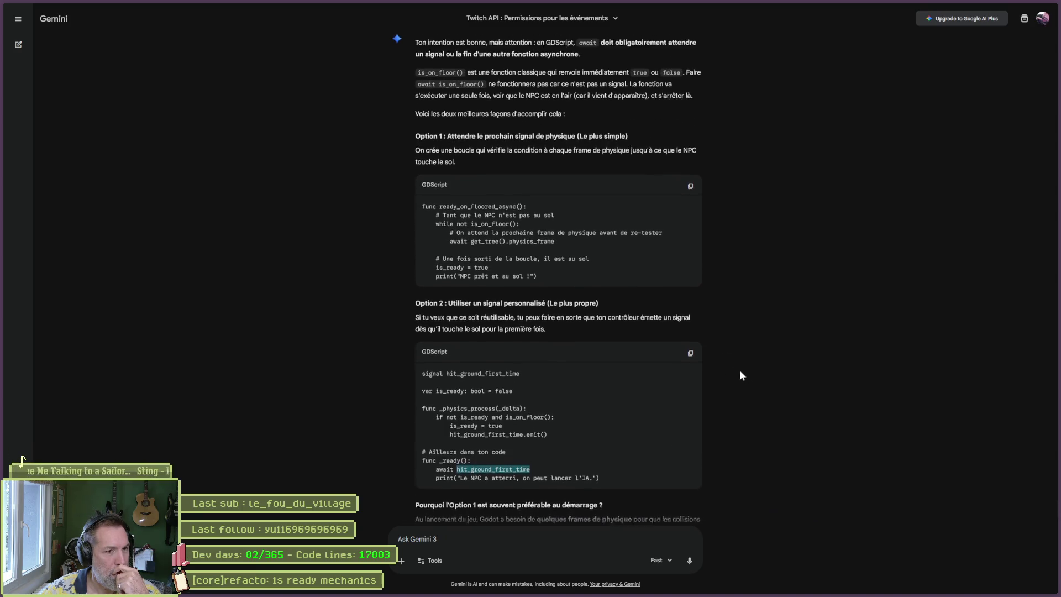
Step: Insert a ready_on_floored_async() call as the first line of _ready(), before the transitions timer setup
key("alt+Tab")
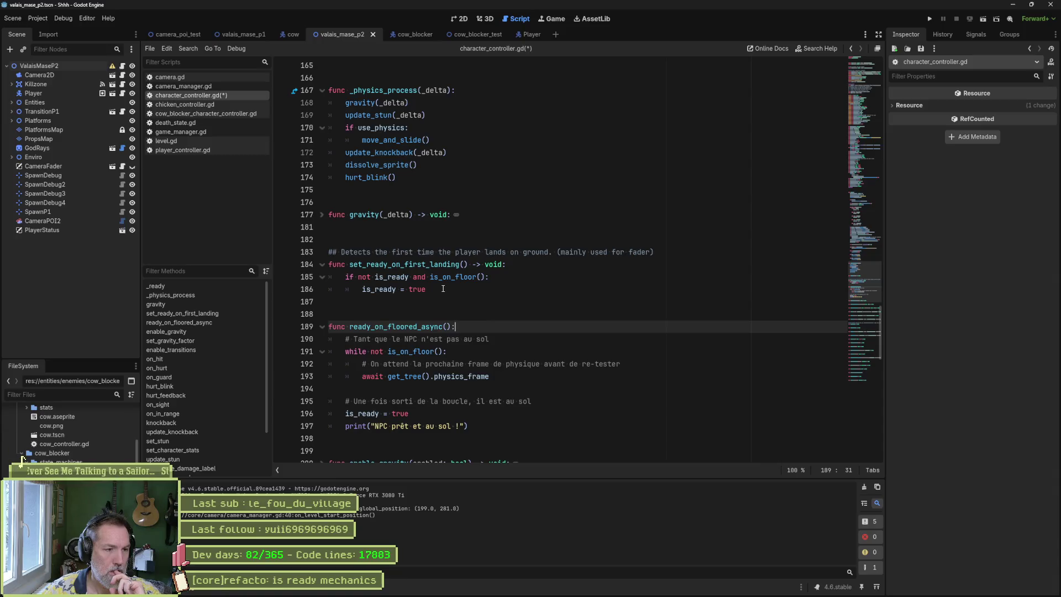
double_click(392, 326)
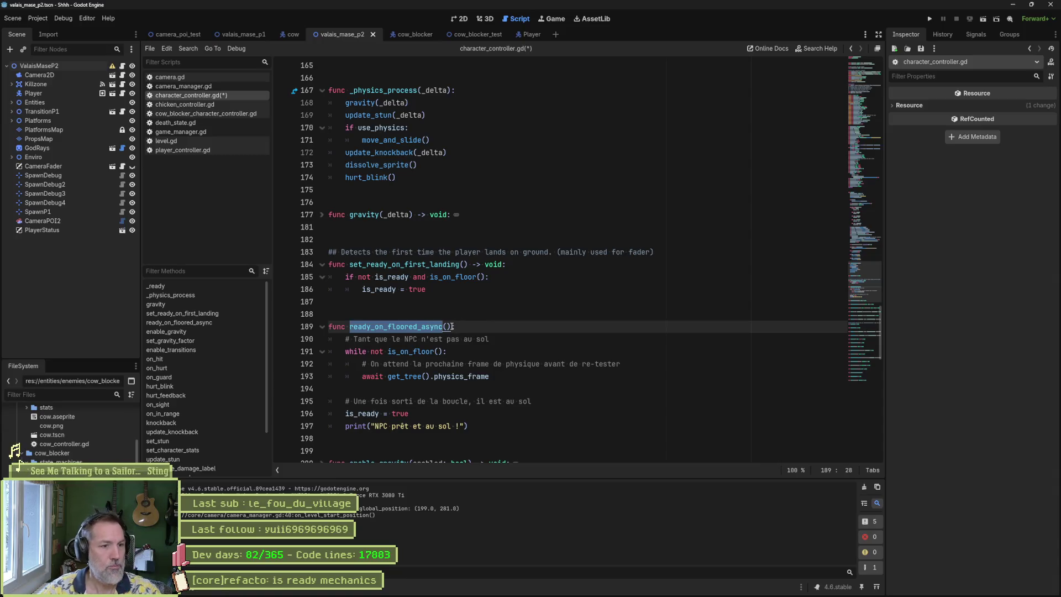
left_click_drag(452, 326, 349, 326)
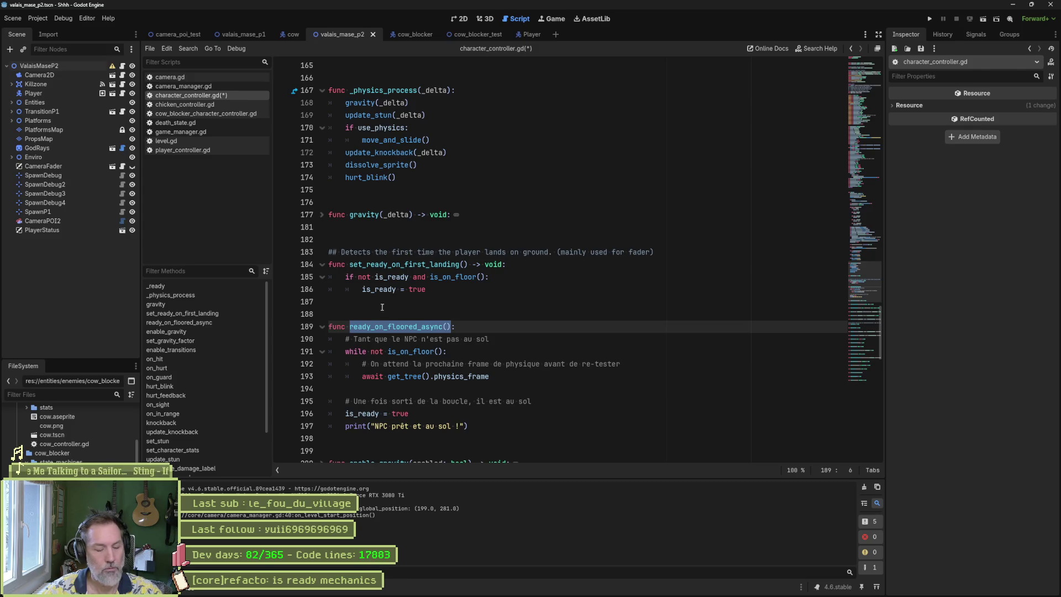
scroll(393, 276, "up", 8)
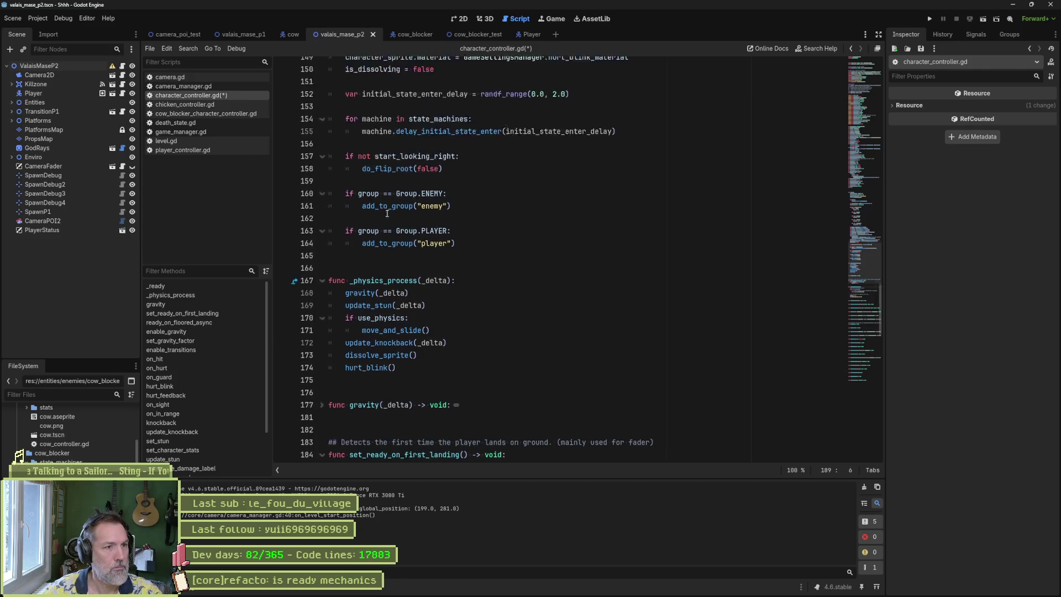
scroll(398, 224, "up", 14)
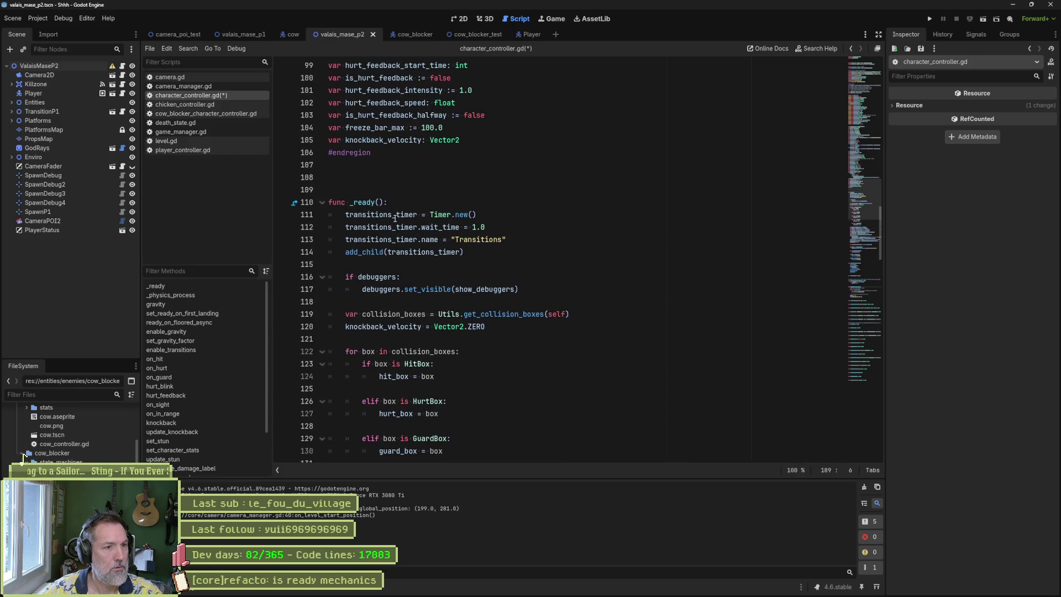
left_click(397, 202)
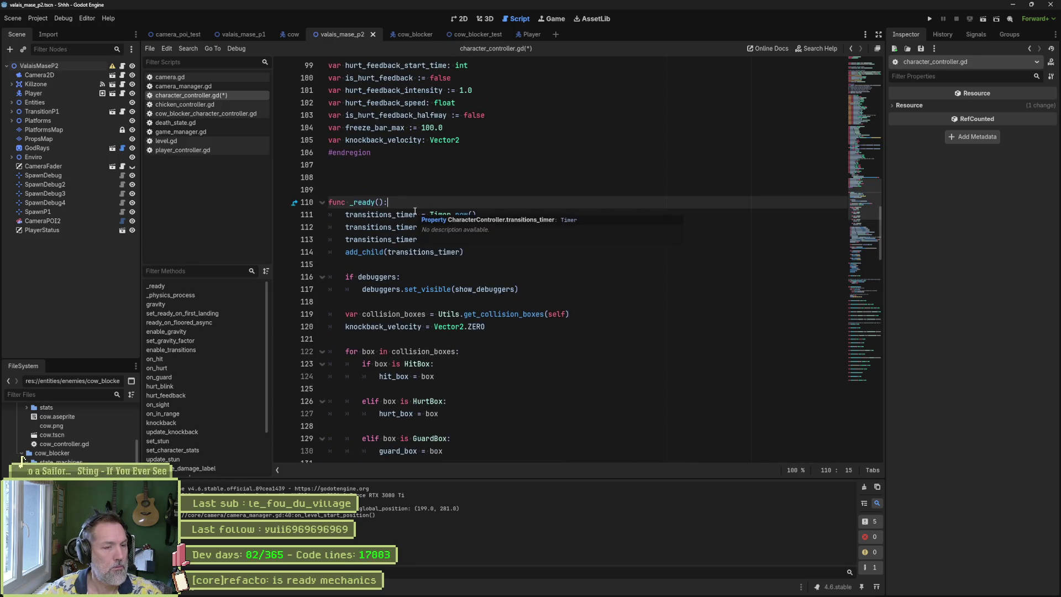
key("Return")
type("ready_on_floored_async()")
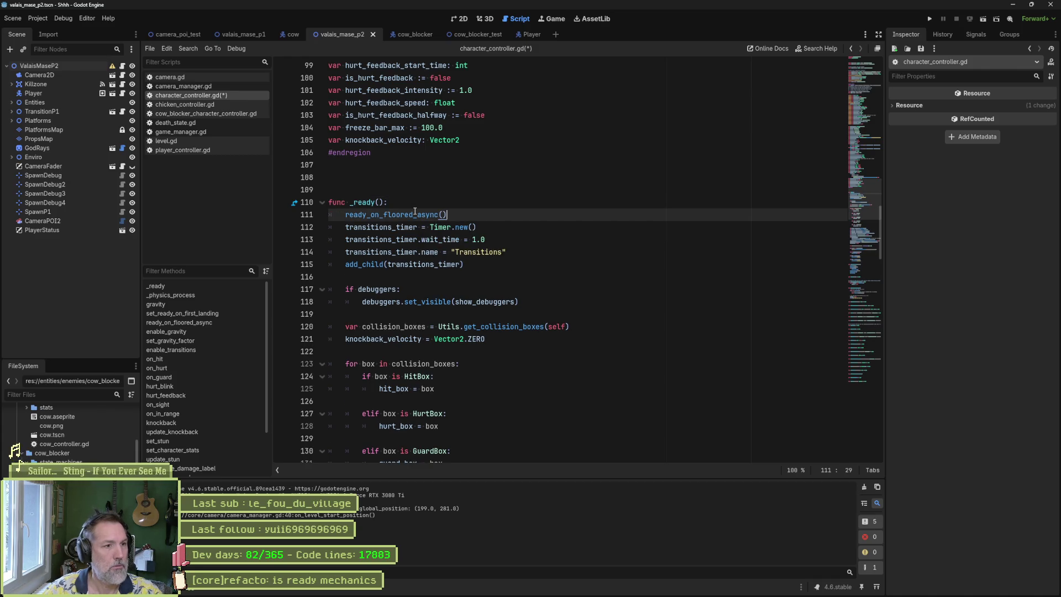
mouse_move(435, 246)
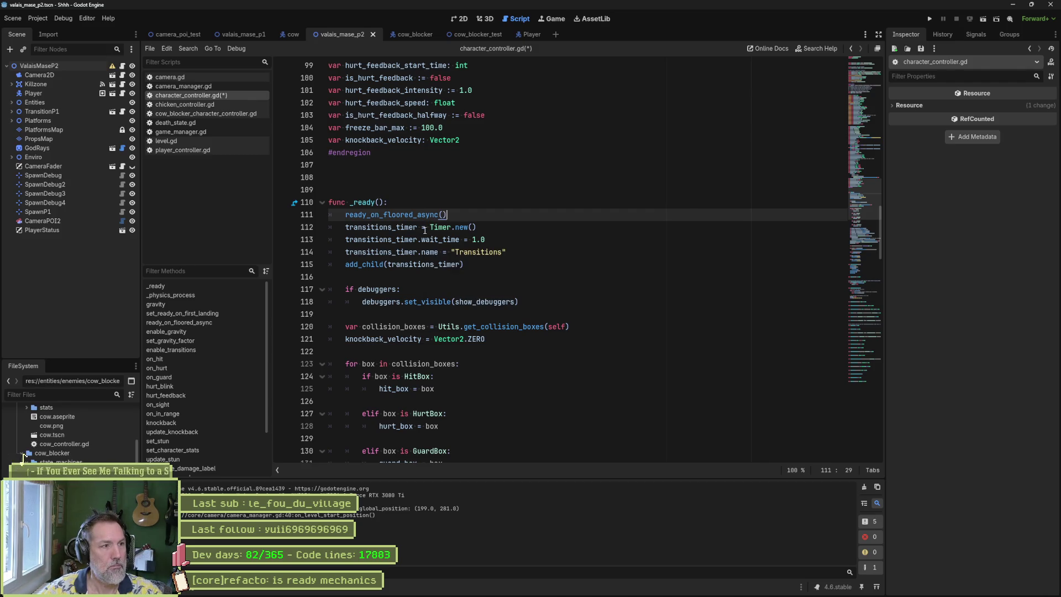
scroll(424, 230, "down", 19)
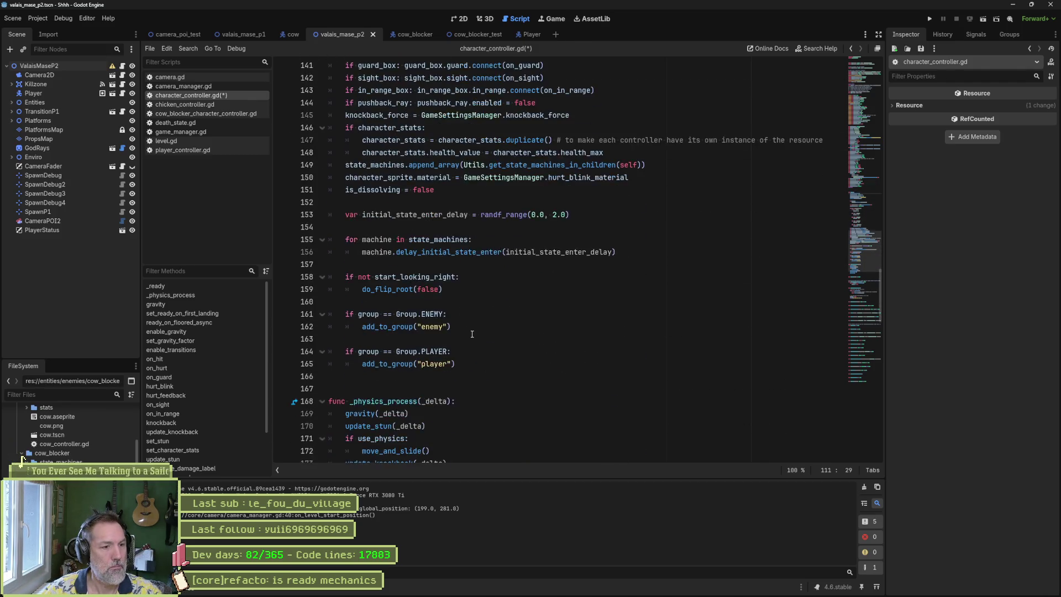
Step: Search all files for set_ready_on_first_landing (8 matches in 8 files), then run the current scene
scroll(473, 337, "down", 2)
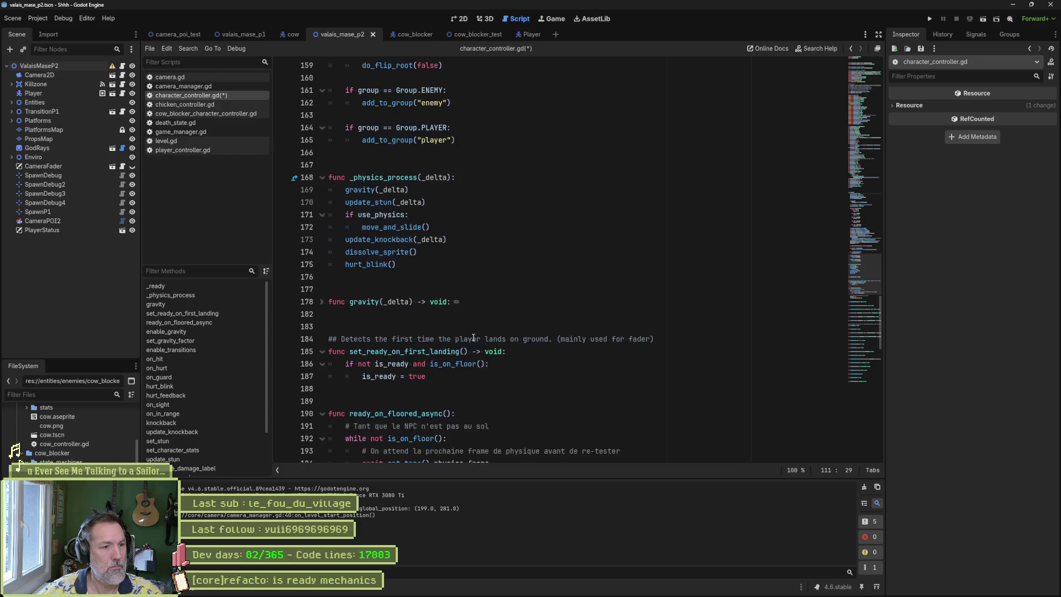
double_click(403, 314)
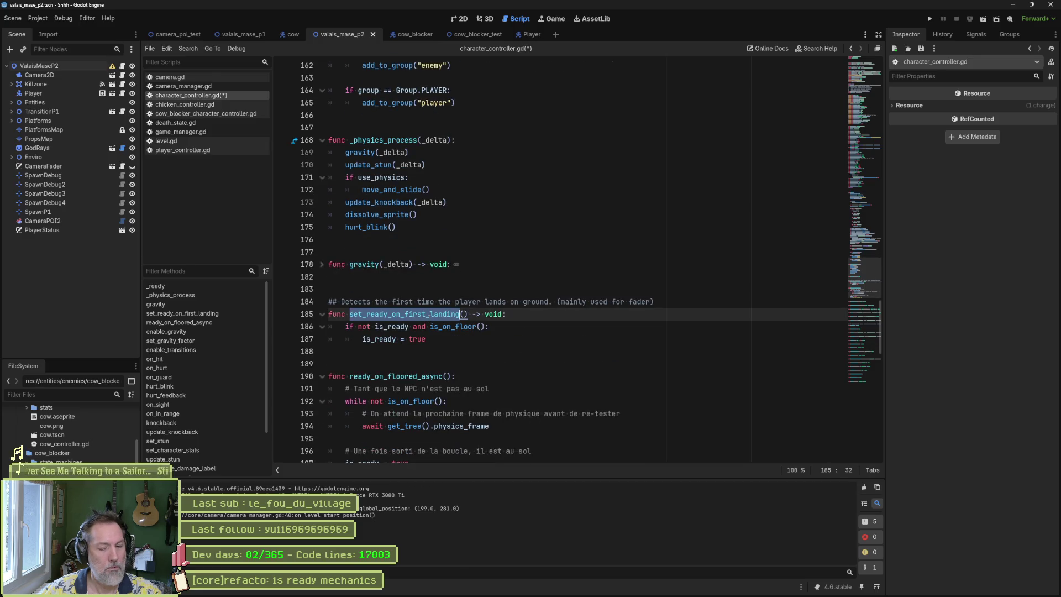
key("ctrl+shift+f")
left_click(525, 339)
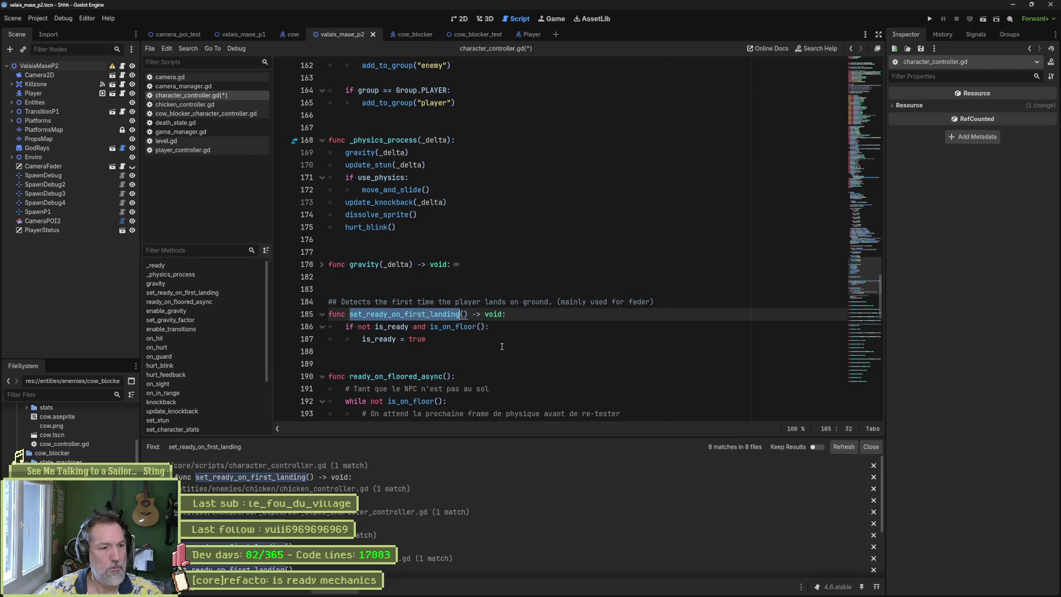
scroll(494, 341, "down", 3)
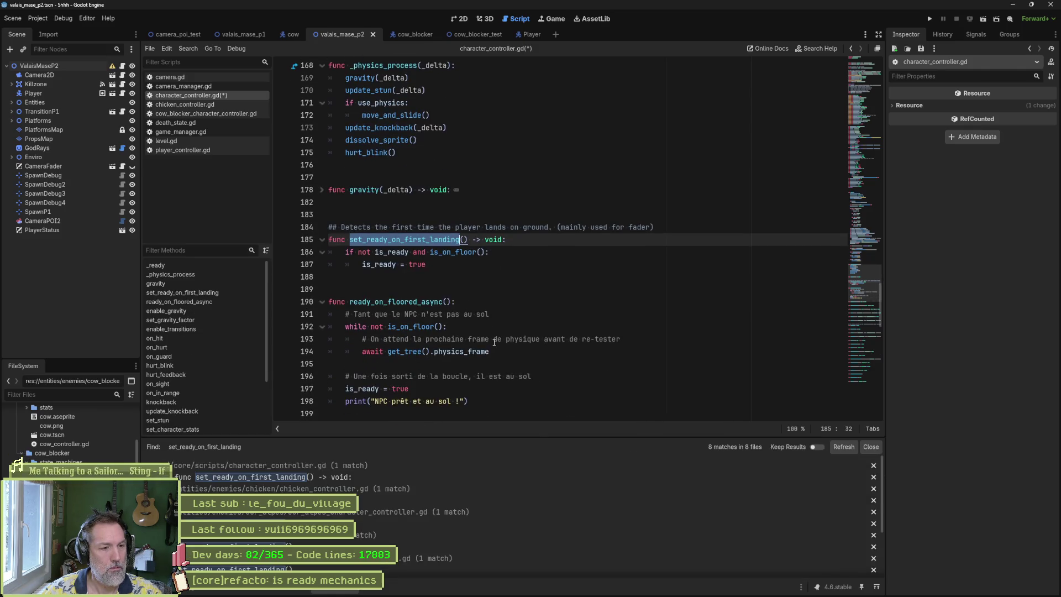
left_click(488, 346)
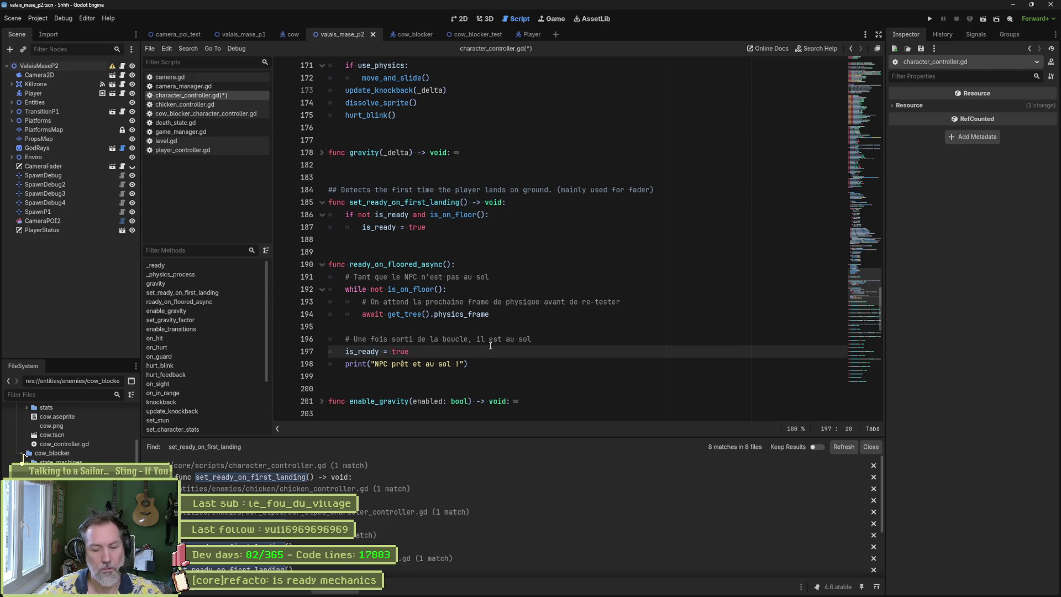
key("F6")
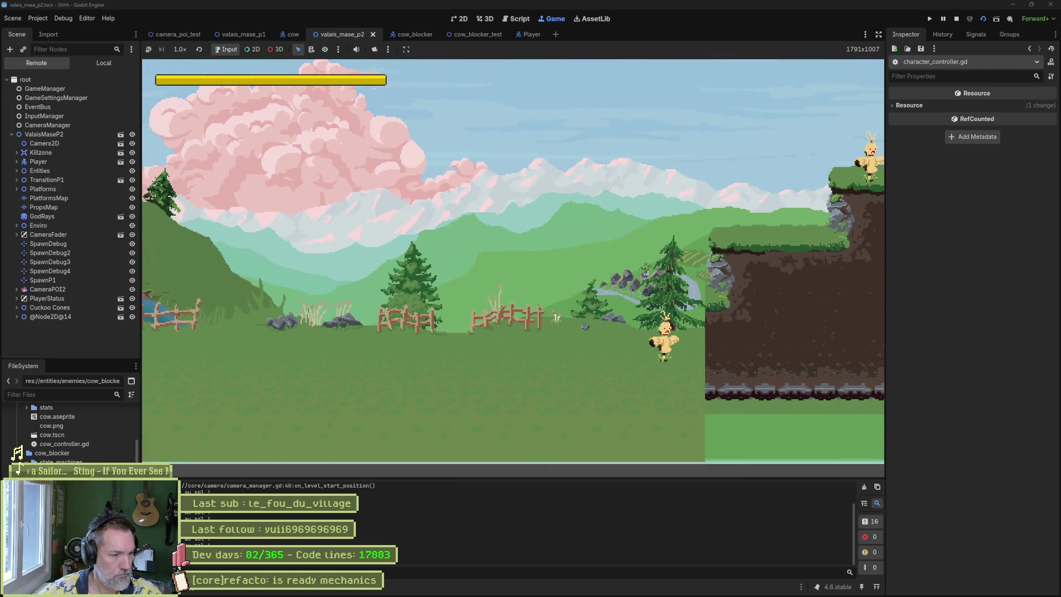
Step: Stop the game, change line 198 to print(name, " NPC prêt et au sol !"), and rerun the scene
key("F8")
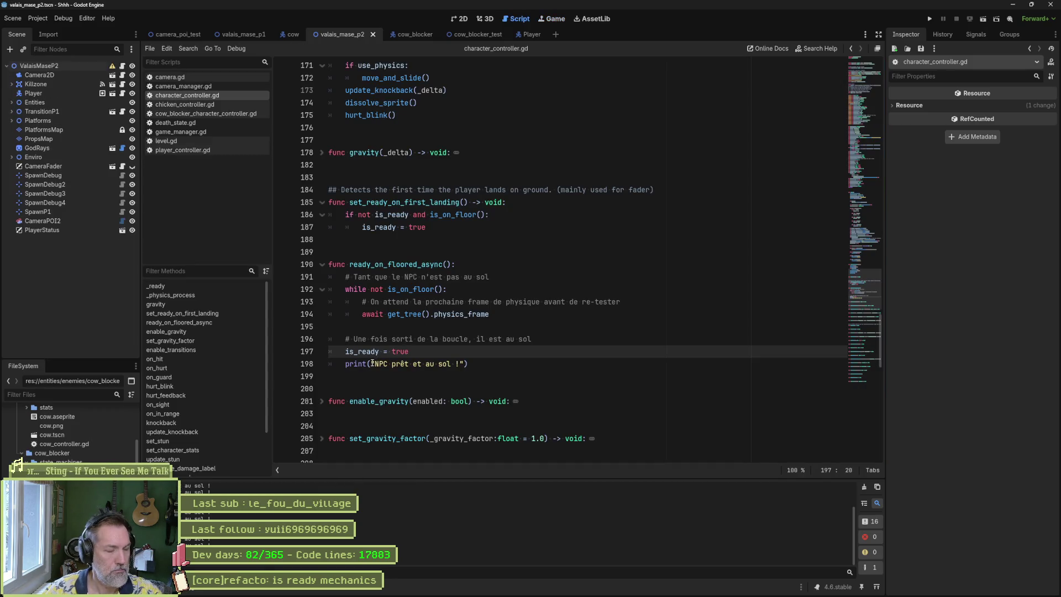
left_click(372, 363)
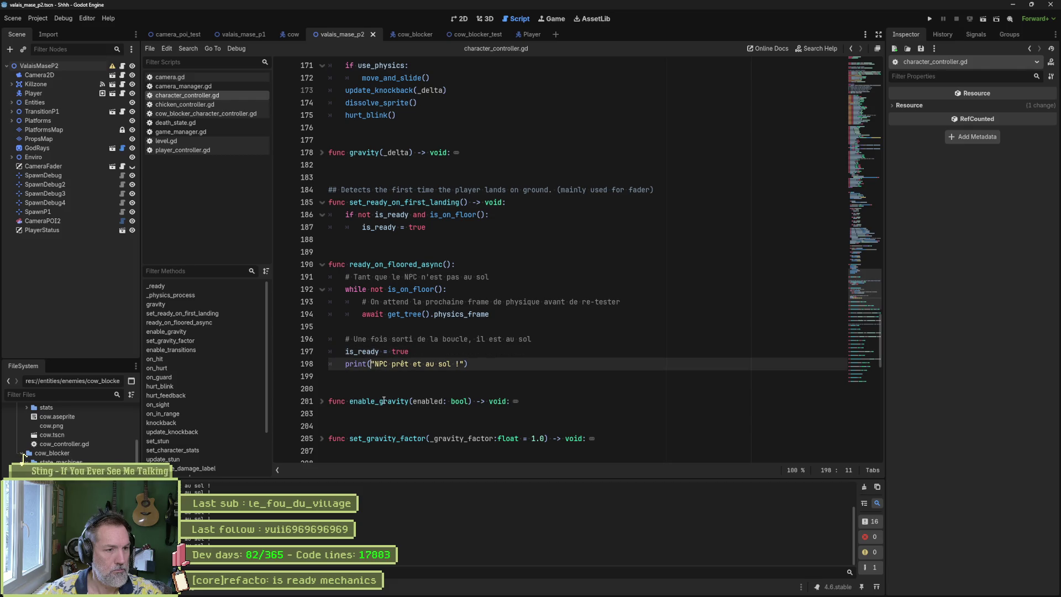
type("cha")
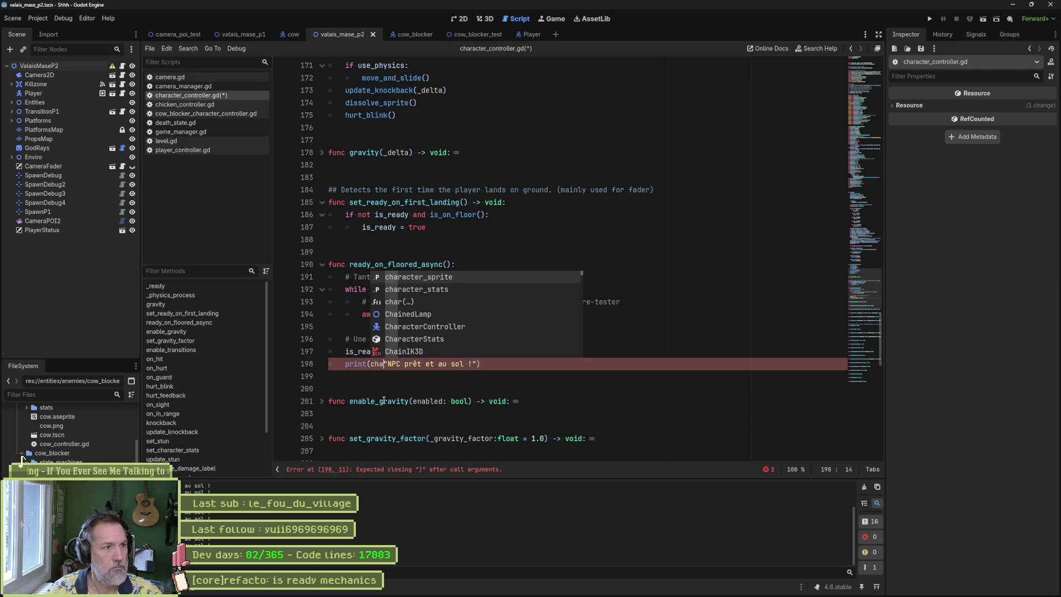
key("BackSpace")
key("BackSpace")
key("BackSpace")
type("name")
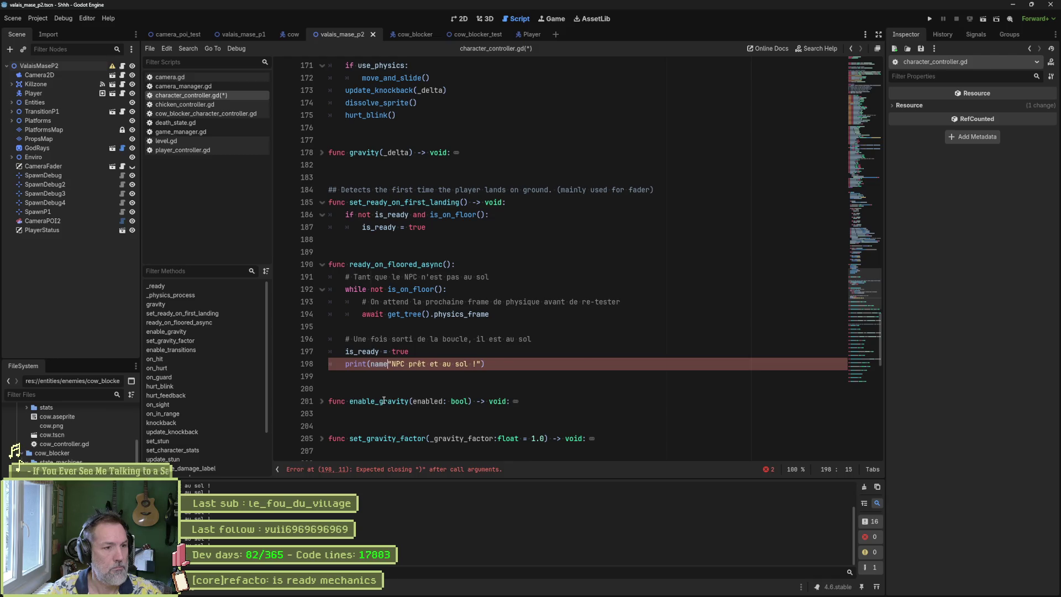
type(", \"")
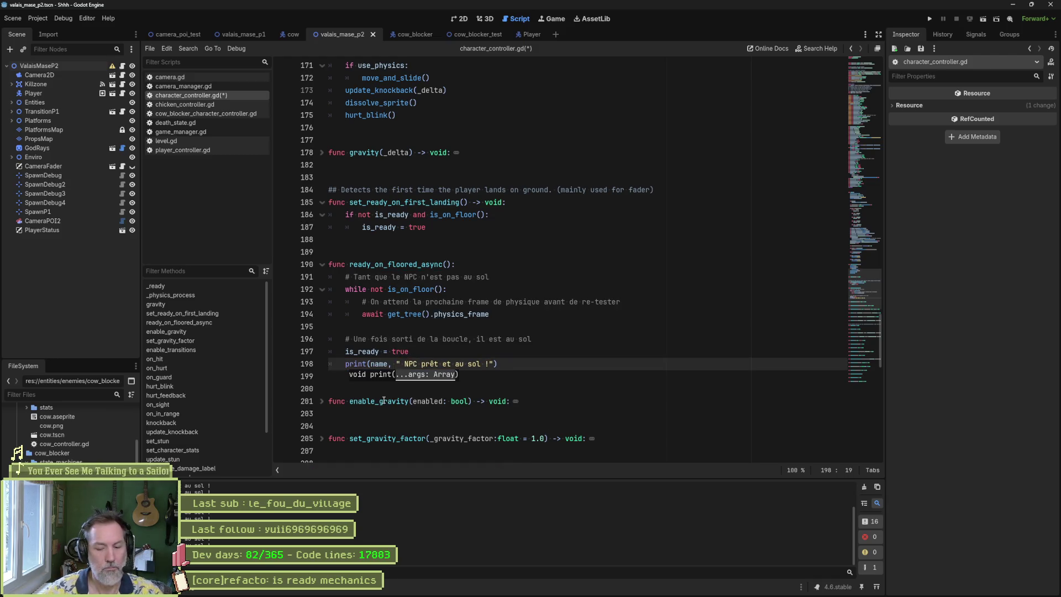
key("F6")
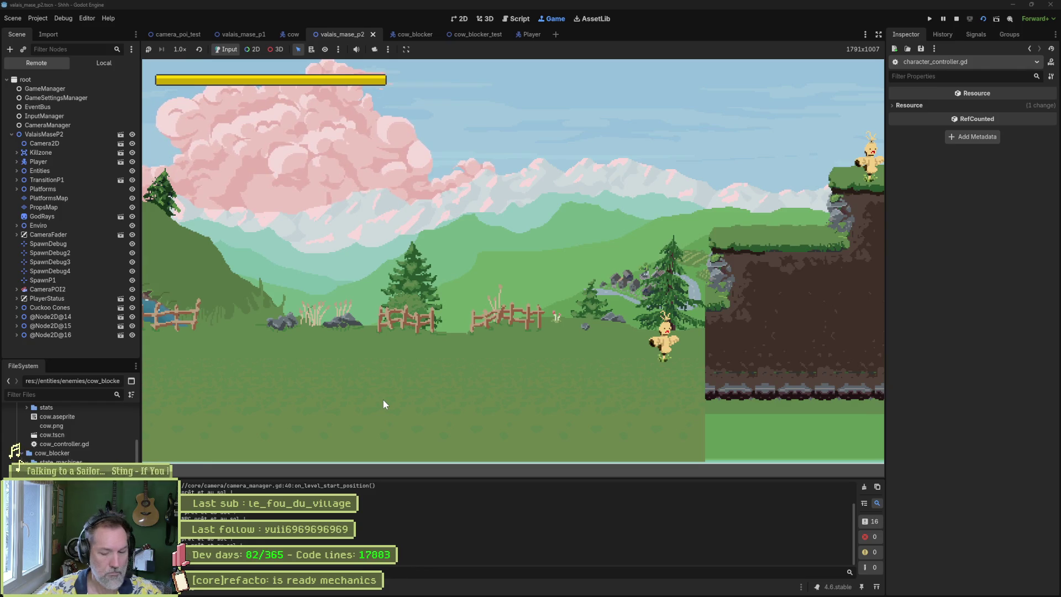
Step: Stop the game and lift the Chicken2 enemy up into the air in the 2D level
key("F8")
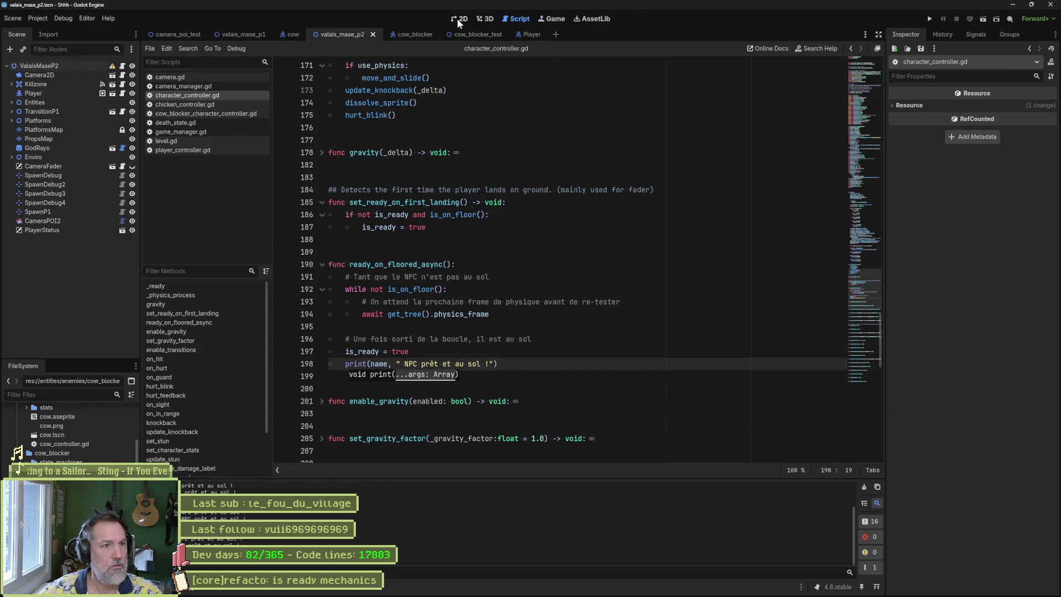
left_click(458, 18)
scroll(367, 155, "down", 3)
left_click_drag(367, 154, 363, 261)
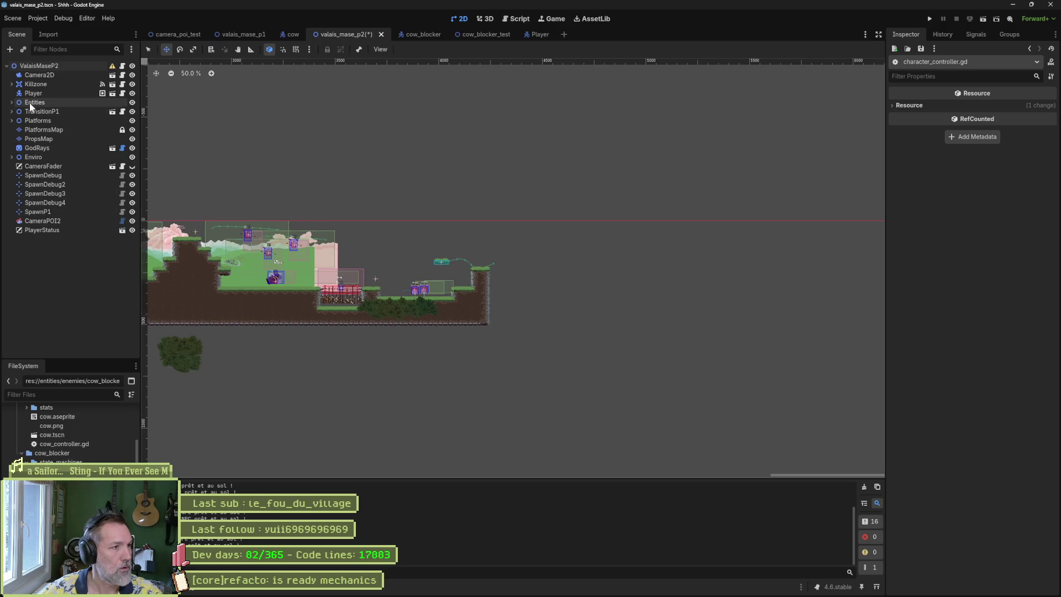
left_click(12, 103)
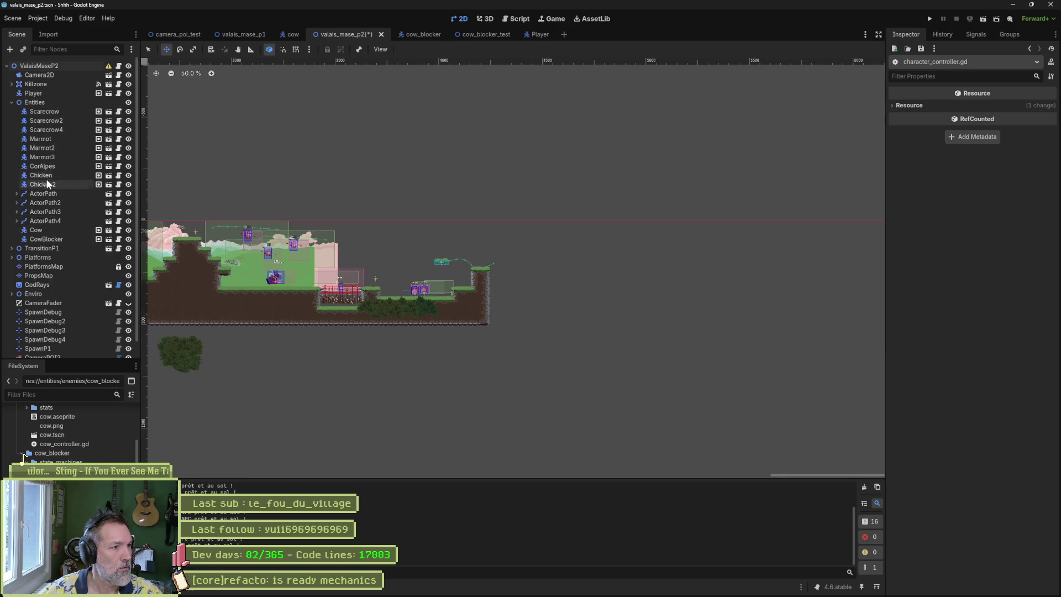
left_click(45, 184)
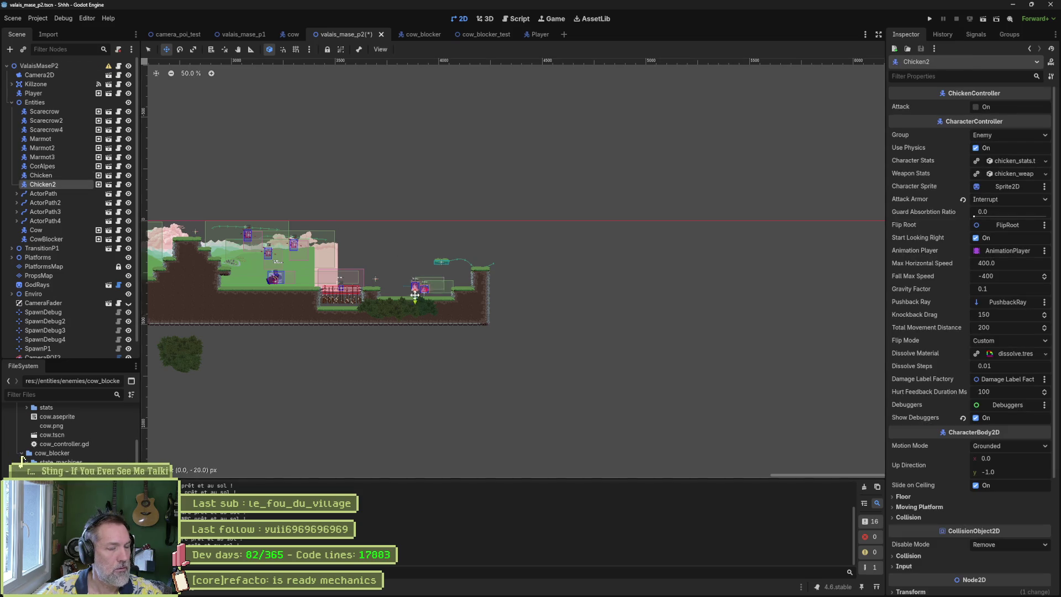
left_click_drag(414, 302, 414, 161)
Step: Test-run with Chicken2 mid-air, then move it back to the ground and save the scene
key("ctrl+s")
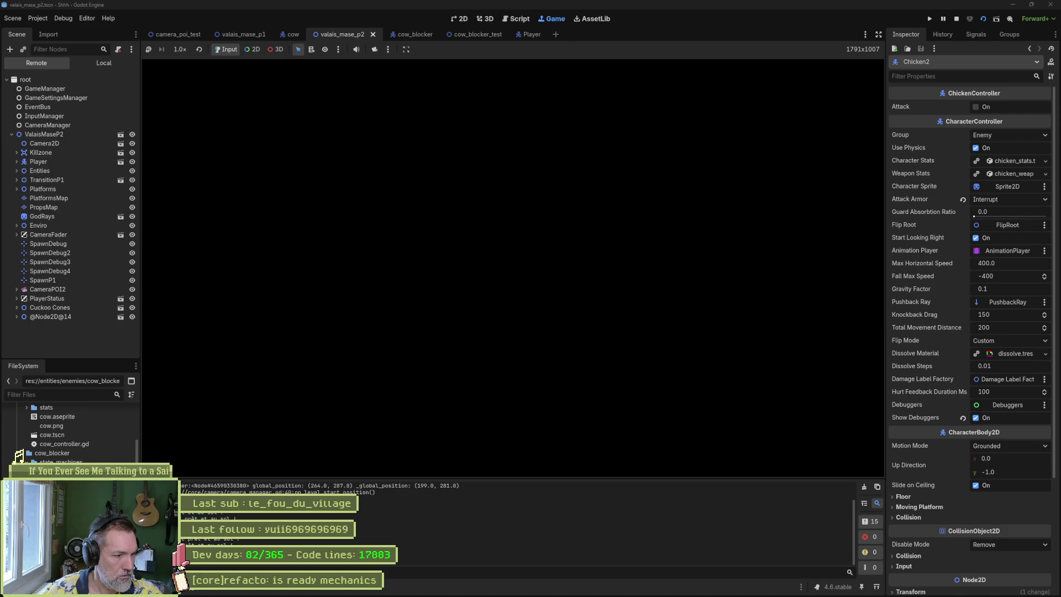
key("F8")
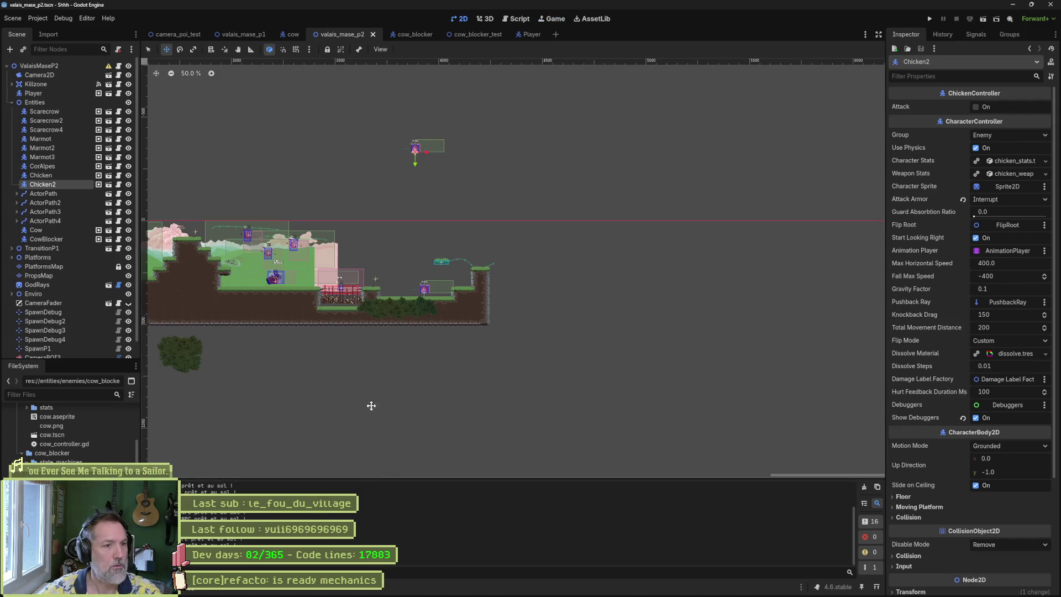
left_click_drag(416, 160, 403, 301)
key("ctrl+s")
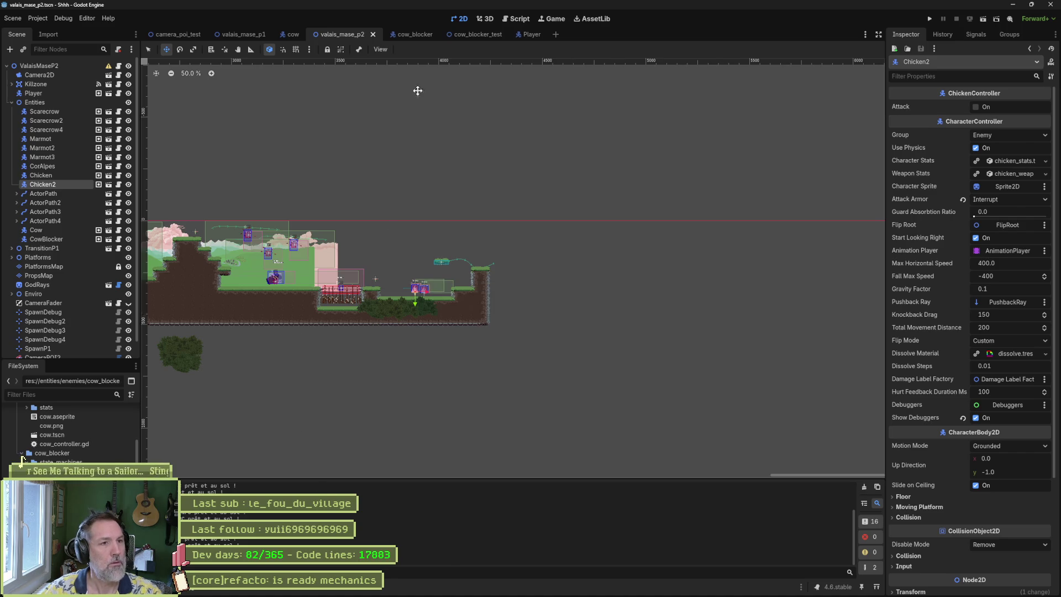
left_click(516, 19)
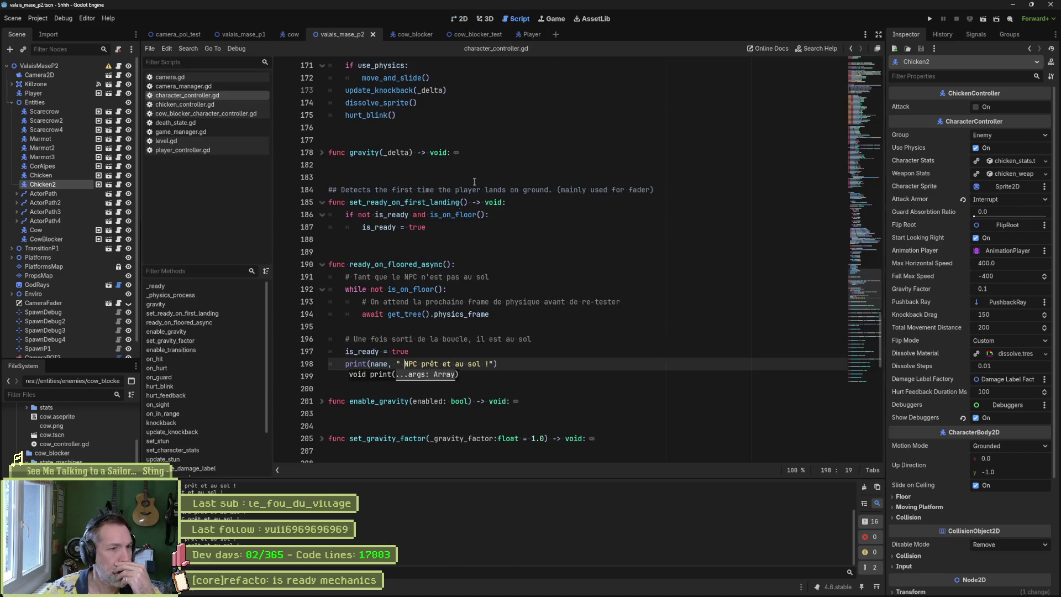
Step: Copy the set_ready_on_first_landing name over ready_on_floored_async on line 190
left_click(444, 330)
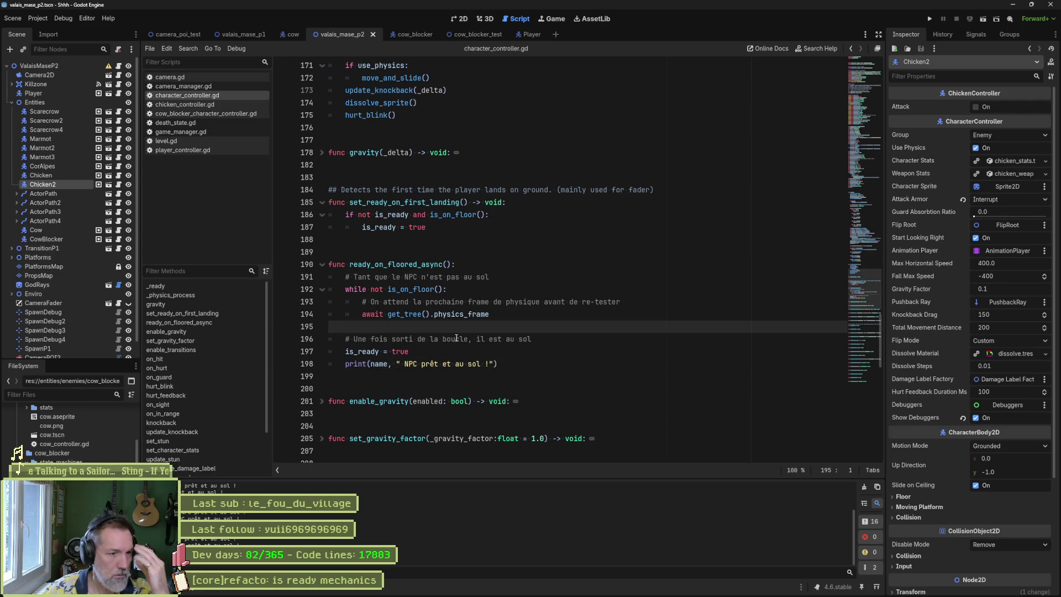
double_click(362, 352)
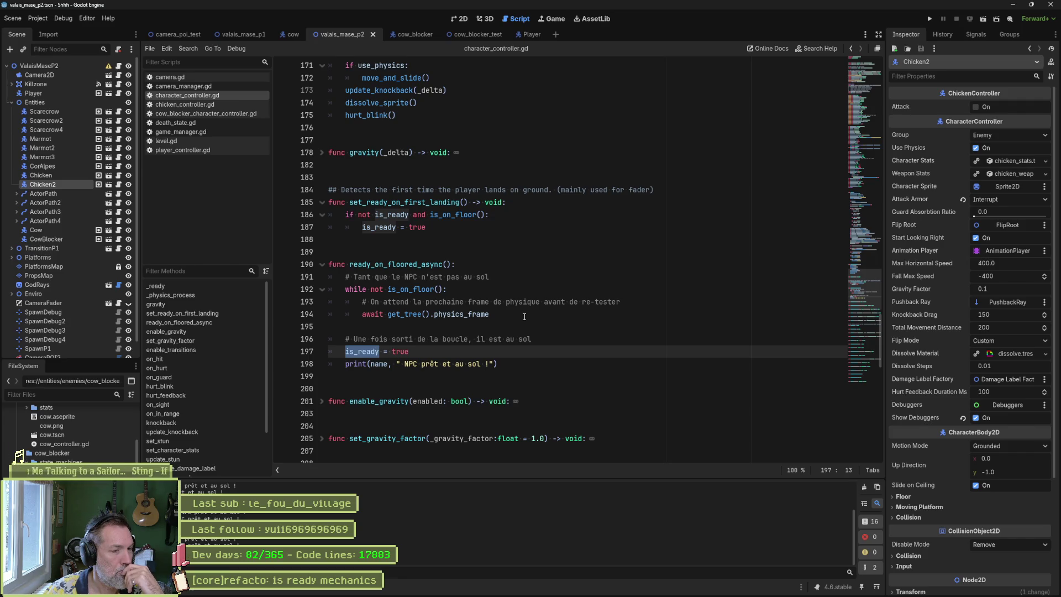
double_click(404, 203)
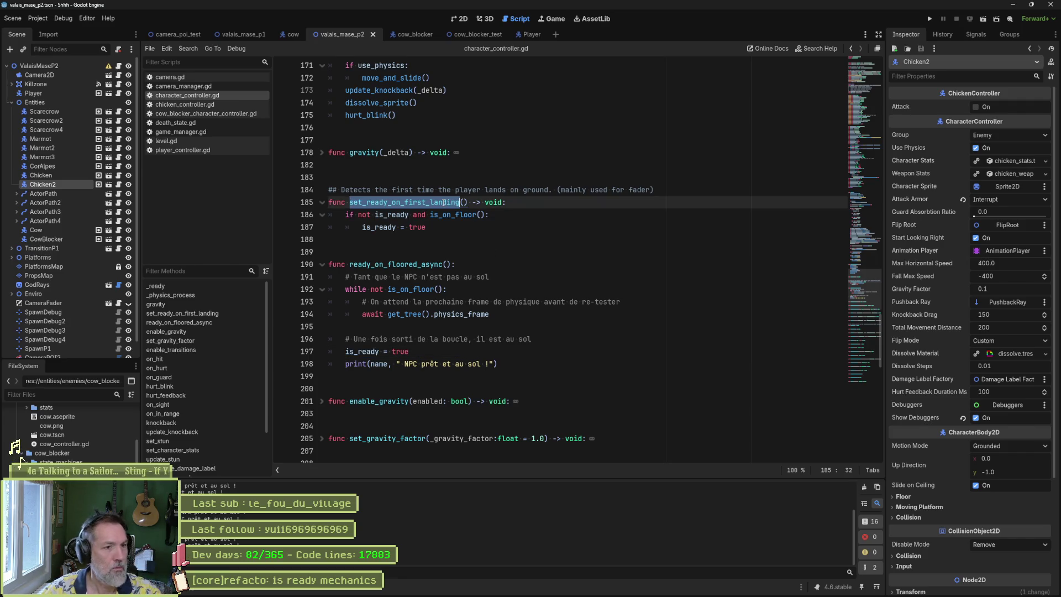
key("ctrl+c")
double_click(418, 266)
key("ctrl+v")
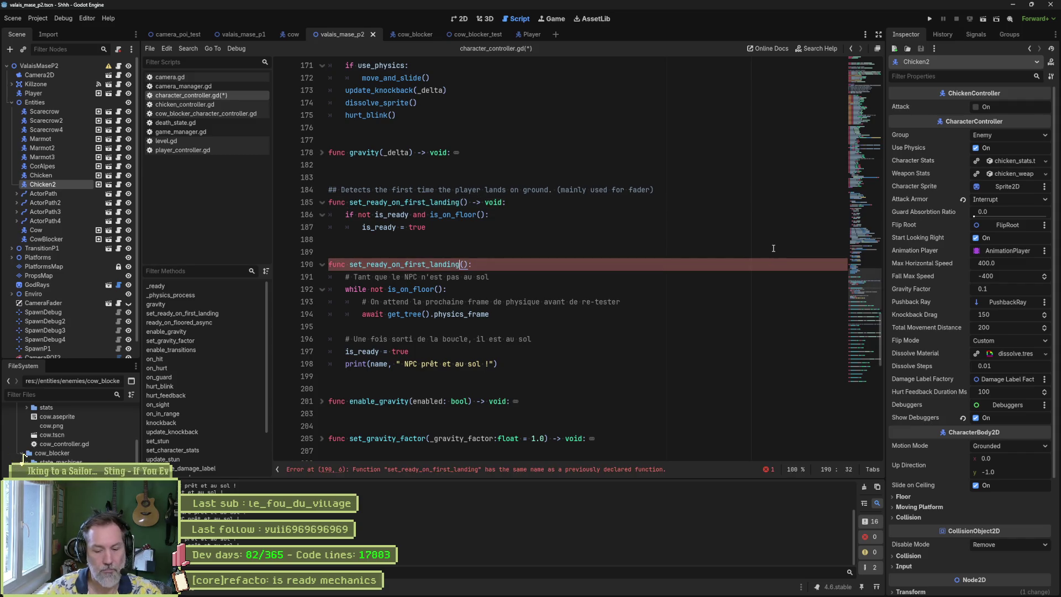
Step: Rename the function set_ready_on_first_landing_async and make line 111 await it, then save
type("_async")
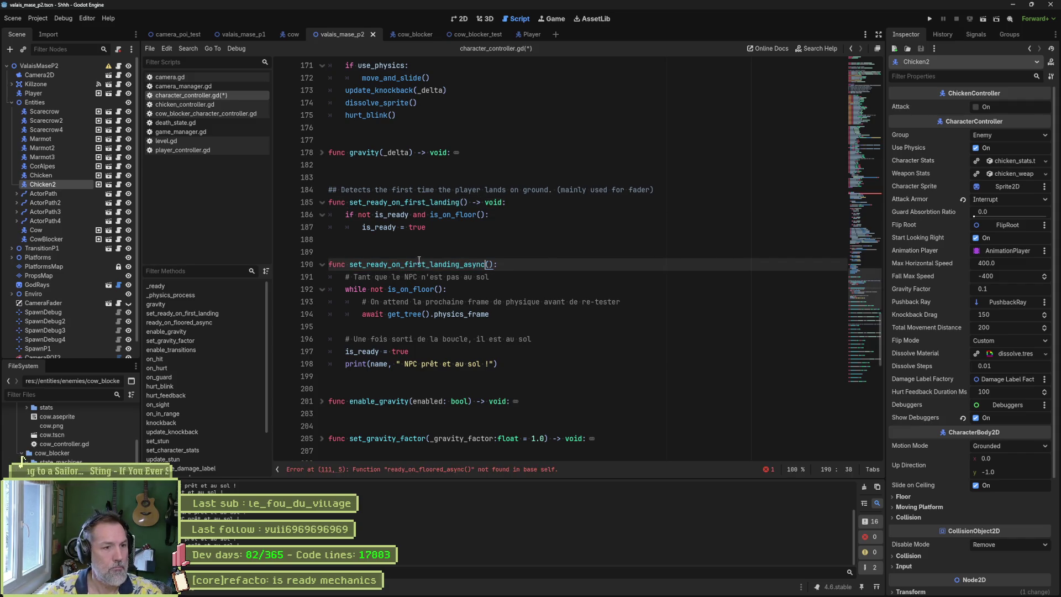
double_click(418, 264)
left_click(420, 469)
left_click(410, 264)
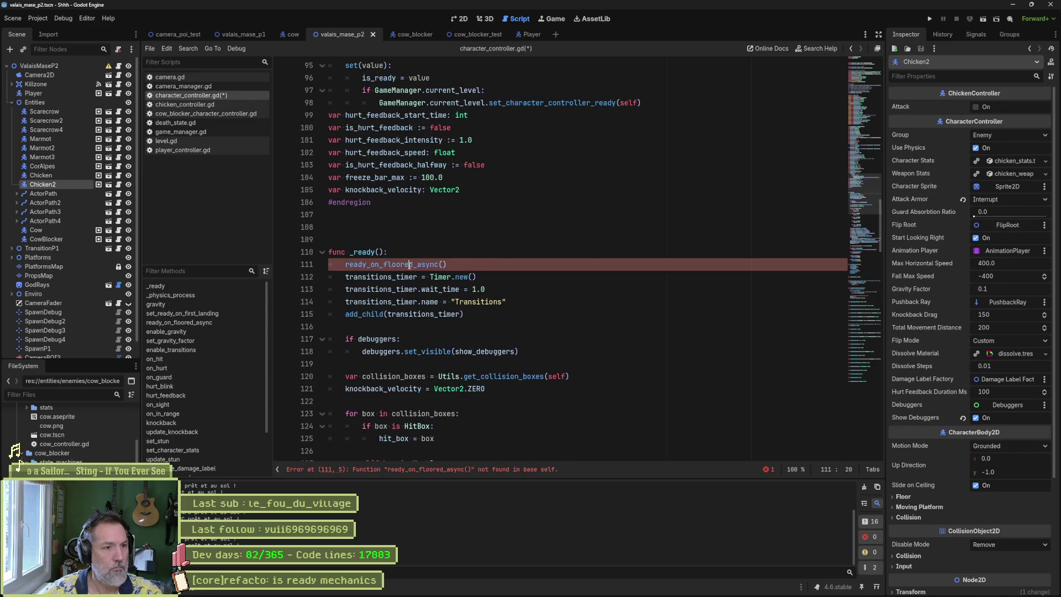
double_click(409, 264)
key("ctrl+v")
key("ctrl+s")
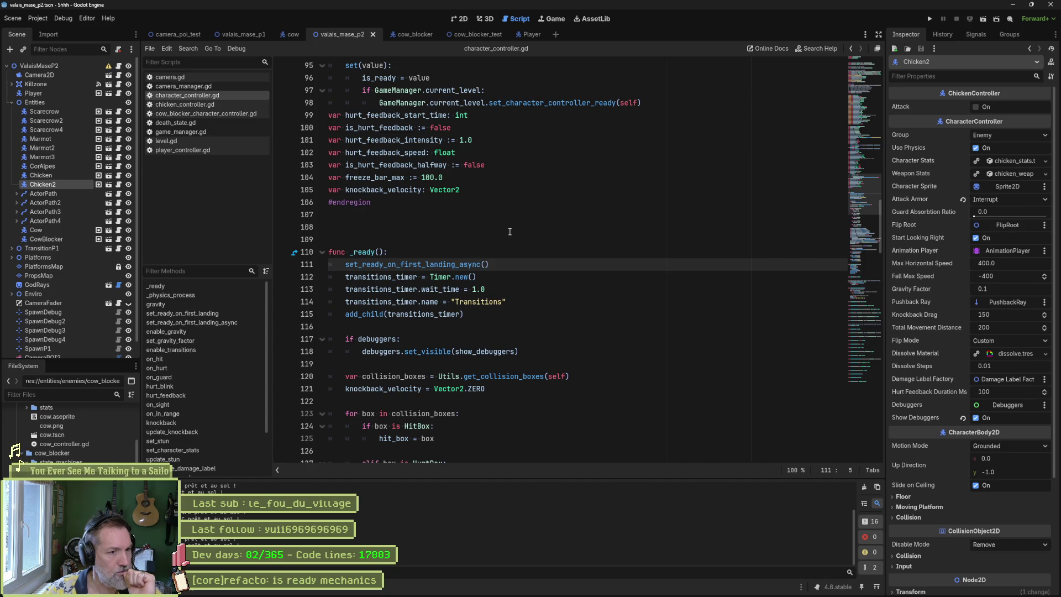
type("await")
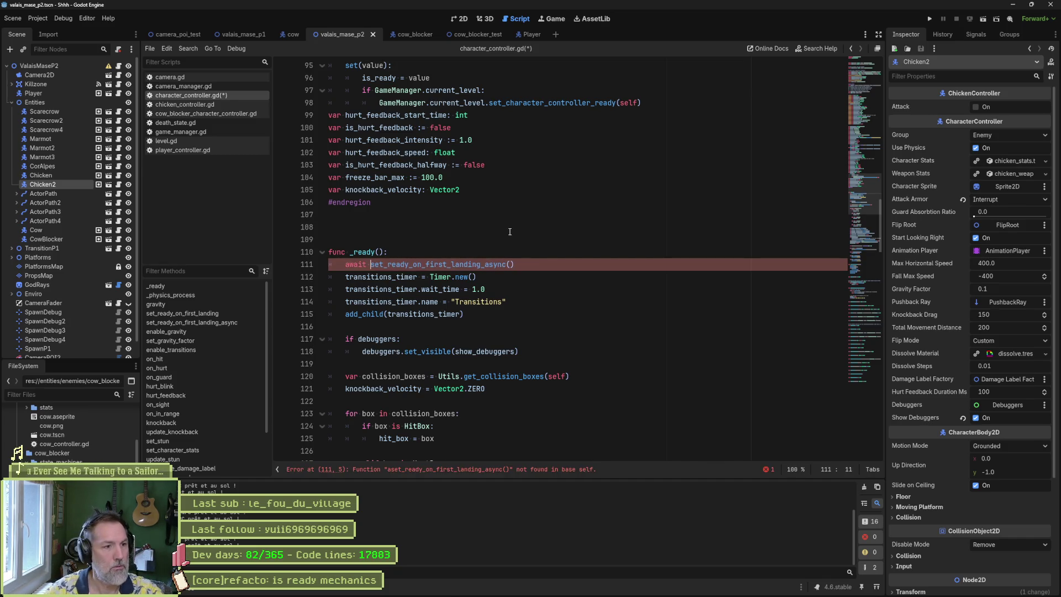
key("ctrl+s")
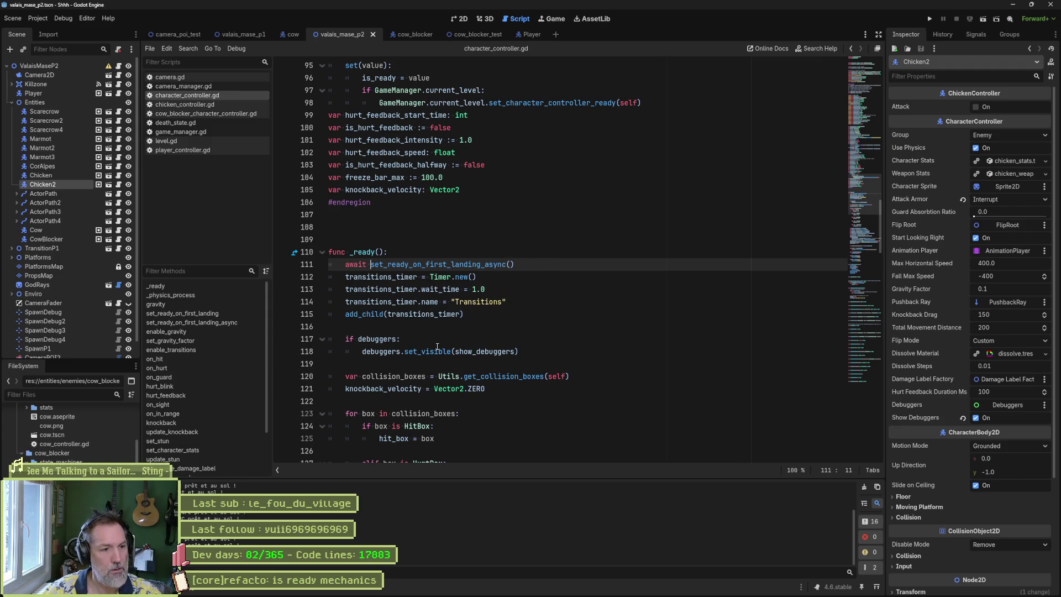
Step: Fold the collision box for loop out of the way in character_controller.gd
scroll(451, 345, "down", 3)
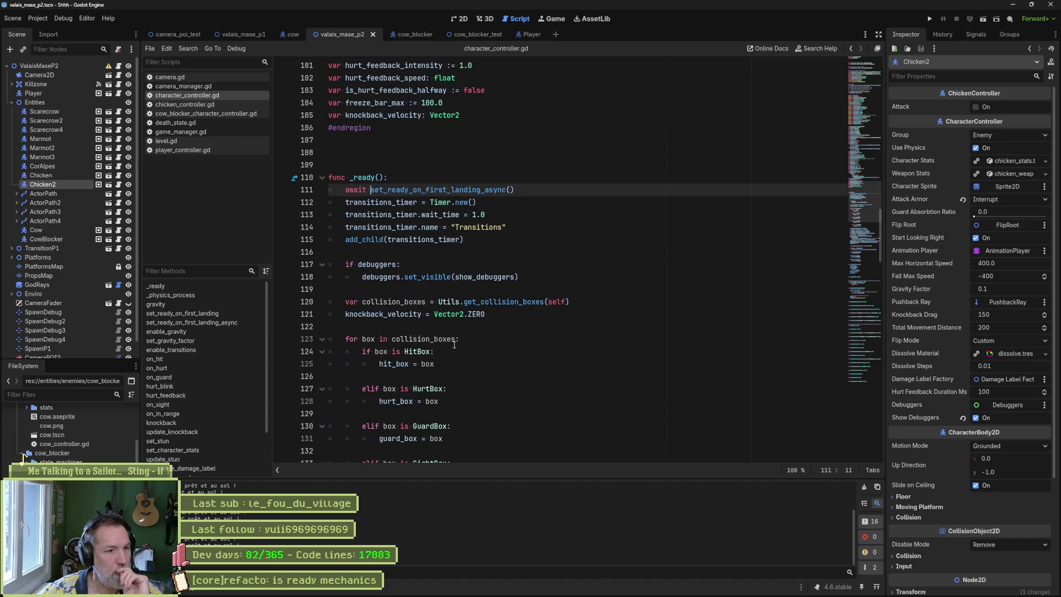
scroll(454, 345, "up", 2)
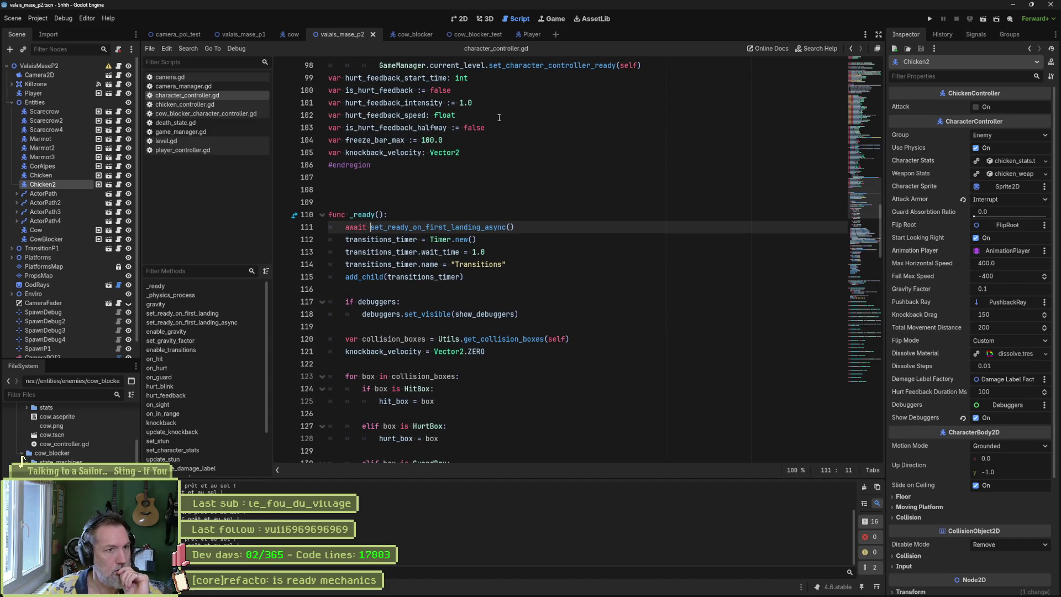
scroll(445, 332, "down", 2)
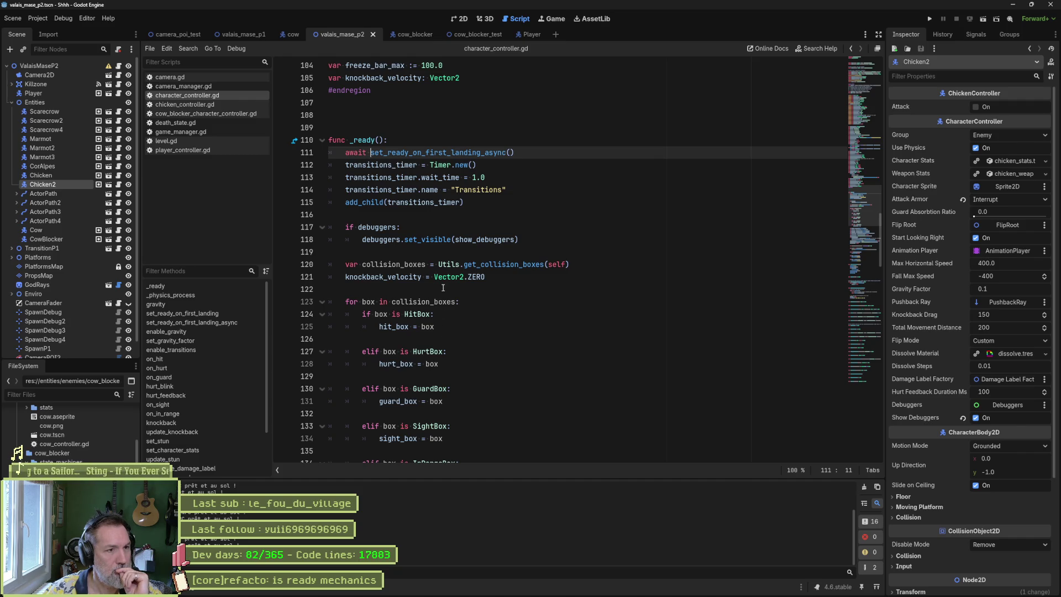
scroll(442, 288, "down", 3)
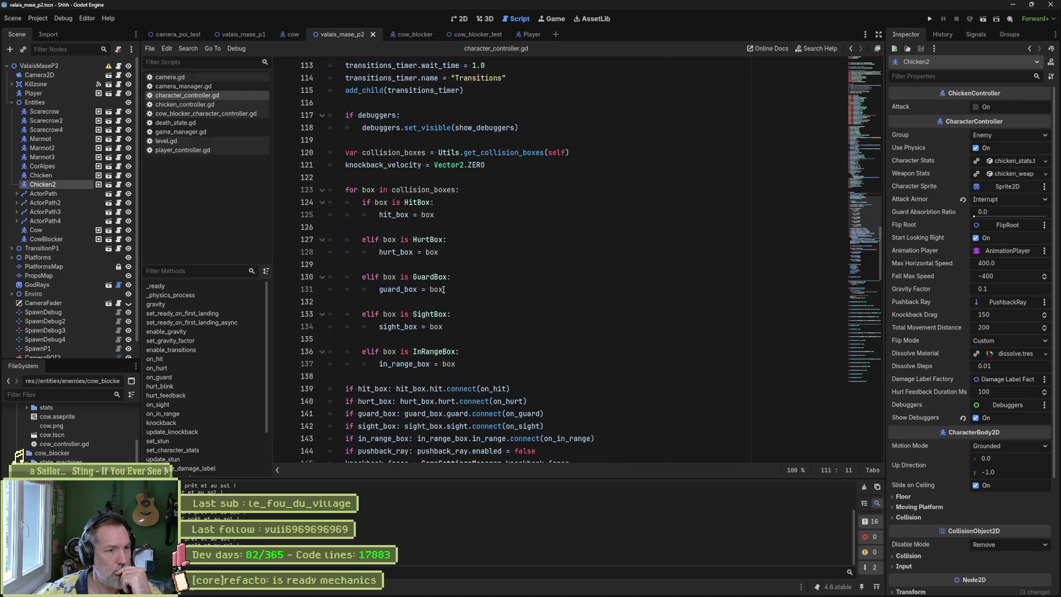
left_click(321, 189)
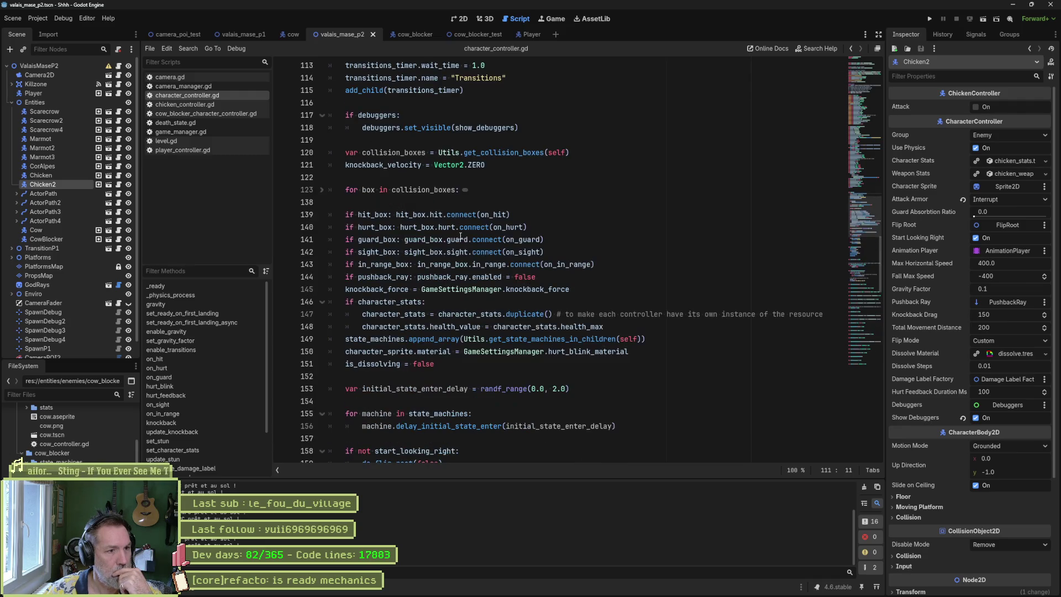
scroll(449, 302, "down", 4)
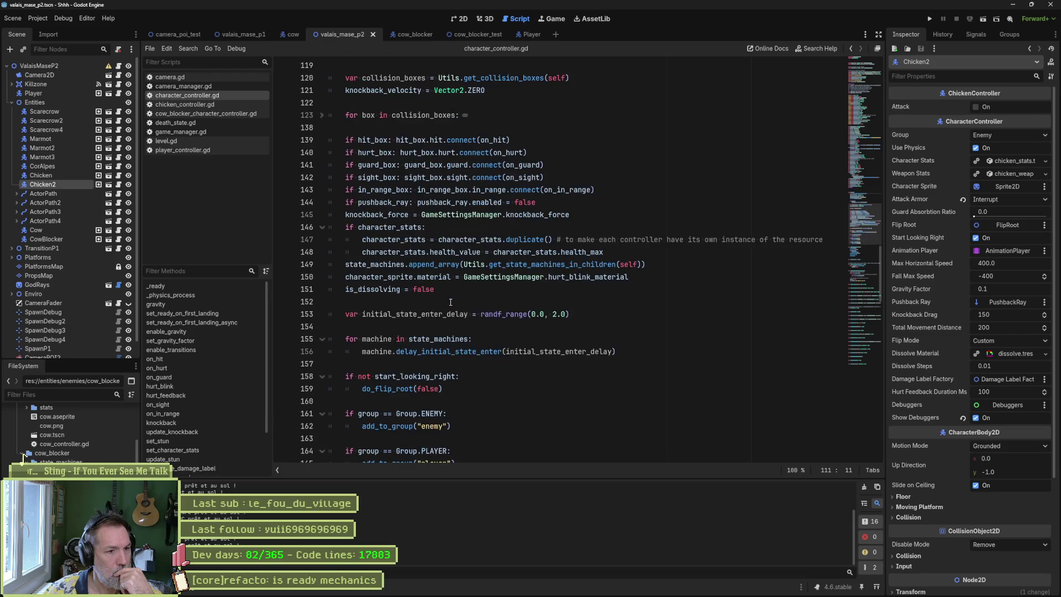
scroll(445, 327, "down", 1)
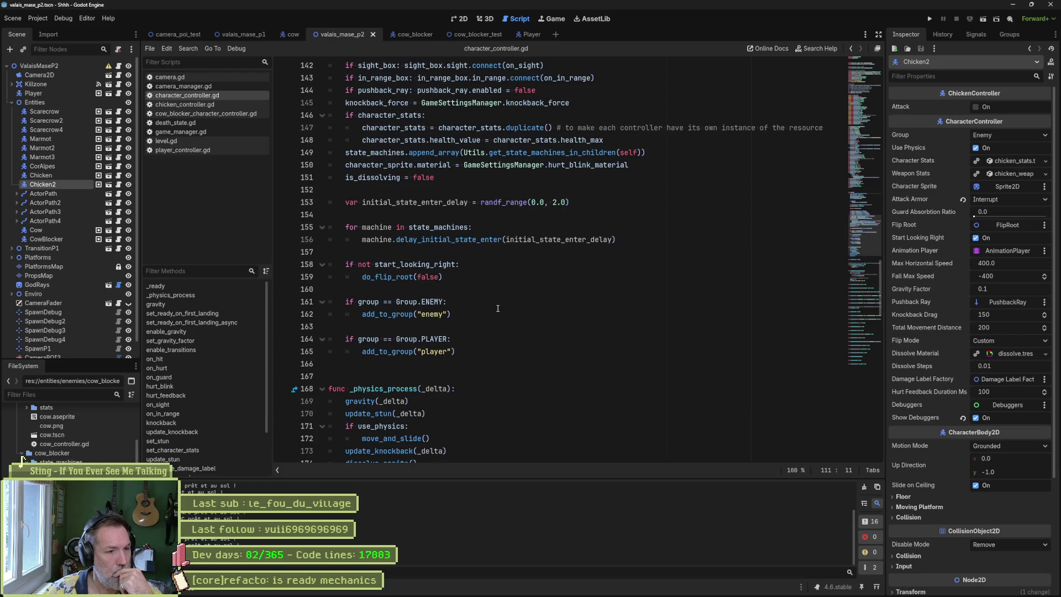
scroll(497, 276, "up", 7)
Step: Move the await set_ready_on_first_landing_async() line below the player group check, save, and test-run
triple_click(526, 109)
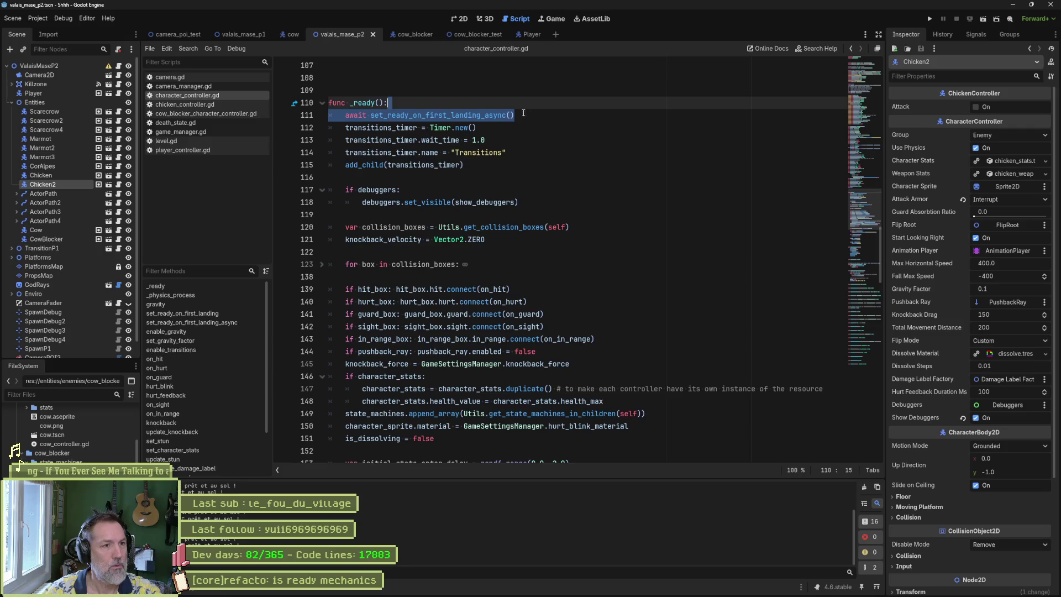
key("ctrl+x")
scroll(497, 277, "down", 5)
left_click(478, 416)
key("Return")
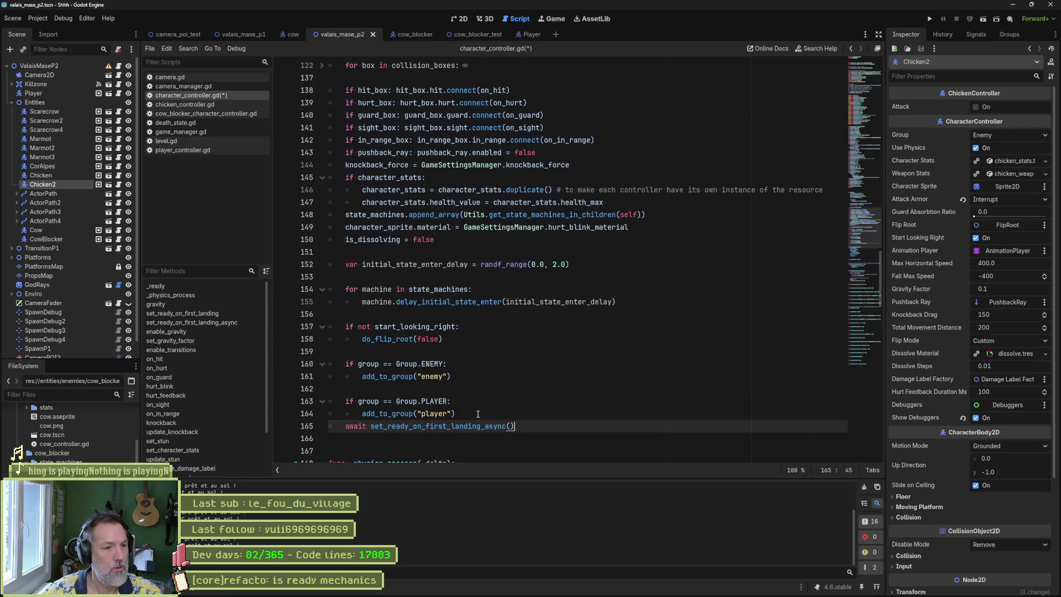
key("ctrl+v")
key("ctrl+s")
key("F6")
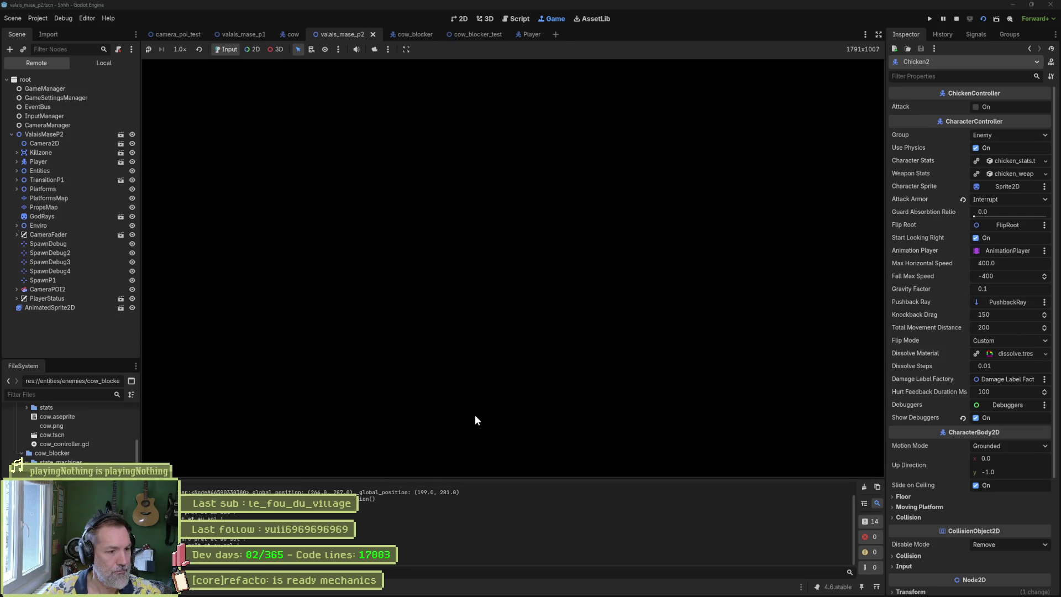
key("F8")
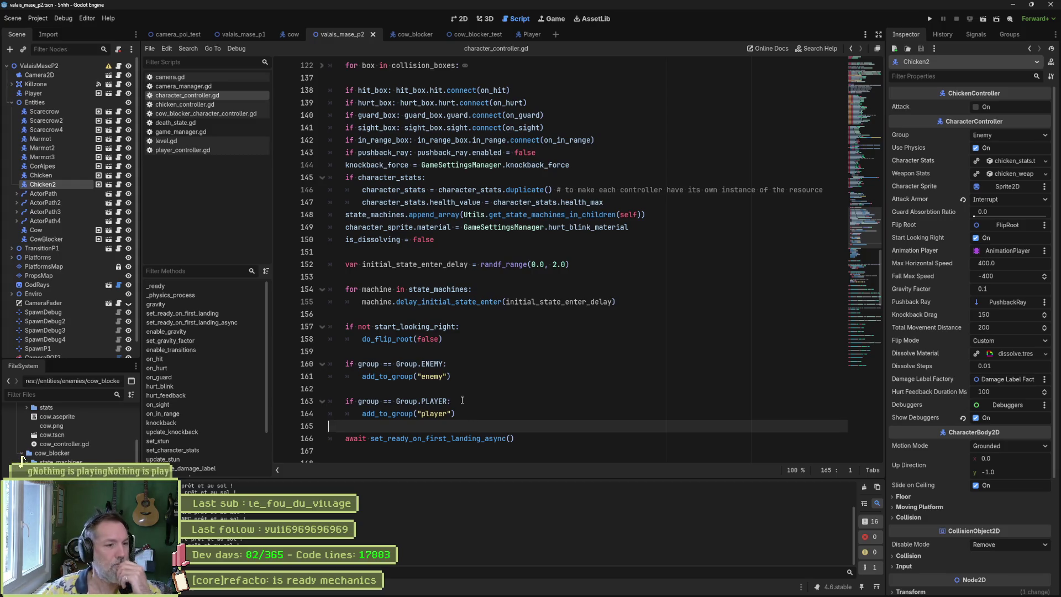
Step: Run a Find in Files search for set_ready_on_first_landing across the project
scroll(462, 400, "down", 1)
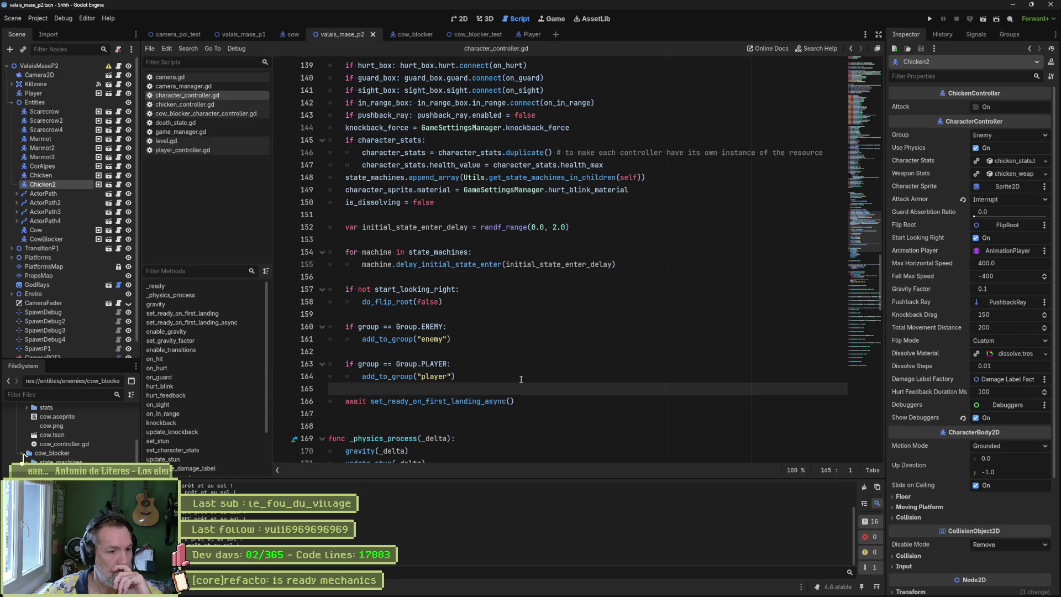
scroll(519, 379, "down", 3)
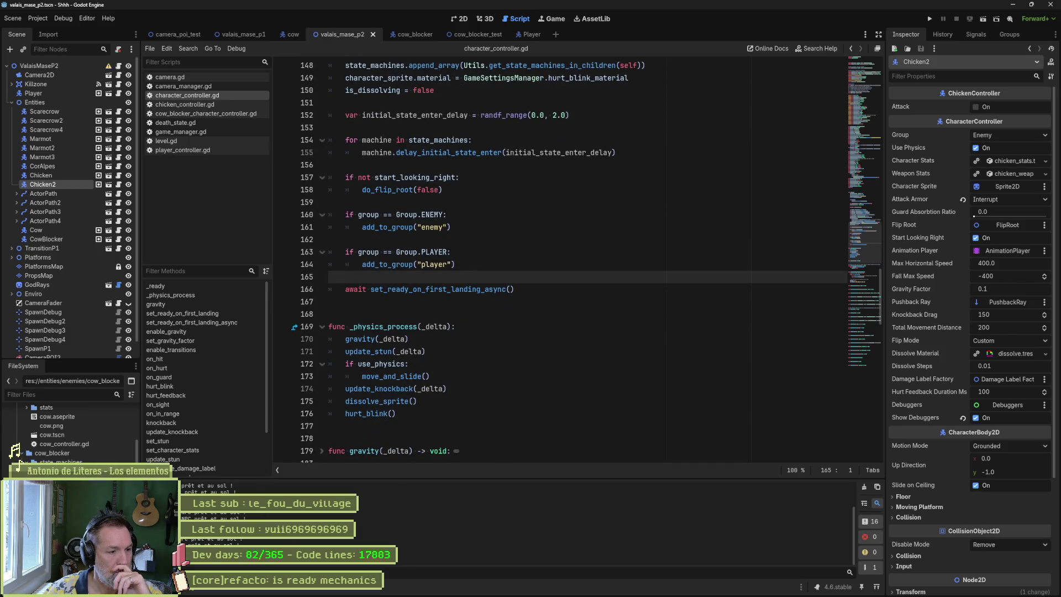
key("ctrl+shift+f")
key("Return")
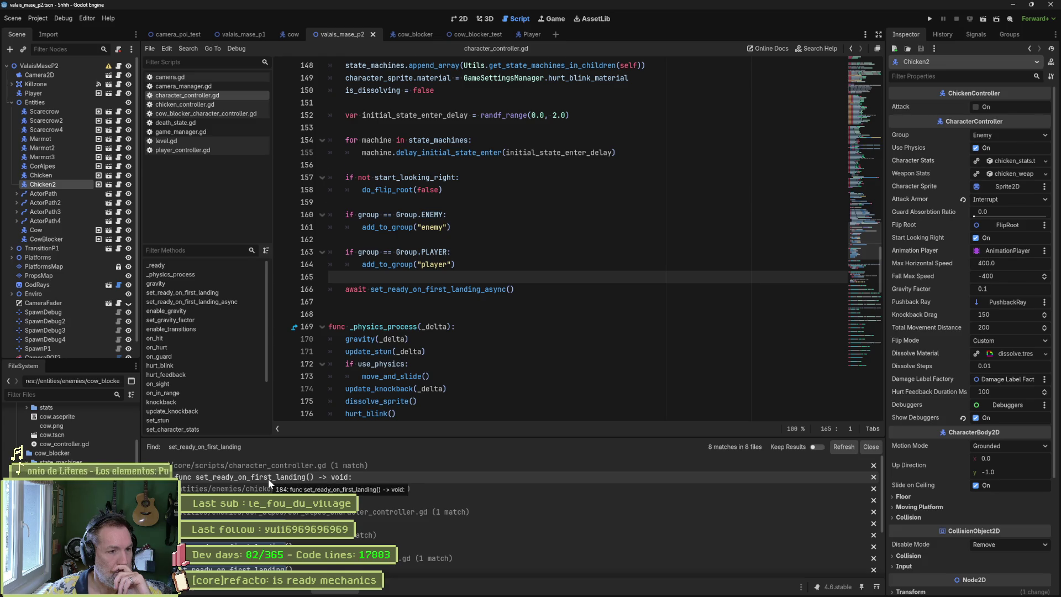
left_click(269, 478)
scroll(441, 365, "down", 3)
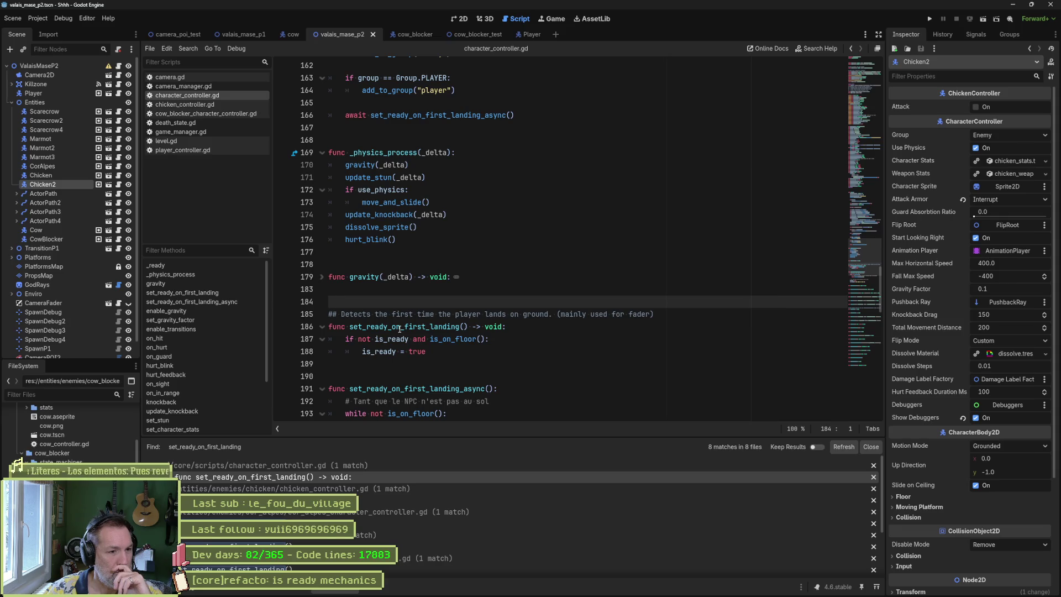
scroll(420, 347, "down", 1)
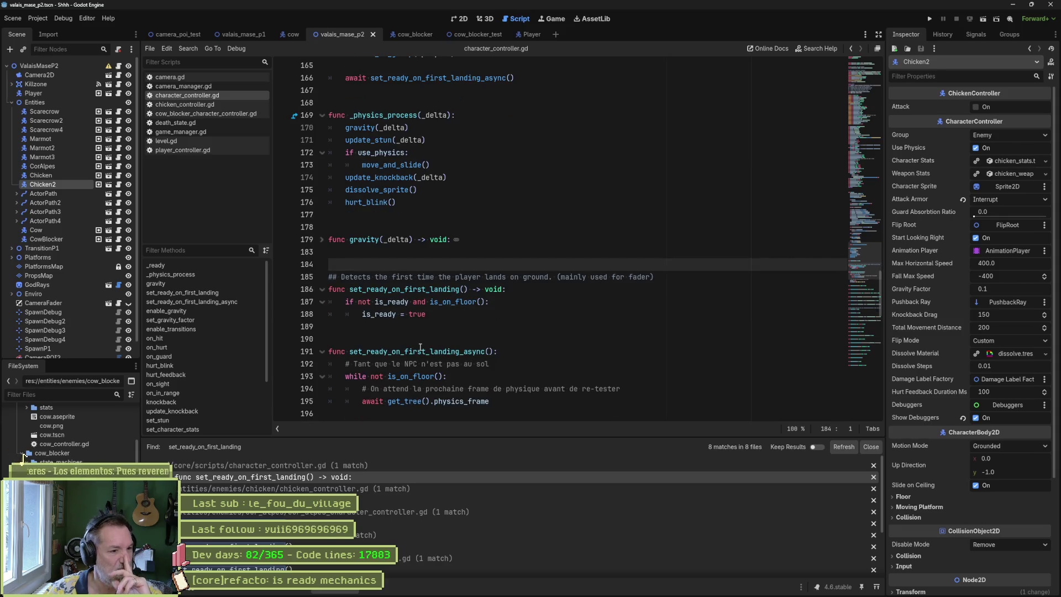
scroll(438, 345, "down", 2)
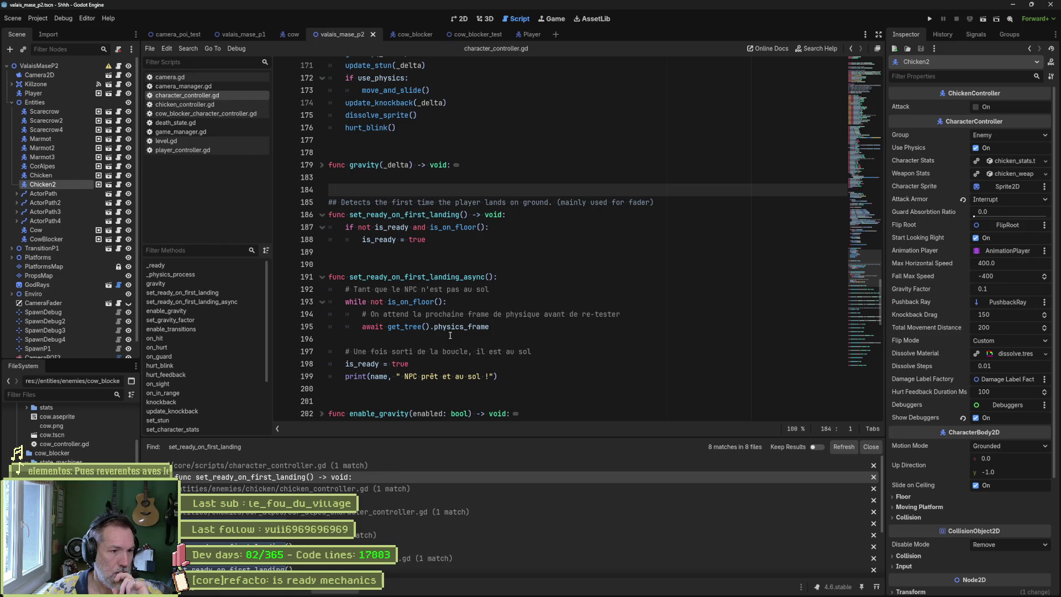
left_click(370, 364)
left_click(370, 363, "ctrl")
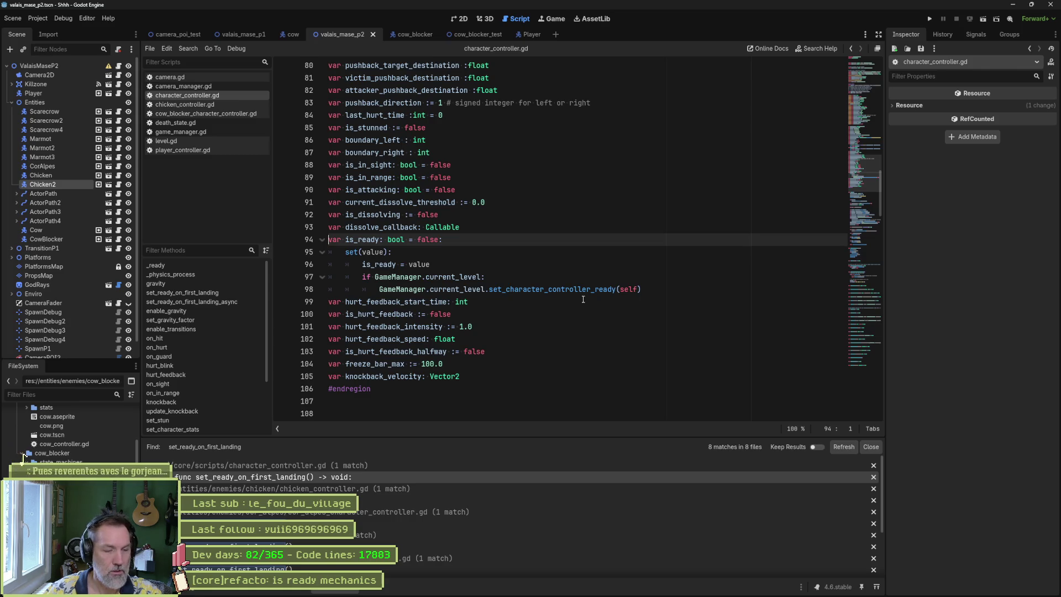
key("alt+Left")
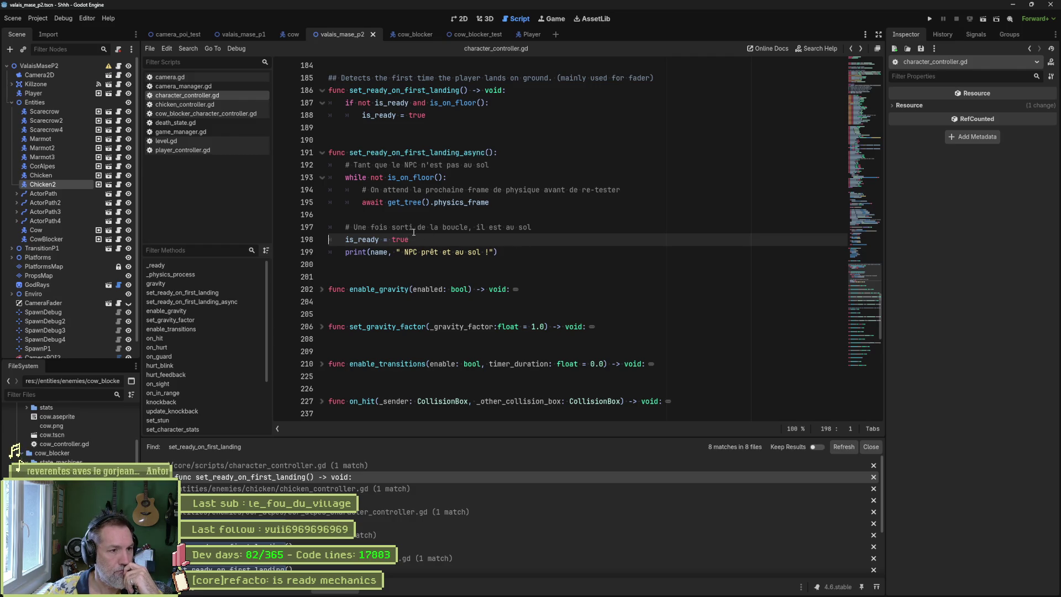
mouse_move(363, 257)
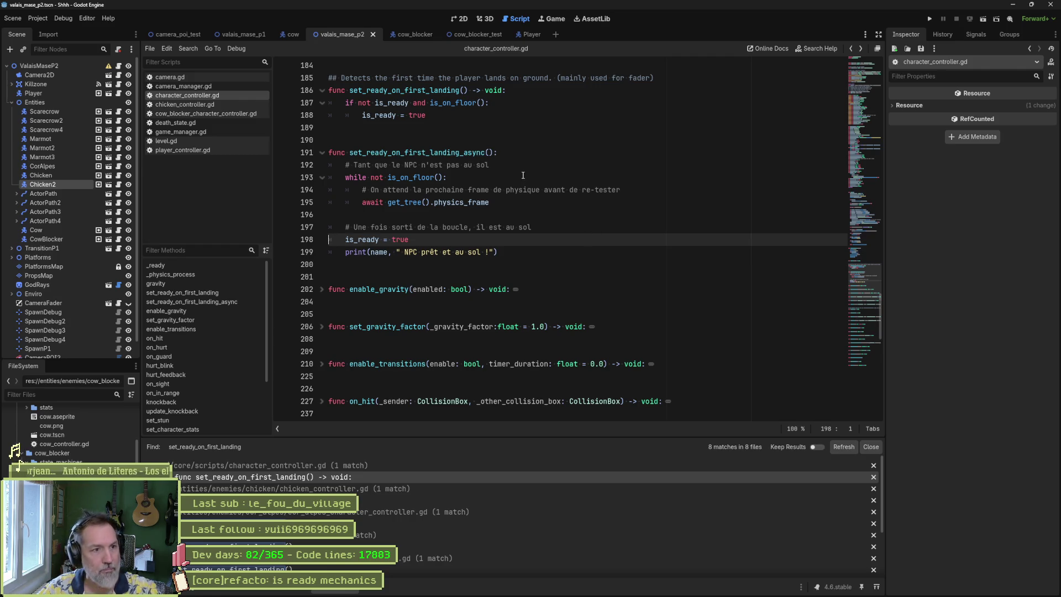
left_click(175, 266)
scroll(407, 307, "down", 6)
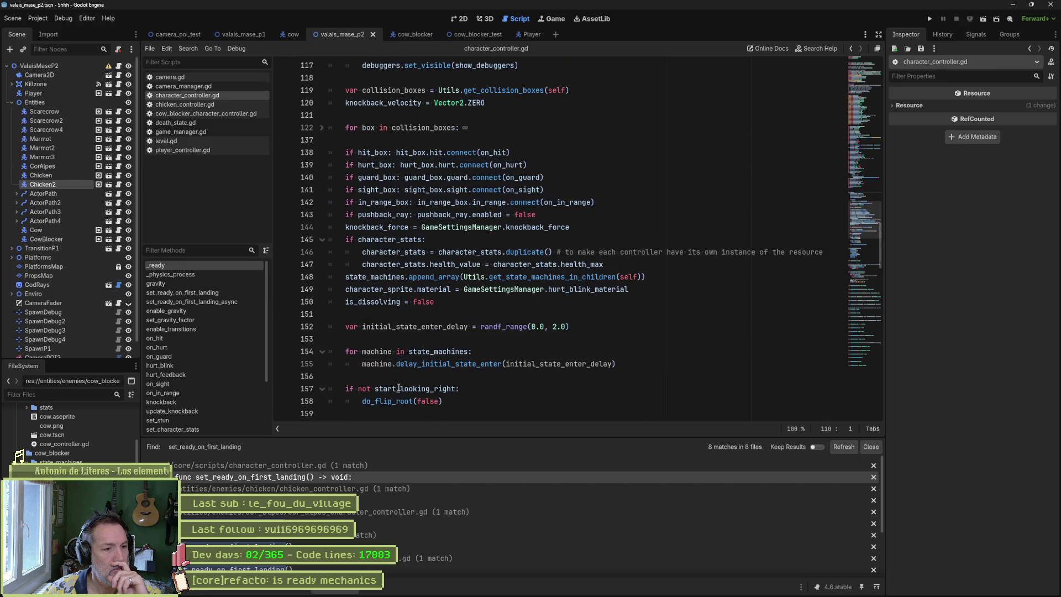
scroll(399, 388, "down", 8)
left_click(488, 341)
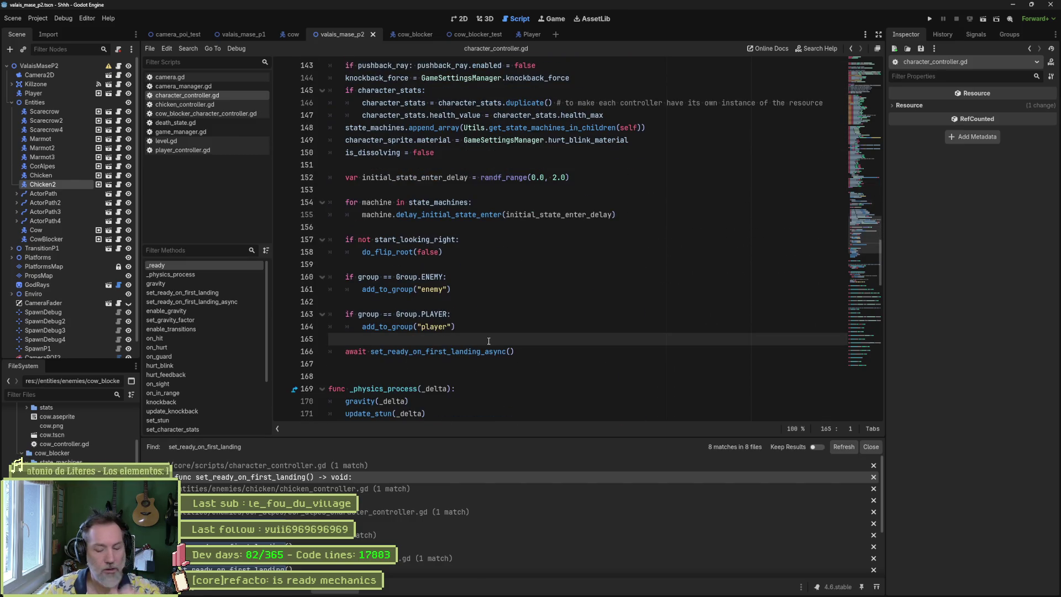
Step: Wrap the await in 'if wait_on_first_landing:' with an 'else:' branch setting is_ready = true
key("Return")
type("if ")
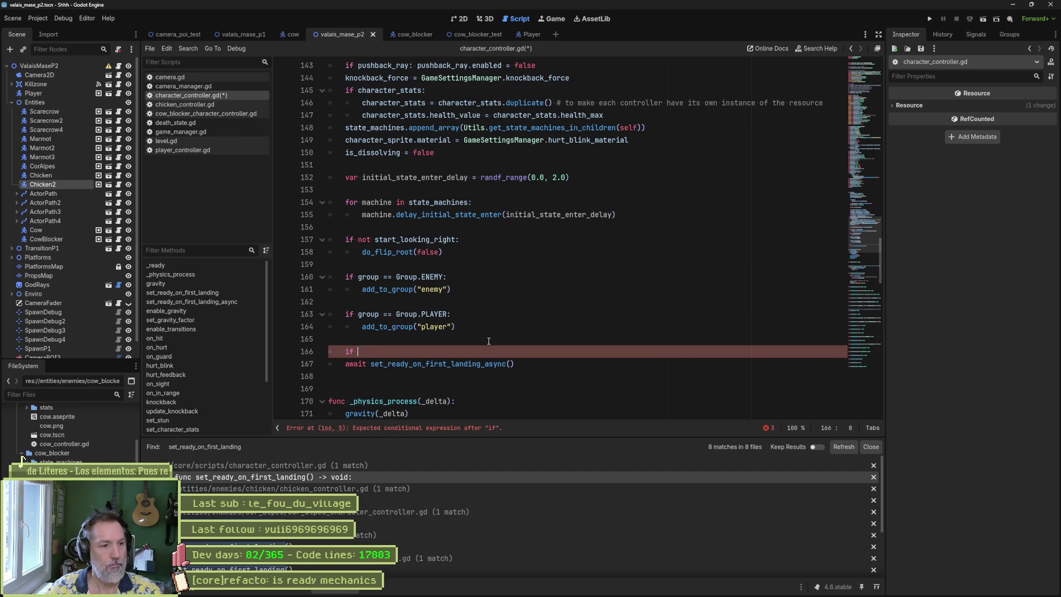
type("wait_on_")
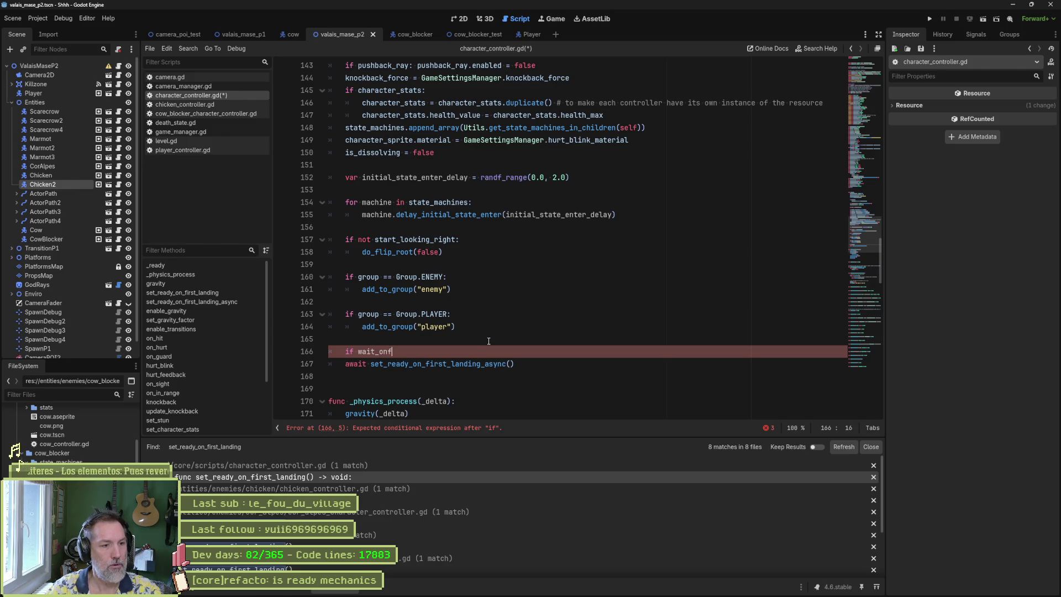
type("floor")
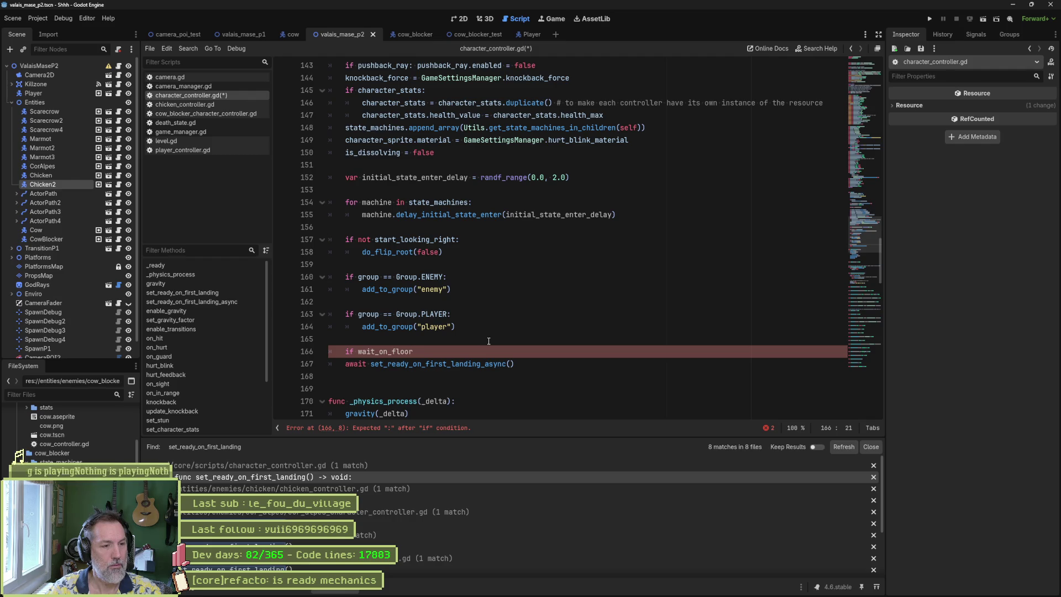
key("BackSpace")
key("BackSpace")
key("BackSpace")
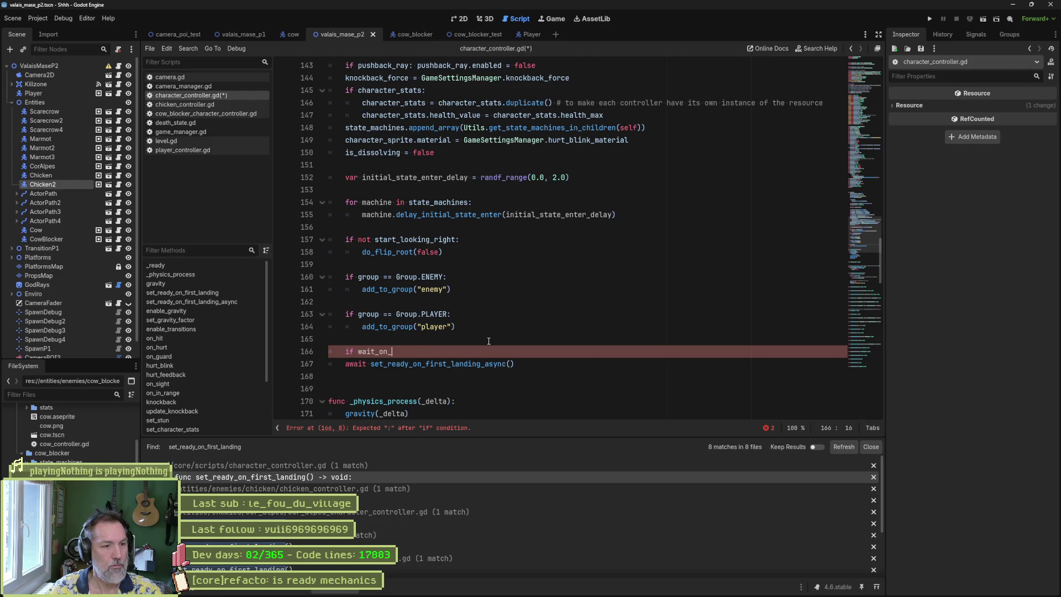
type("first_landing:")
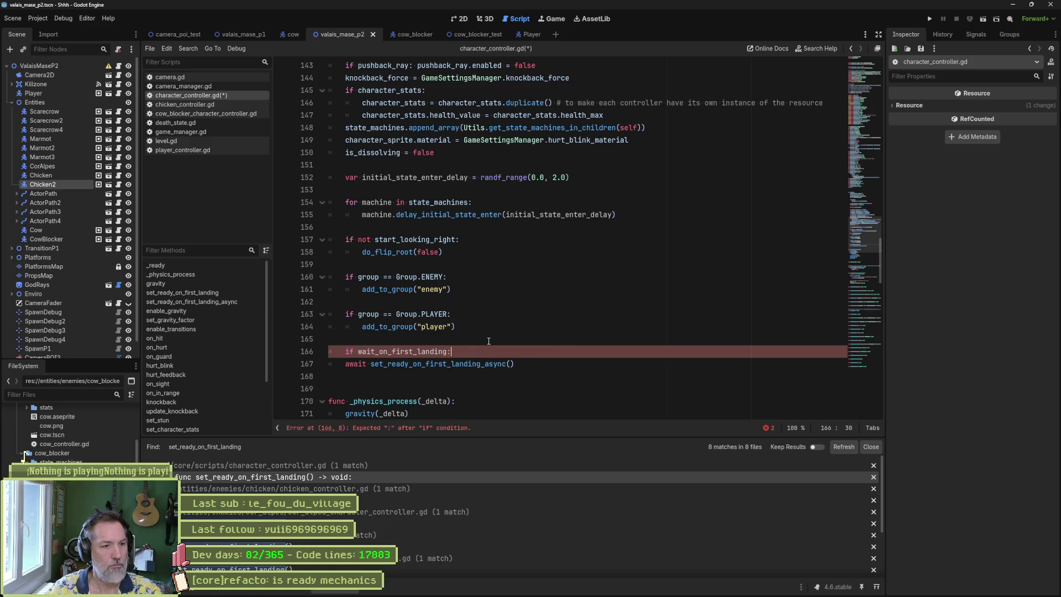
key("Down")
key("Tab")
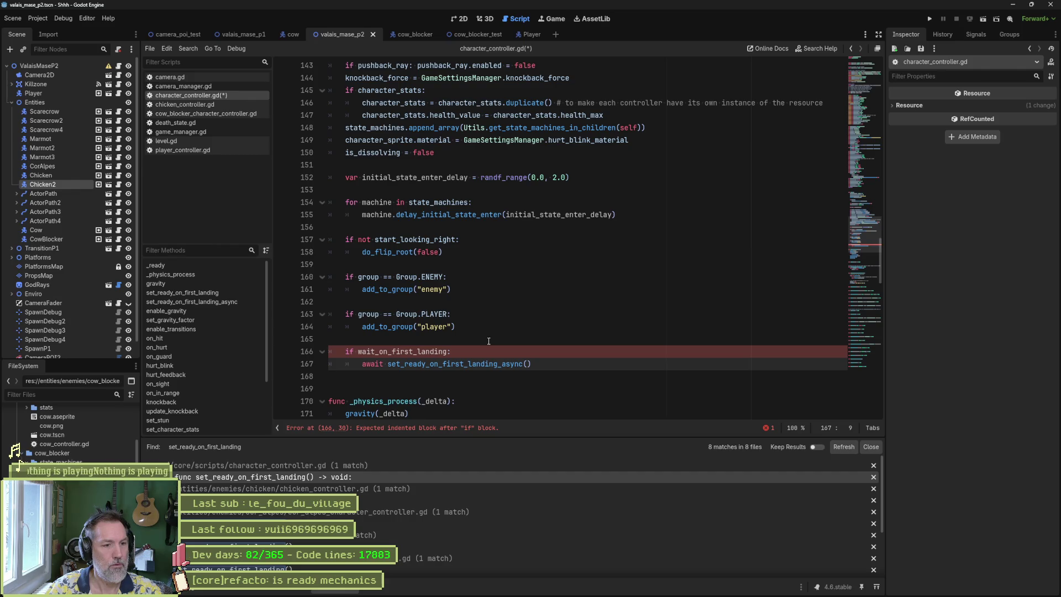
key("Return")
type("else:")
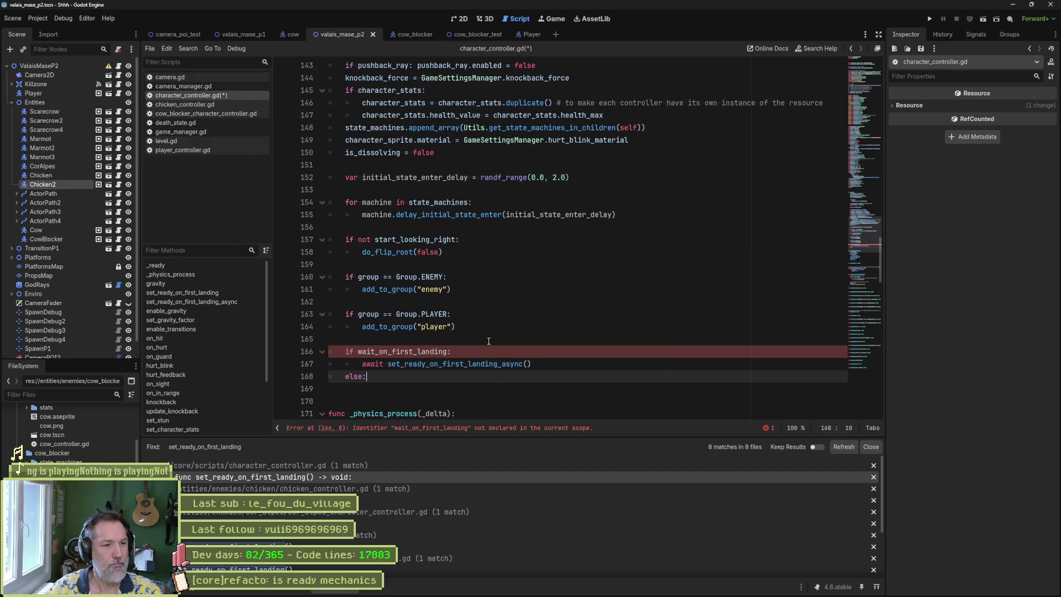
key("Return")
type("is")
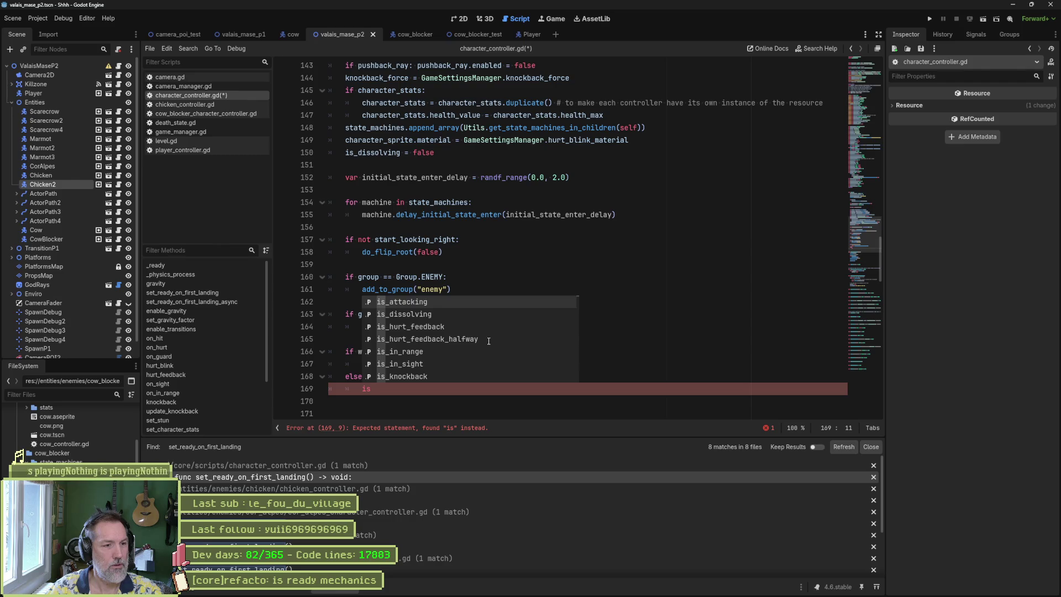
type("_ready = tru")
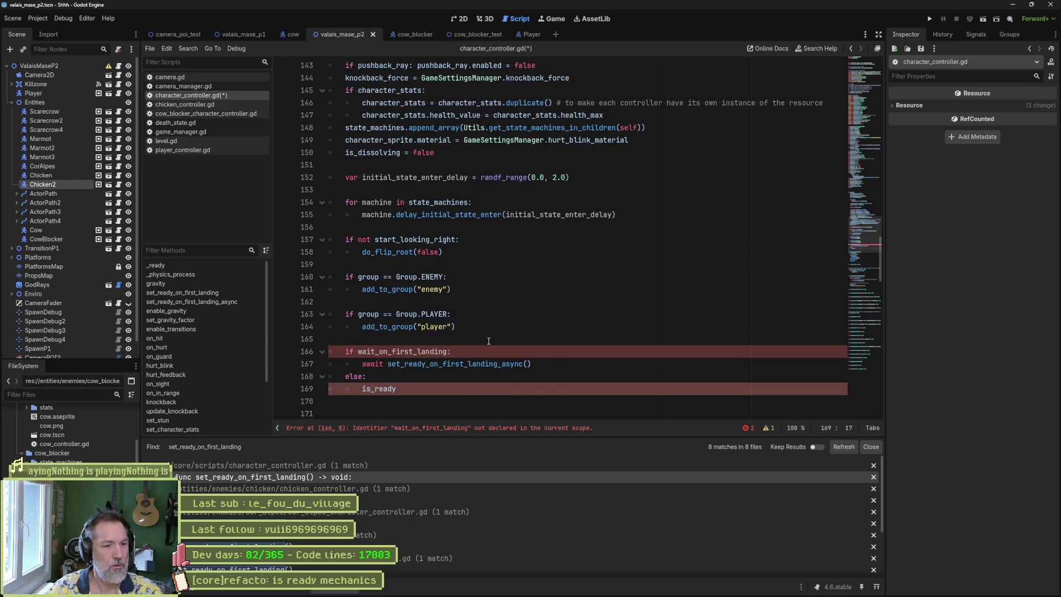
type("e")
key("ctrl+s")
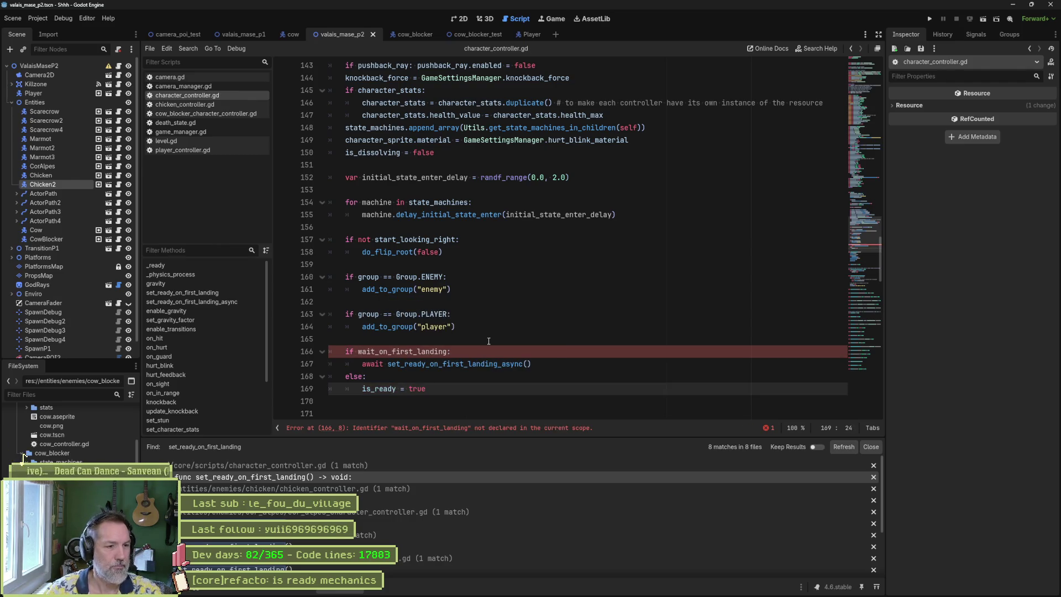
double_click(427, 351)
key("ctrl+c")
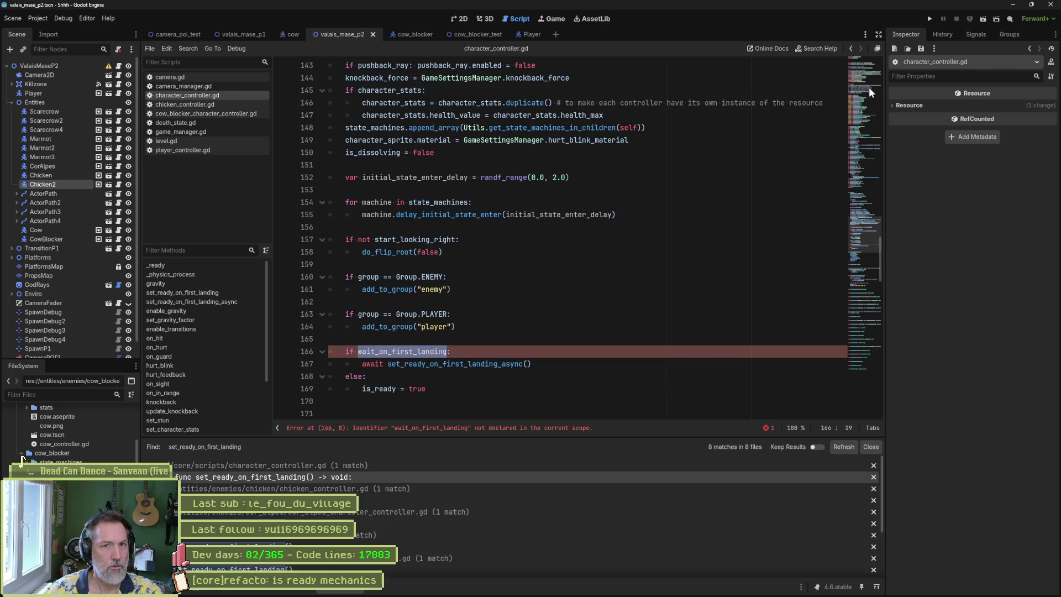
left_click(869, 91)
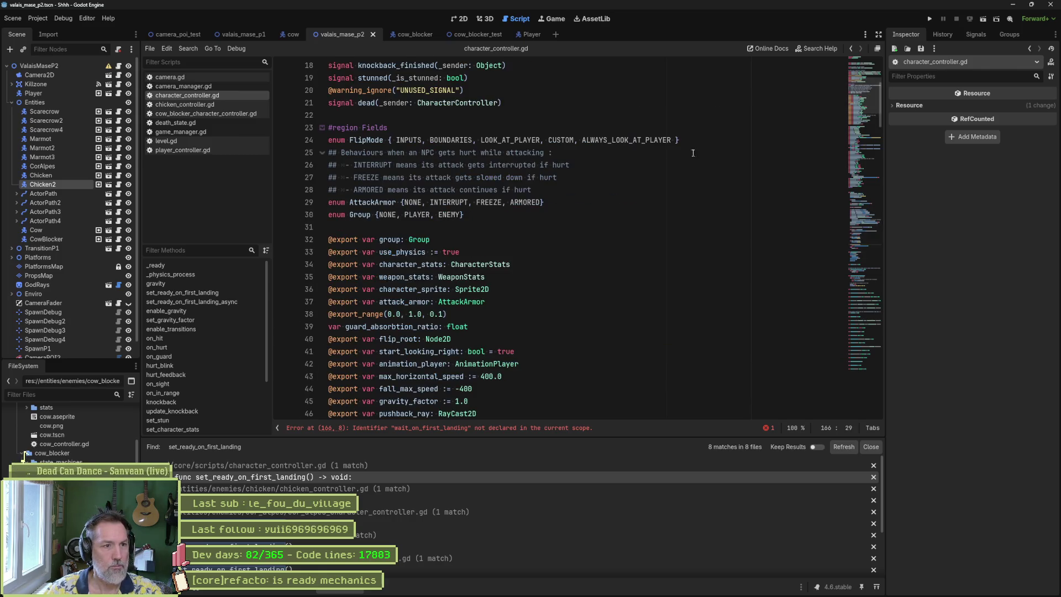
left_click(492, 241)
key("Return")
type("@export var")
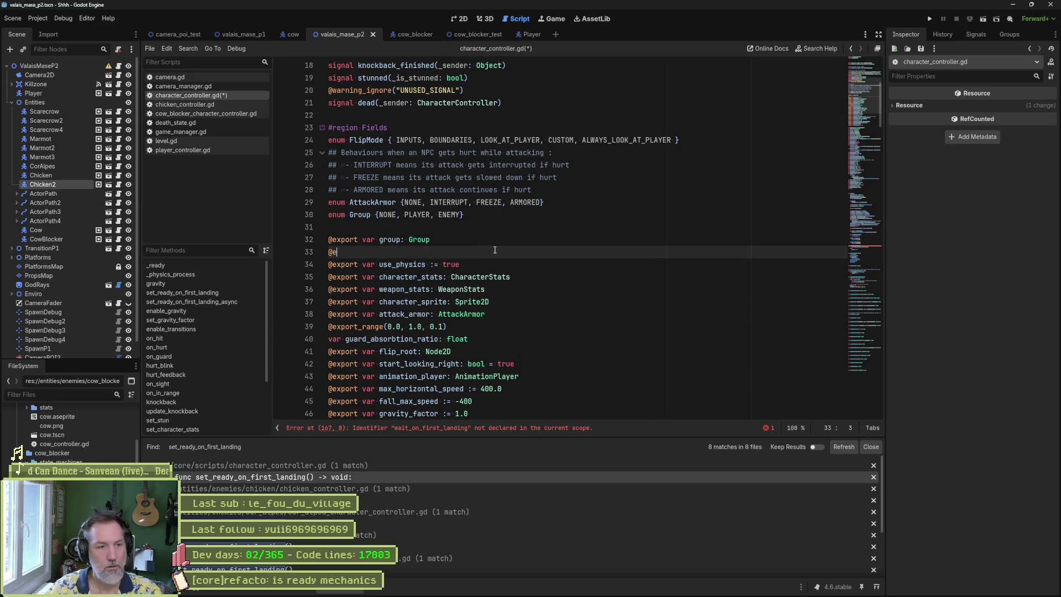
key("ctrl+v")
type(":= ")
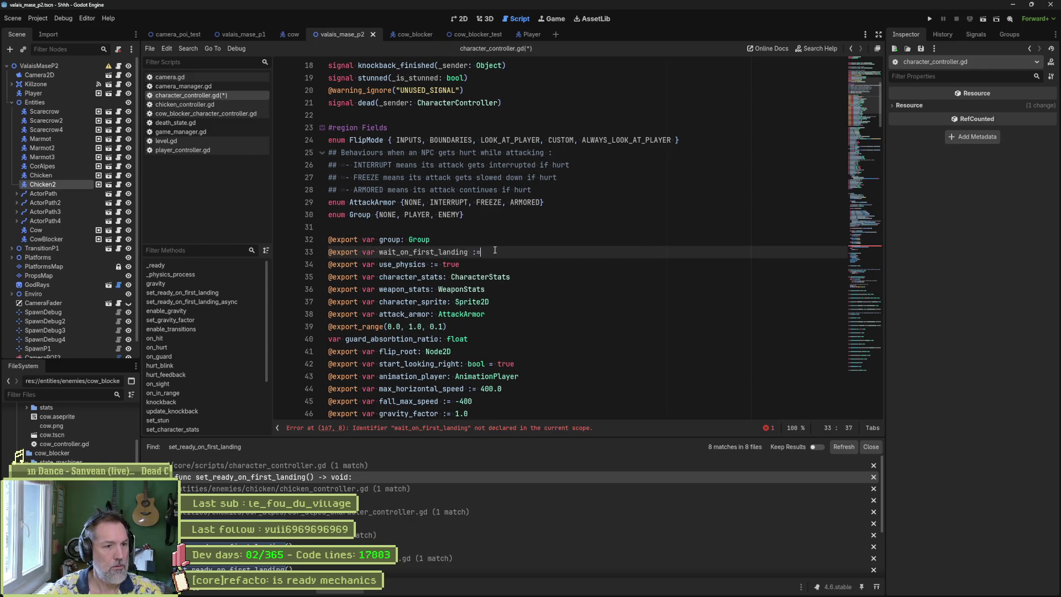
type("true")
key("ctrl+s")
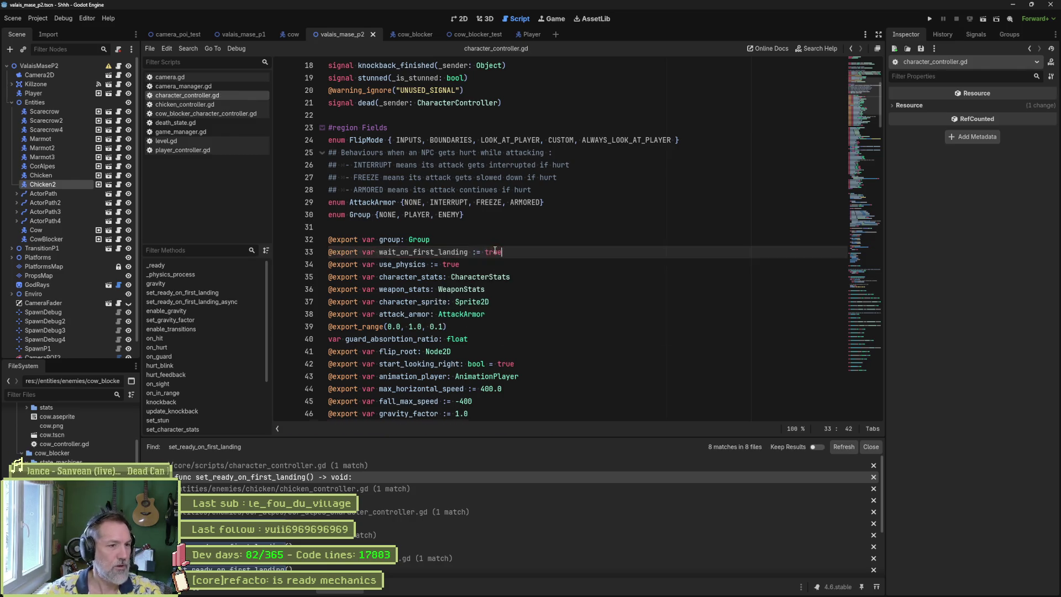
Step: Look up where use_physics gates move_and_slide, then select the set_ready_on_first_landing_async name
left_click(472, 243)
double_click(406, 263)
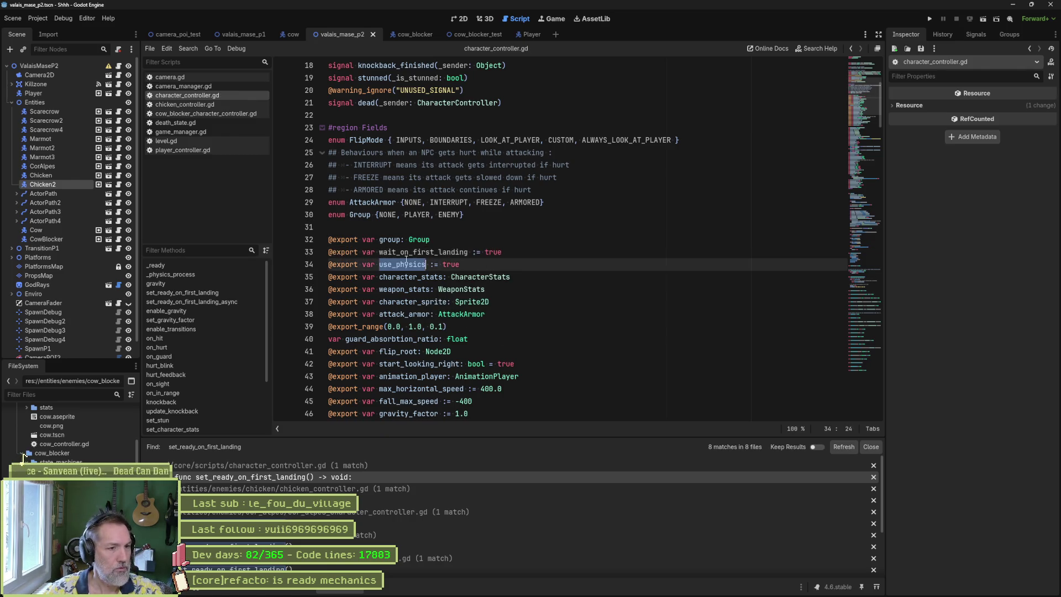
key("ctrl+shift+f")
key("Return")
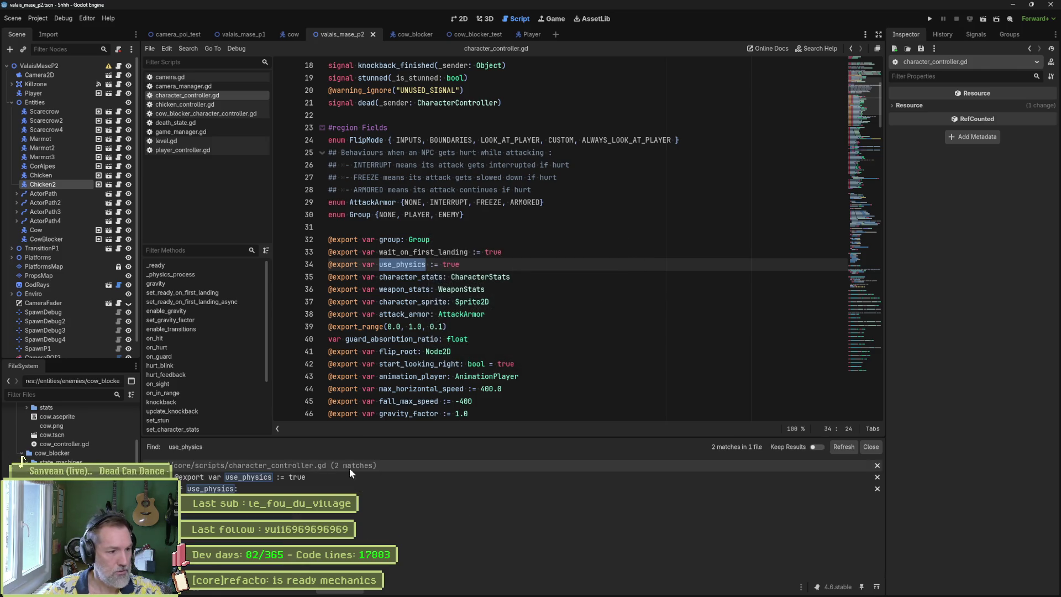
left_click(260, 488)
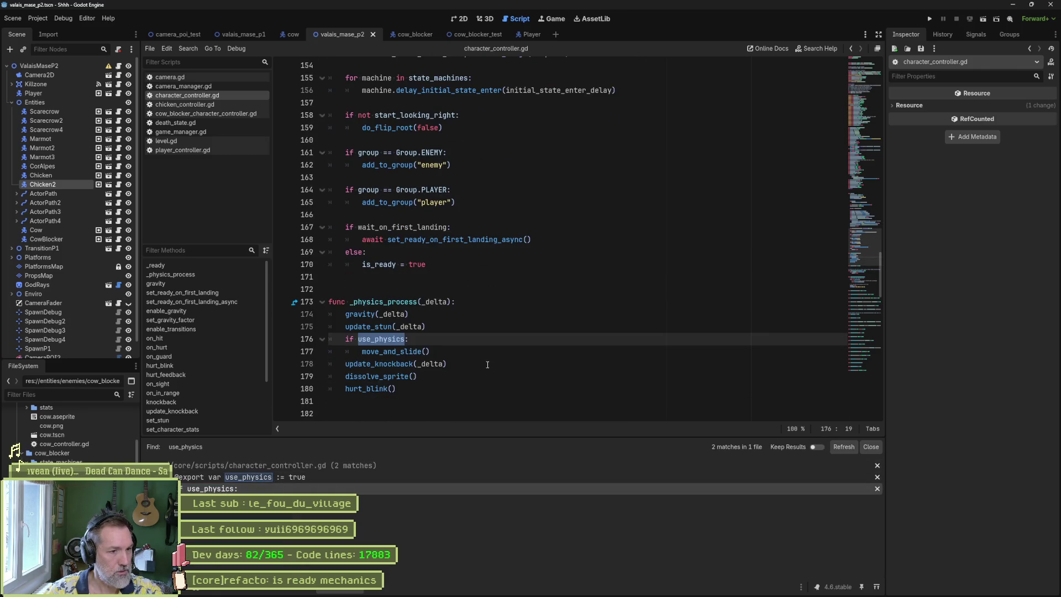
left_click(415, 351)
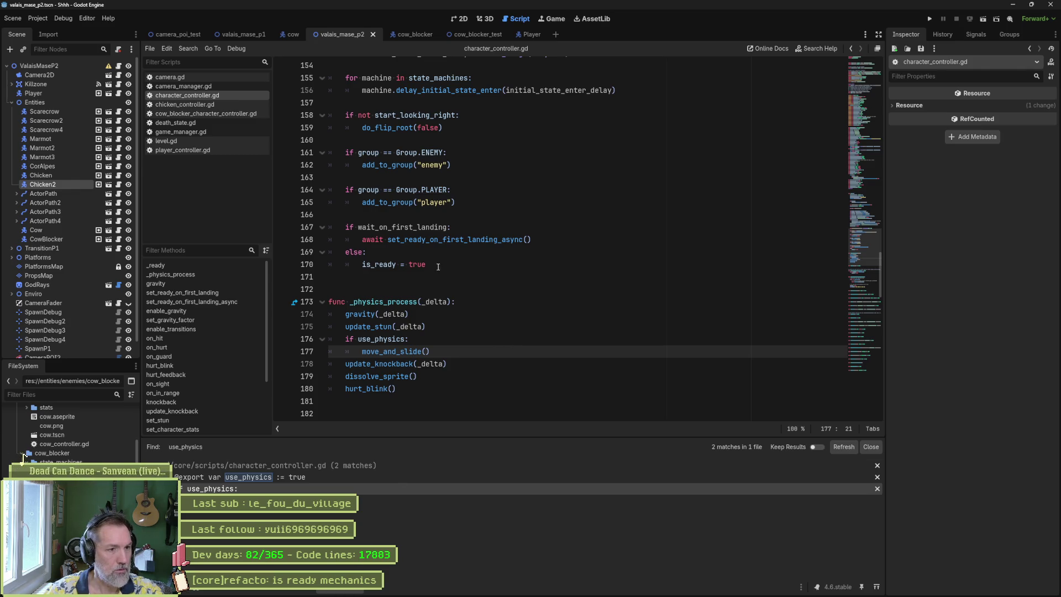
left_click(474, 240, "ctrl")
double_click(403, 177)
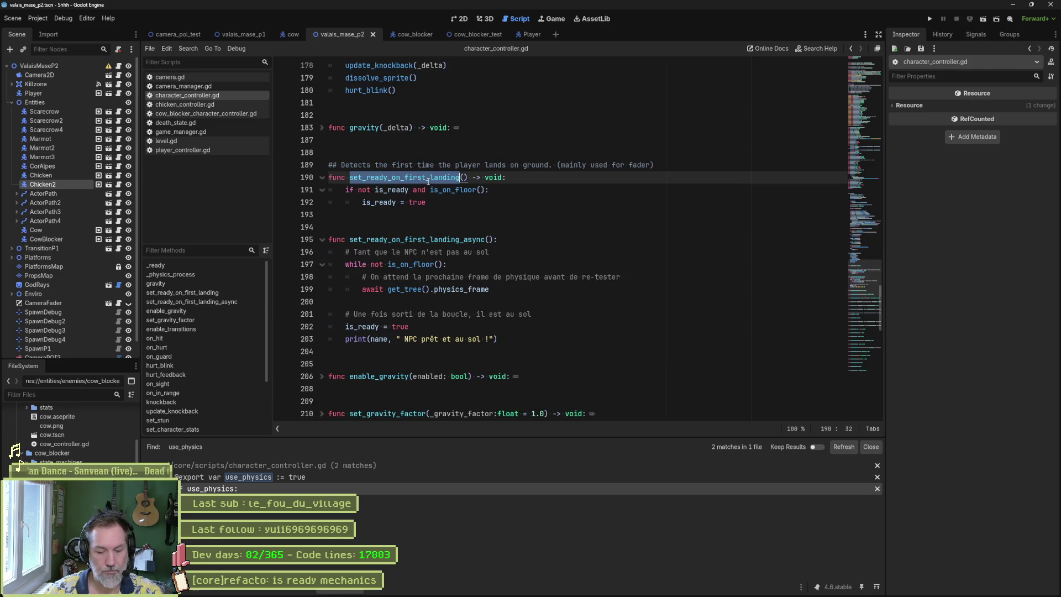
Step: Remove chicken_controller.gd's _process landing call after a test run, and save
key("ctrl+shift+f")
left_click(520, 340)
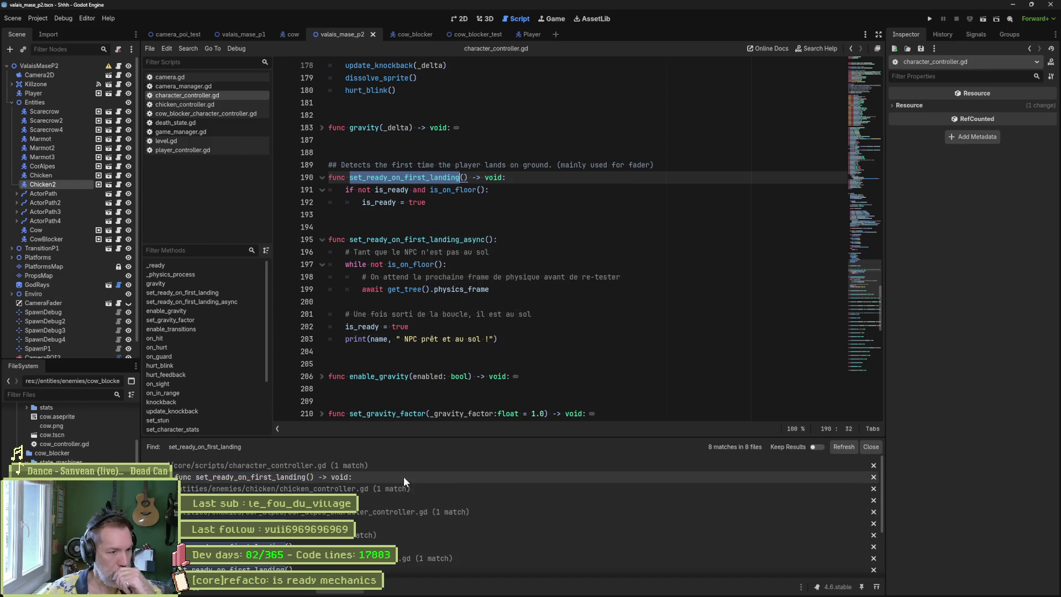
left_click(393, 500)
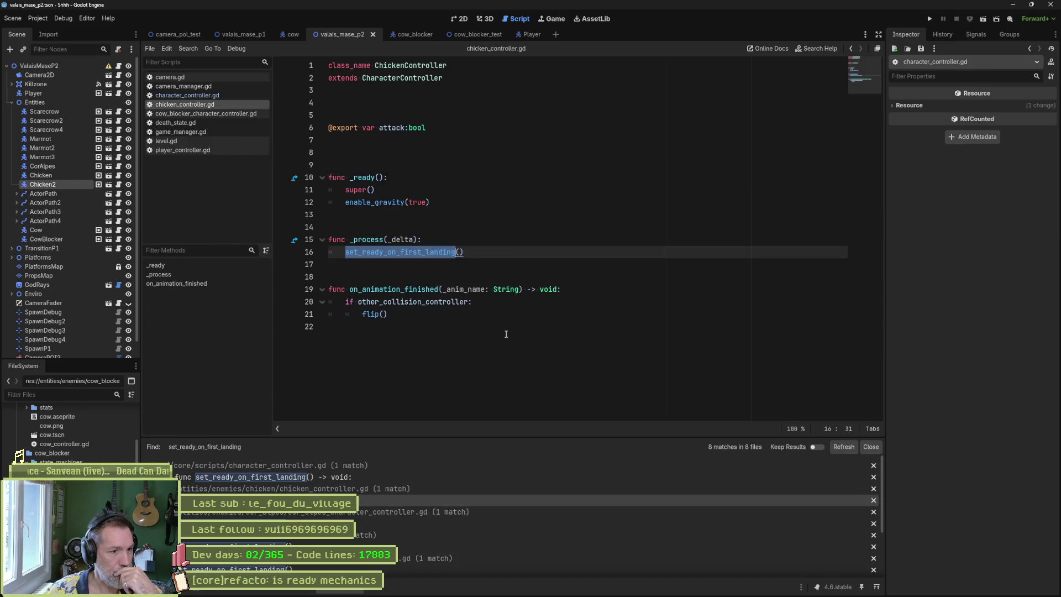
left_click(423, 265)
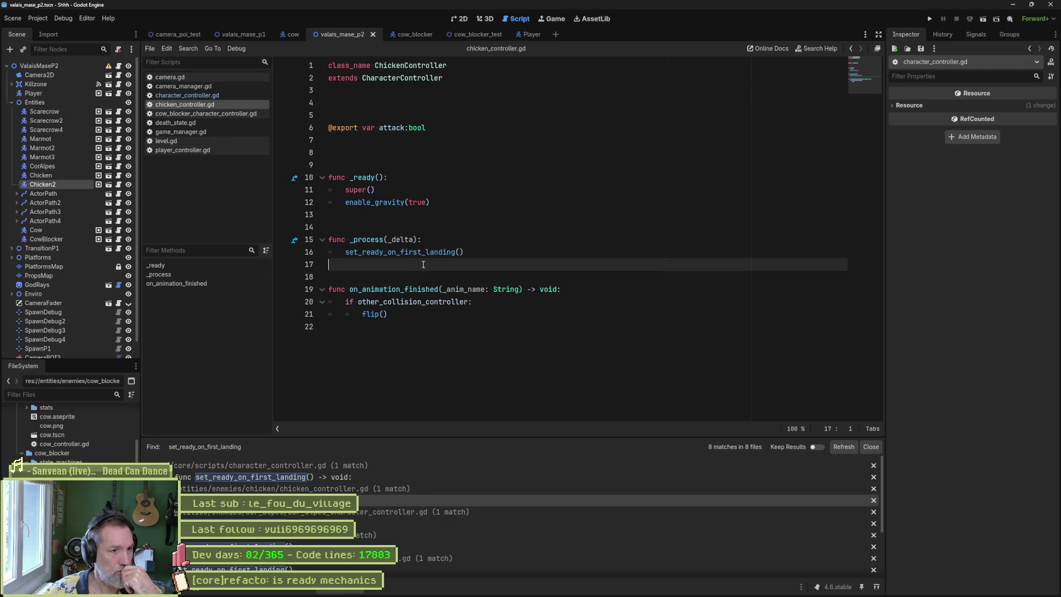
left_click_drag(401, 240, 401, 252)
key("ctrl+k")
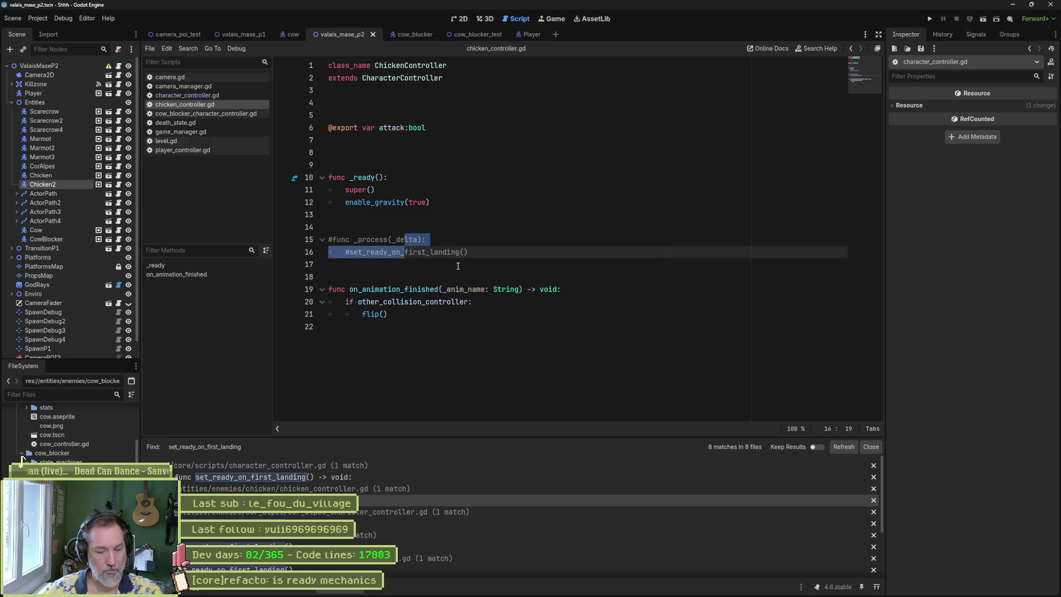
key("F5")
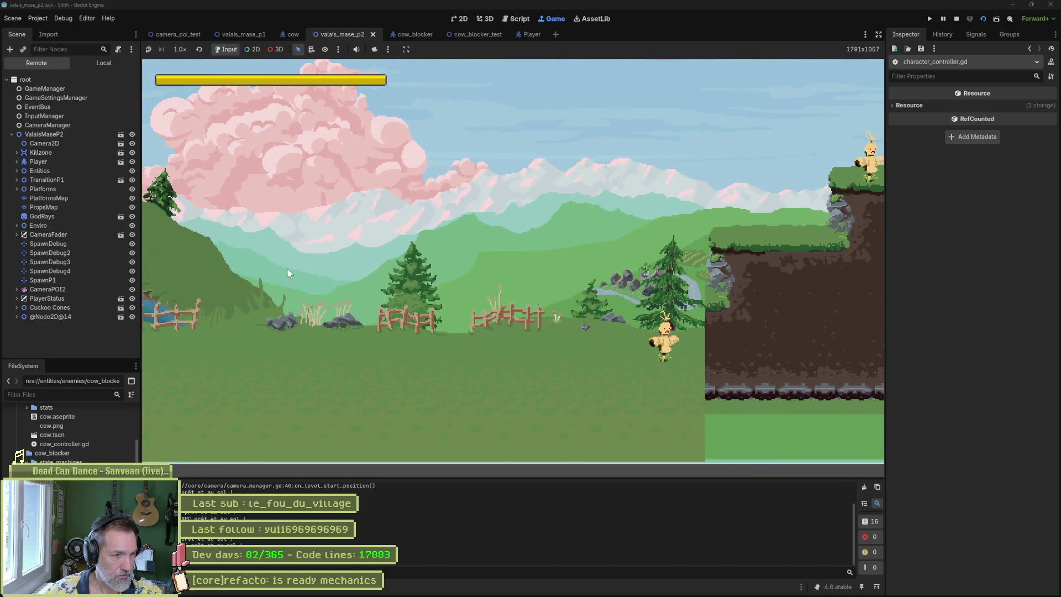
key("F8")
left_click(484, 252)
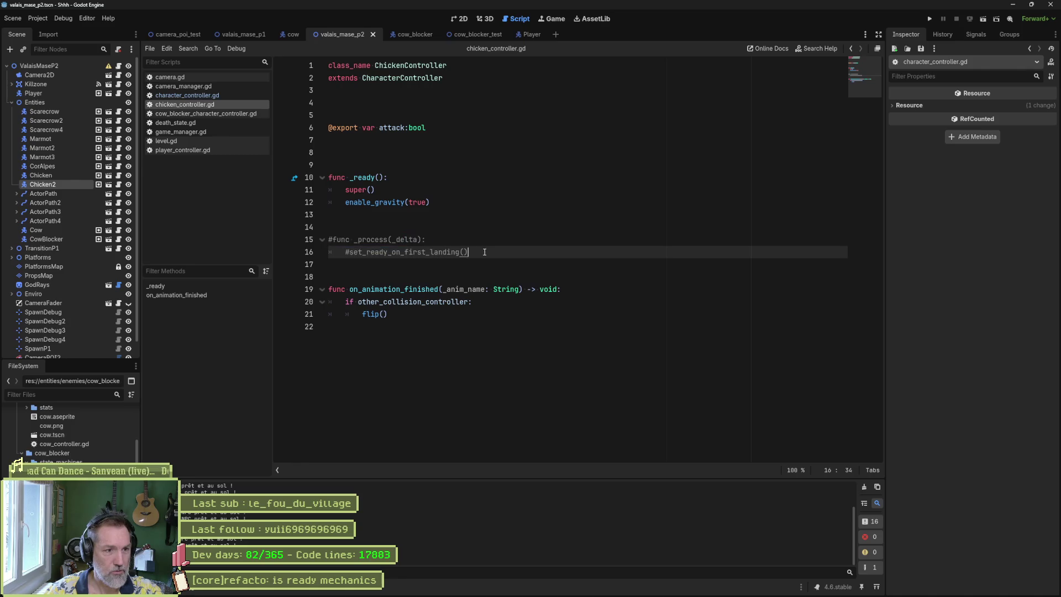
left_click(488, 201, "shift")
key("BackSpace")
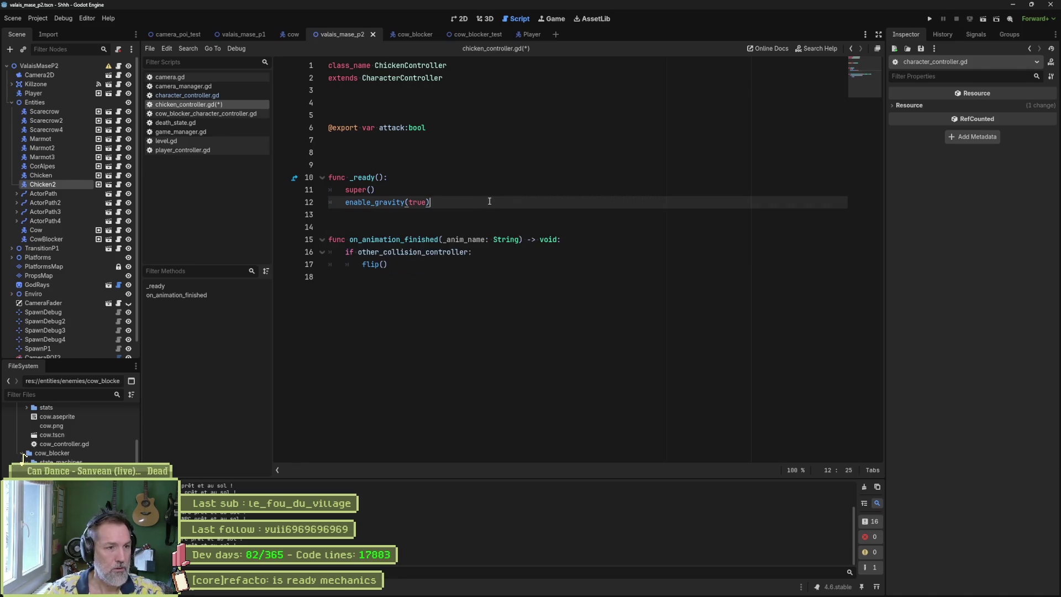
key("ctrl+s")
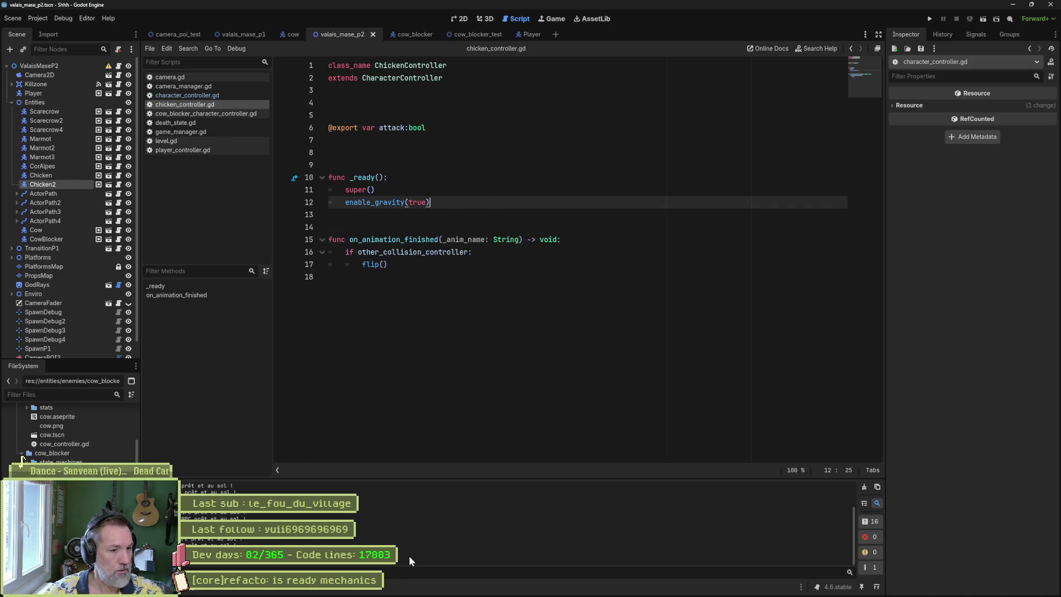
Step: Delete the _process function from the cor_alpes controller and save
left_click(335, 590)
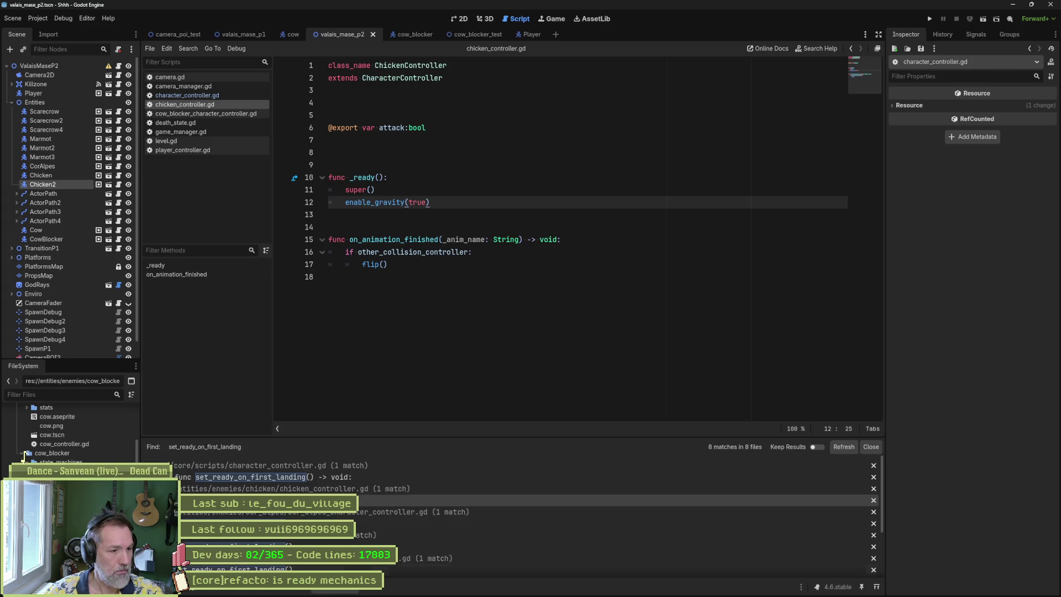
left_click(840, 445)
left_click(386, 500)
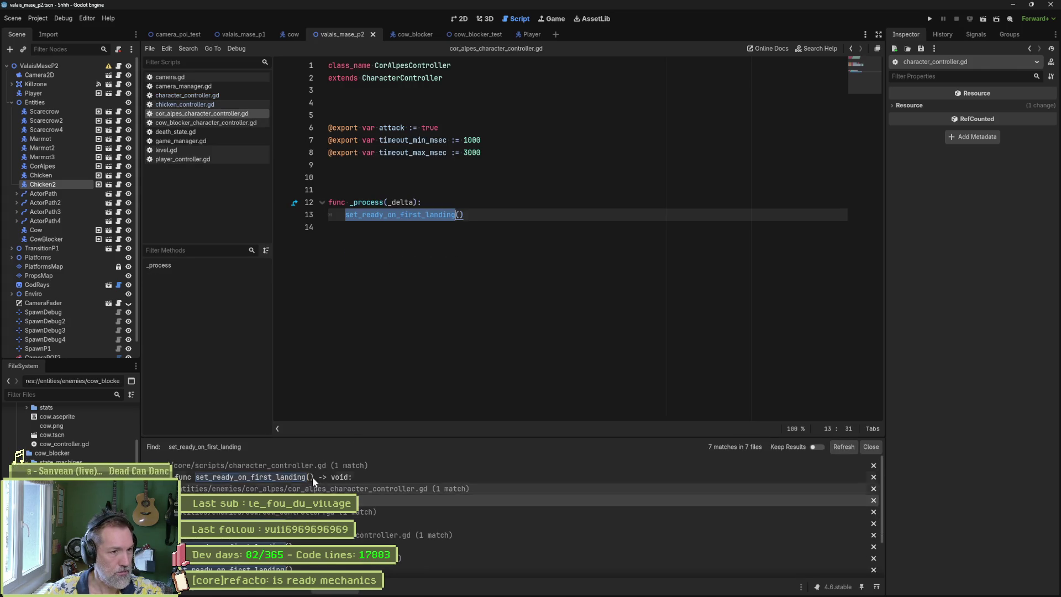
left_click(450, 198)
left_click(488, 168)
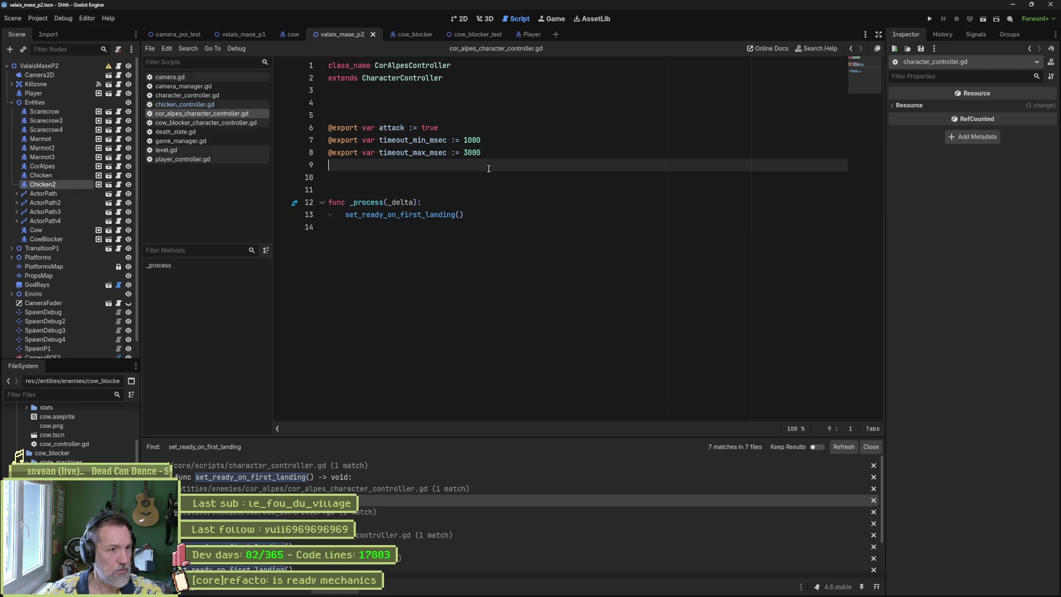
key("ctrl+shift+k")
key("ctrl+shift+k")
key("ctrl+shift+k")
key("ctrl+s")
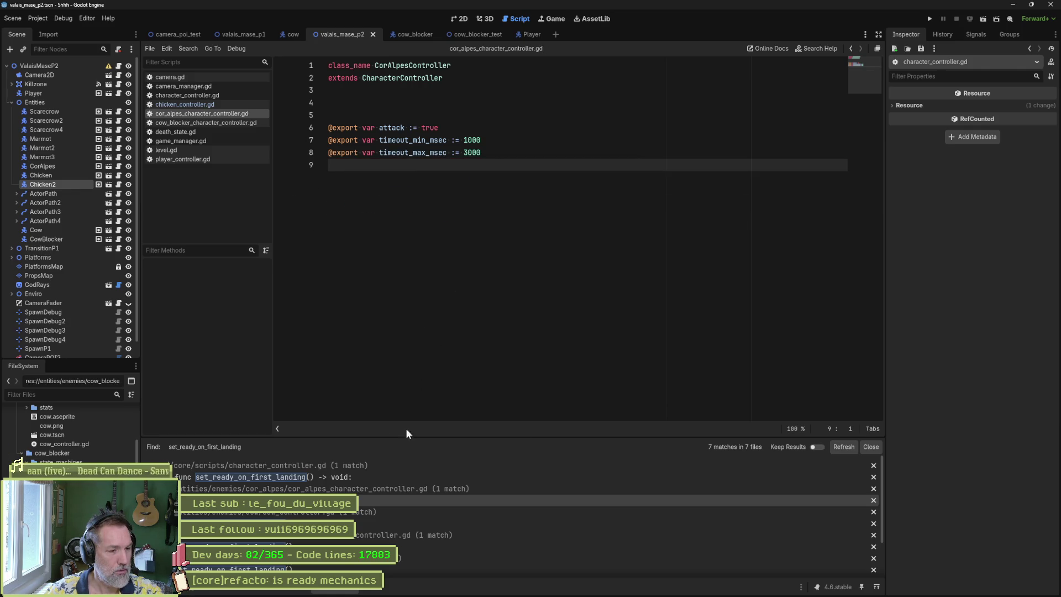
Step: Delete the _process functions from cow_controller.gd and the juggler controller
left_click(400, 522)
key("ctrl+shift+k")
key("ctrl+shift+k")
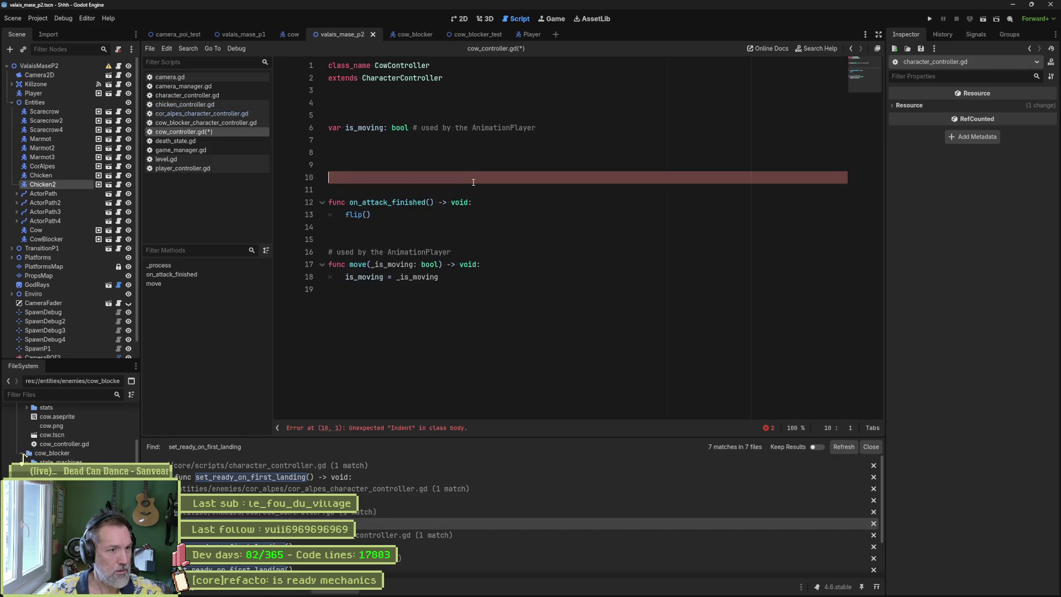
key("ctrl+shift+k")
key("ctrl+shift+k")
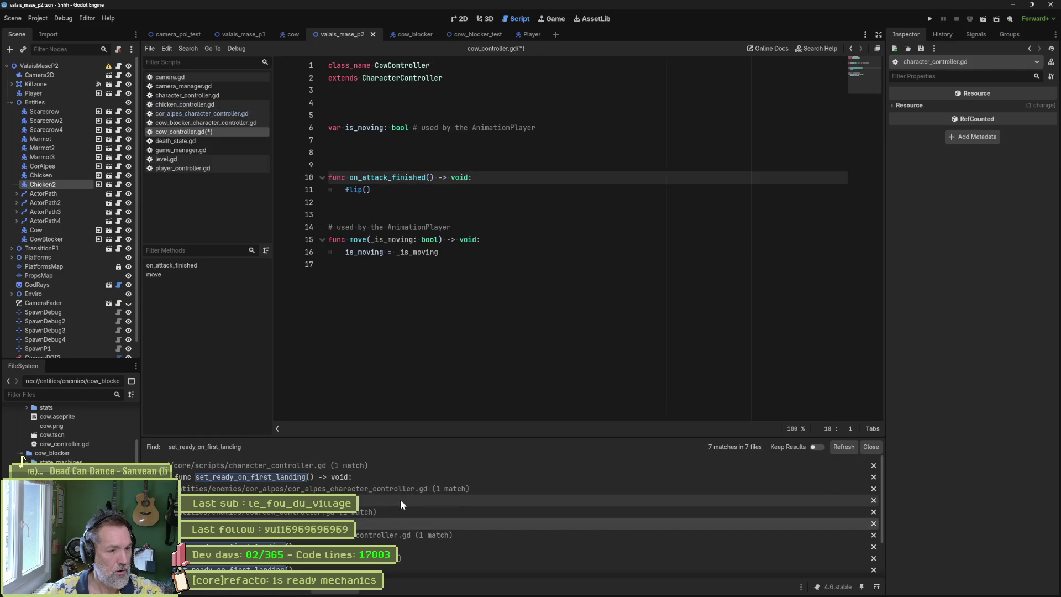
left_click(841, 446)
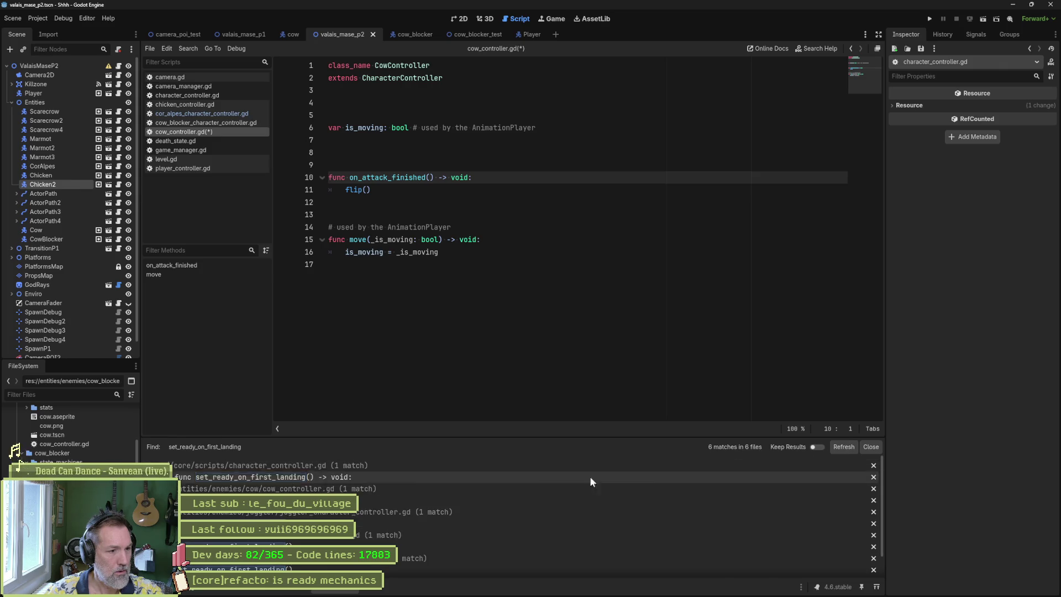
left_click(416, 500)
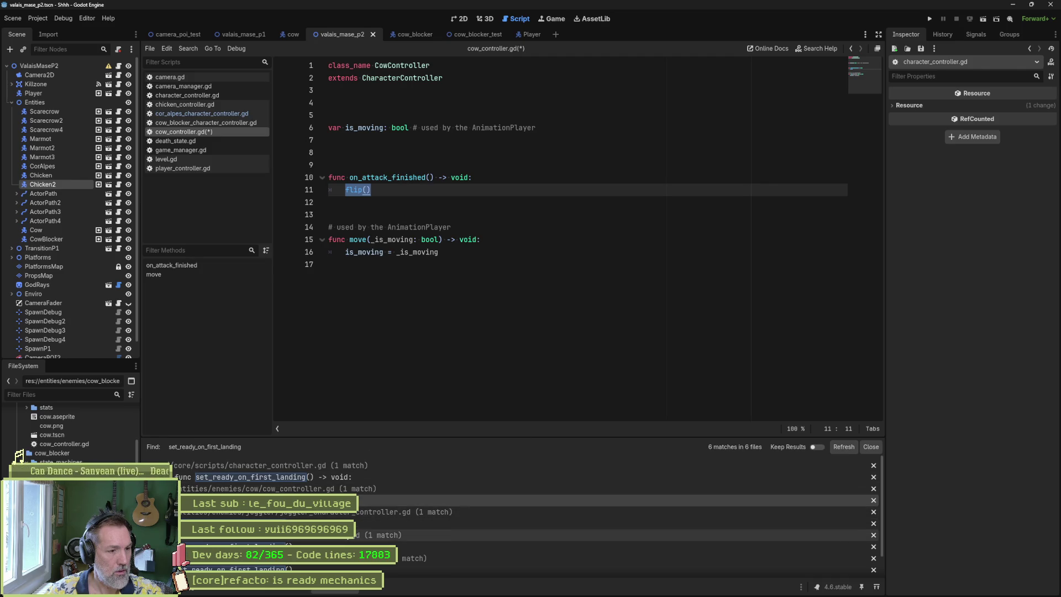
key("Down")
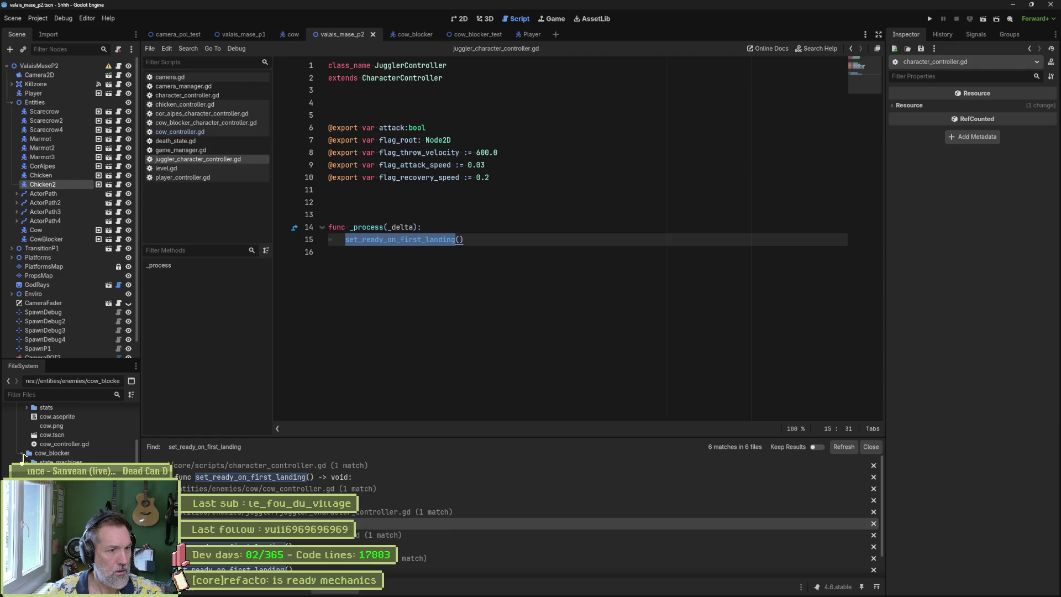
left_click(430, 211)
key("ctrl+shift+k")
key("ctrl+shift+k")
key("ctrl+shift+k")
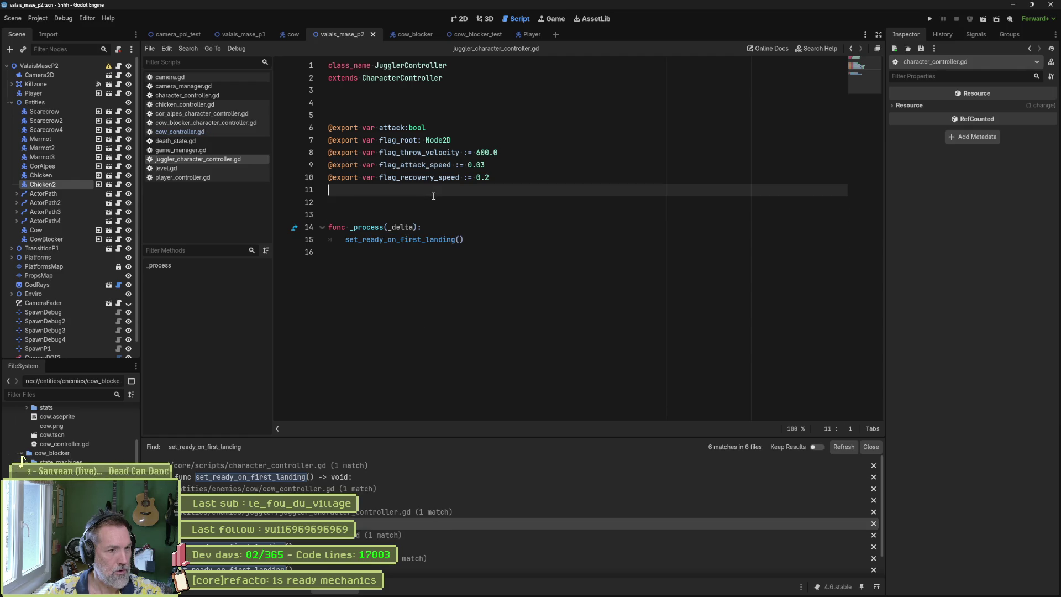
Step: Delete marmot_controller.gd's _process function and save it
left_click(326, 547)
left_click(376, 214)
key("ctrl+shift+k")
key("ctrl+shift+k")
key("ctrl+shift+k")
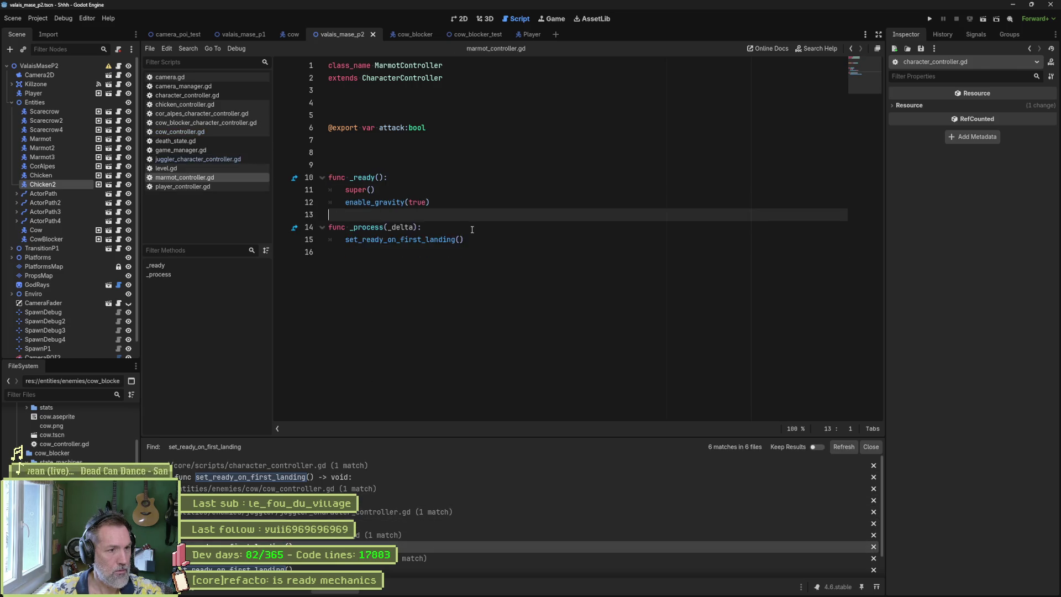
key("ctrl+s")
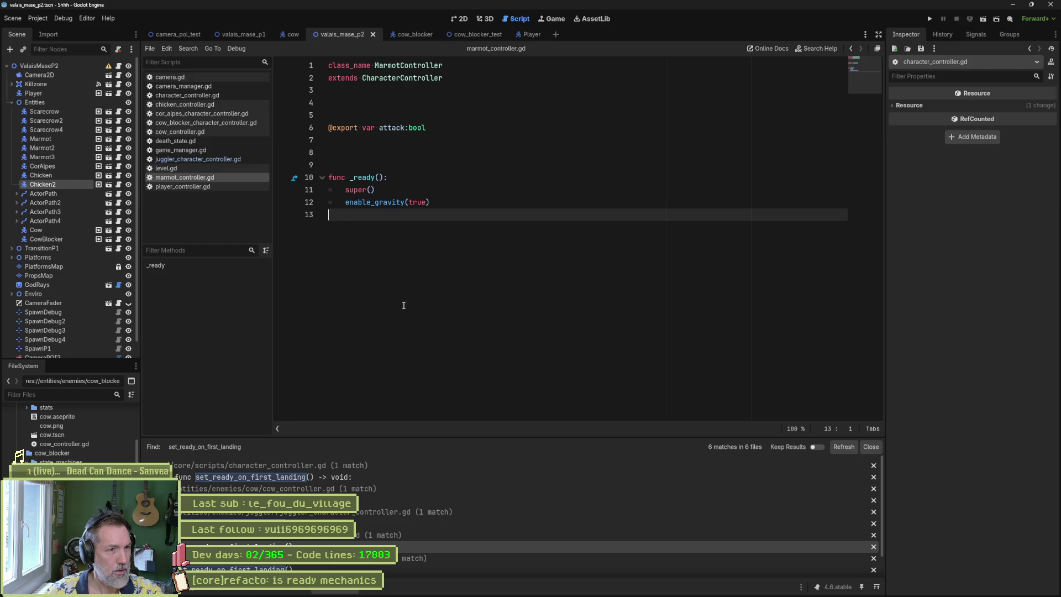
Step: Remove the set_ready_on_first_landing calls from the scarecrow and player controllers, then run the scene
scroll(331, 544, "down", 1)
left_click(331, 544)
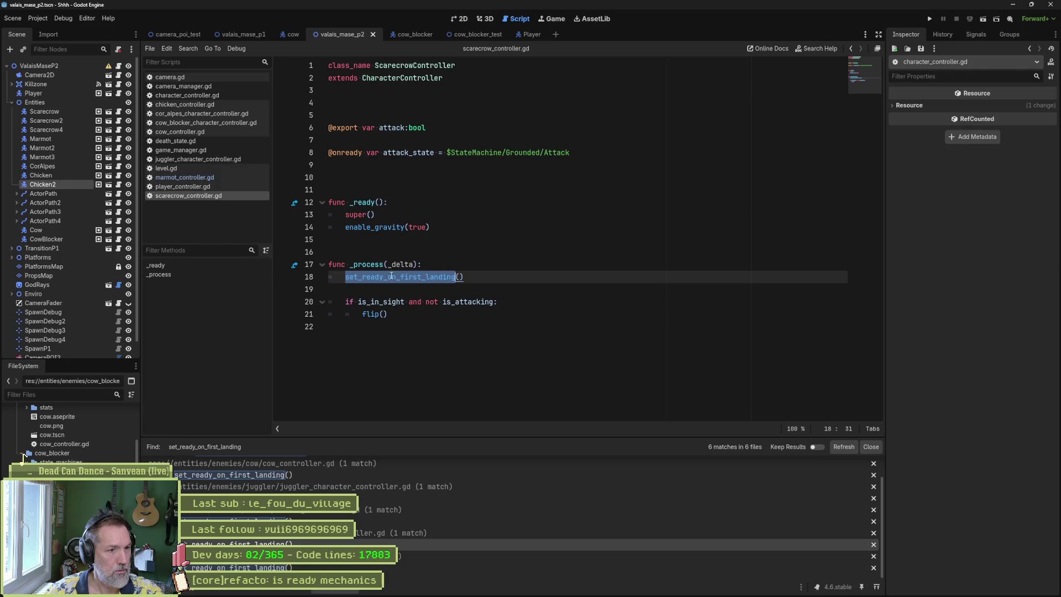
left_click(391, 276)
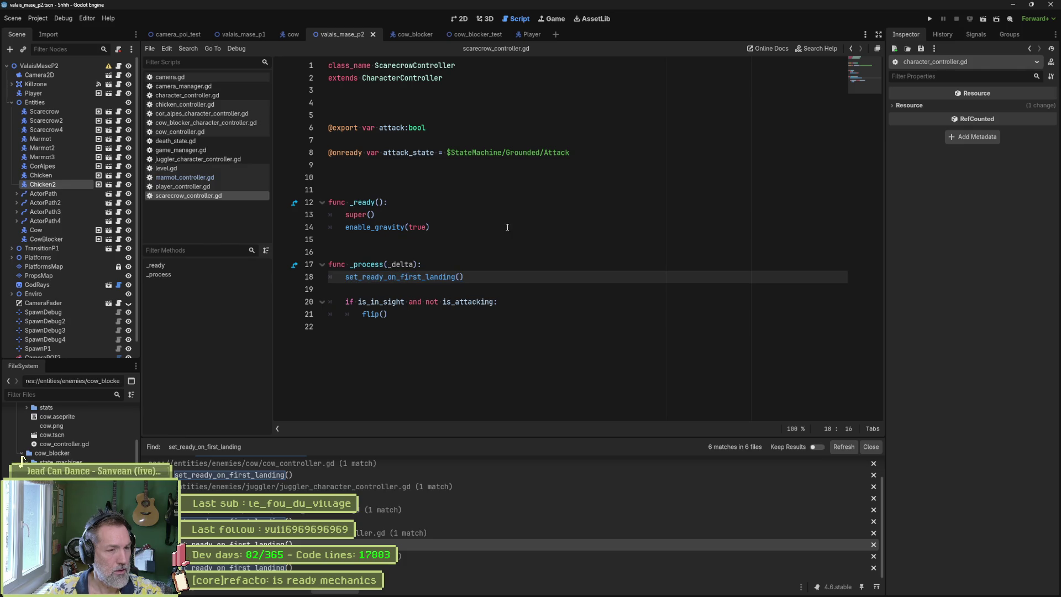
key("ctrl+shift+k")
key("ctrl+shift+k")
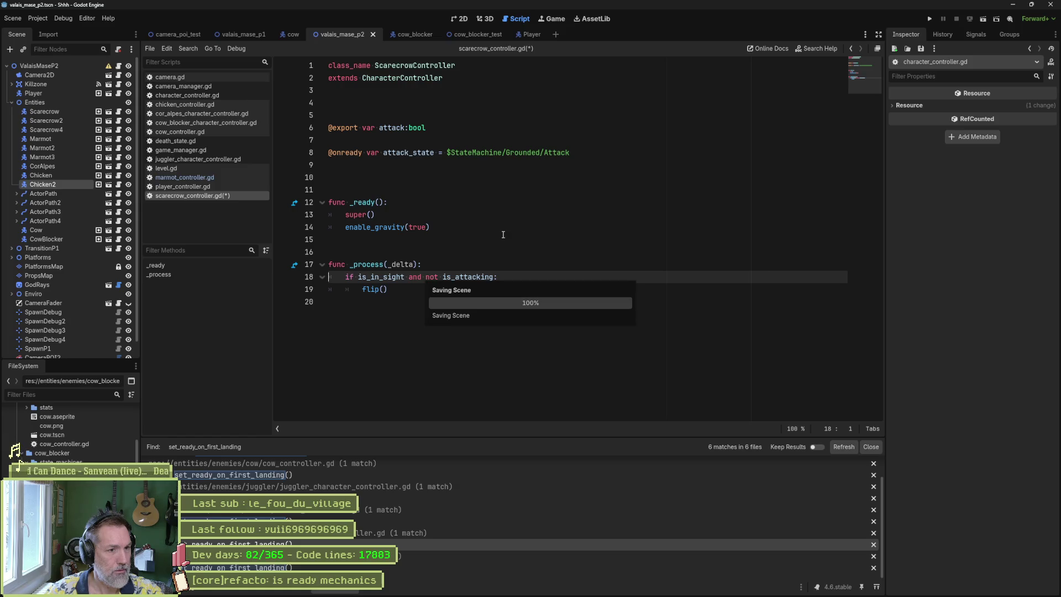
left_click(331, 567)
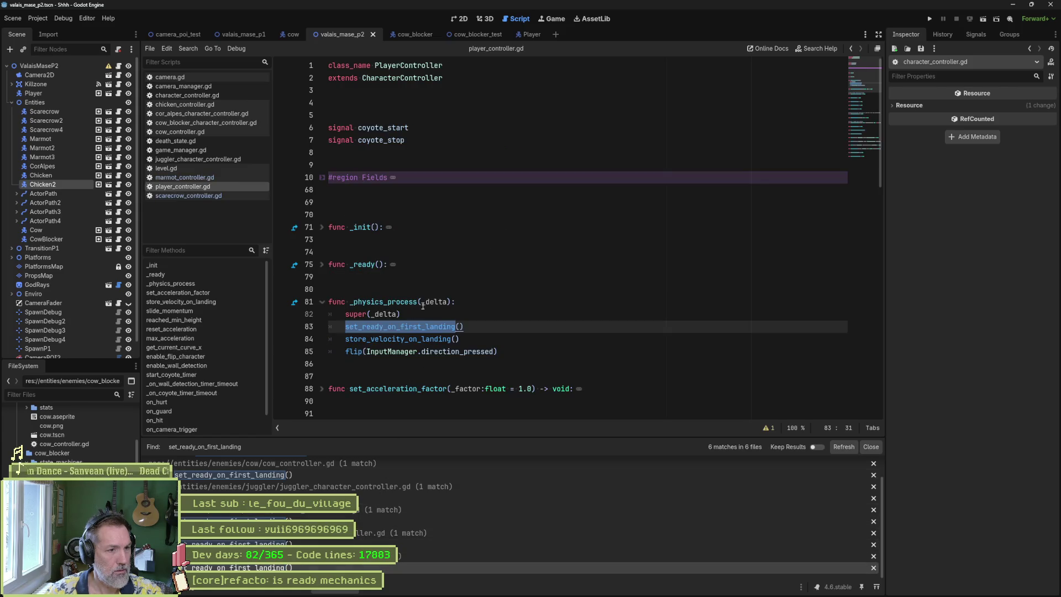
left_click(505, 326)
key("ctrl+shift+k")
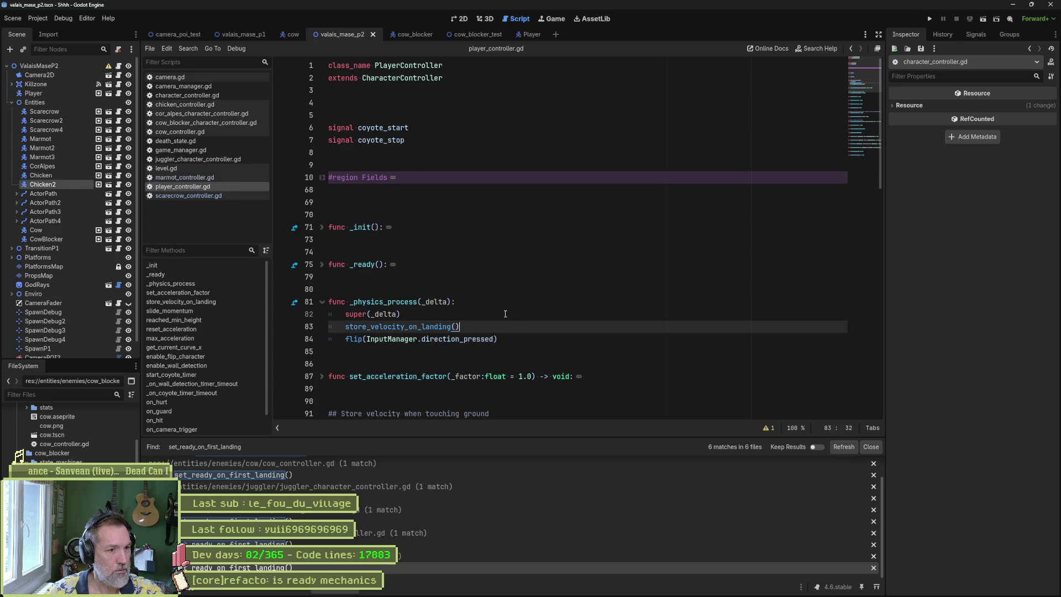
key("F6")
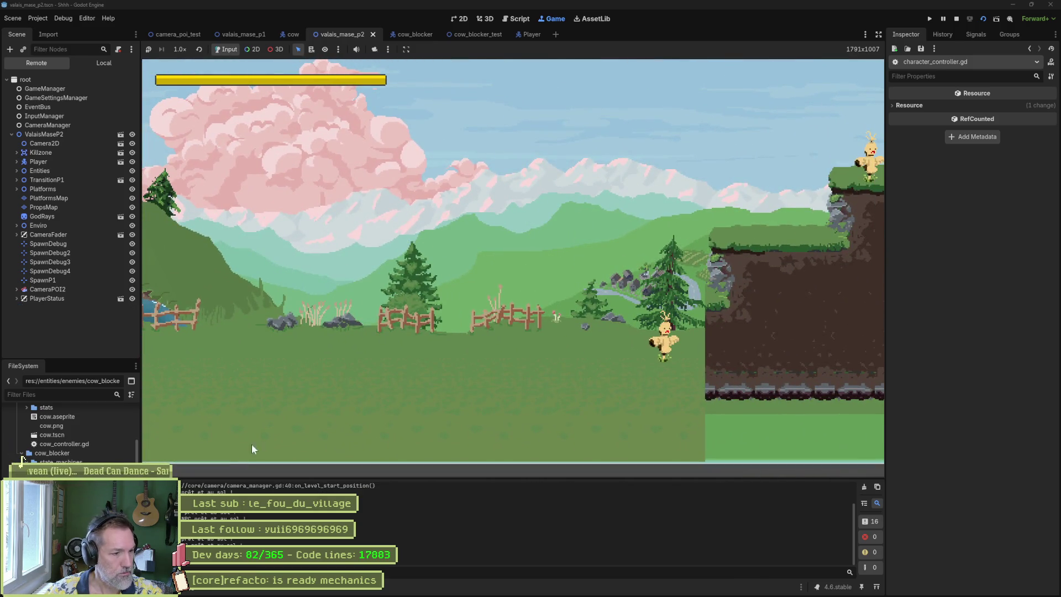
Step: Restart the scene and select the live GameManager node in the Remote tree
key("F6")
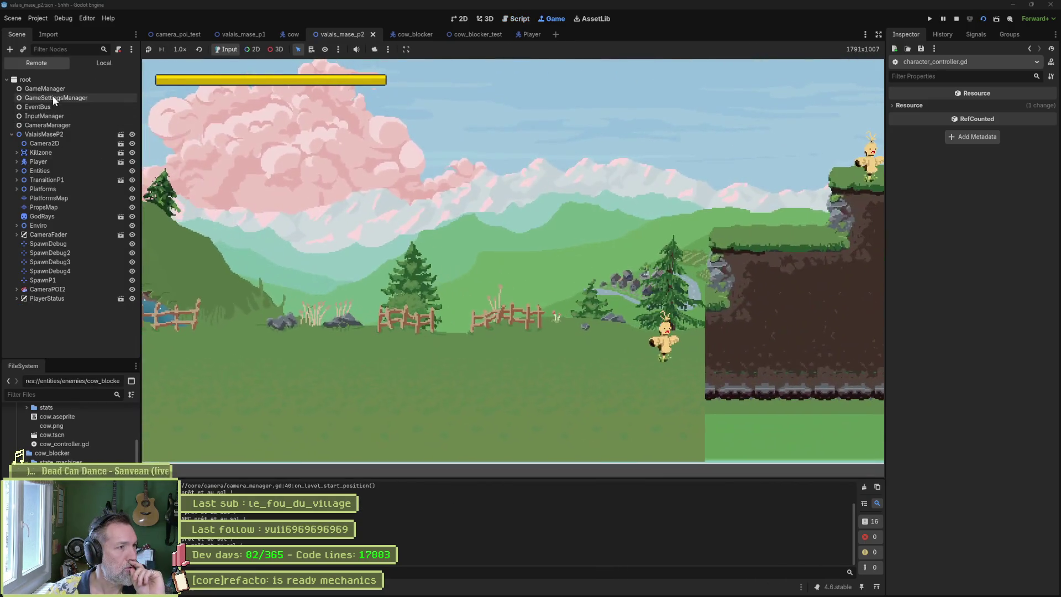
left_click(51, 89)
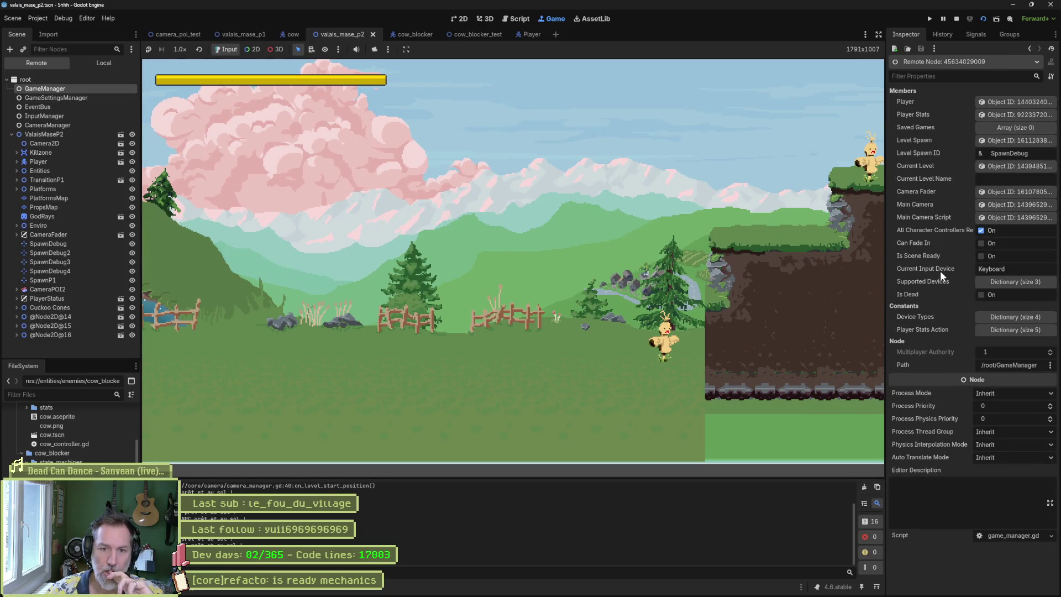
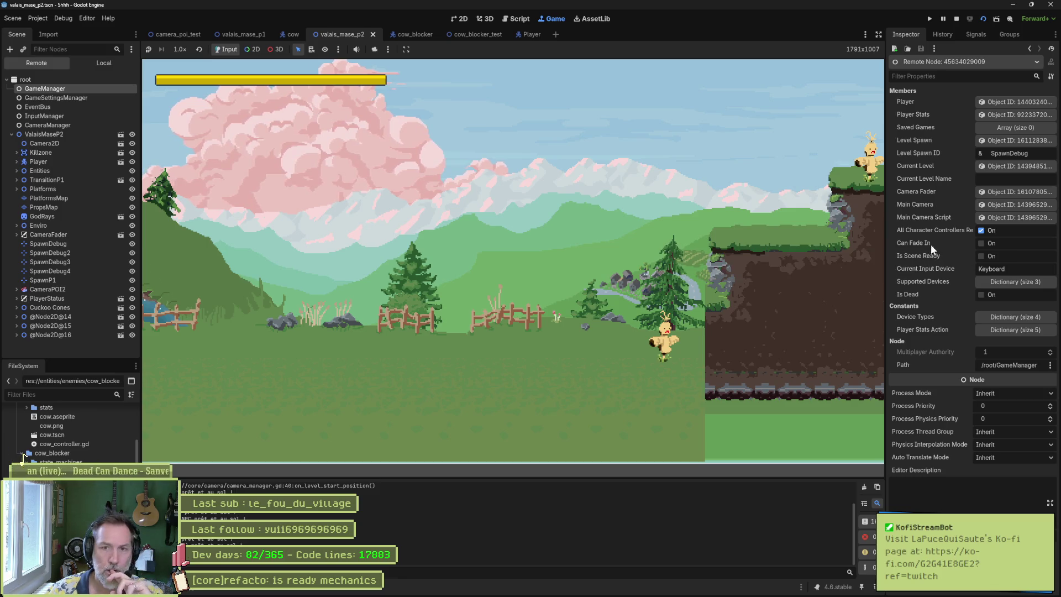
Step: Inspect ValaisMaseP2's Level Characters Ready dictionary, then stop the game to return to player_controller.gd
left_click(990, 164)
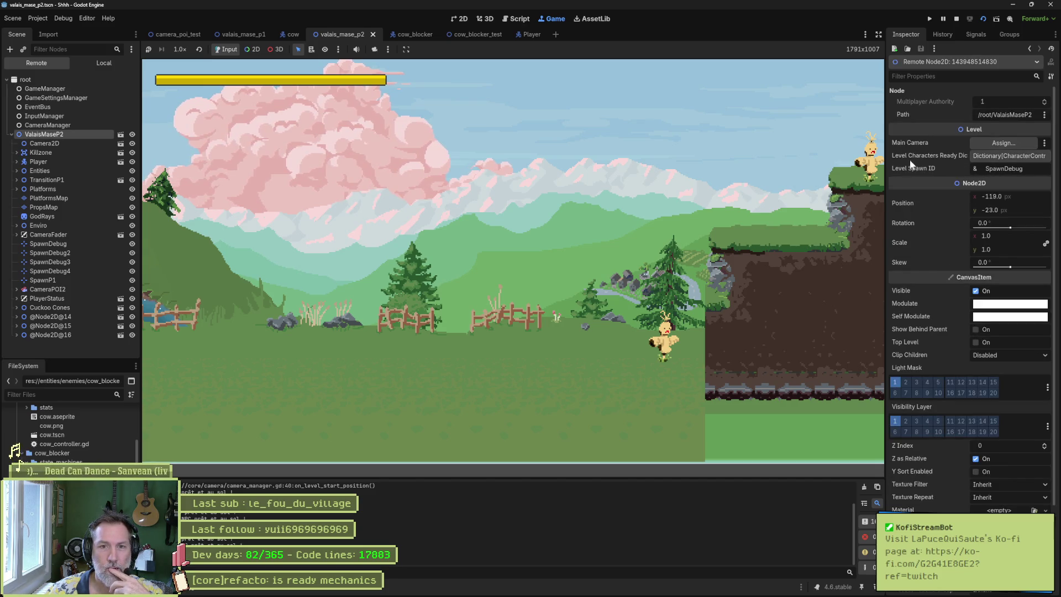
left_click(993, 157)
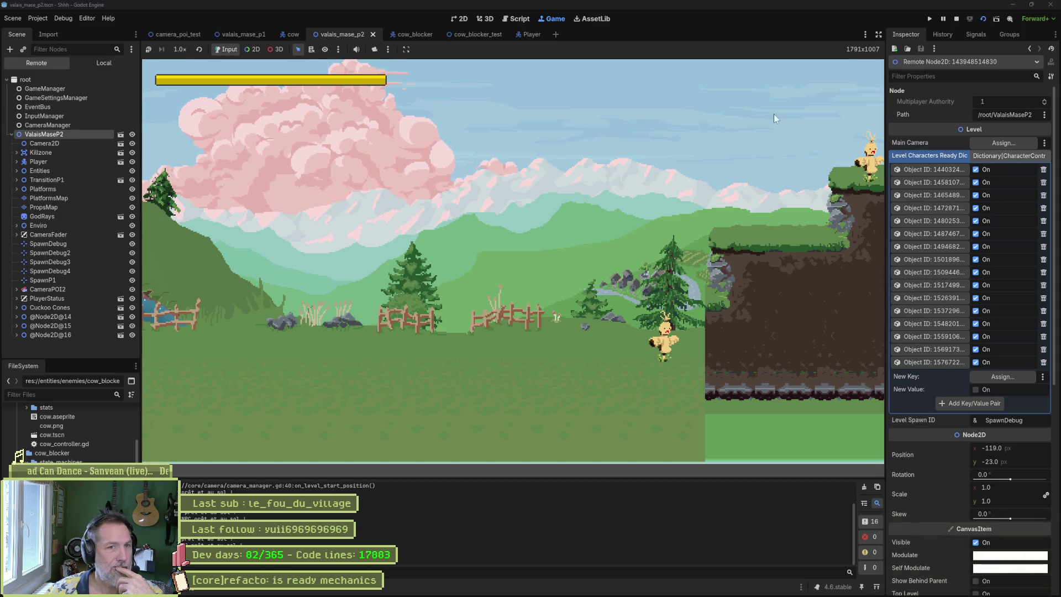
left_click(955, 18)
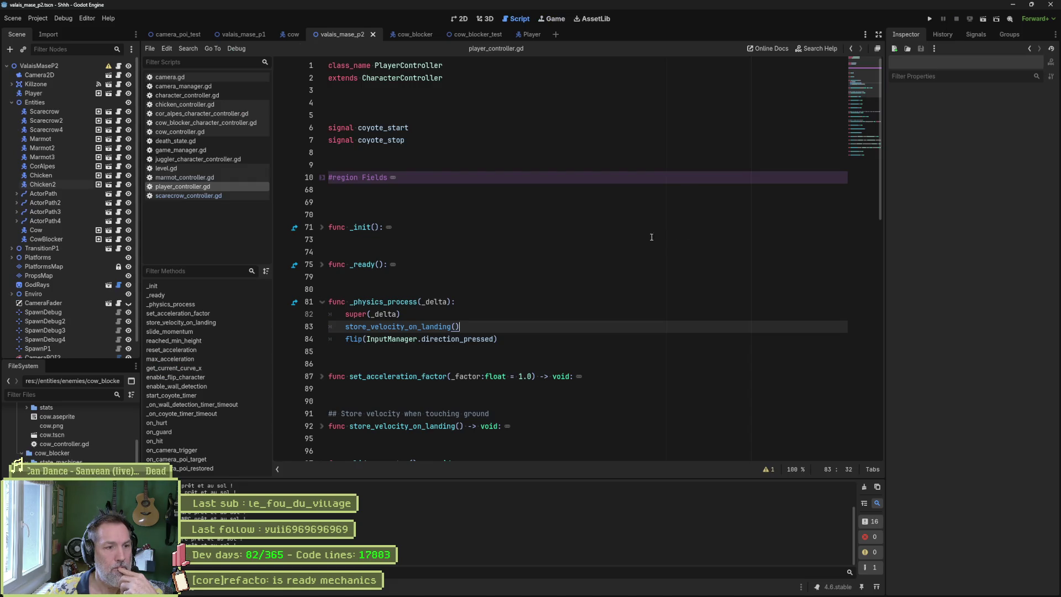
Step: Move the doc comment above the async function in character_controller.gd, delete set_ready_on_first_landing, and save
left_click(213, 95)
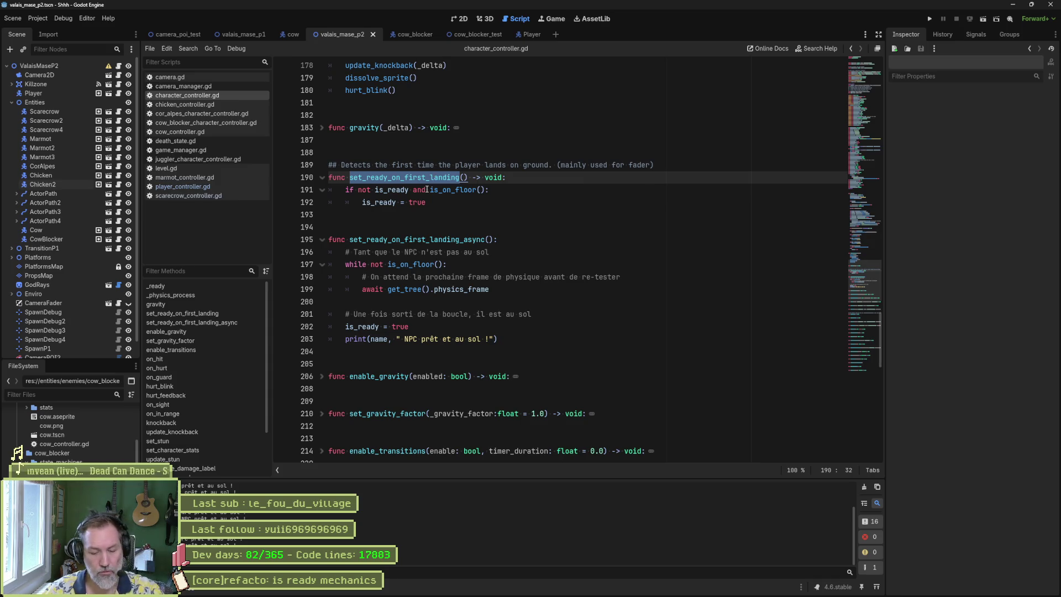
key("ctrl+shift+f")
key("Return")
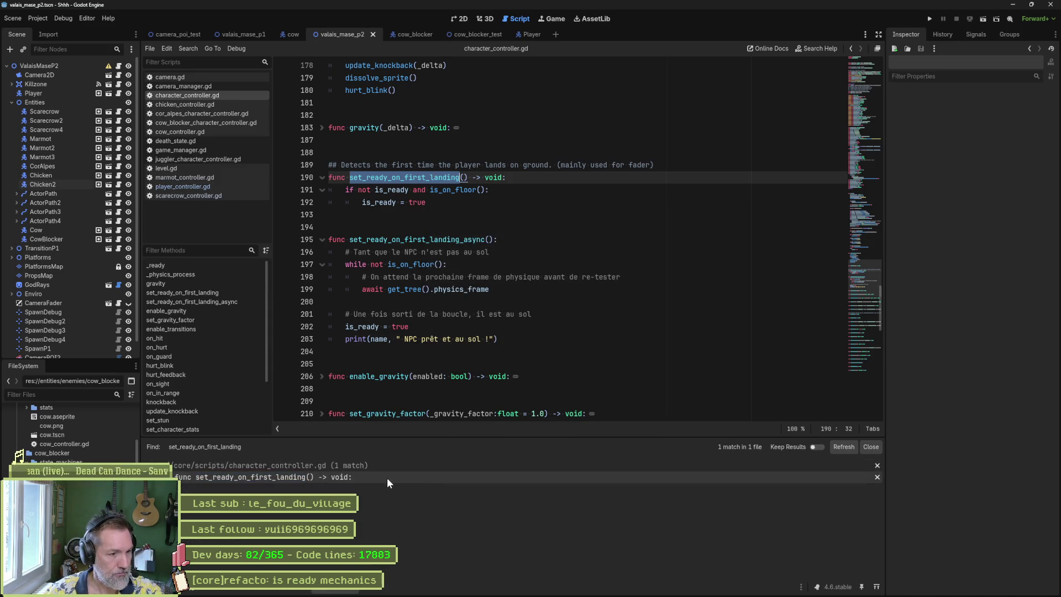
left_click(515, 169)
key("alt+Down")
key("alt+Down")
key("alt+Down")
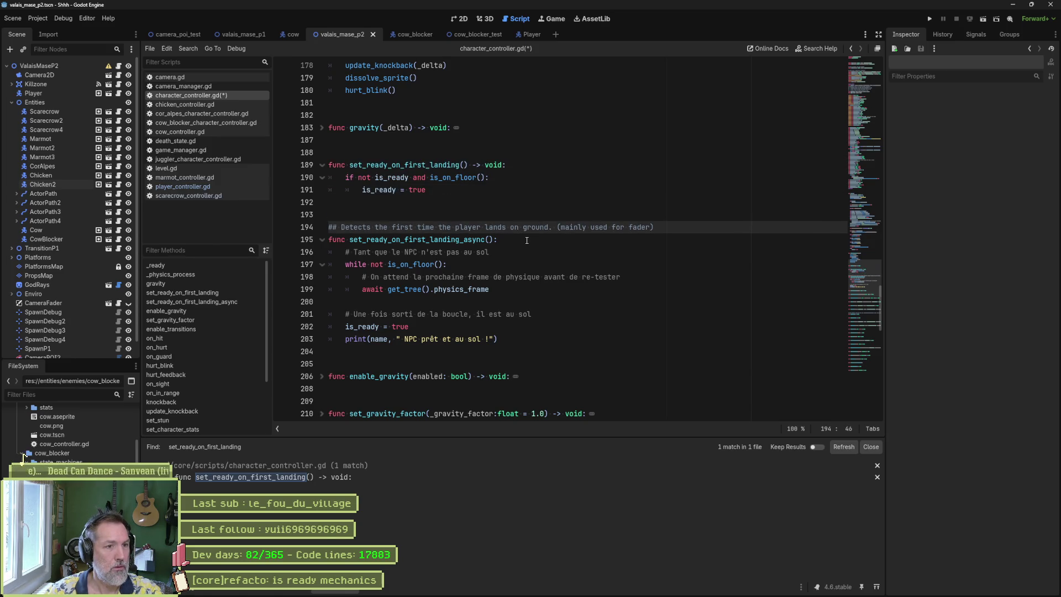
left_click(505, 165)
key("ctrl+shift+k")
key("ctrl+shift+k")
key("ctrl+shift+k")
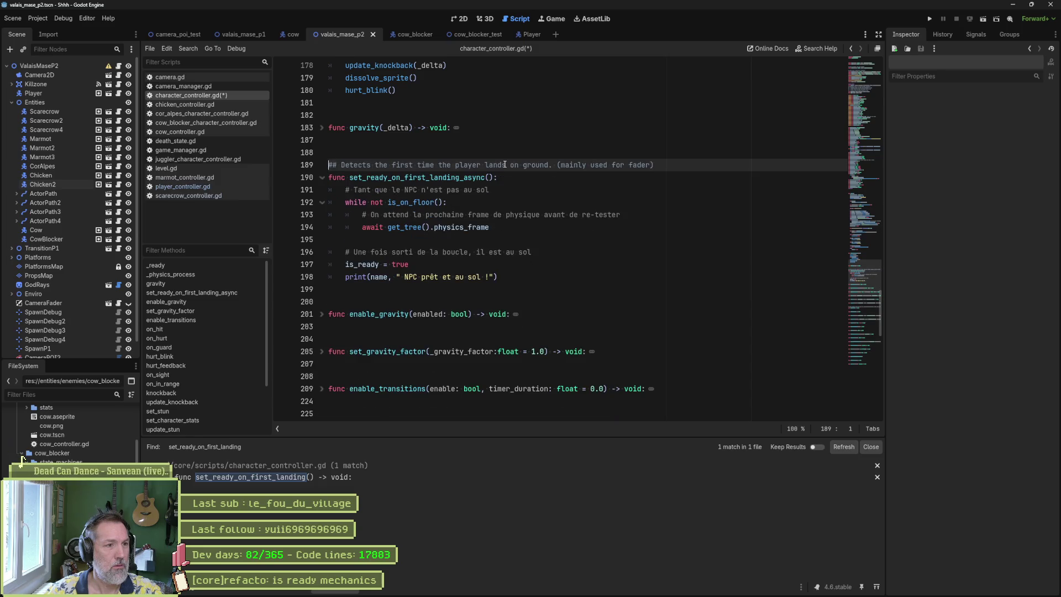
key("ctrl+s")
Step: Test-run the scene with F6, stop it, and select the Scarecrow node
key("F6")
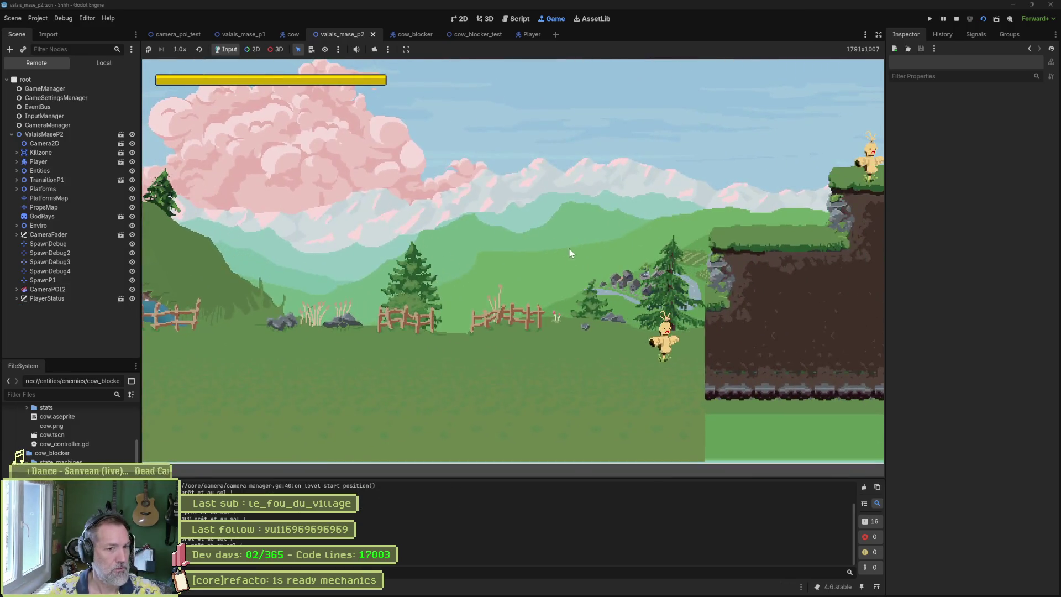
key("F8")
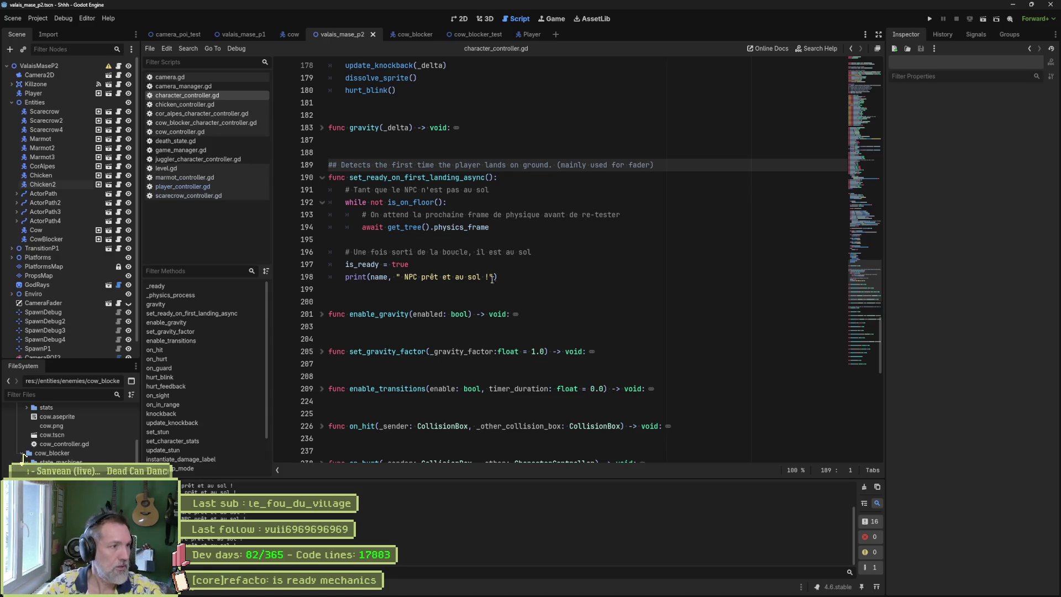
left_click(46, 113)
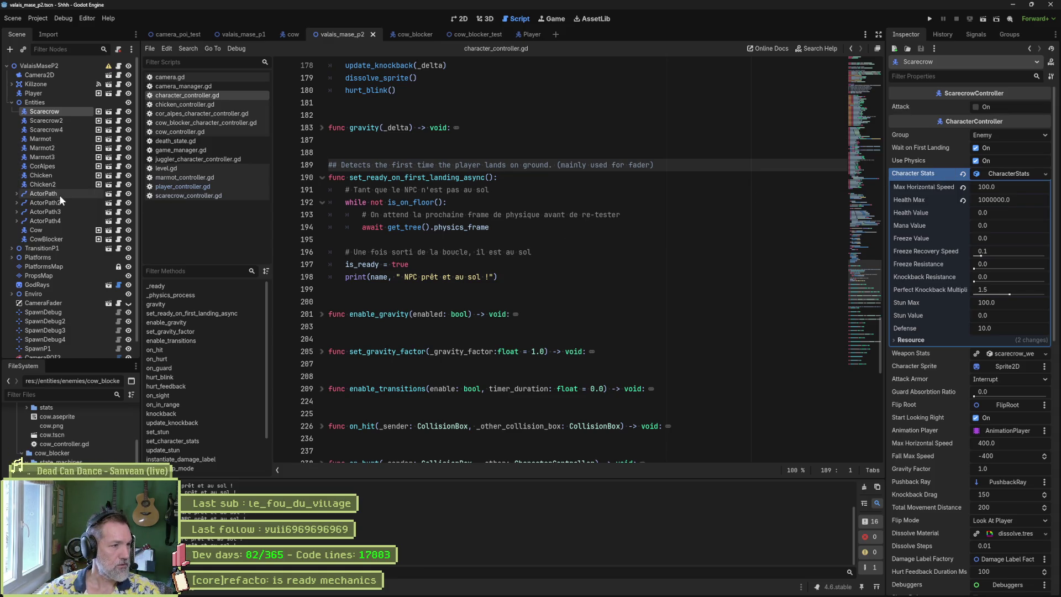
Step: Select the Cuckoo node under ActorPath and search the project for use_physics
left_click(16, 194)
left_click(45, 202)
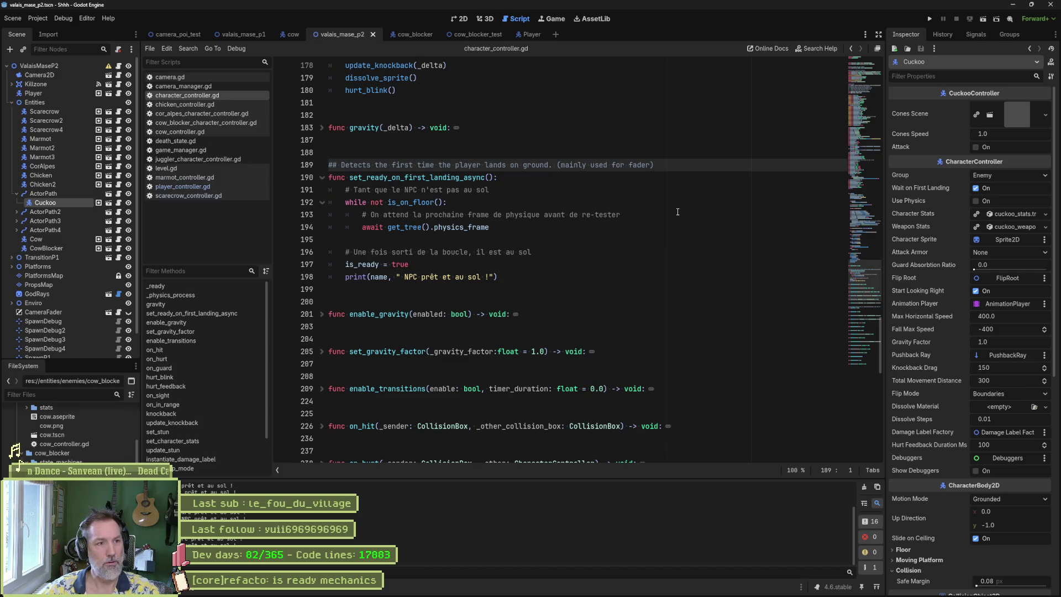
left_click_drag(862, 279, 863, 124)
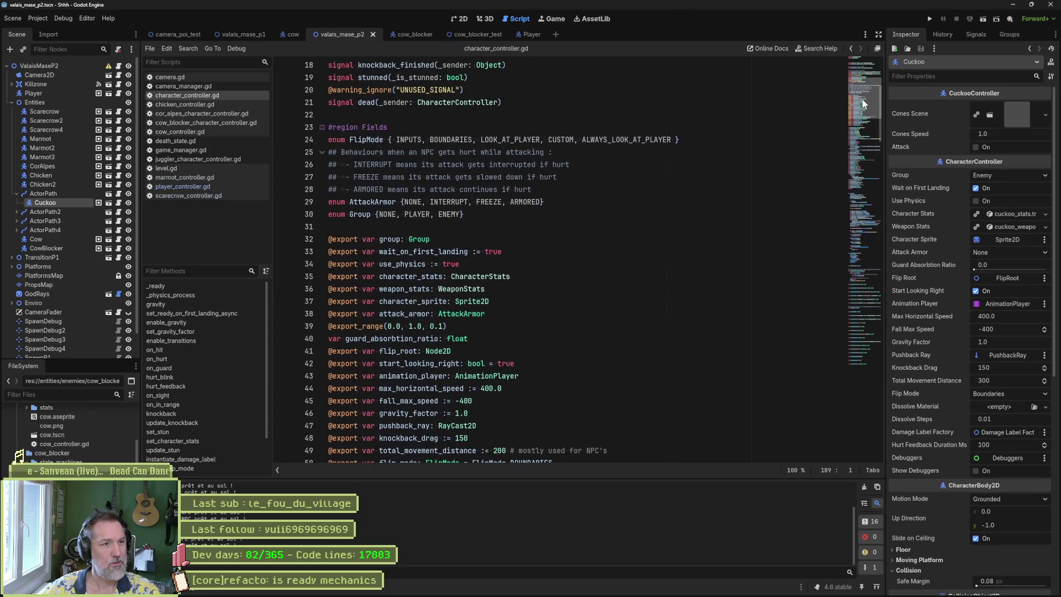
double_click(416, 263)
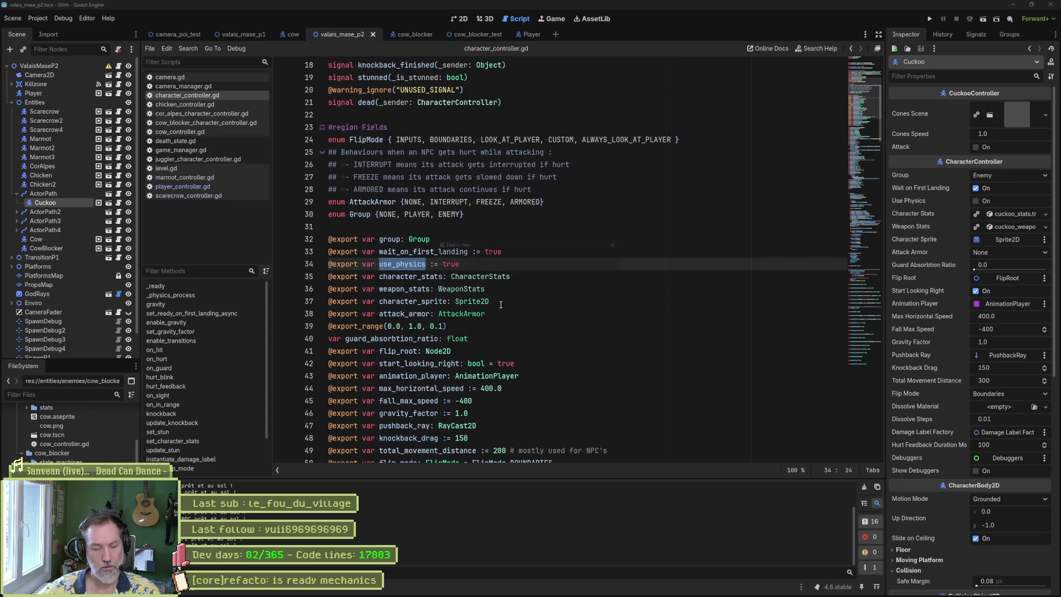
key("ctrl+shift+f")
key("Return")
key("Down")
key("Return")
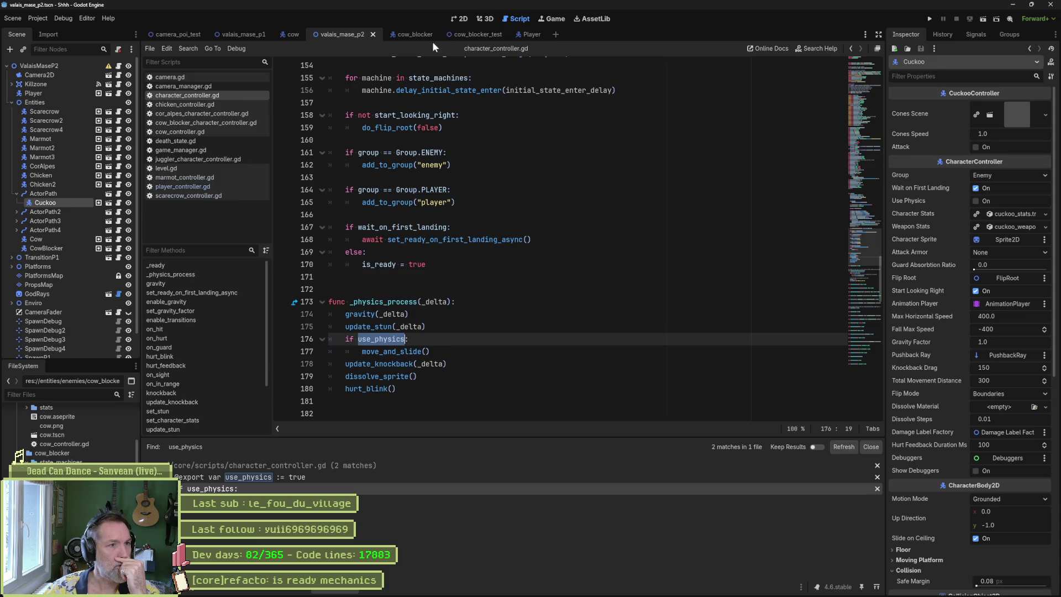
Step: Remove is_ready = true from cuckoo_controller.gd, save, untick Wait on First Landing, and open the Cuckoo scene
left_click(118, 204)
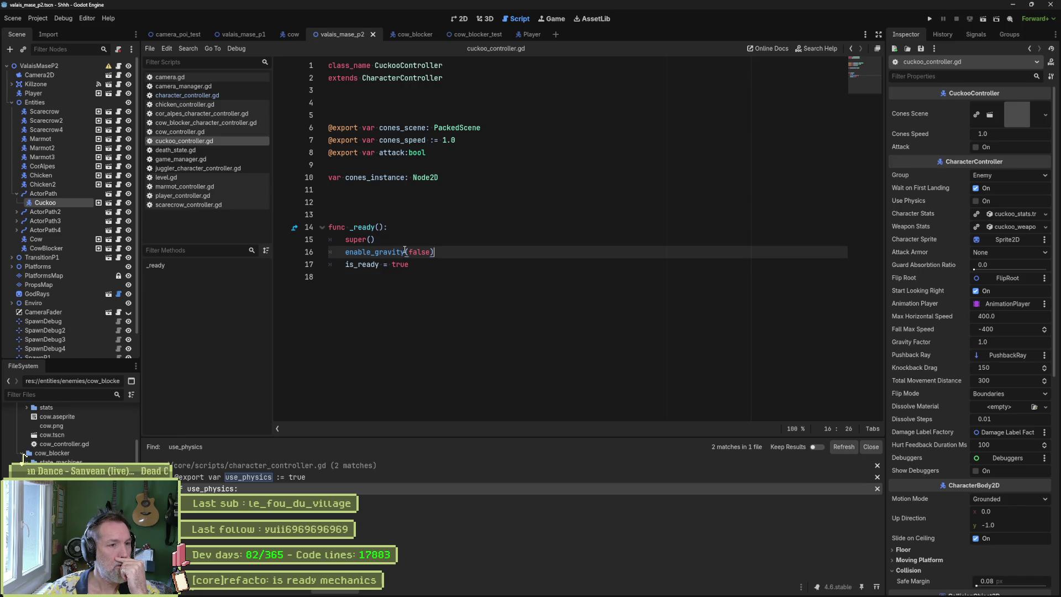
left_click_drag(410, 264, 454, 251)
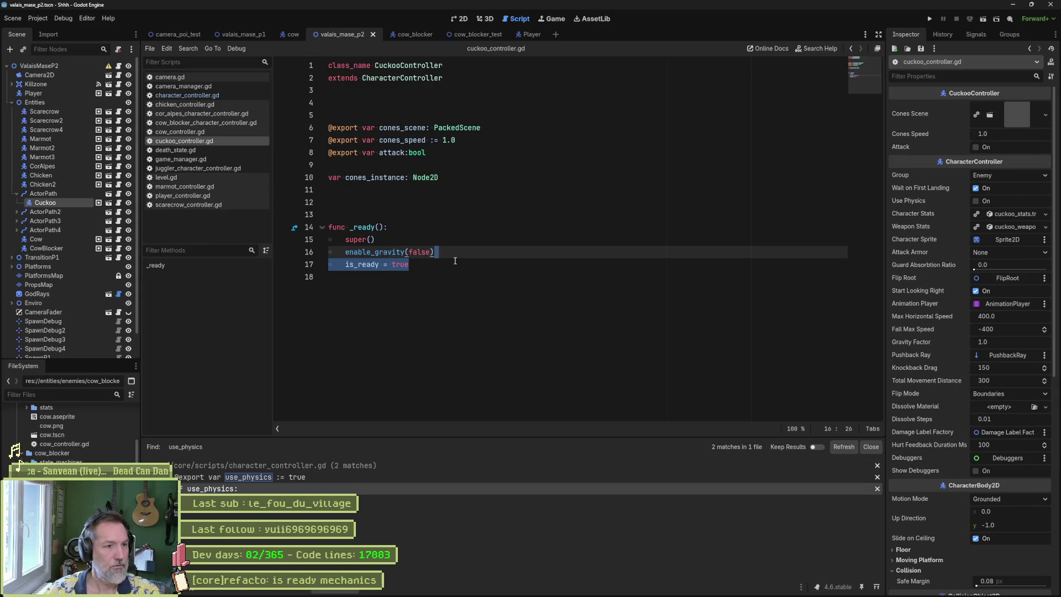
key("BackSpace")
key("ctrl+s")
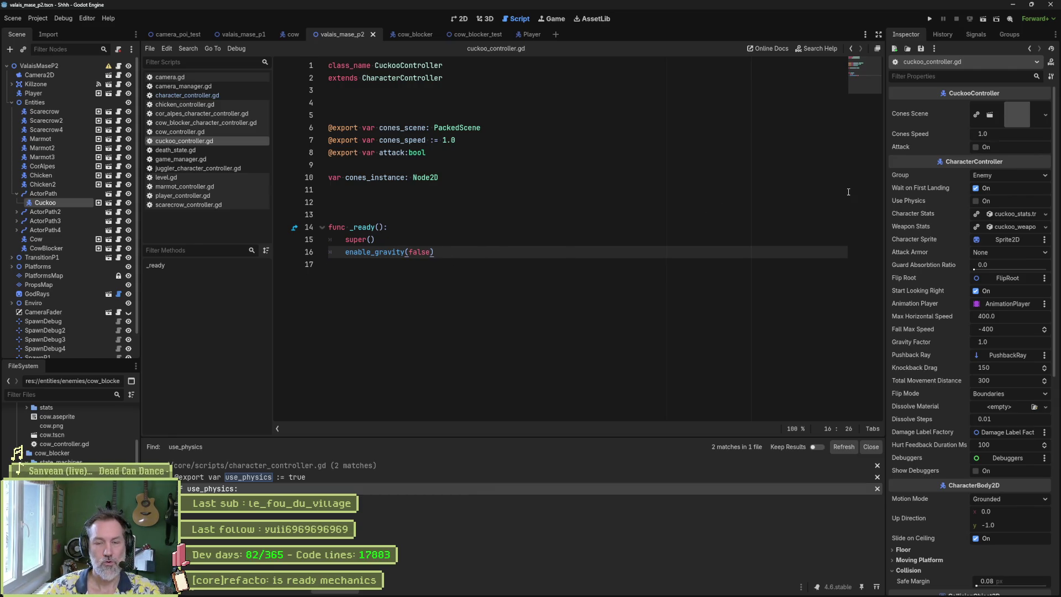
left_click(976, 188)
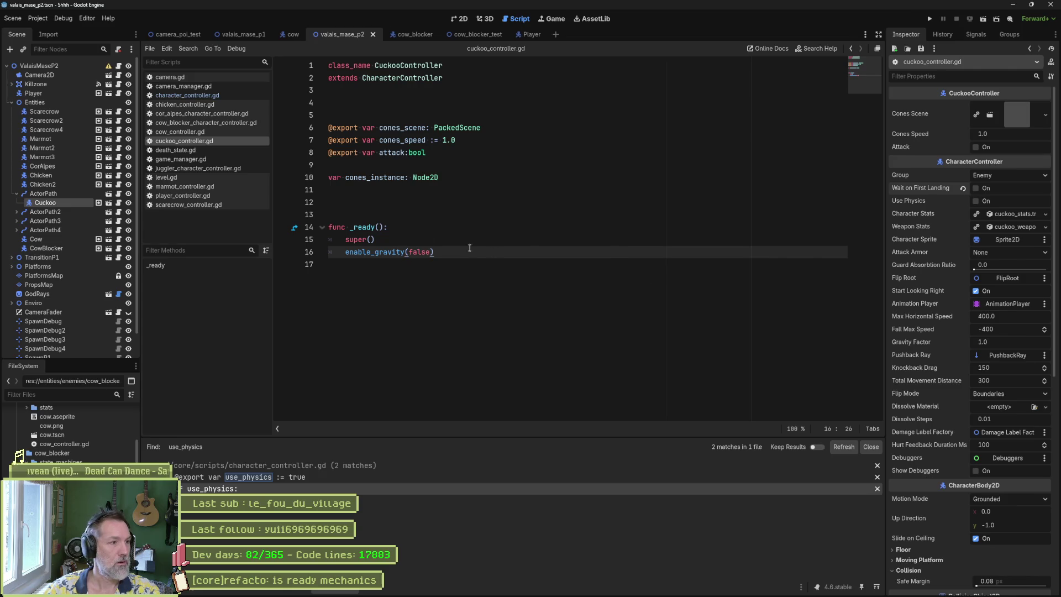
left_click(108, 202)
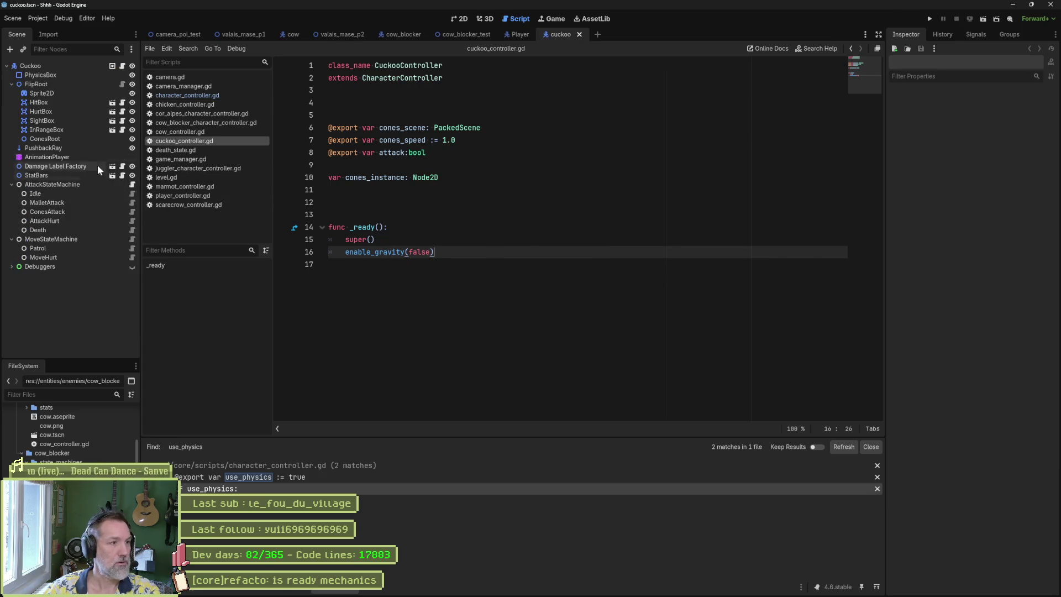
Step: Turn off Wait on First Landing on the Cuckoo scene's root node and save the scene
left_click(81, 68)
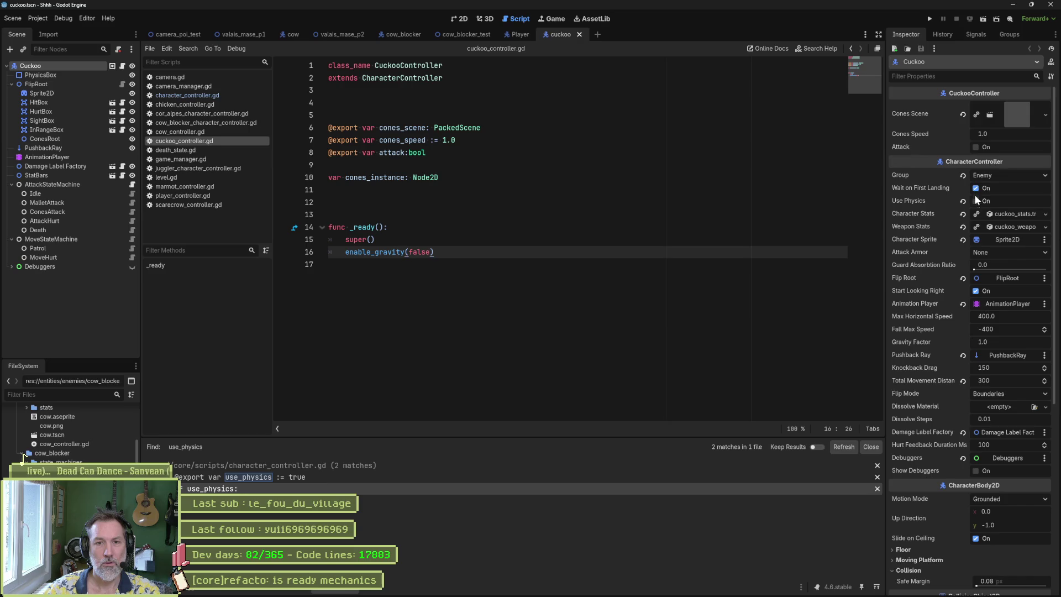
left_click(976, 189)
key("ctrl+s")
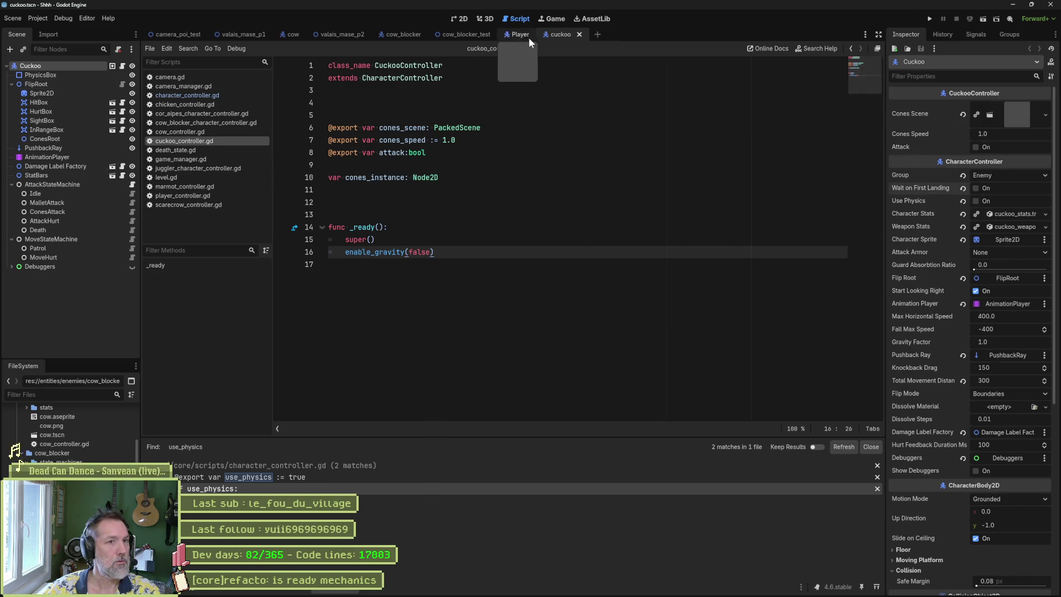
Step: Return to character_controller.gd, rerun the use_physics search, and select the is_ready variable
left_click(517, 104)
key("alt+Left")
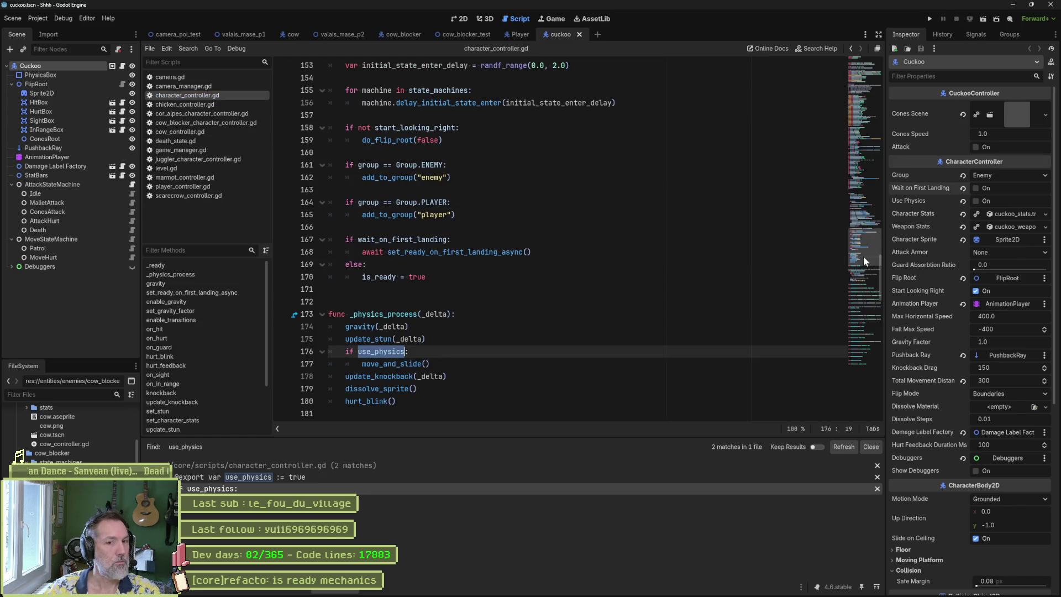
left_click(343, 477)
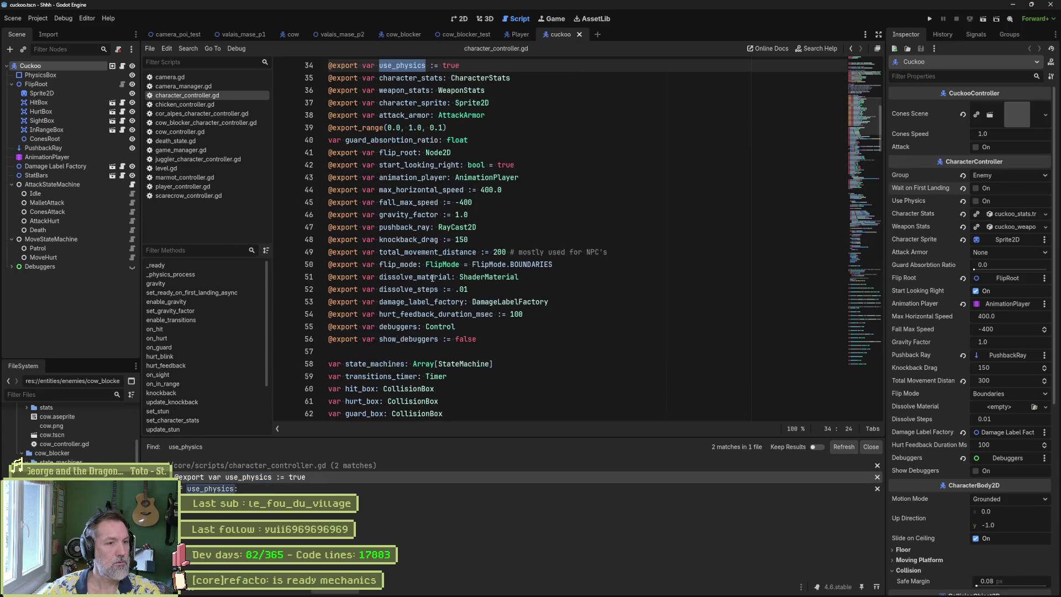
key("ctrl+shift+f")
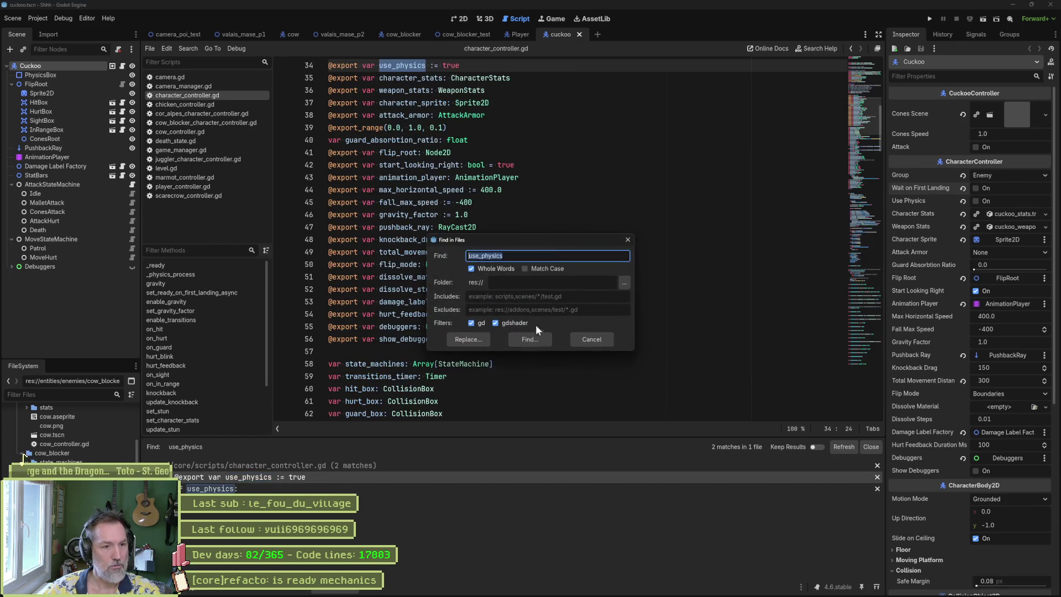
key("Return")
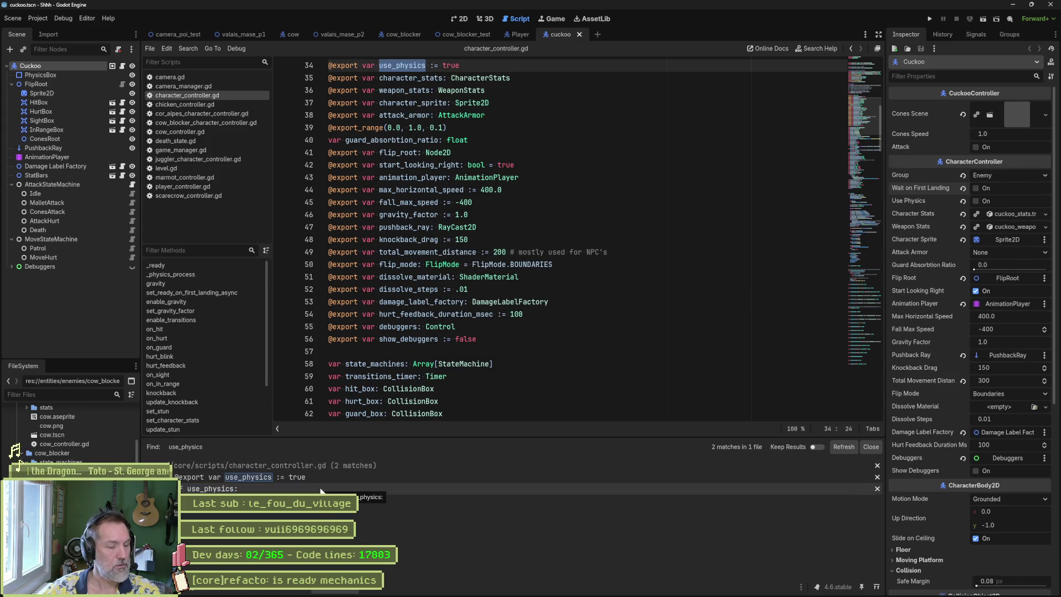
scroll(473, 266, "up", 3)
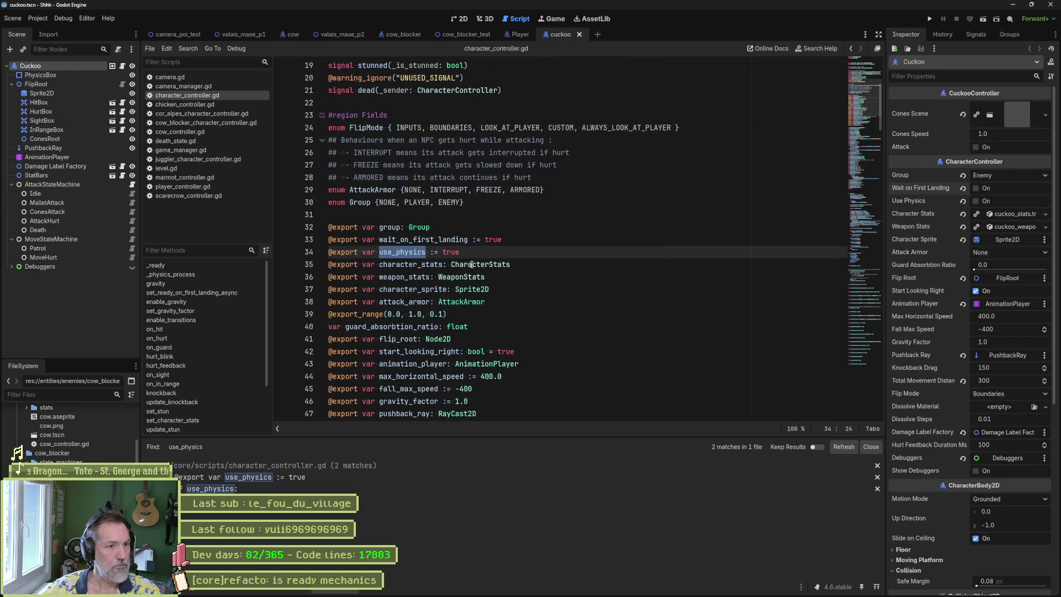
scroll(474, 266, "down", 7)
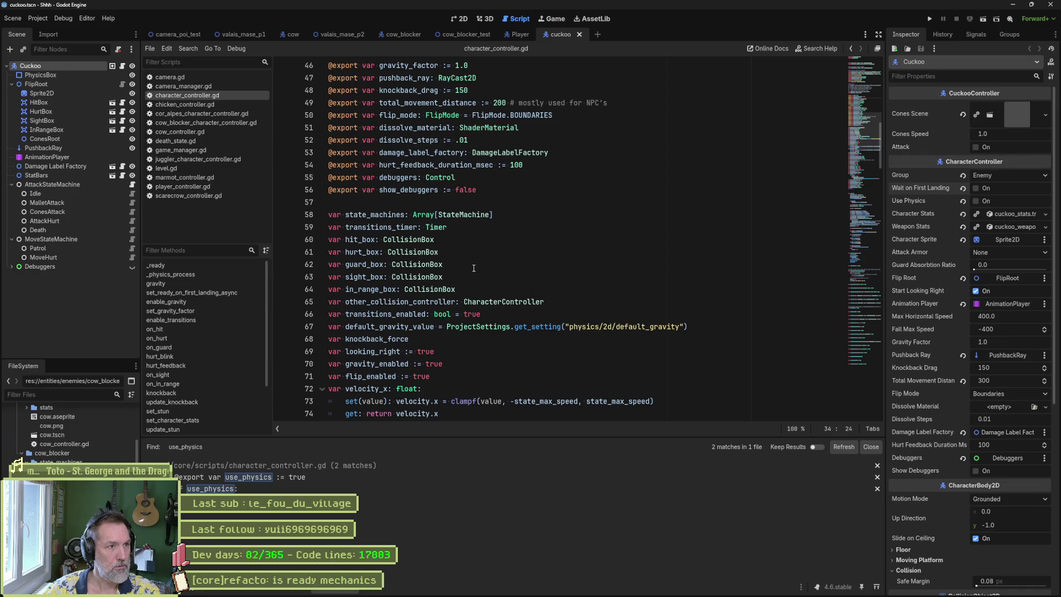
scroll(473, 268, "up", 5)
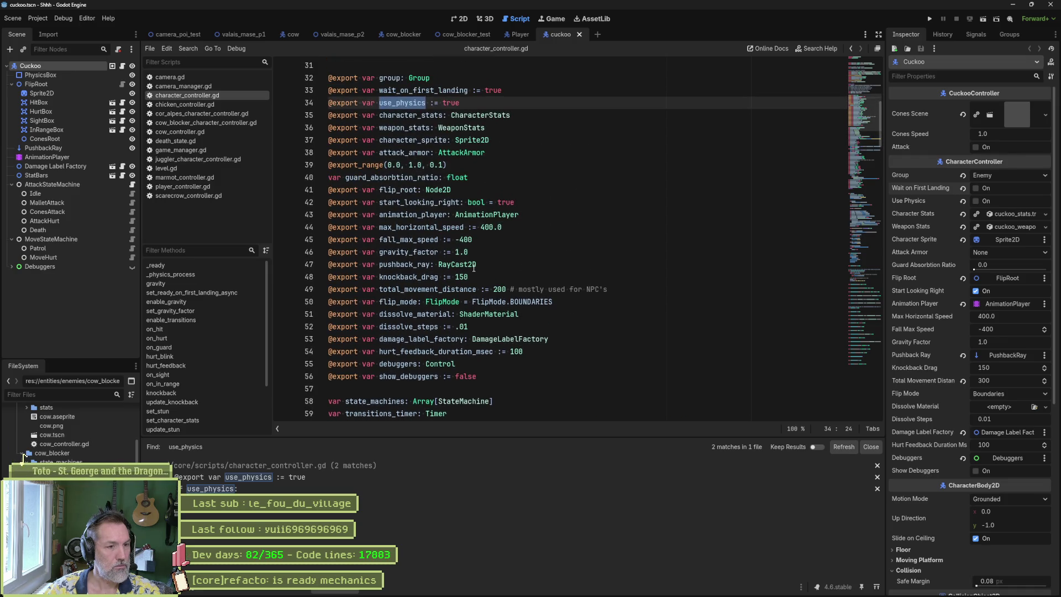
scroll(474, 268, "down", 8)
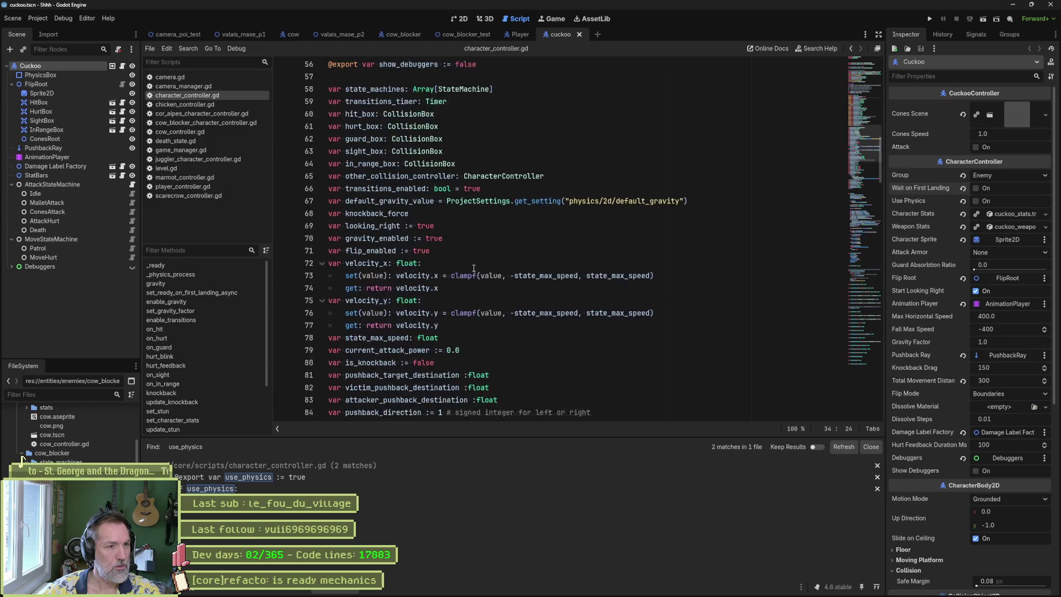
scroll(474, 268, "down", 3)
scroll(467, 269, "down", 3)
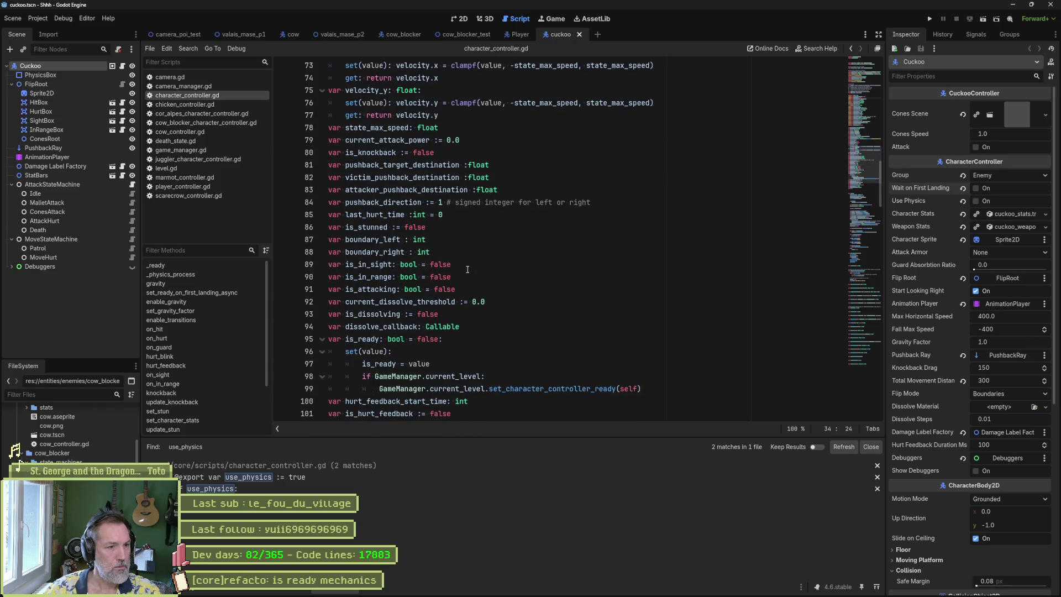
double_click(374, 338)
Step: Search the project for is_ready and delete the is_ready = true line in the projectile controller, then save
key("ctrl+shift+f")
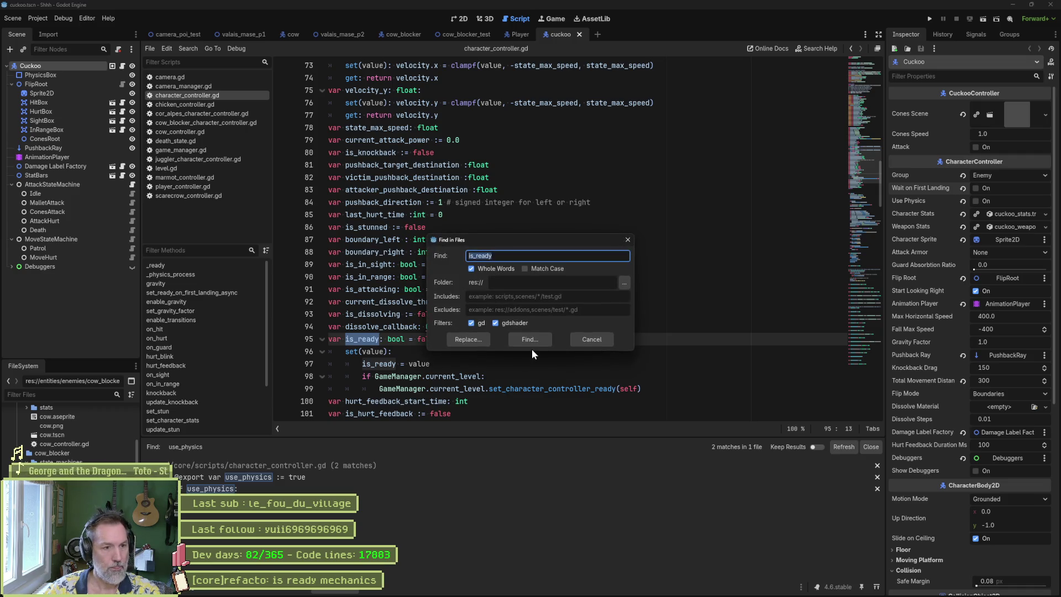
left_click(533, 340)
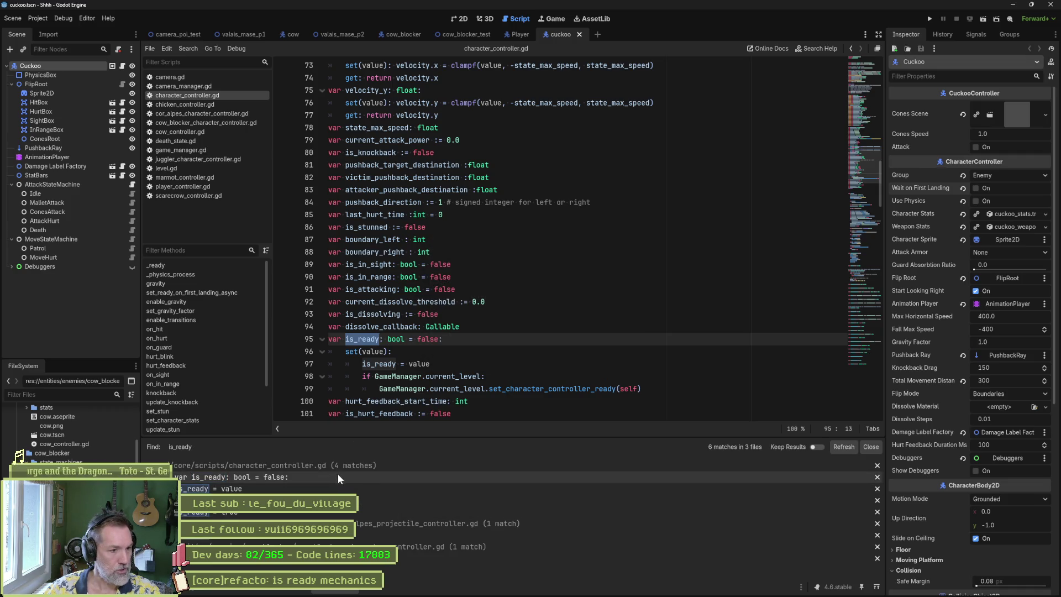
left_click(316, 490)
left_click(318, 500)
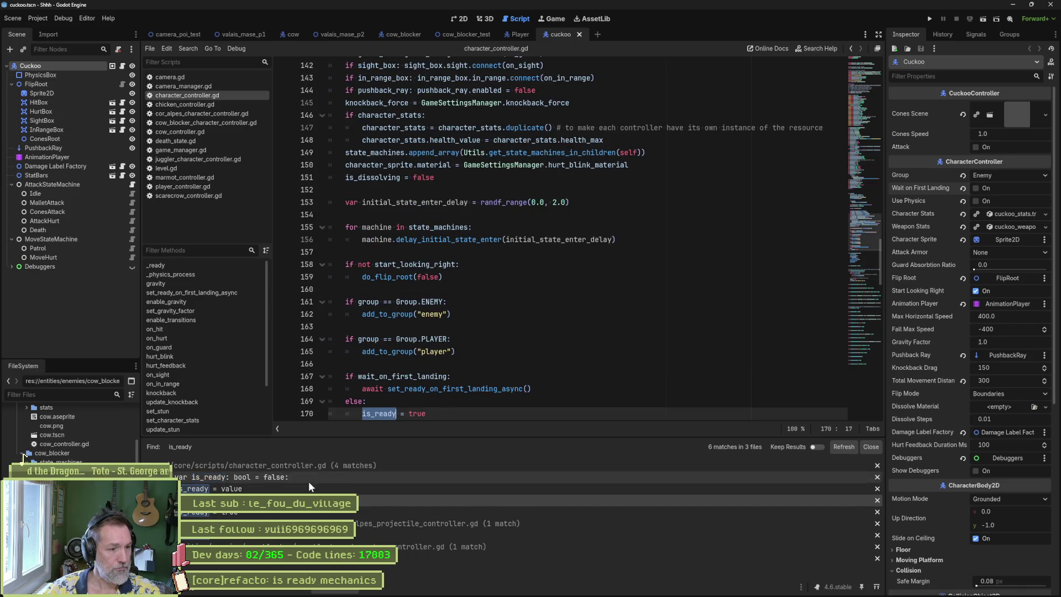
left_click(301, 513)
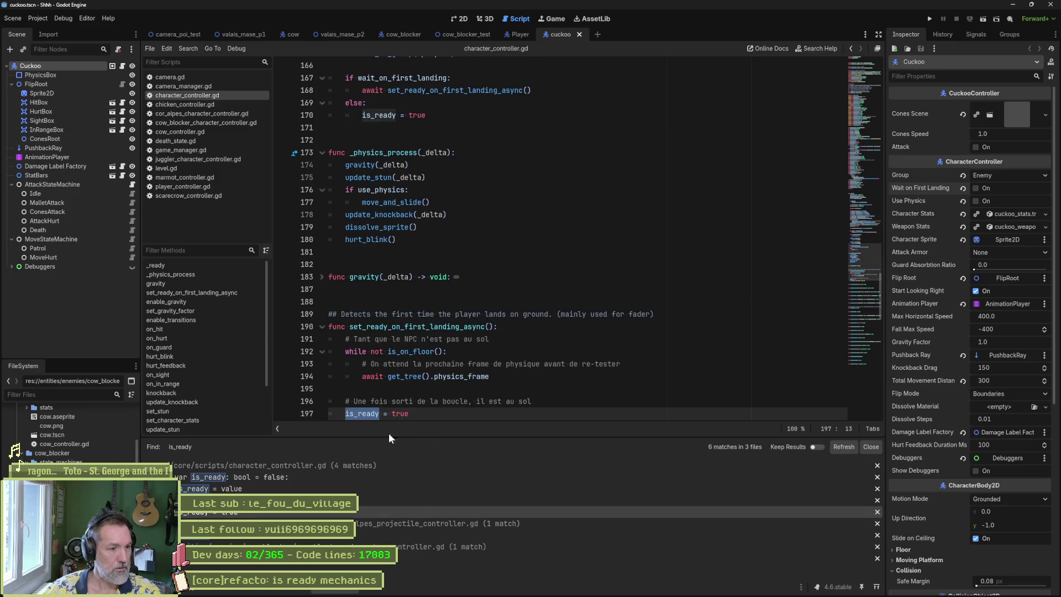
left_click(318, 535)
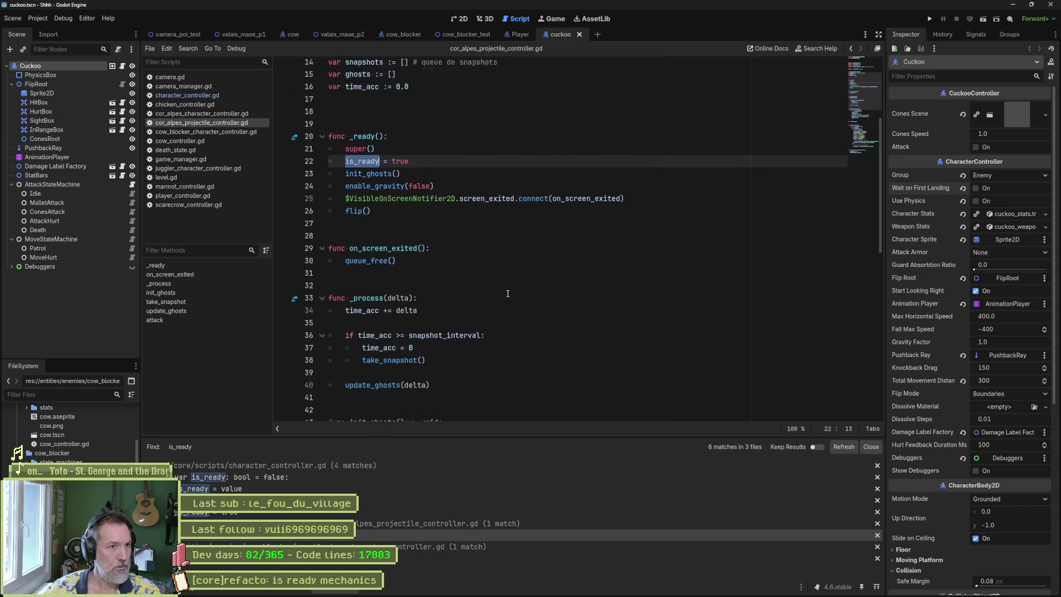
scroll(504, 91, "up", 2)
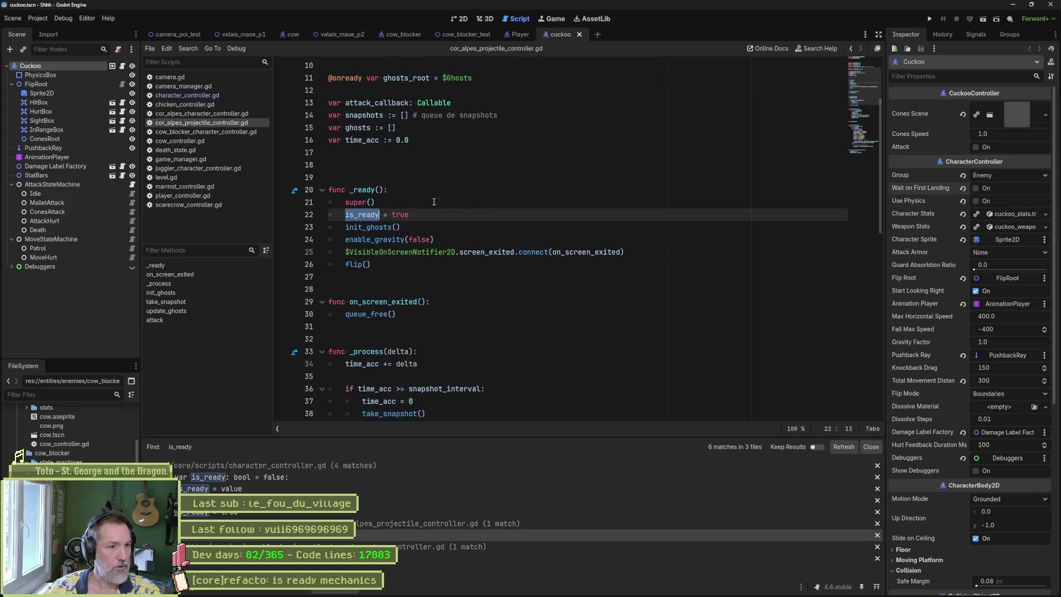
left_click(438, 218)
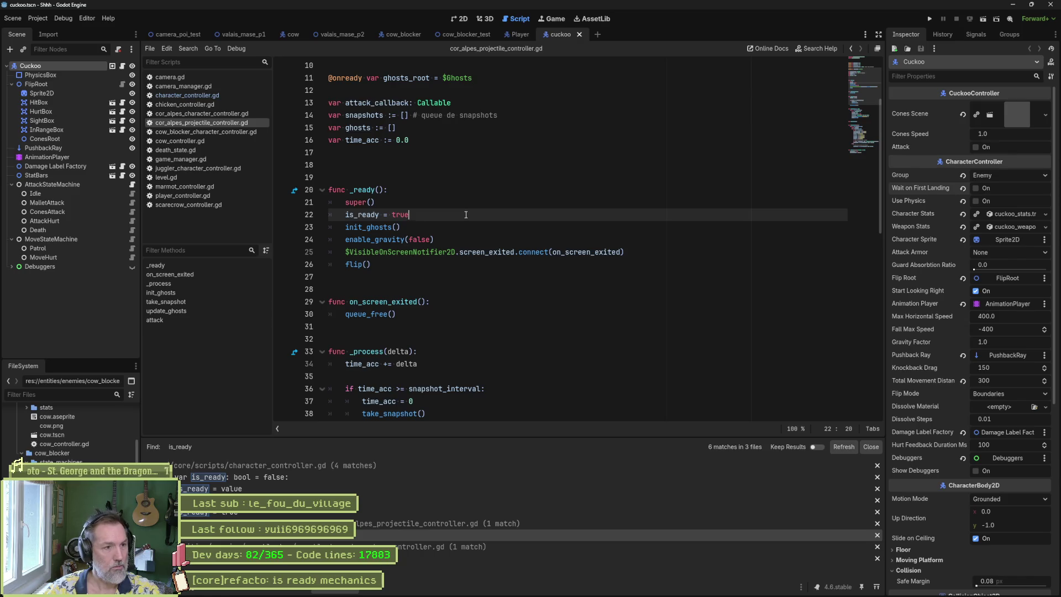
key("ctrl+shift+k")
key("ctrl+s")
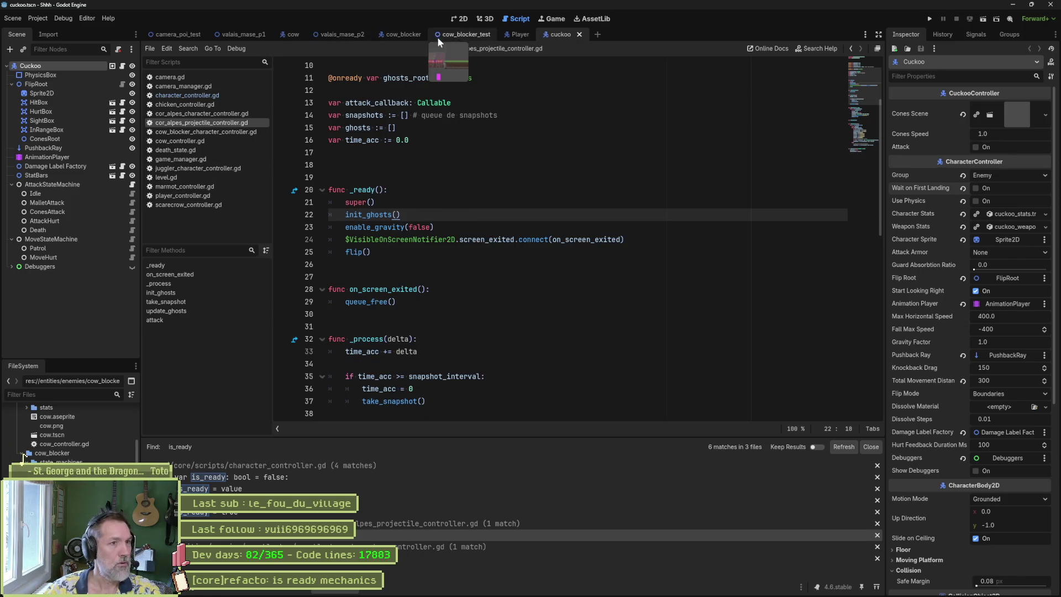
Step: Open the cor_alpes scene and turn off Wait on First Landing for CorAlpes
key("shift+alt+o")
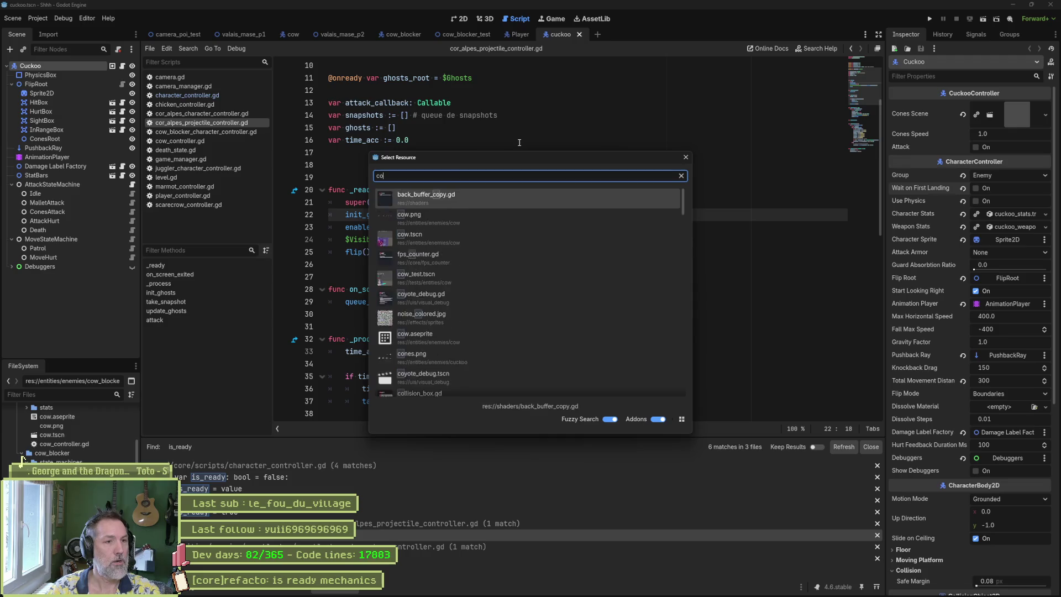
type("cor_al")
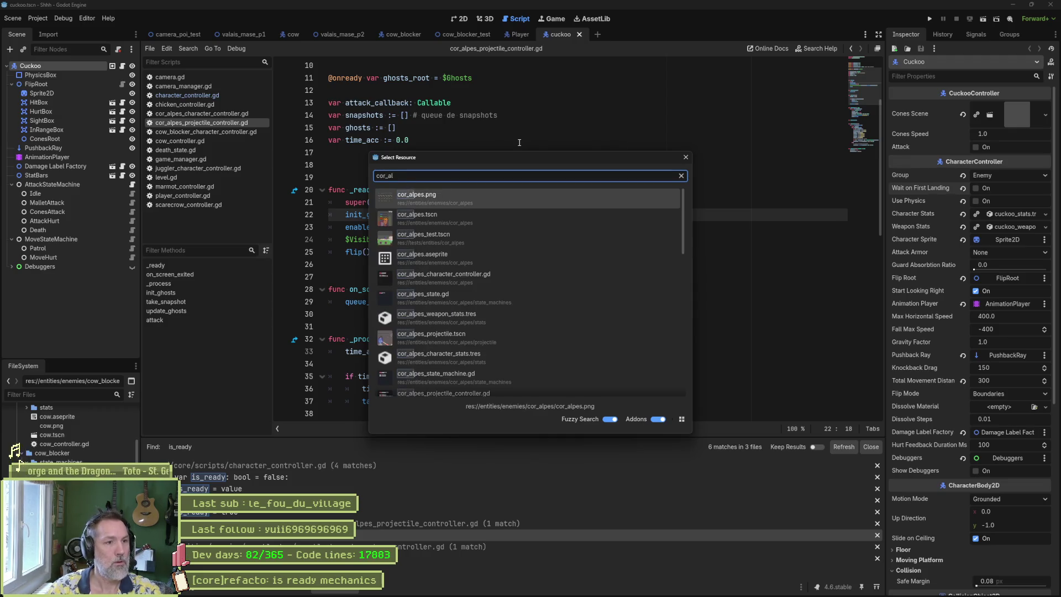
key("Down")
key("Return")
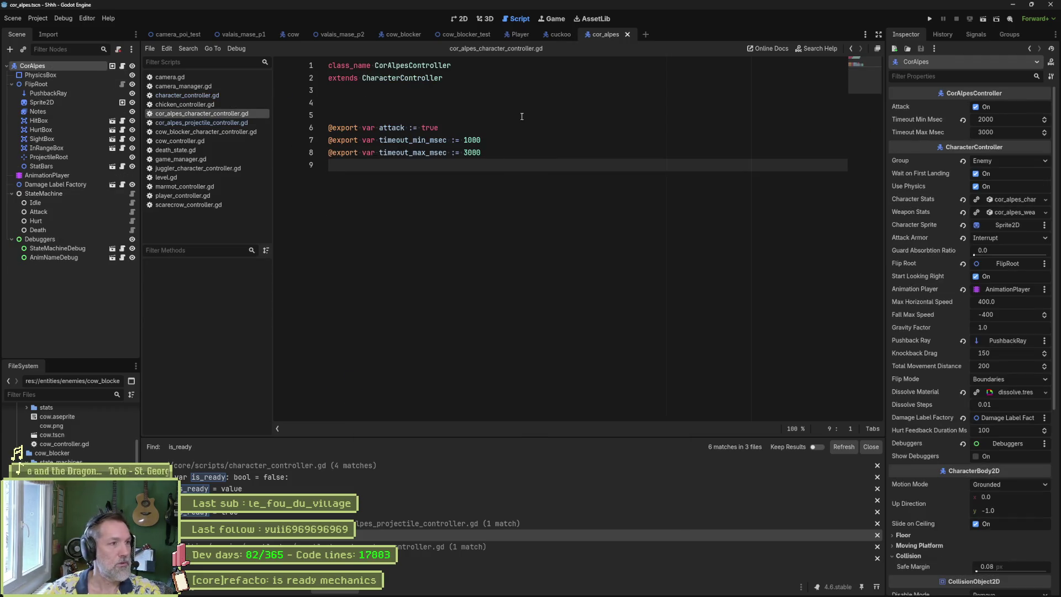
left_click(975, 174)
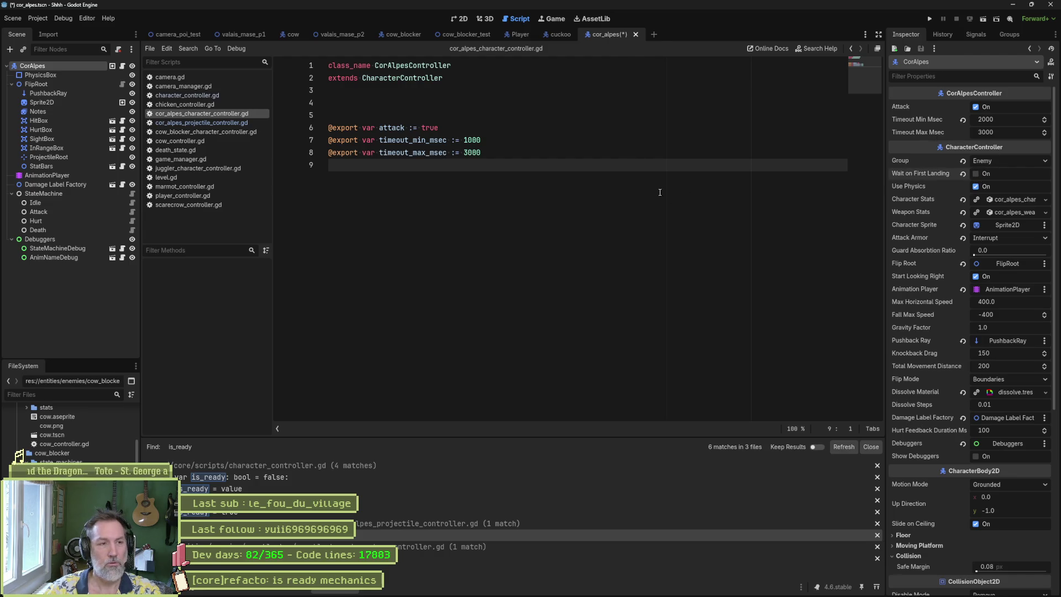
Step: Delete is_ready = true from the cow blocker controller, untick CowBlocker's Wait on First Landing, and run the project
left_click(386, 522)
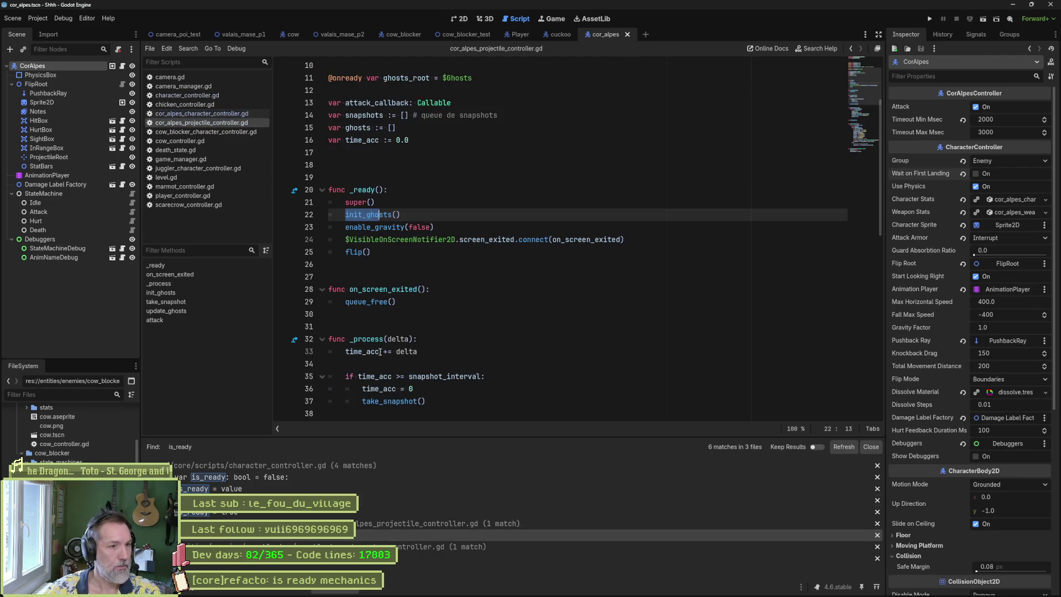
left_click(360, 559)
left_click(415, 231)
key("ctrl+shift+k")
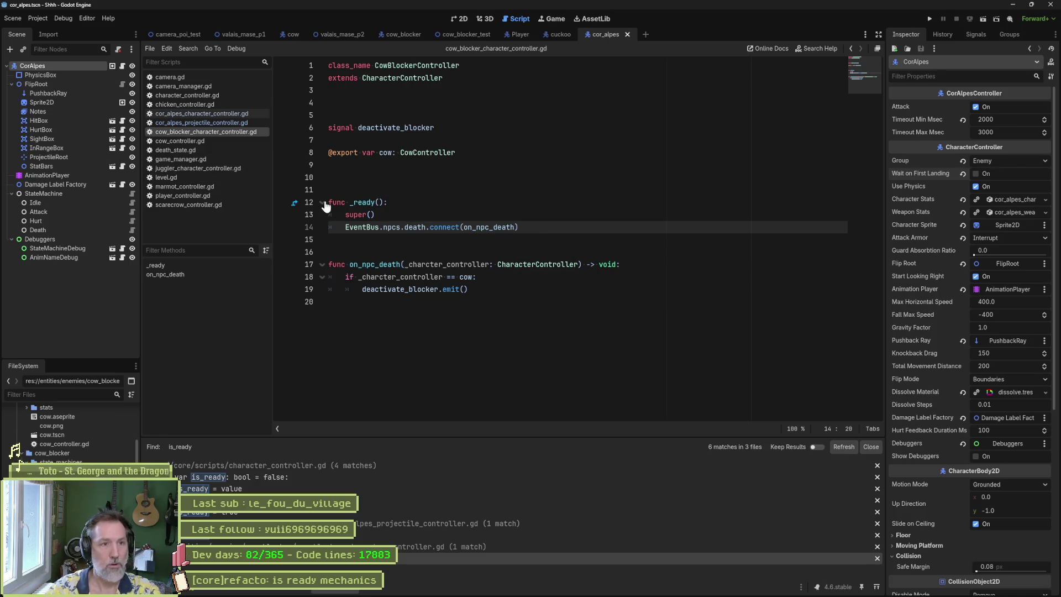
left_click(403, 35)
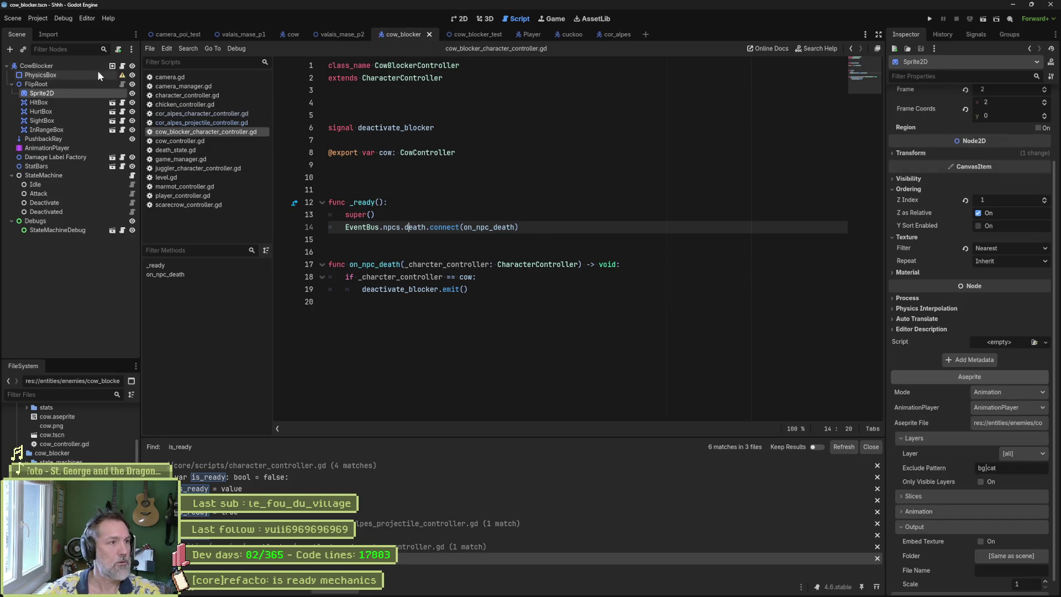
left_click(975, 148)
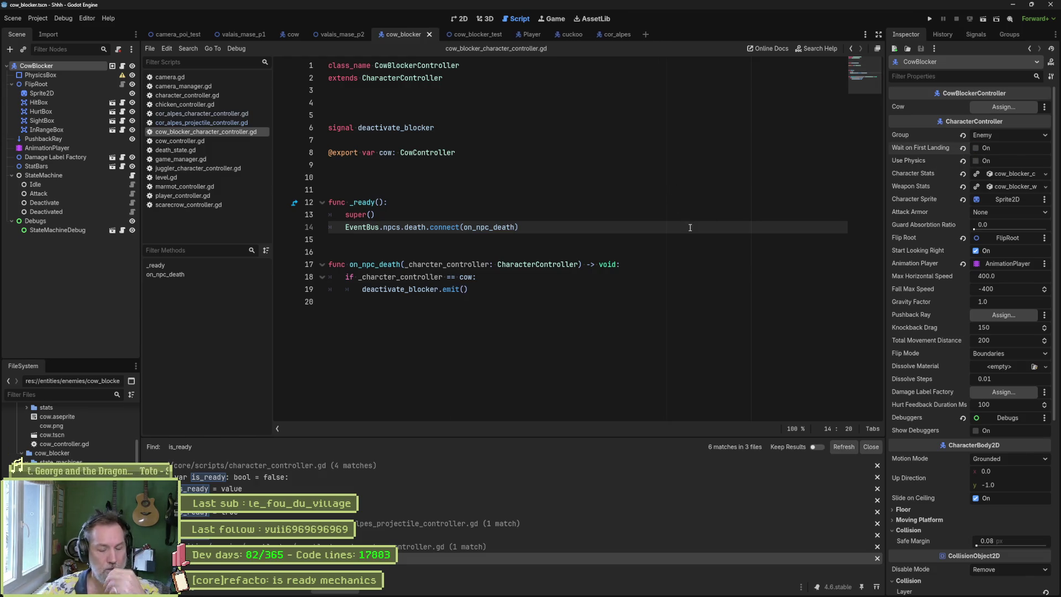
key("F5")
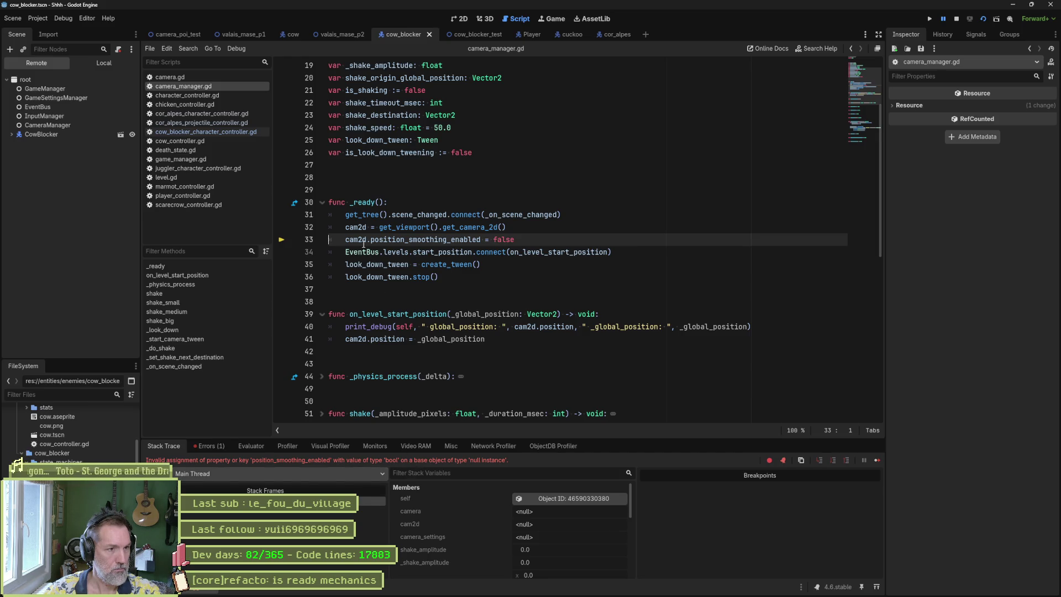
Step: Stop the project, then run and stop the cow_blocker_test scene
mouse_move(363, 243)
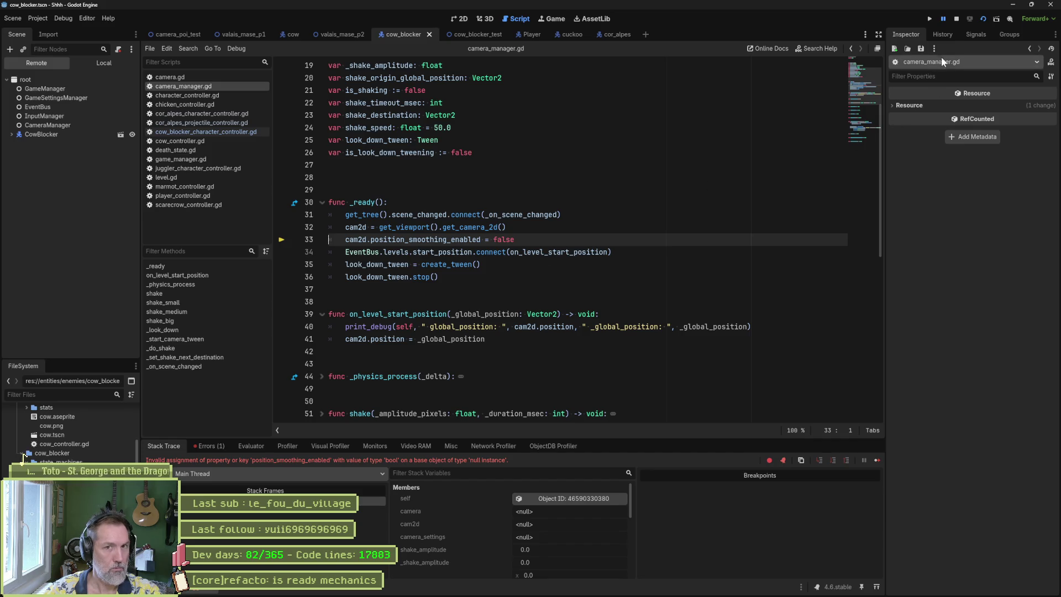
left_click(955, 20)
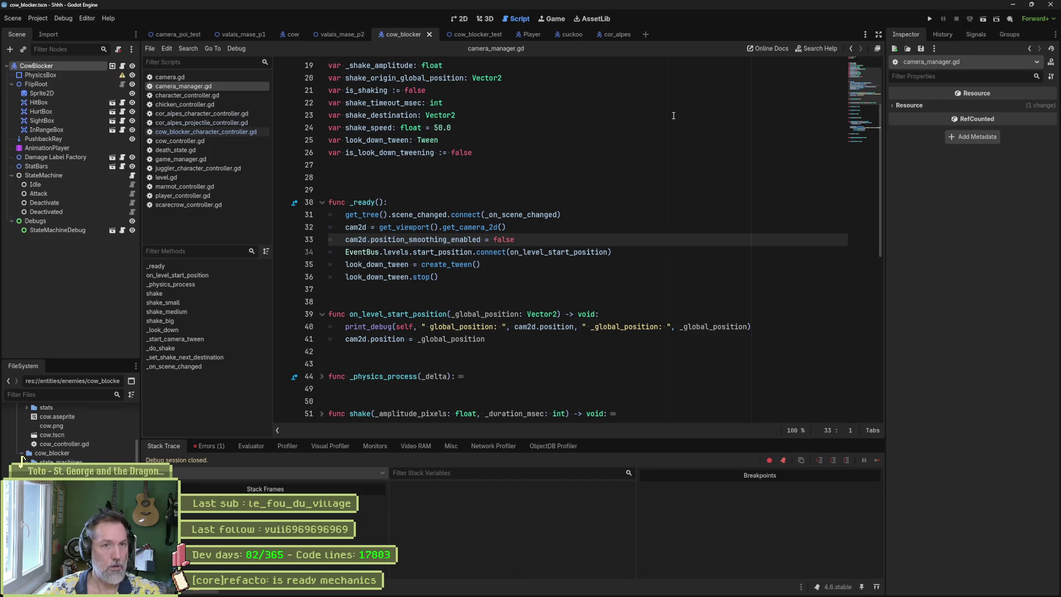
left_click(466, 34)
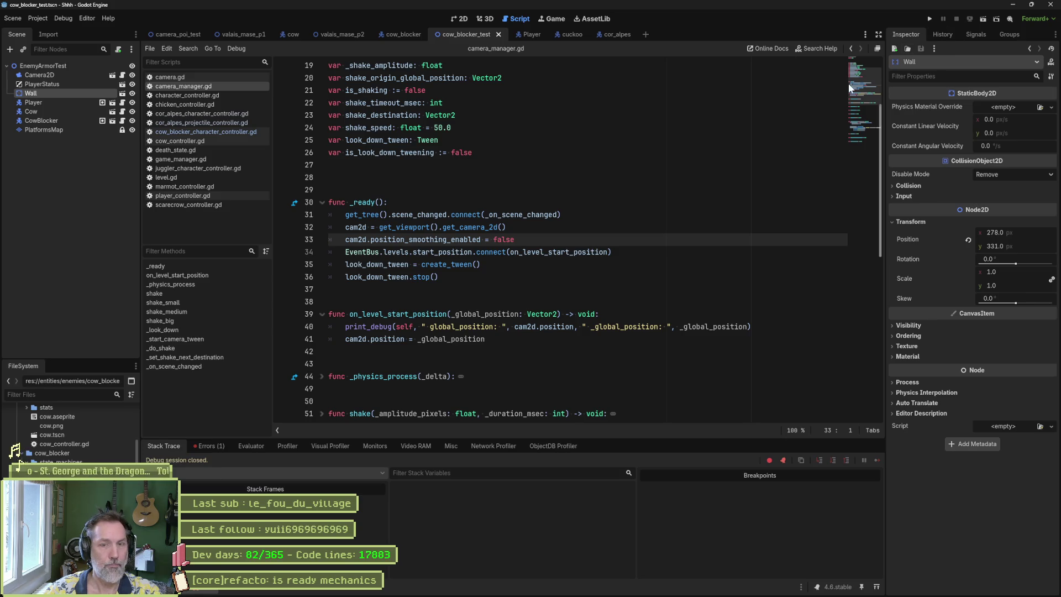
key("F6")
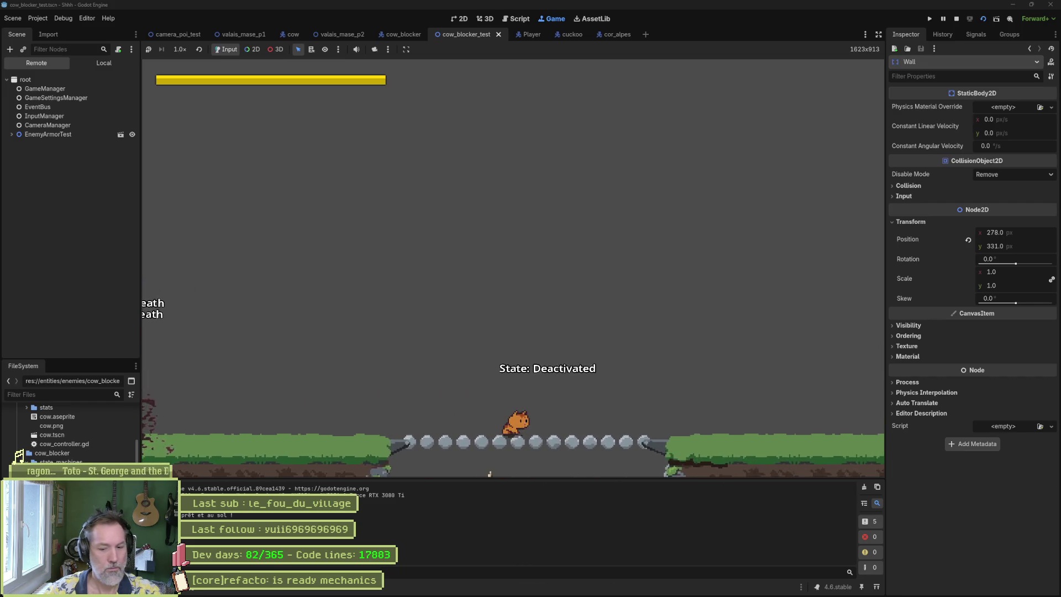
key("F8")
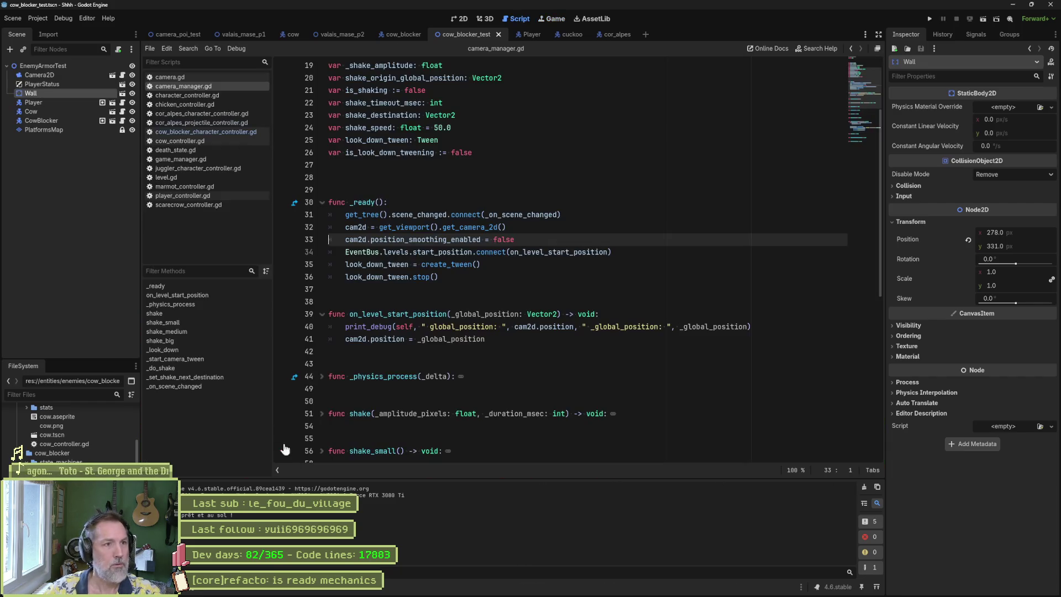
Step: Run the valais_mase_p2 scene, move the cat right toward the cuckoo, and stop the game
left_click(243, 33)
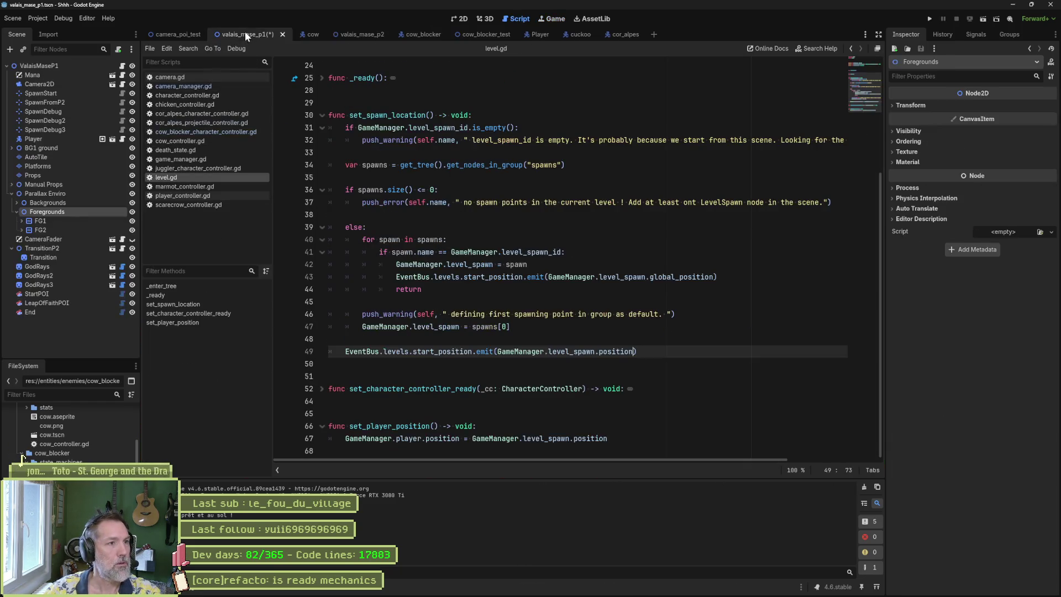
left_click(359, 34)
key("F6")
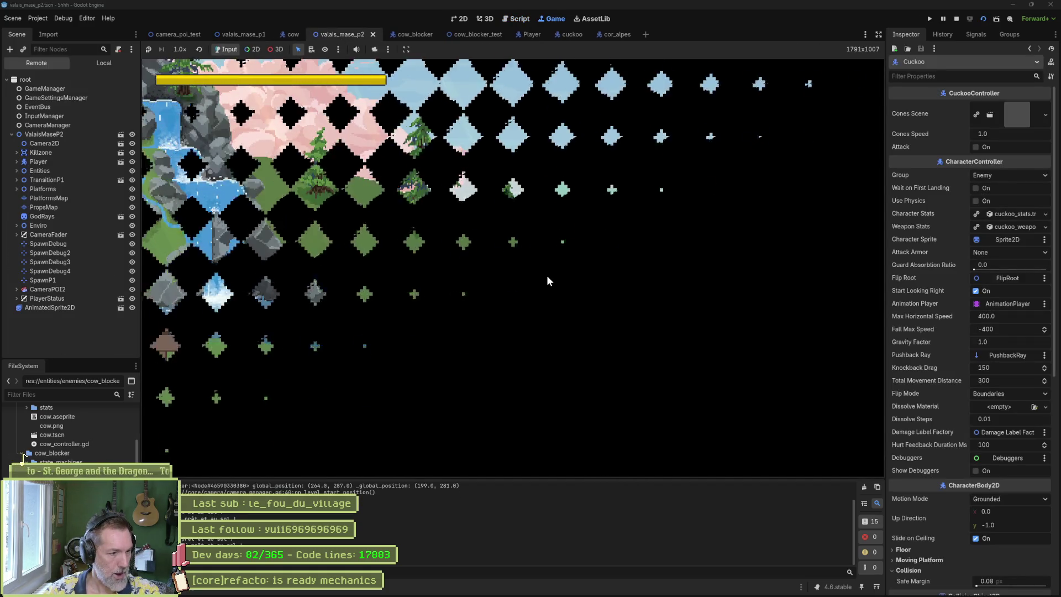
key("Right")
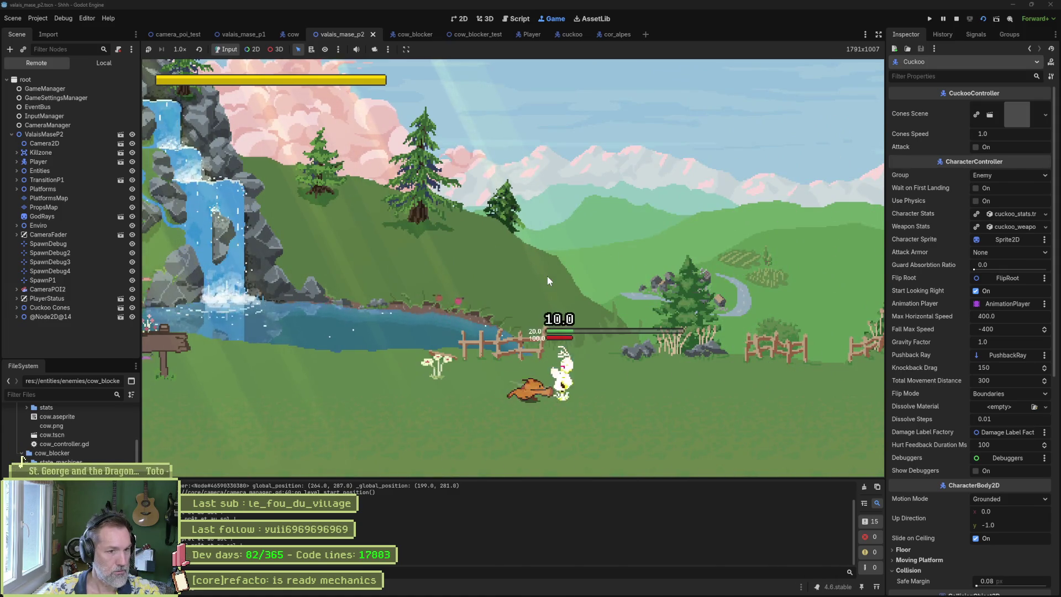
key("F8")
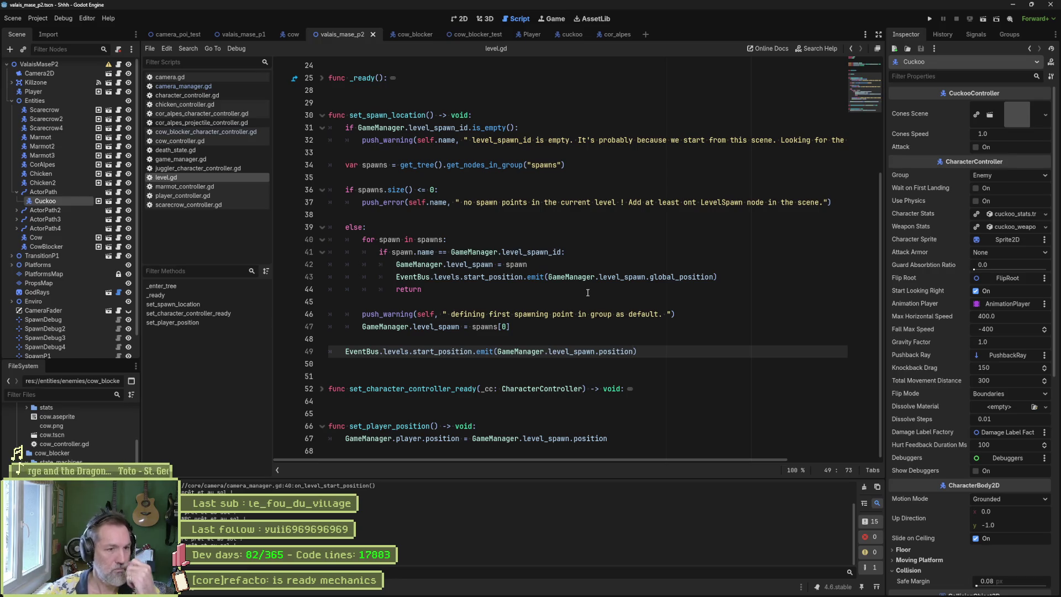
Step: In character_controller.gd, delete the print line at line 198
left_click(231, 87)
left_click(220, 95)
scroll(553, 330, "down", 3)
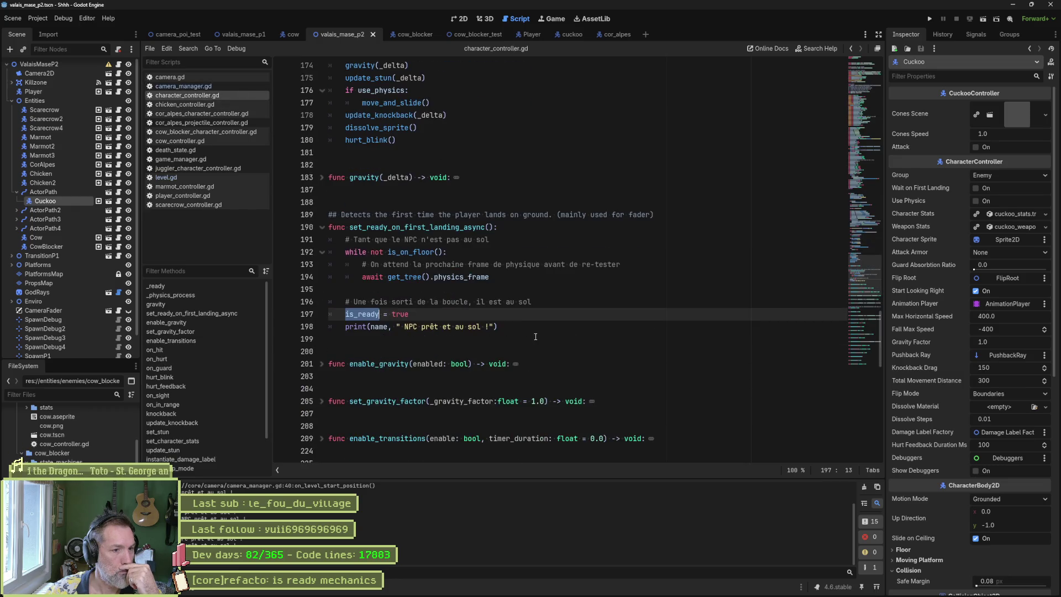
left_click(622, 331)
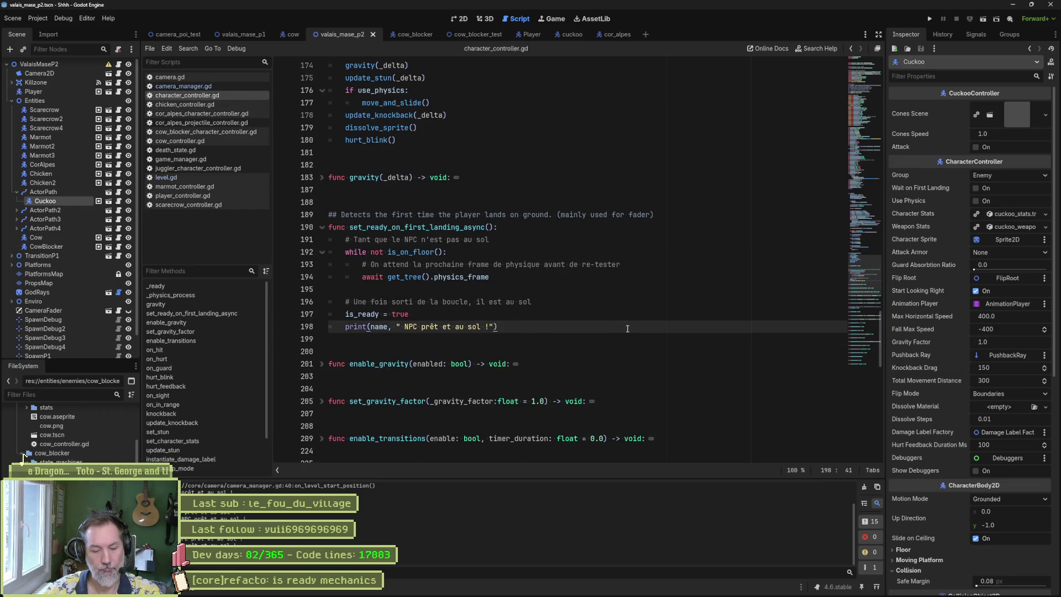
key("ctrl+shift+k")
Step: Delete the French comment lines in set_ready_on_first_landing_async and save the script
left_click_drag(370, 265, 620, 265)
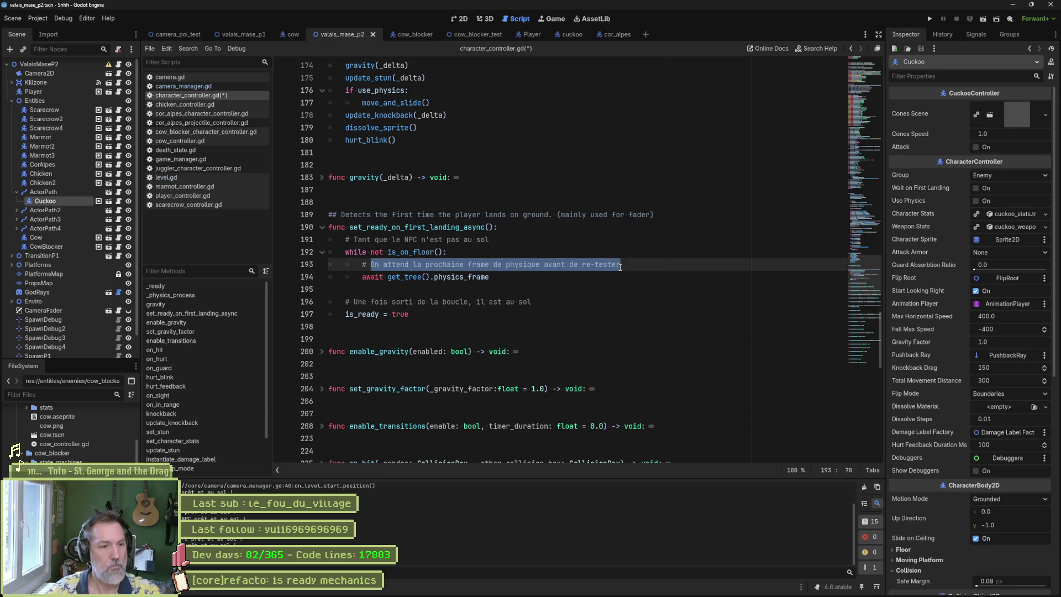
type("wait next frame")
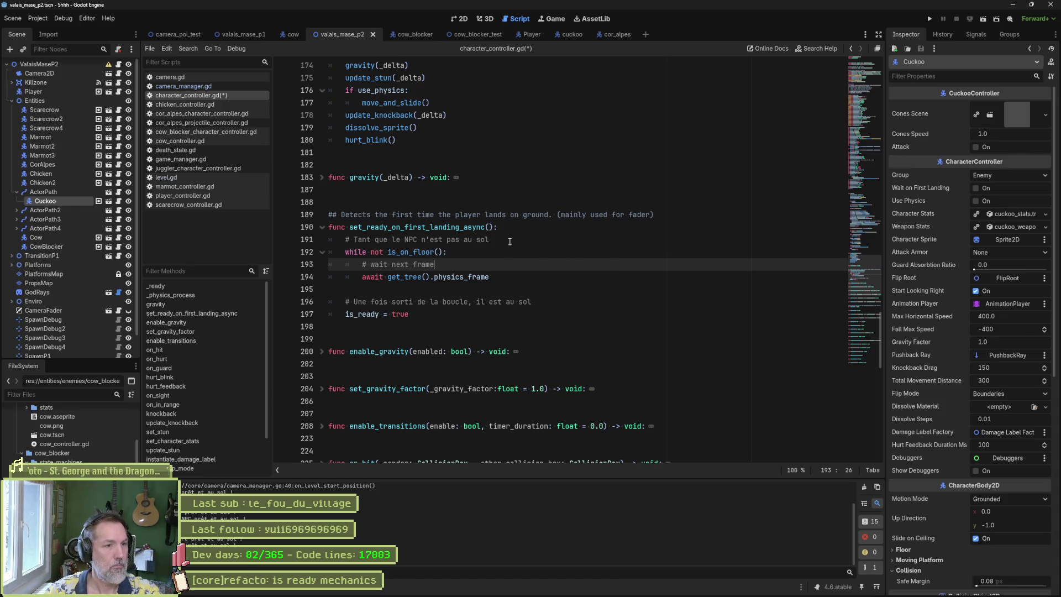
left_click(509, 241)
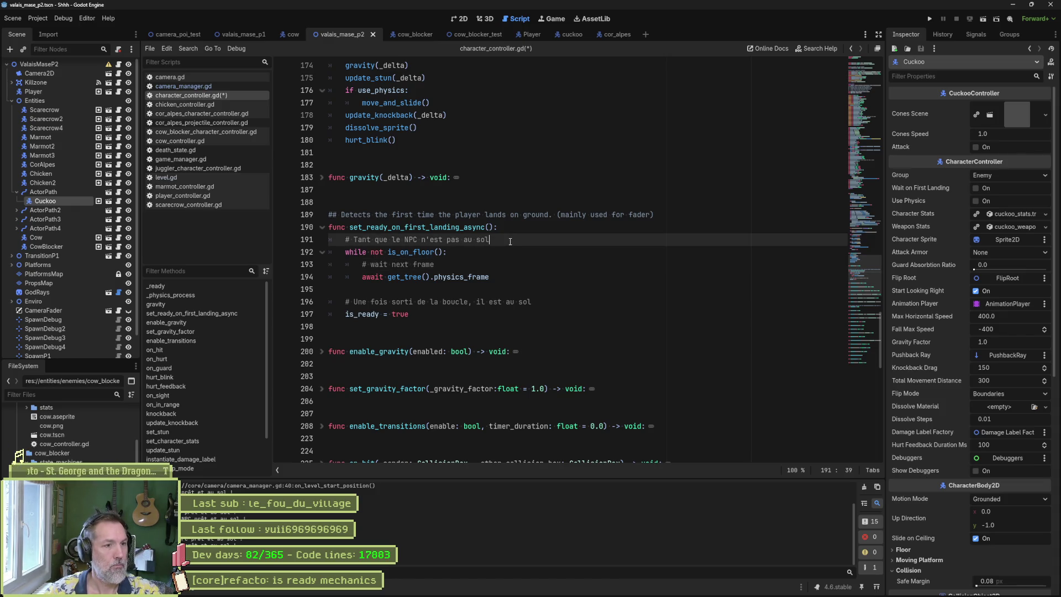
key("ctrl+shift+k")
key("ctrl+s")
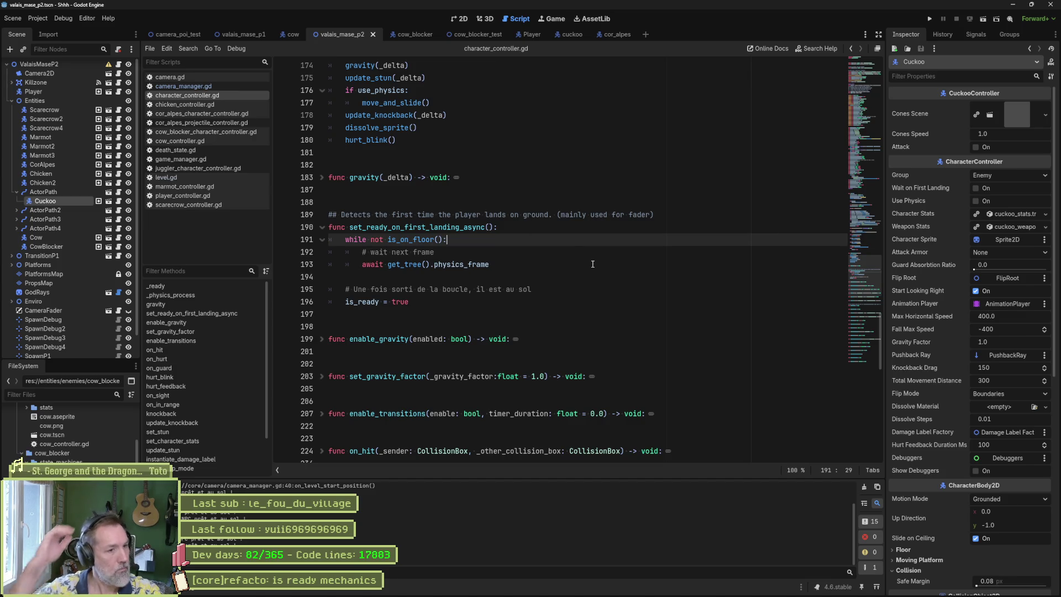
key("Down")
key("Down")
key("Down")
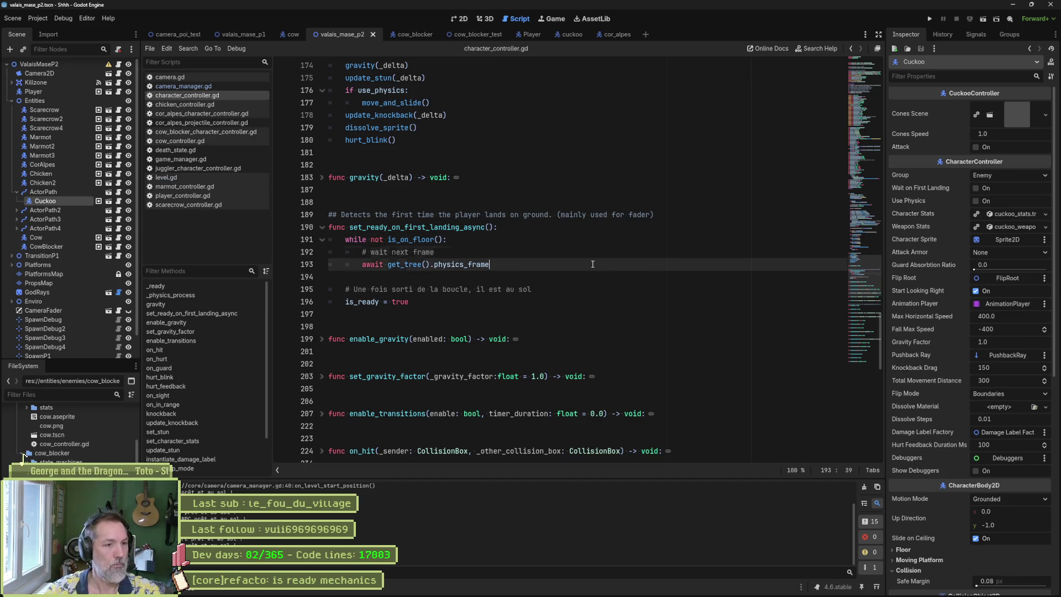
key("ctrl+shift+k")
key("ctrl+s")
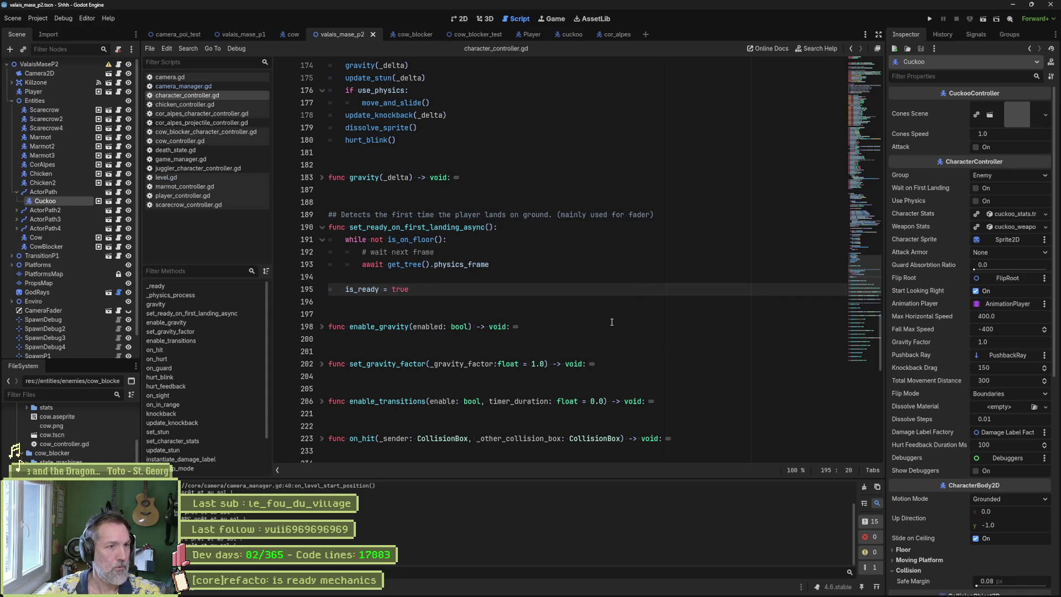
scroll(581, 310, "up", 2)
scroll(581, 313, "up", 5)
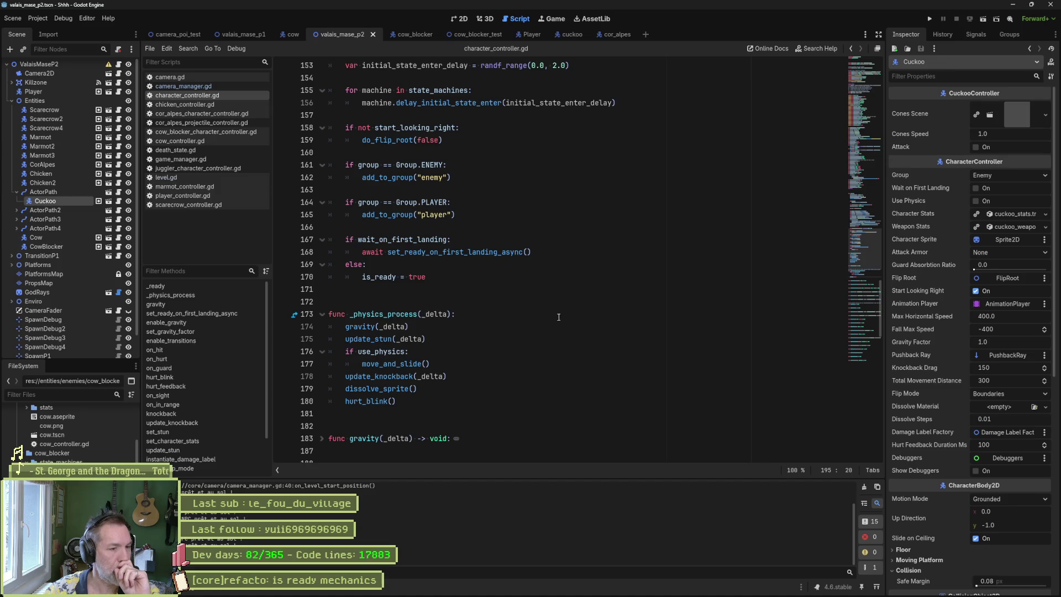
Step: In Fork, stage everything except camera_manager.gd and review the character_controller.gd and player_controller.gd diffs
left_click(612, 587)
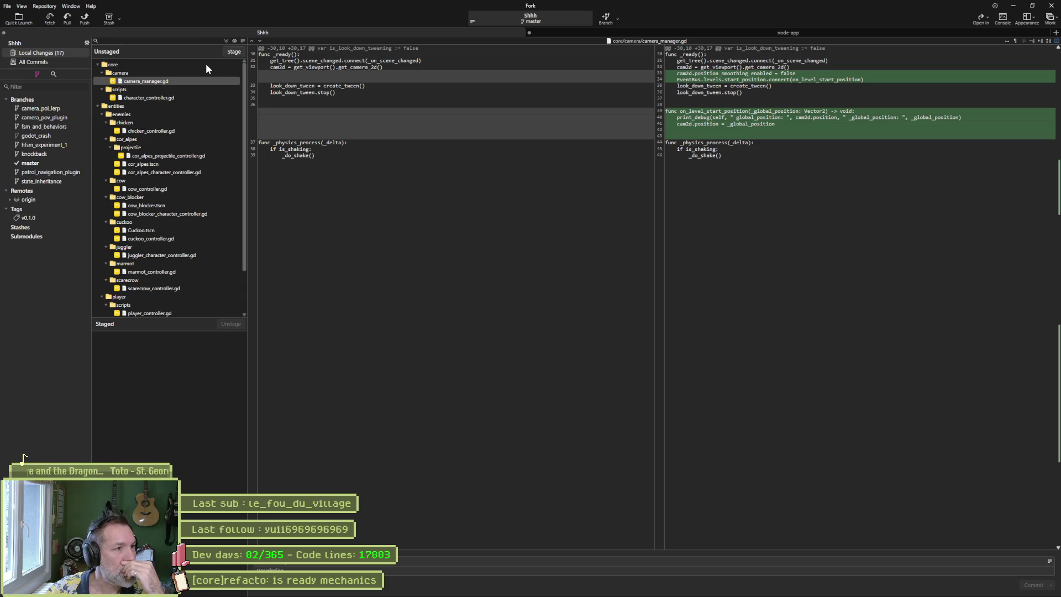
left_click(223, 38)
left_click(153, 353)
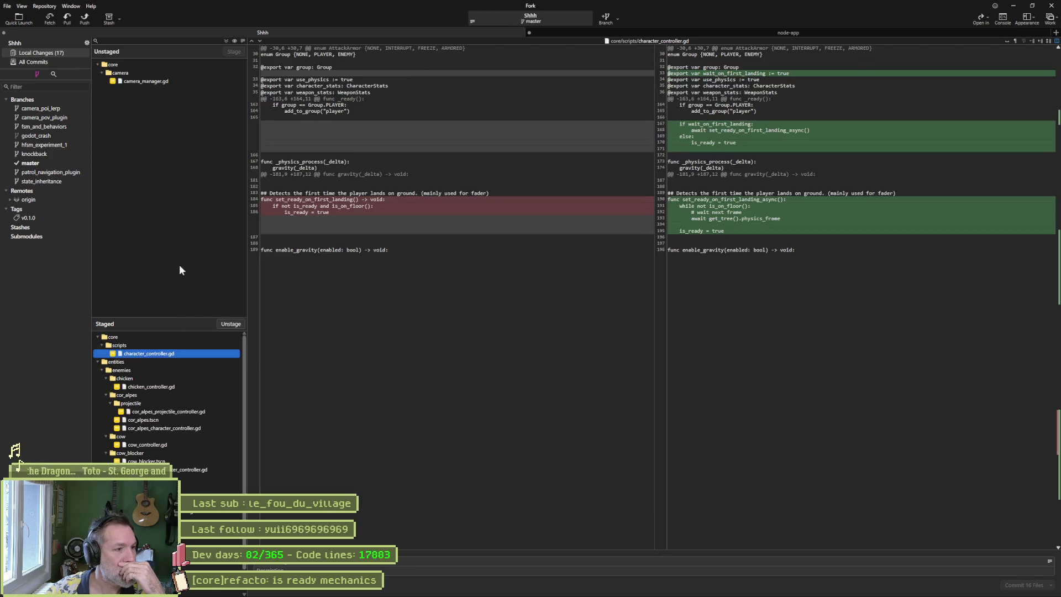
left_click(151, 81)
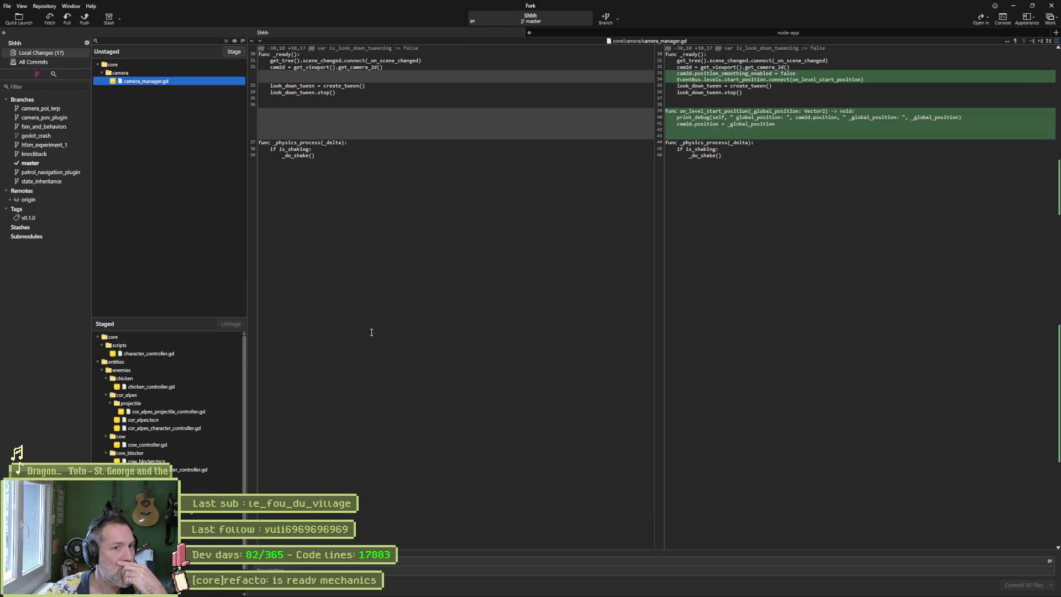
left_click(160, 356)
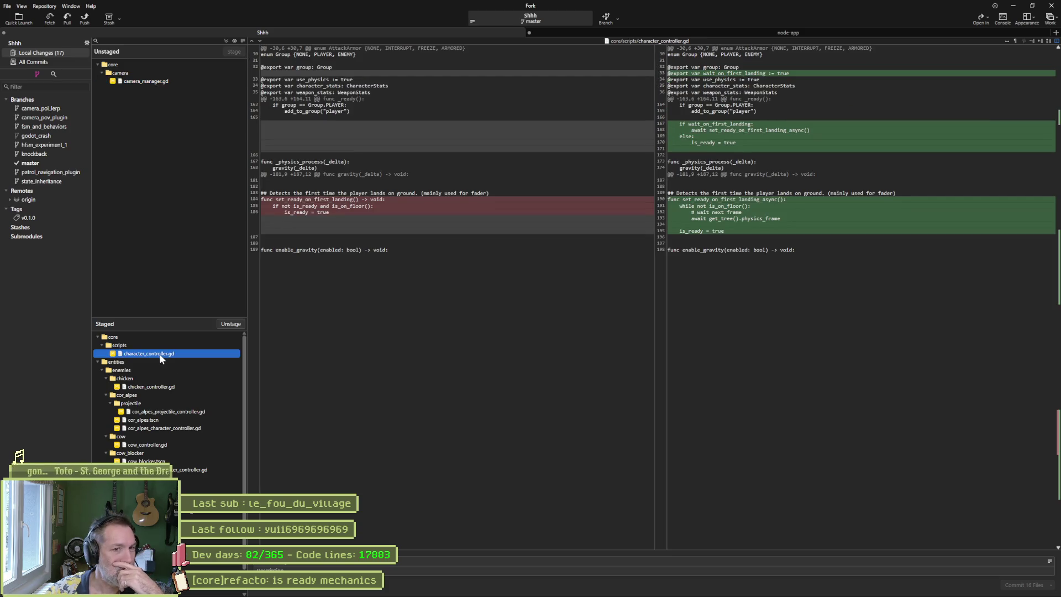
scroll(161, 361, "down", 1)
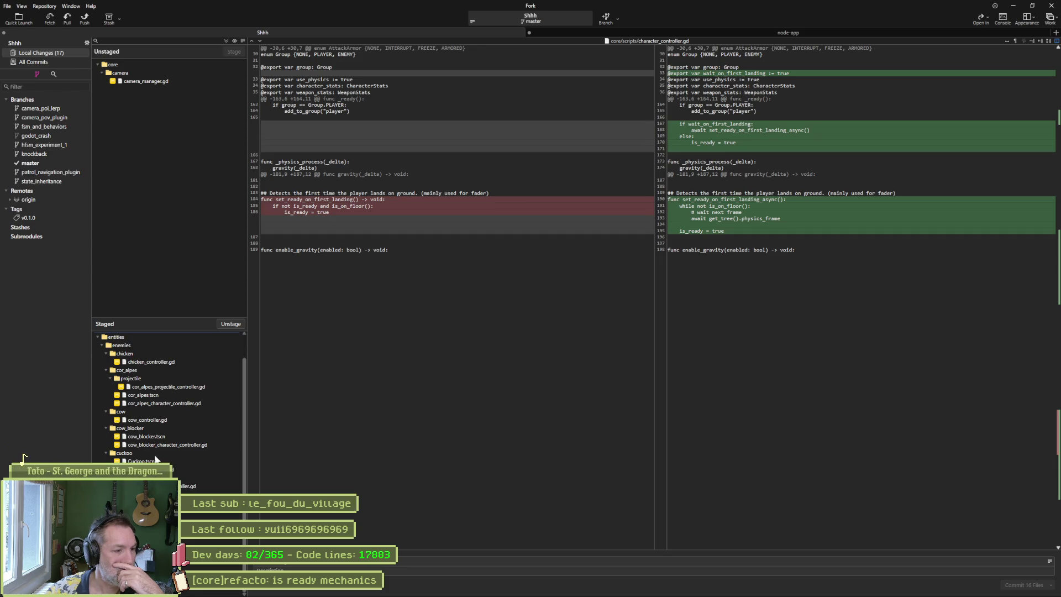
left_click(209, 543)
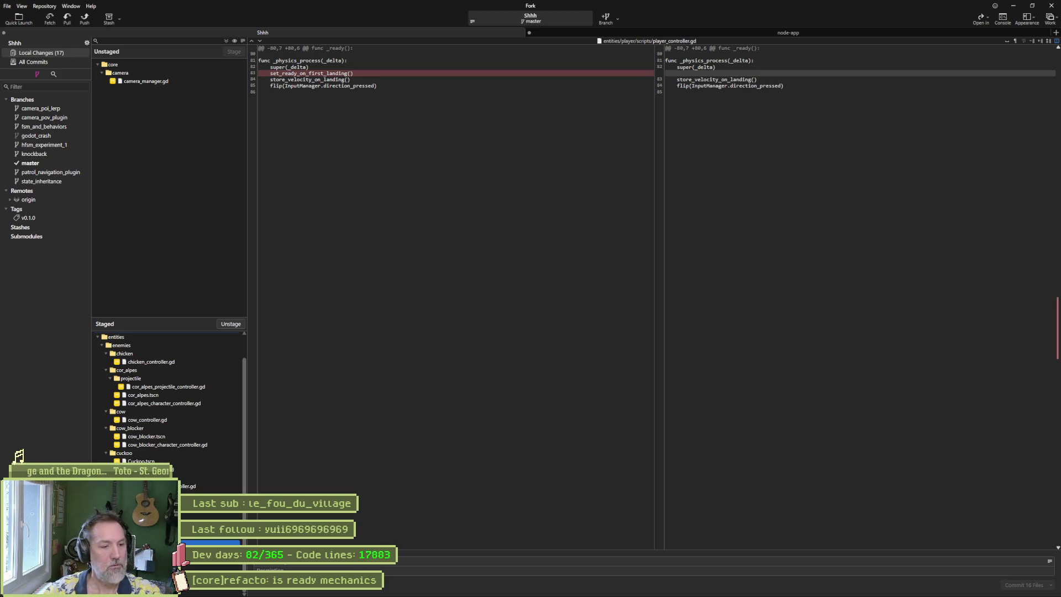
Step: Draft a commit message about each character controller, revising its wording several times
key("ctrl+v")
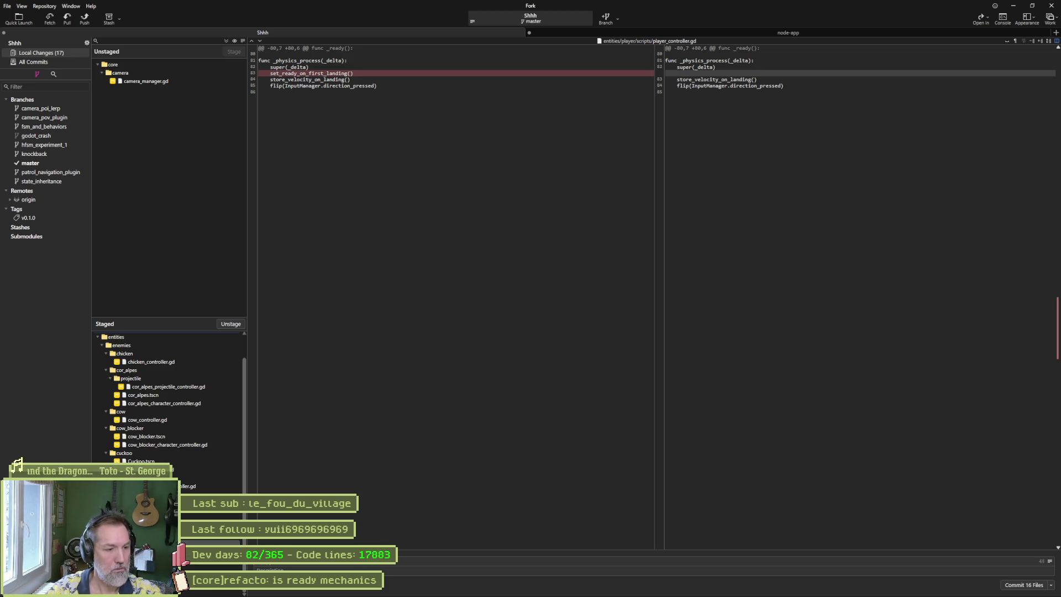
key("BackSpace")
key("BackSpace")
key("BackSpace")
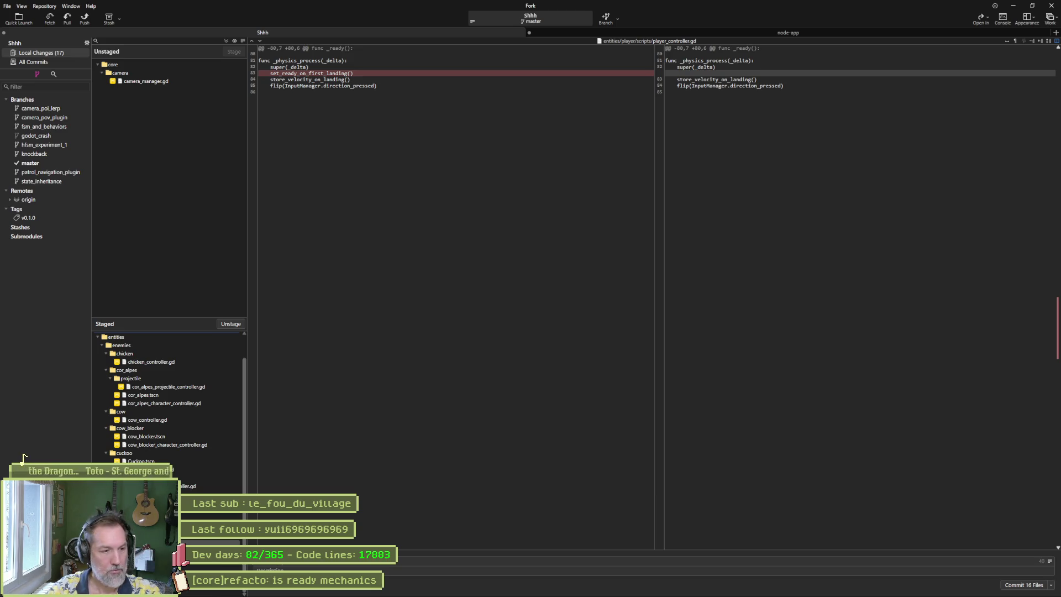
key("BackSpace")
key("BackSpace")
key("BackSpace")
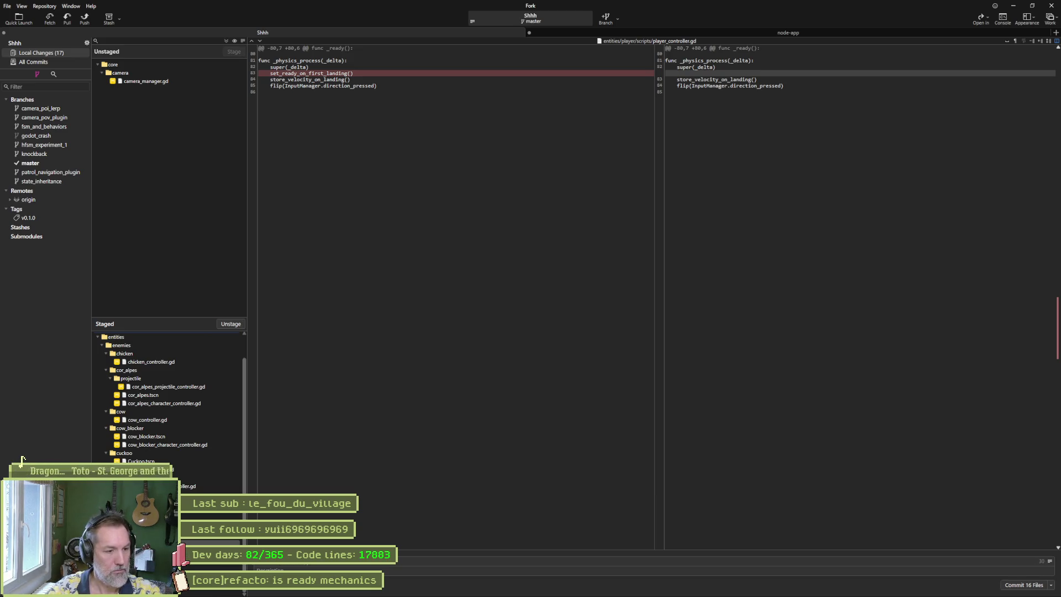
key("BackSpace")
key("BackSpace")
key("BackSpace")
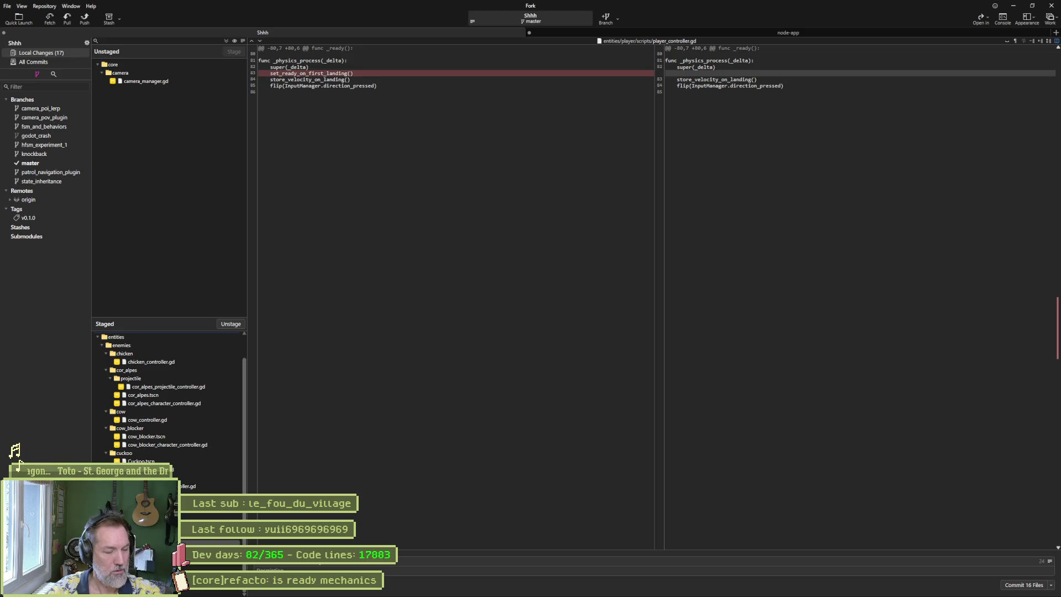
key("BackSpace")
key("BackSpace")
key("BackSpace")
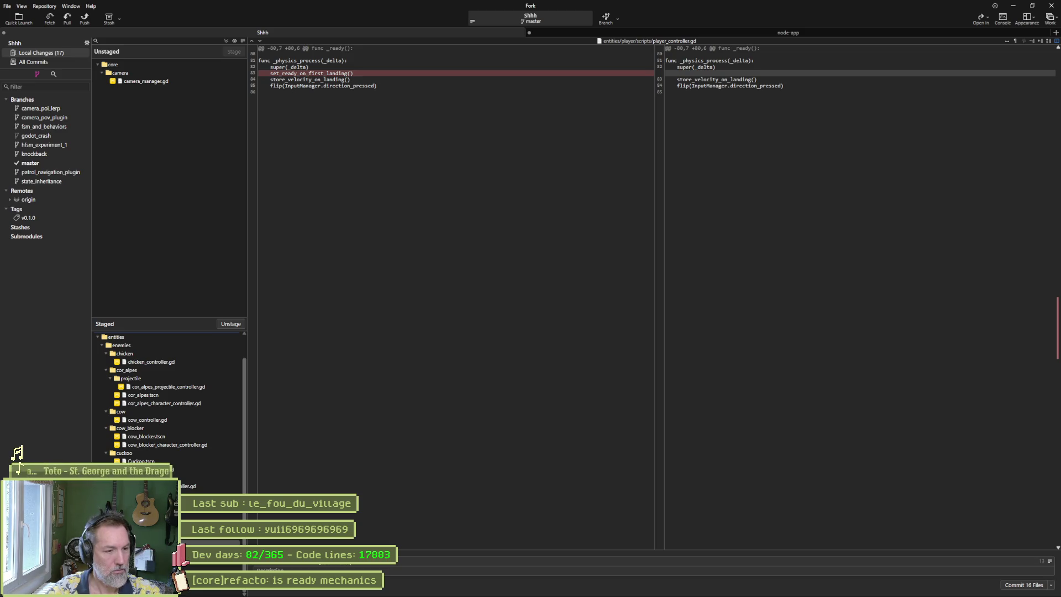
type(":")
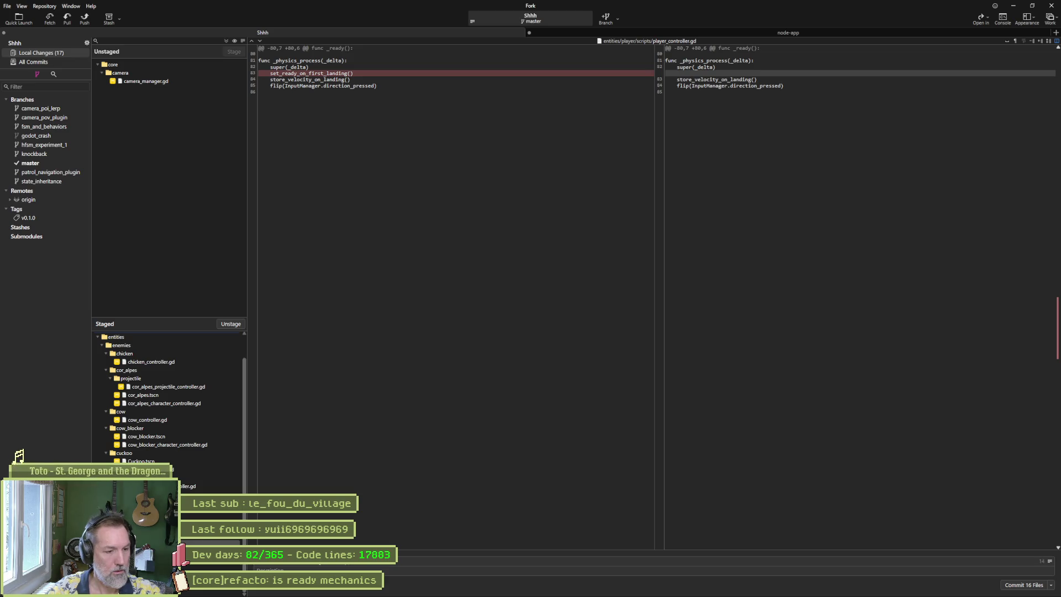
type("a")
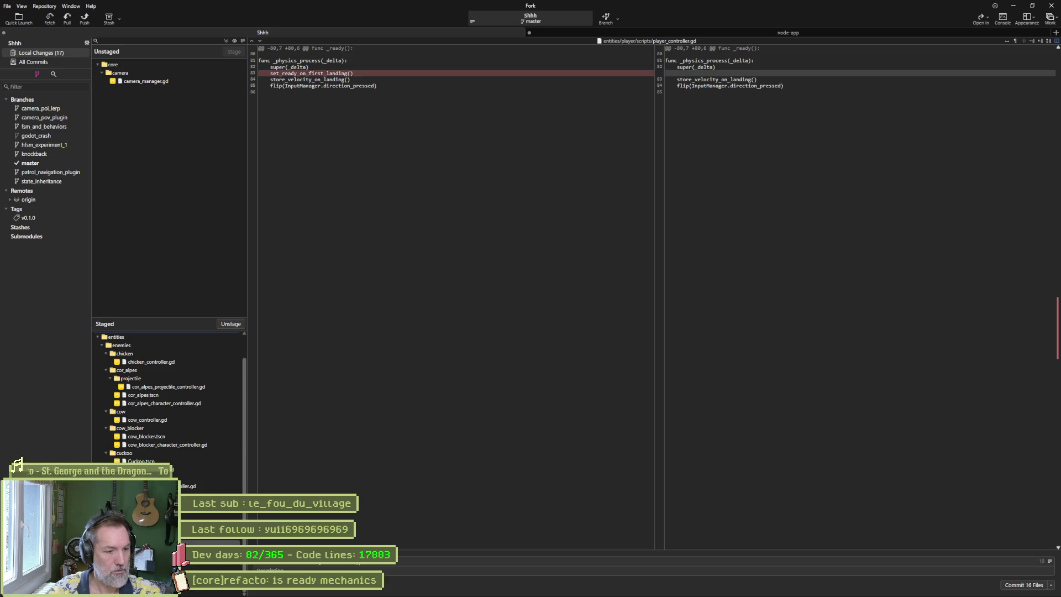
key("BackSpace")
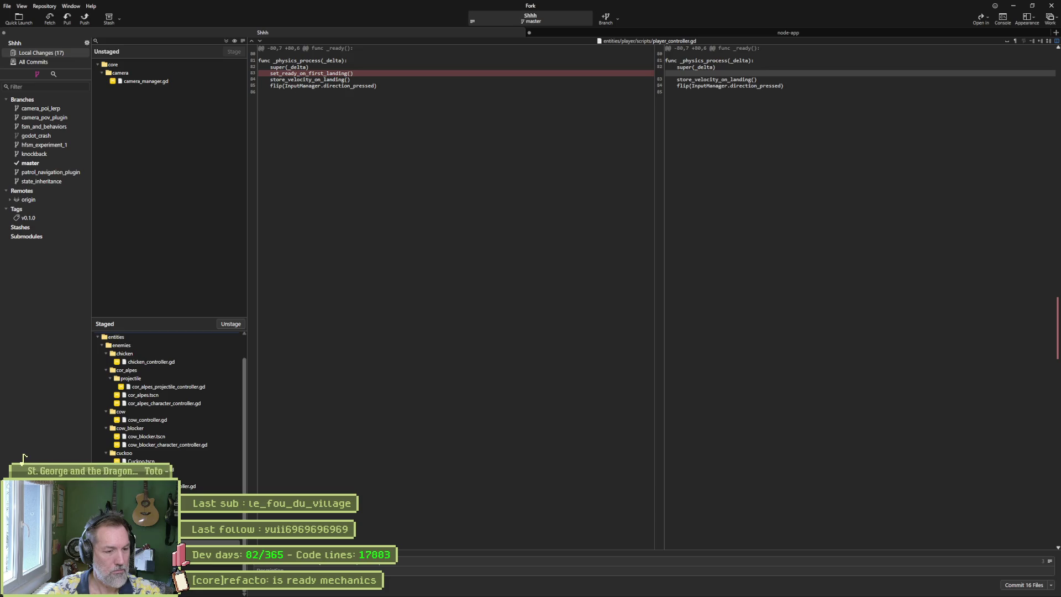
key("BackSpace")
key("BackSpace")
key("BackSpace")
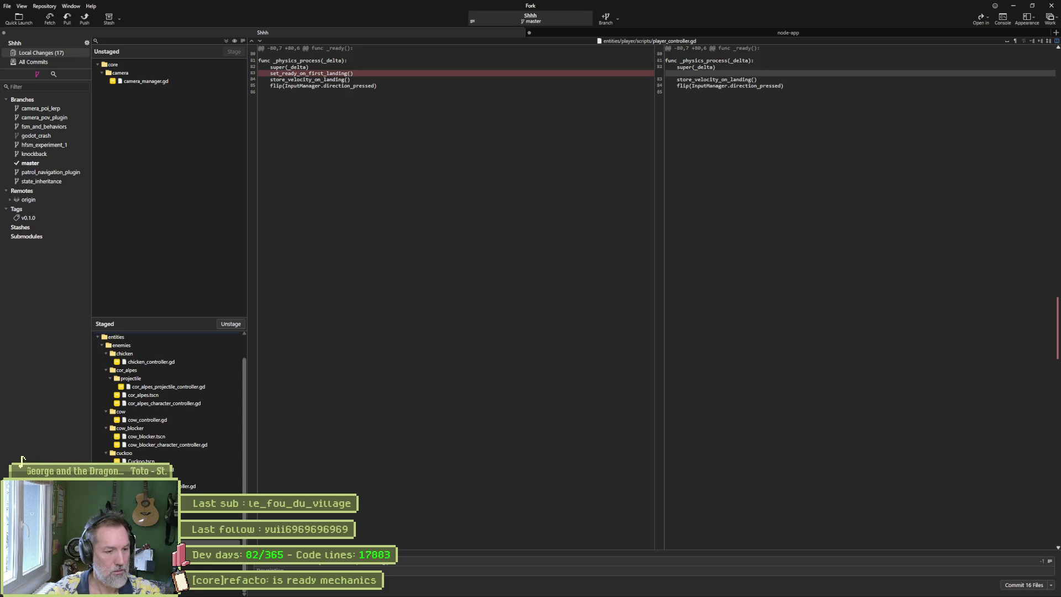
type("each ")
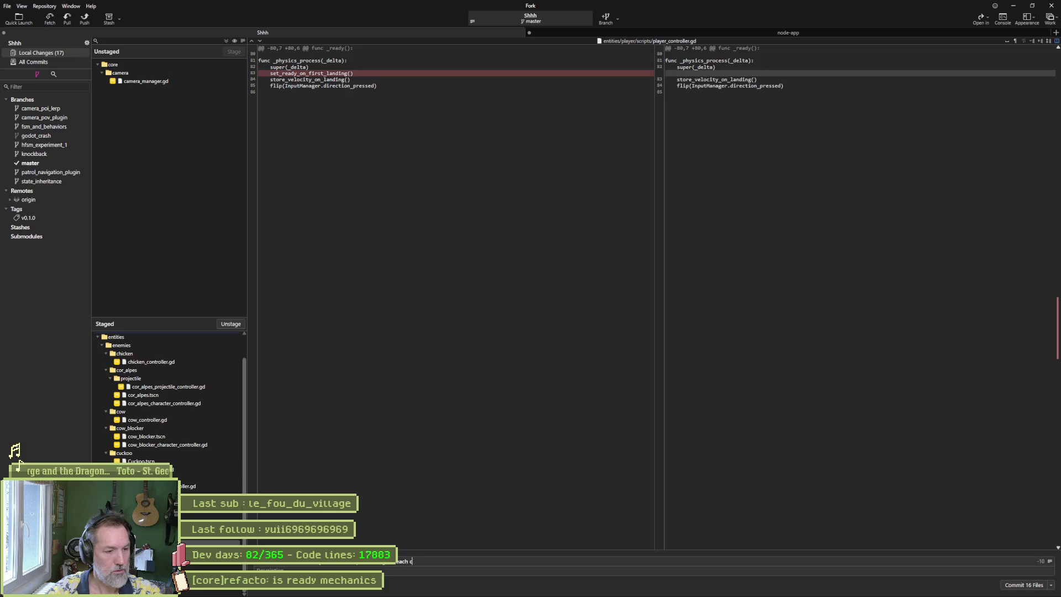
type("character controller and is async")
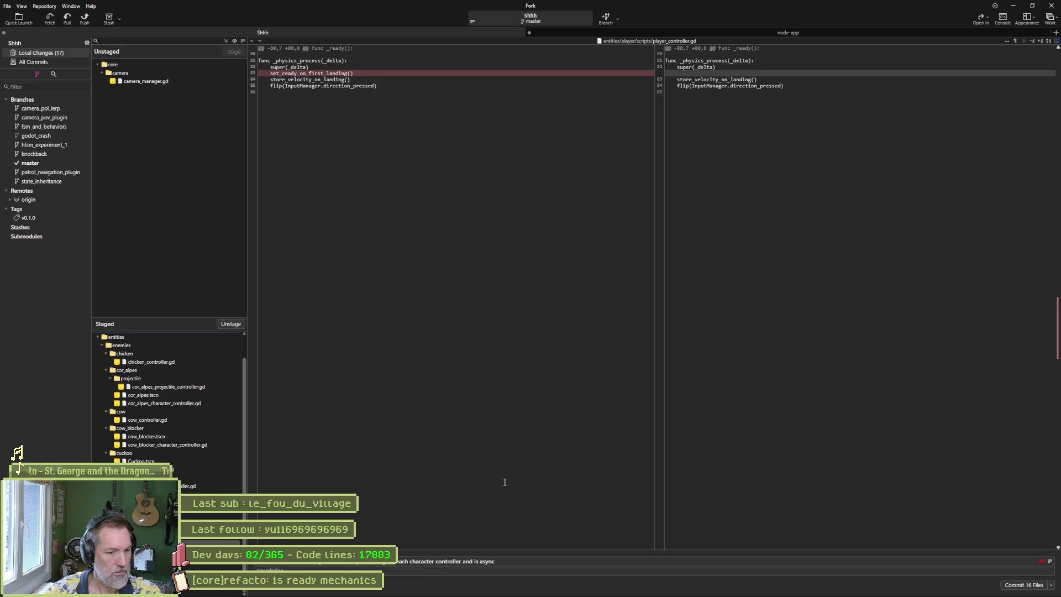
type(", no n")
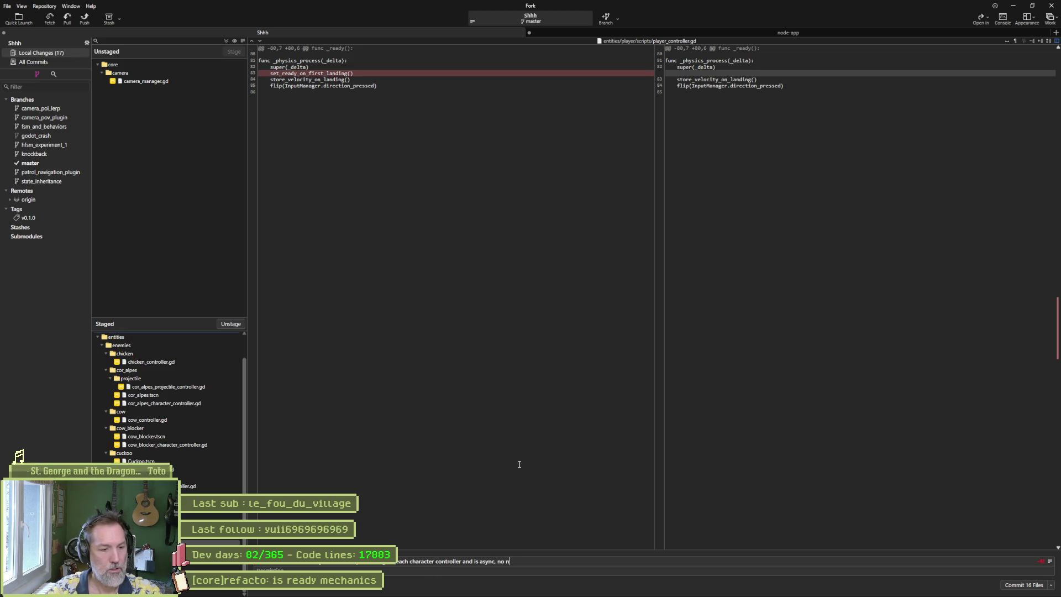
type("eed to manually")
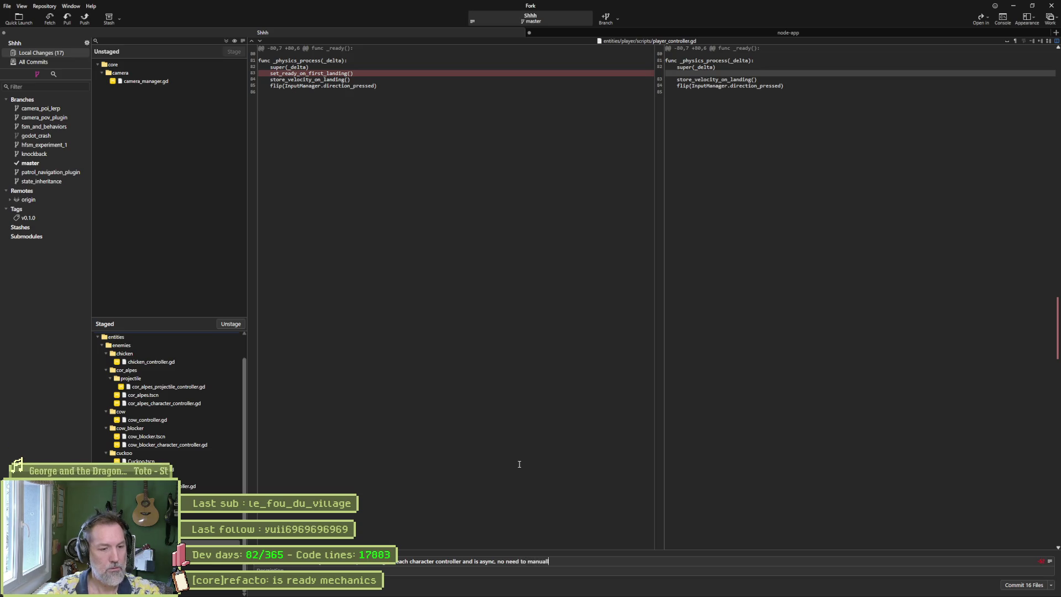
type(" set it an")
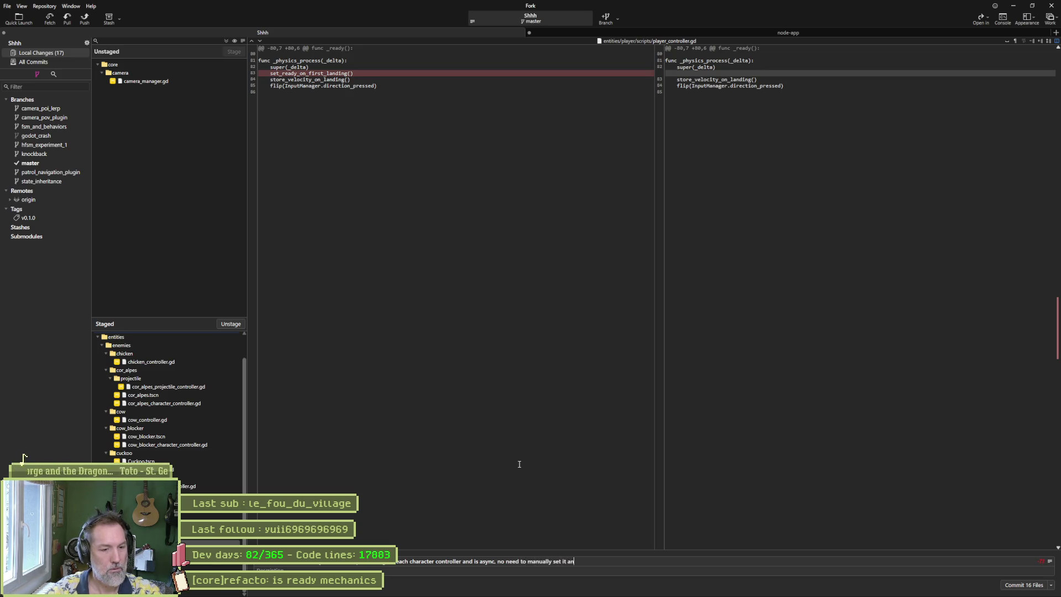
type("ymore")
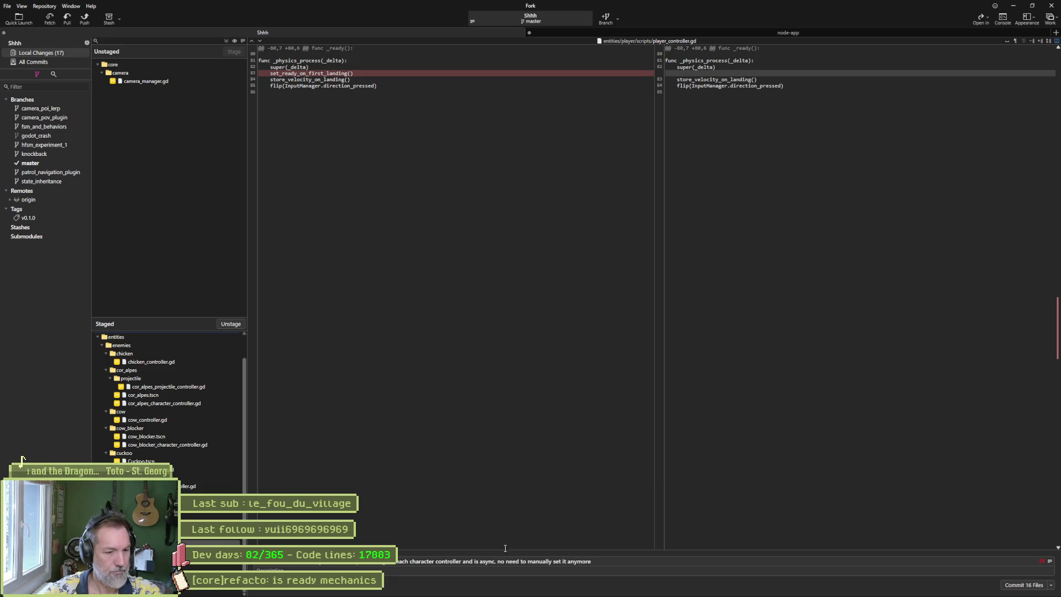
left_click(496, 561)
key("BackSpace")
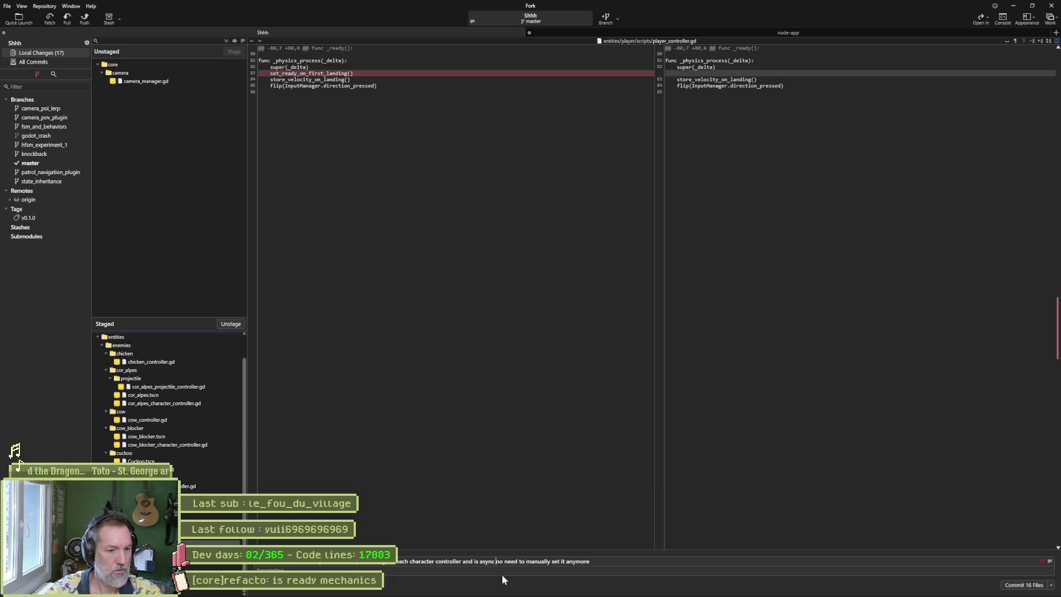
type("(")
key("ctrl+End")
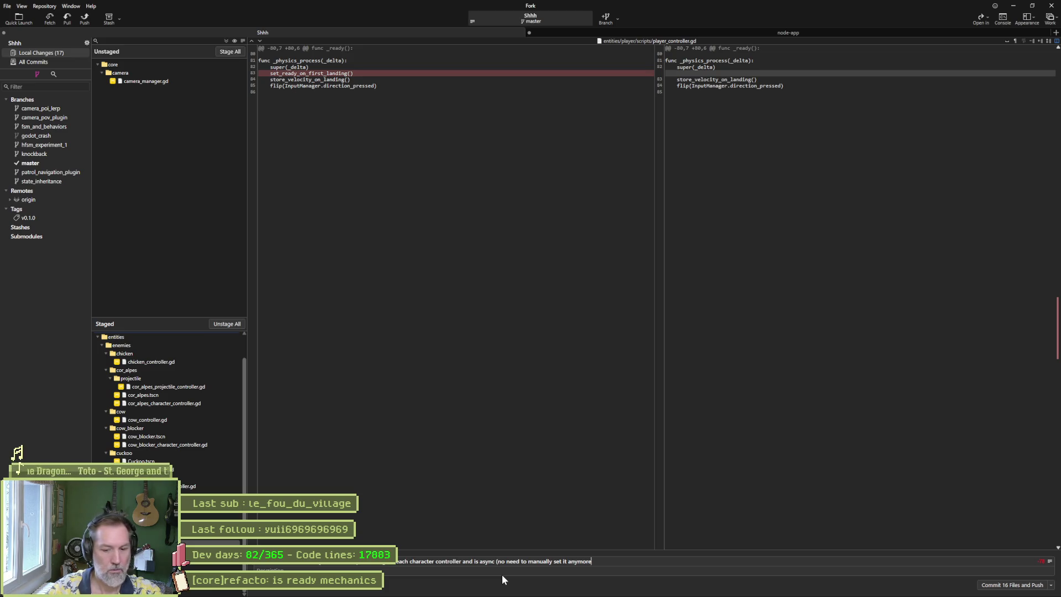
type(")")
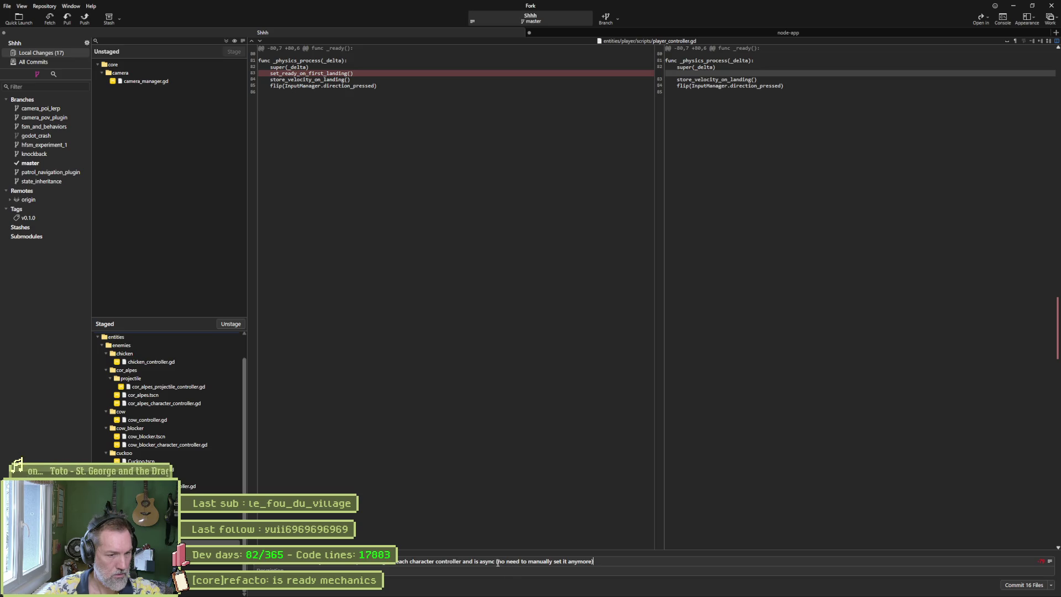
left_click_drag(498, 562, 587, 560)
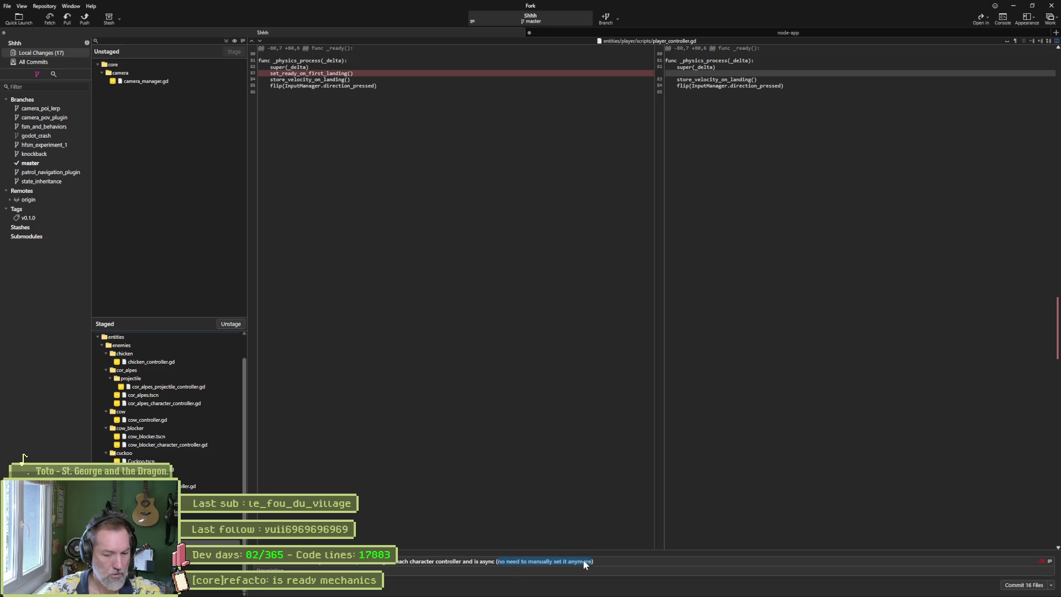
key("BackSpace")
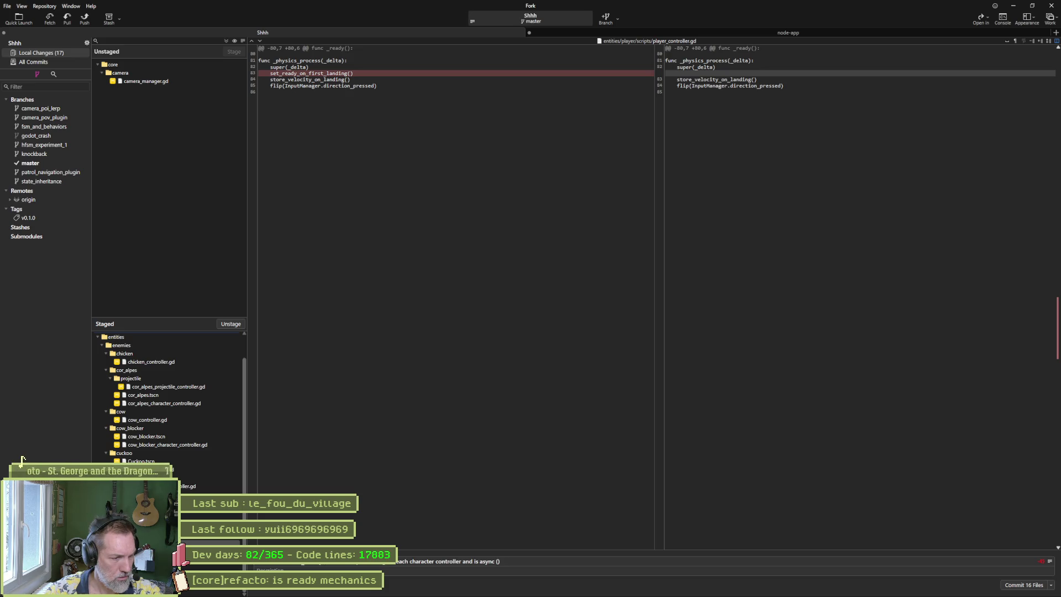
Step: Replace the draft with the pasted commit message and commit the 16 staged files to master
left_click_drag(260, 561, 506, 561)
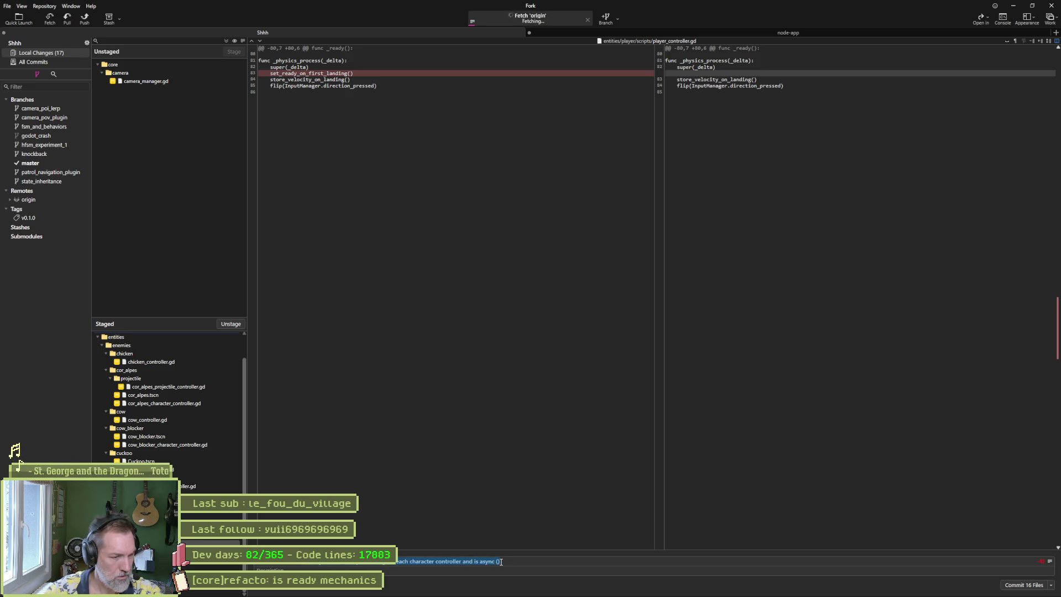
key("BackSpace")
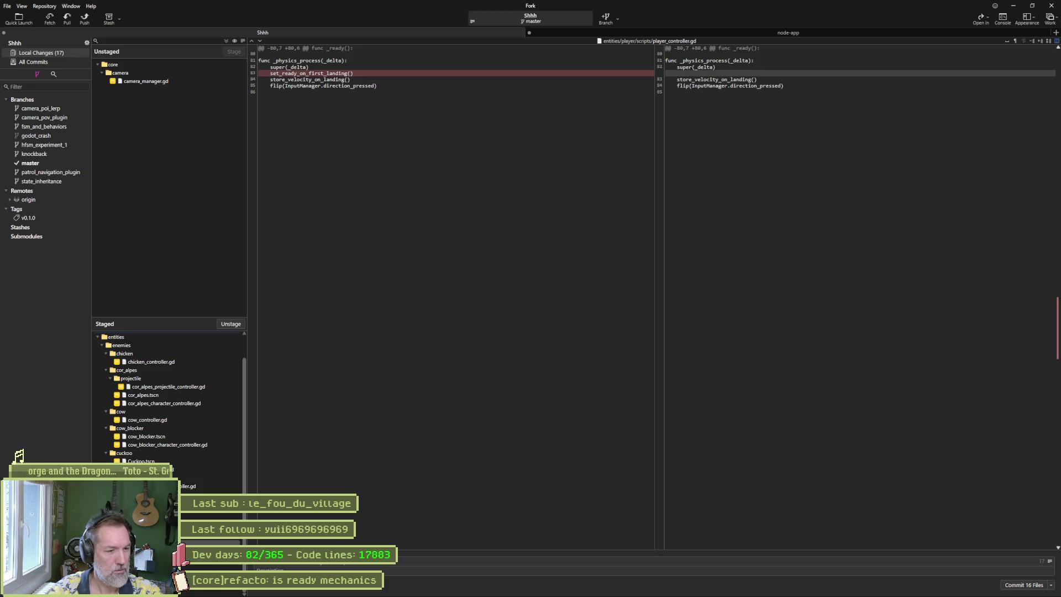
key("ctrl+v")
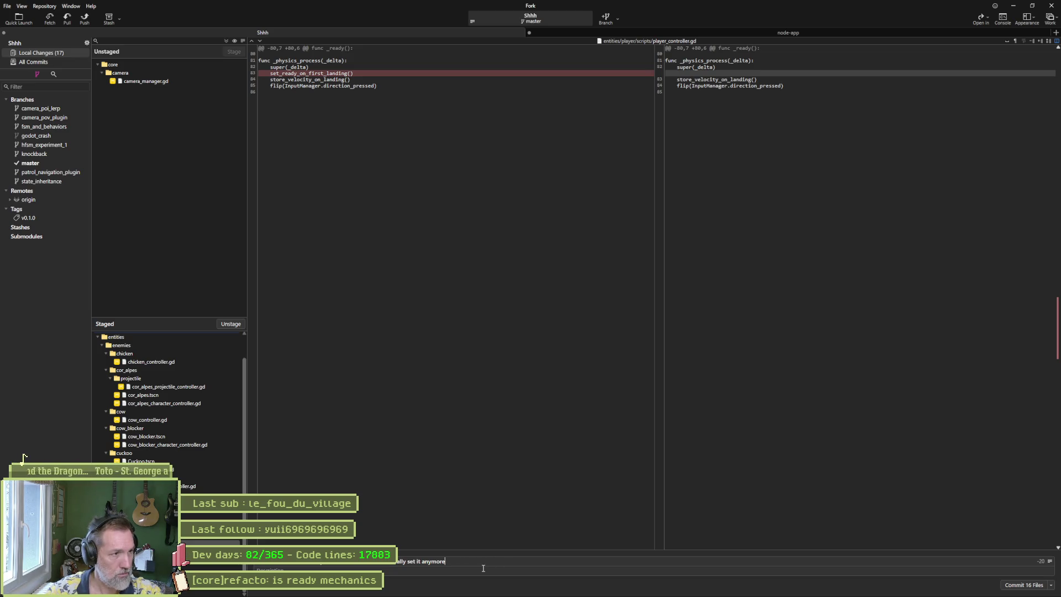
left_click(1022, 584)
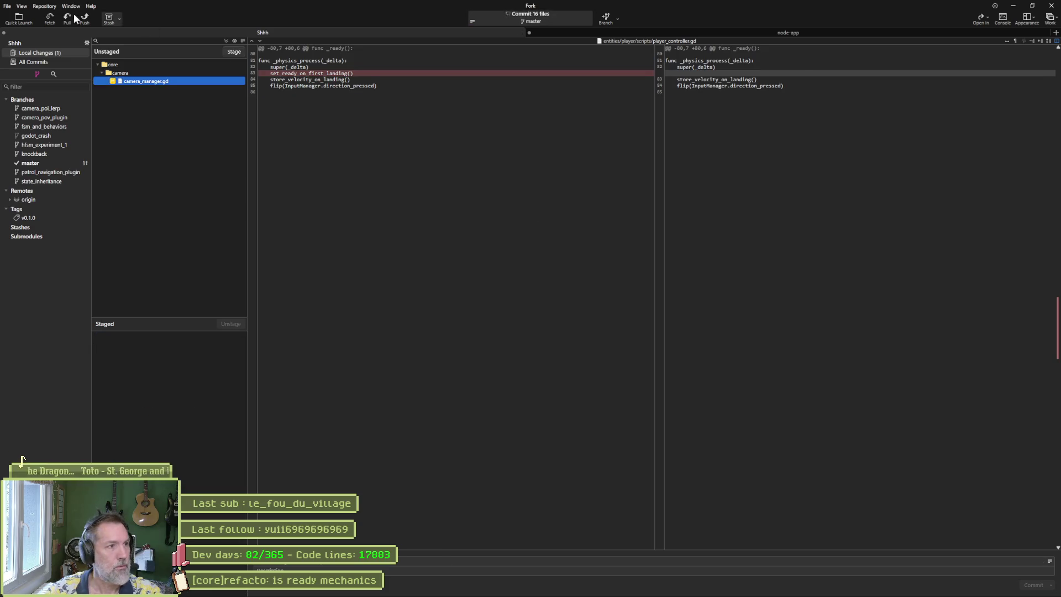
Step: Push master to origin, then return to Godot's character_controller.gd at empty line 171
key("ctrl+shift+p")
left_click(583, 326)
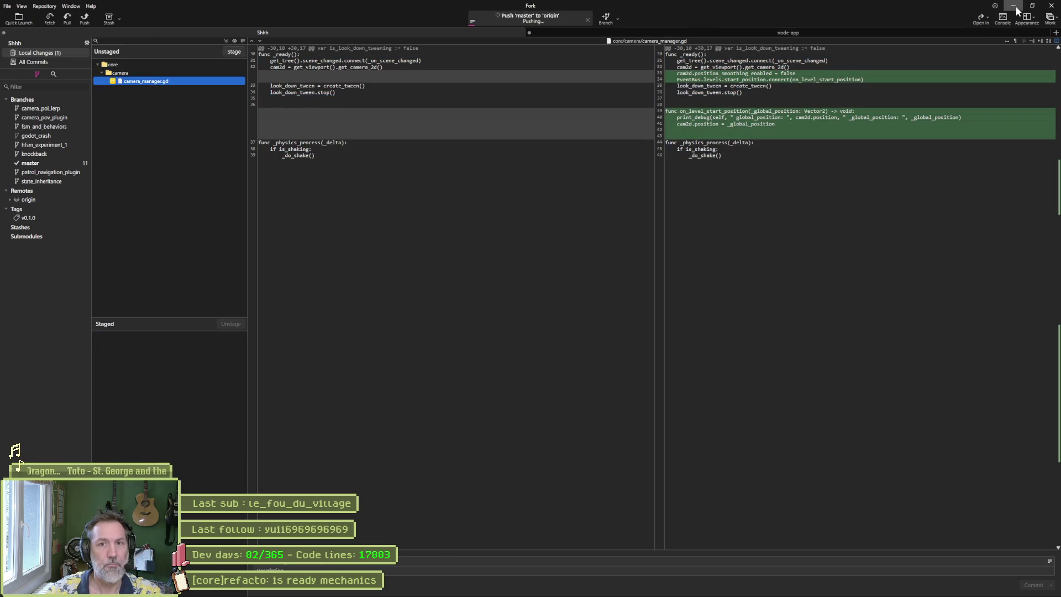
key("alt+Tab")
left_click(553, 288)
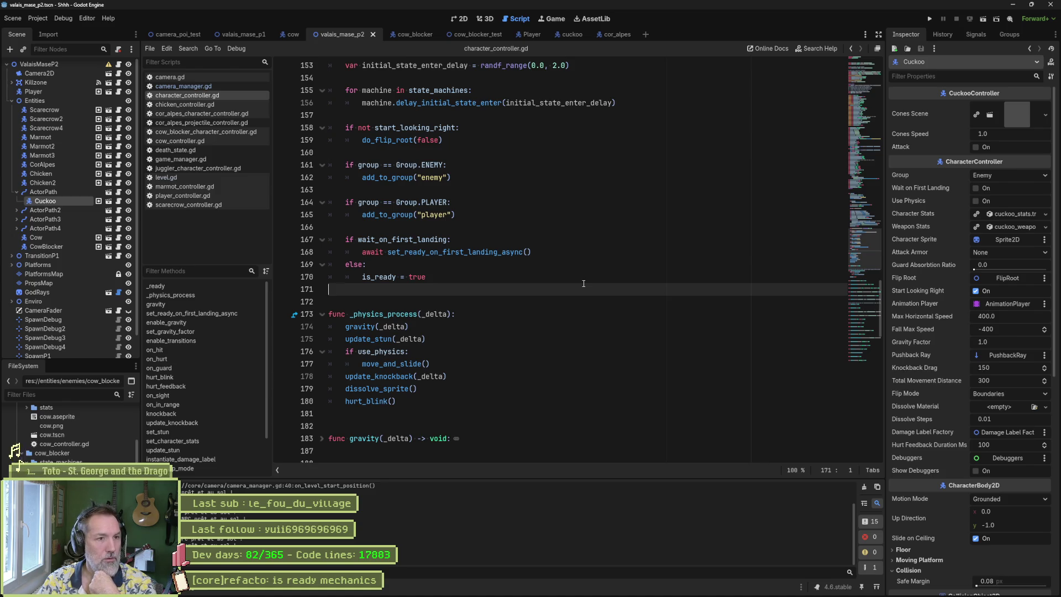
Step: Show the cow_blocker_test scene in 2D and select Player to check its landing and physics settings
left_click(478, 34)
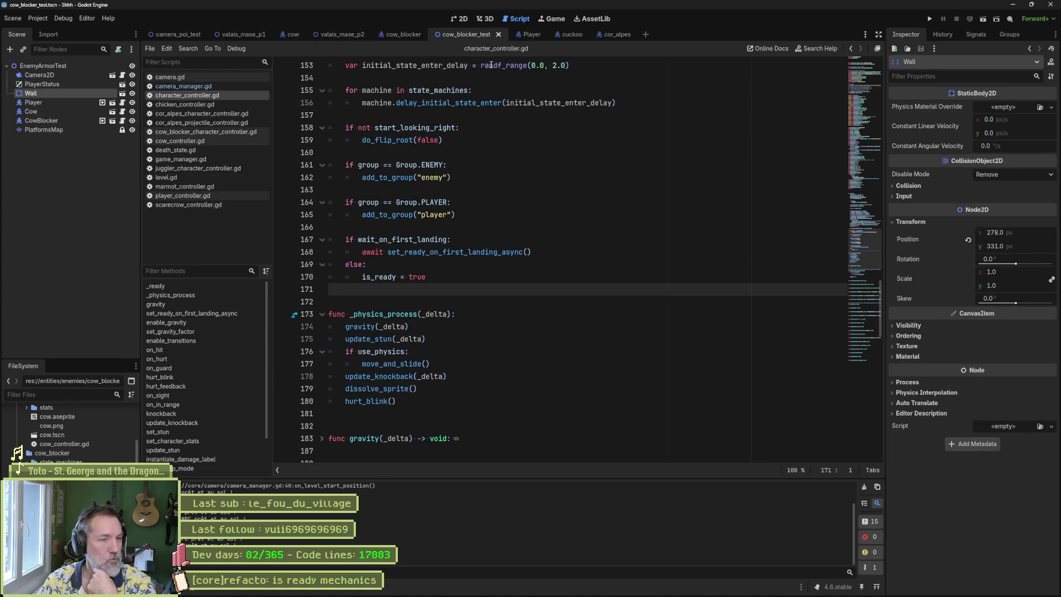
left_click(461, 18)
scroll(429, 247, "up", 3)
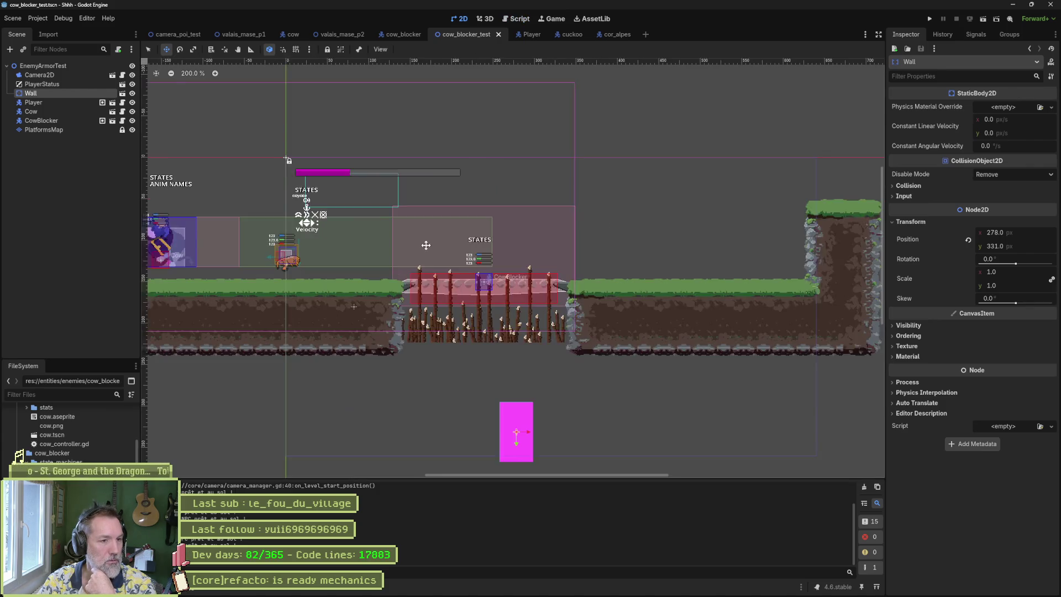
scroll(429, 247, "down", 2)
scroll(512, 236, "left", 4)
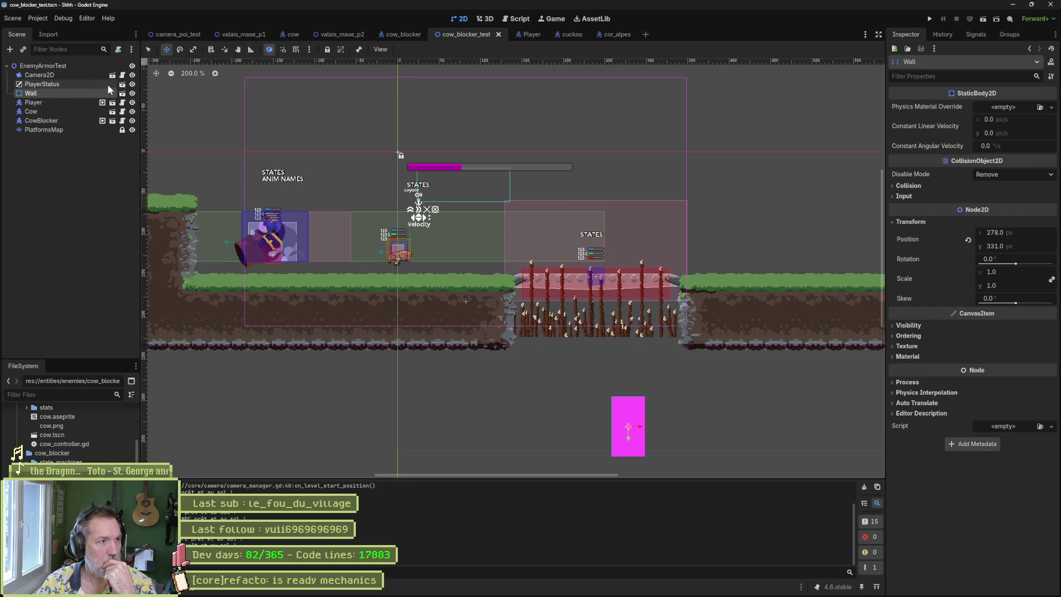
left_click(69, 103)
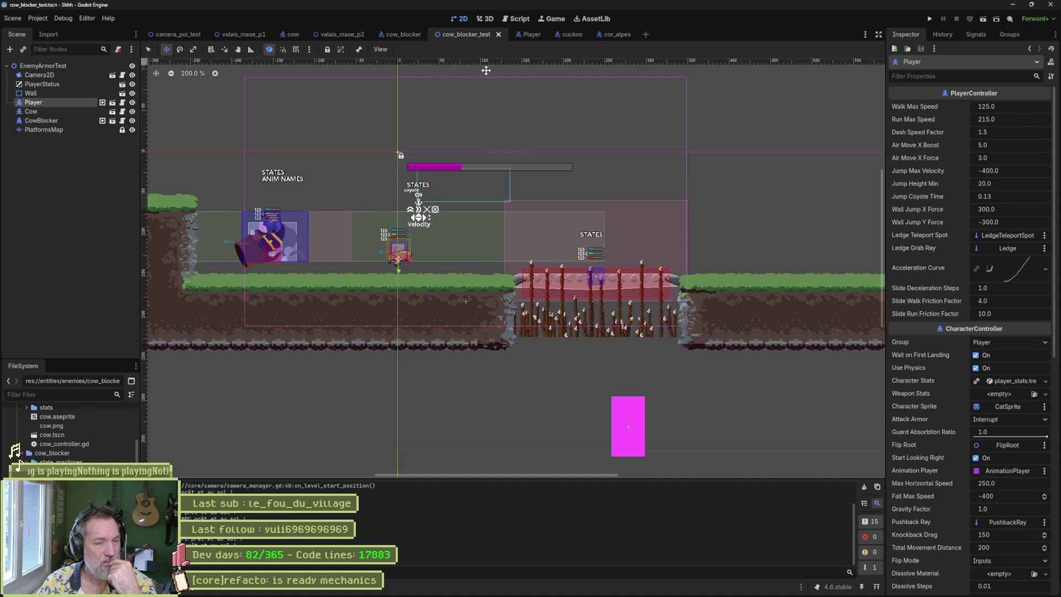
Step: Switch to the cow_blocker scene, select PhysicsBox, and read its collision polygon warning
left_click(408, 34)
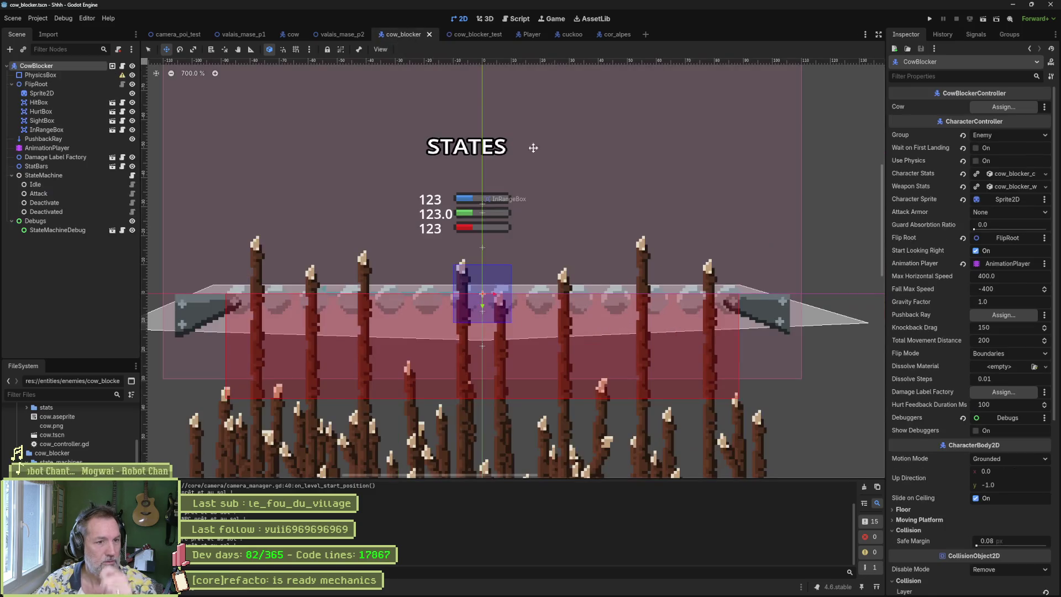
left_click(52, 75)
mouse_move(119, 71)
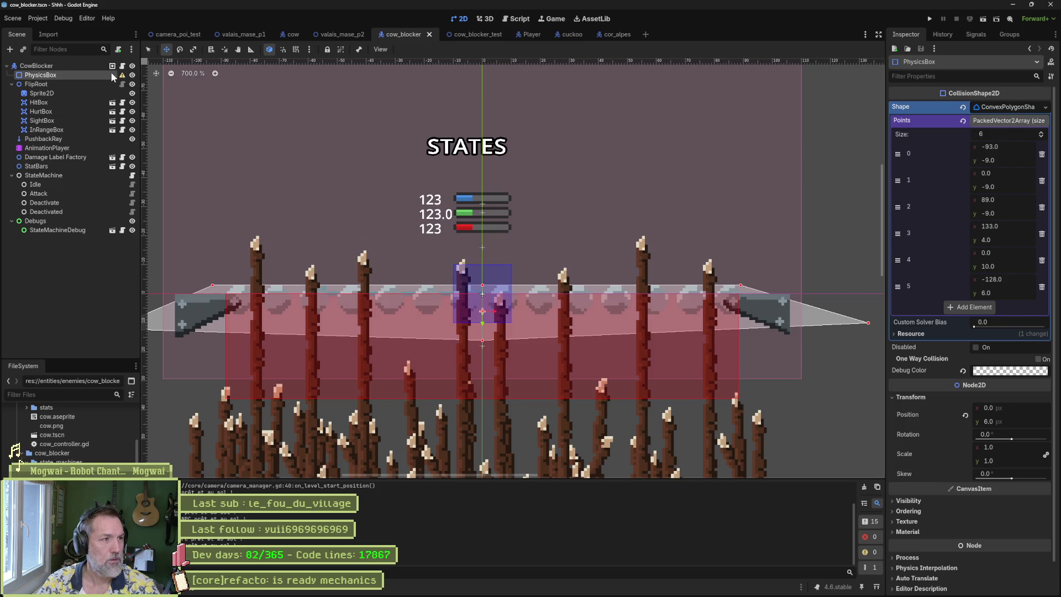
Step: Delete the polygon's bottom-centre point, lower its right corner to y 6, and save
left_click(1044, 108)
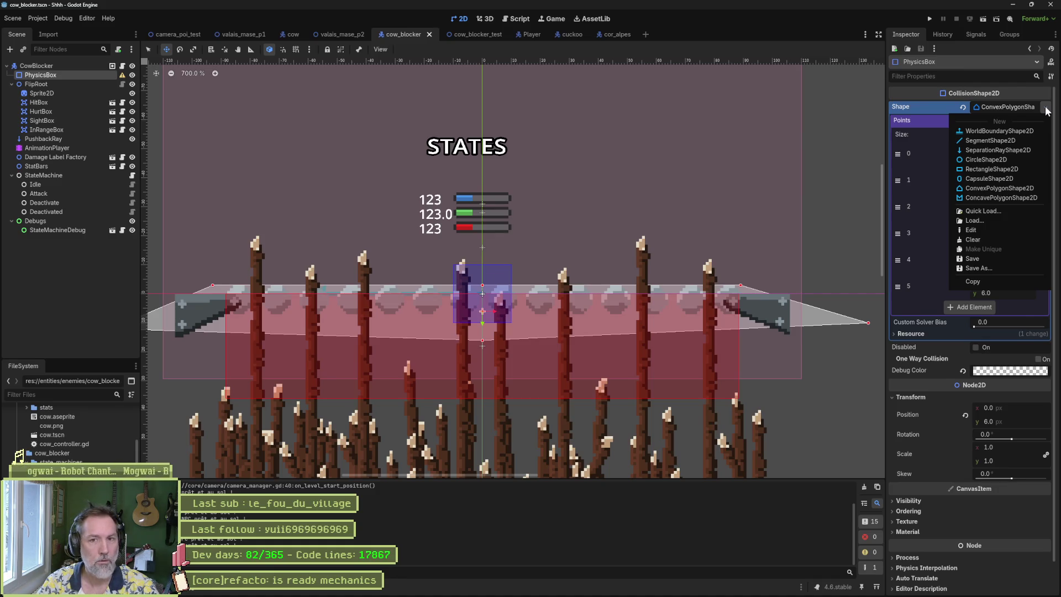
left_click(1045, 111)
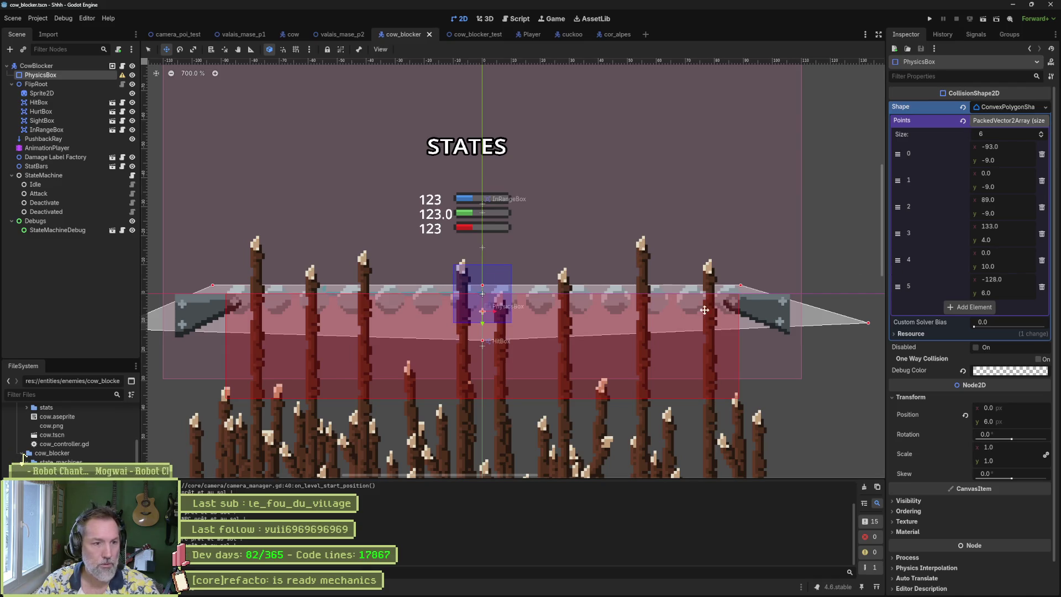
key("q")
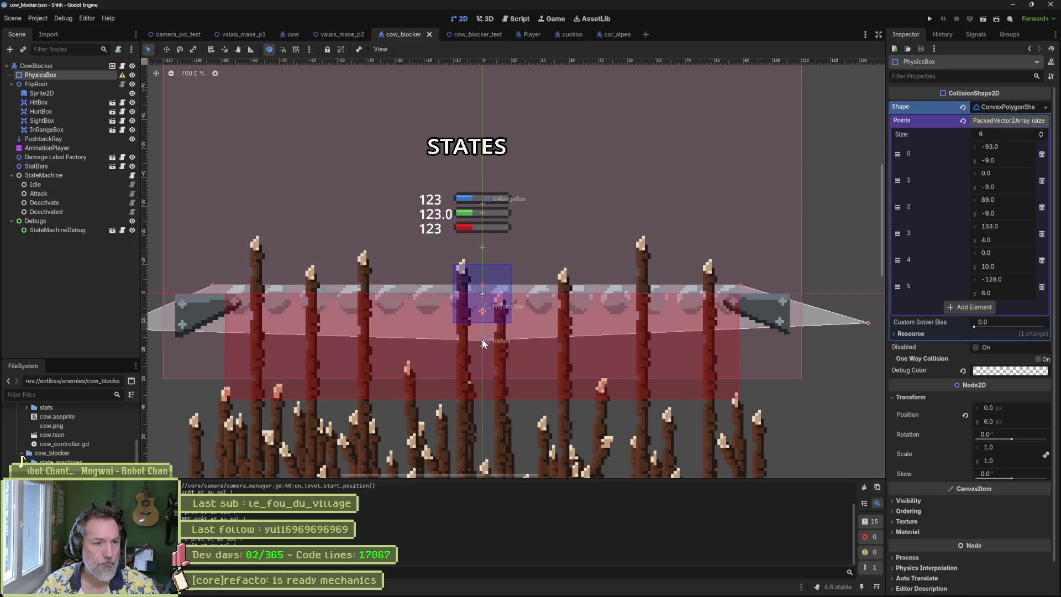
left_click_drag(485, 339, 502, 340)
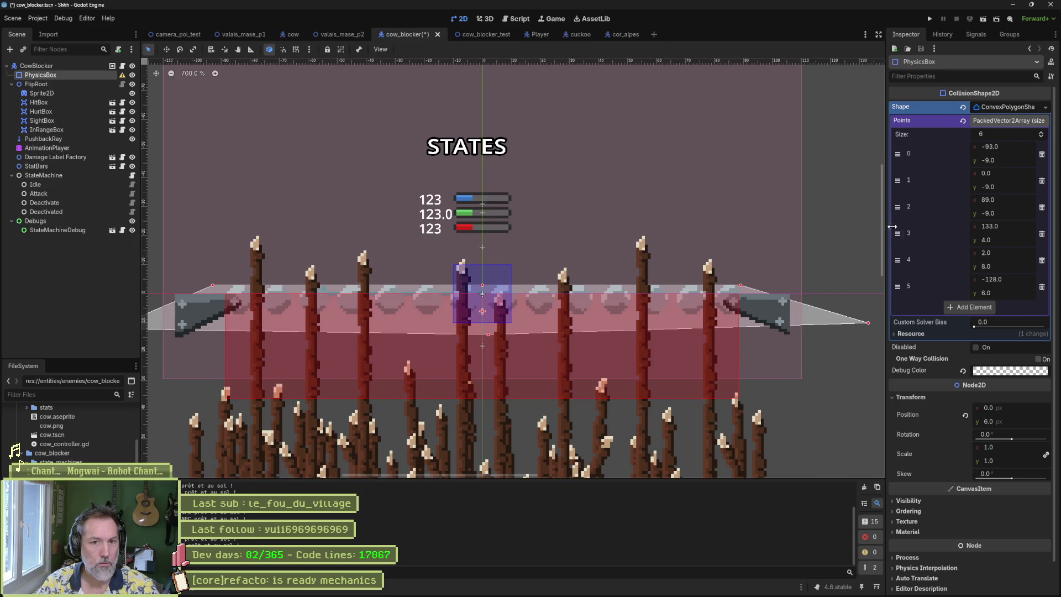
left_click(1041, 260)
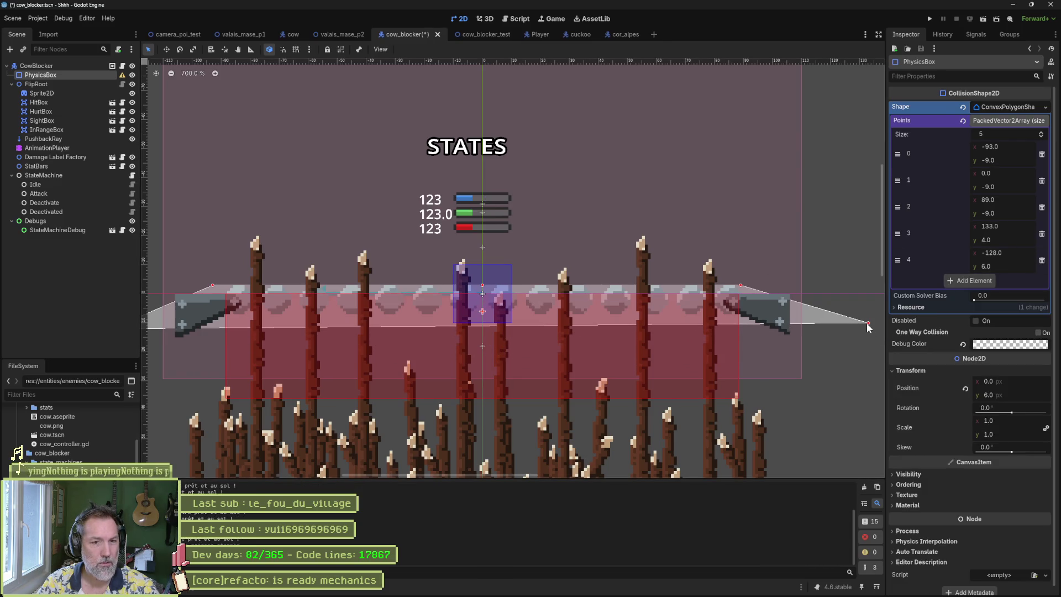
left_click_drag(868, 323, 867, 330)
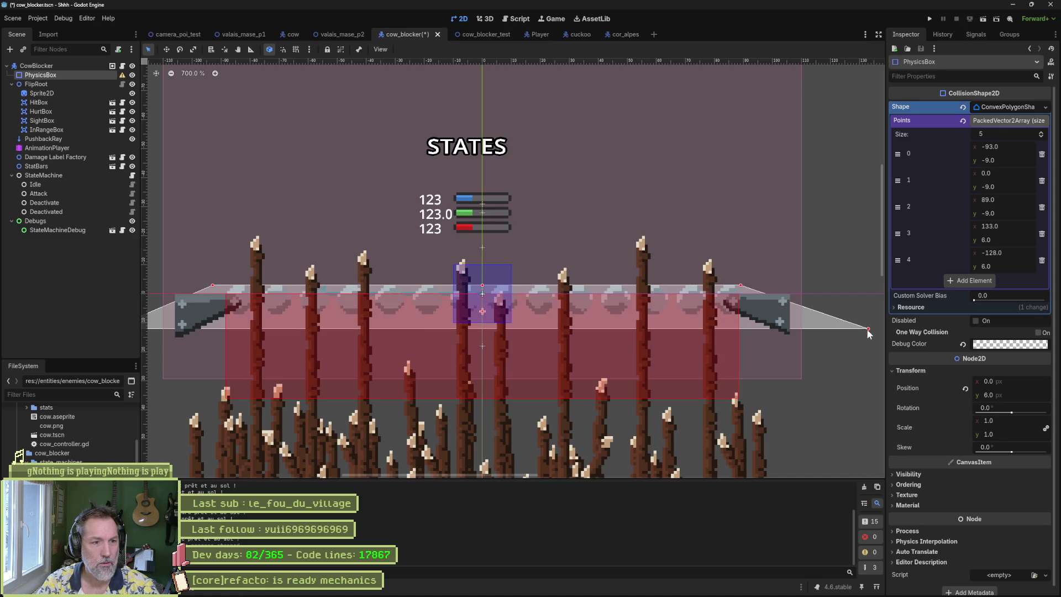
key("ctrl+s")
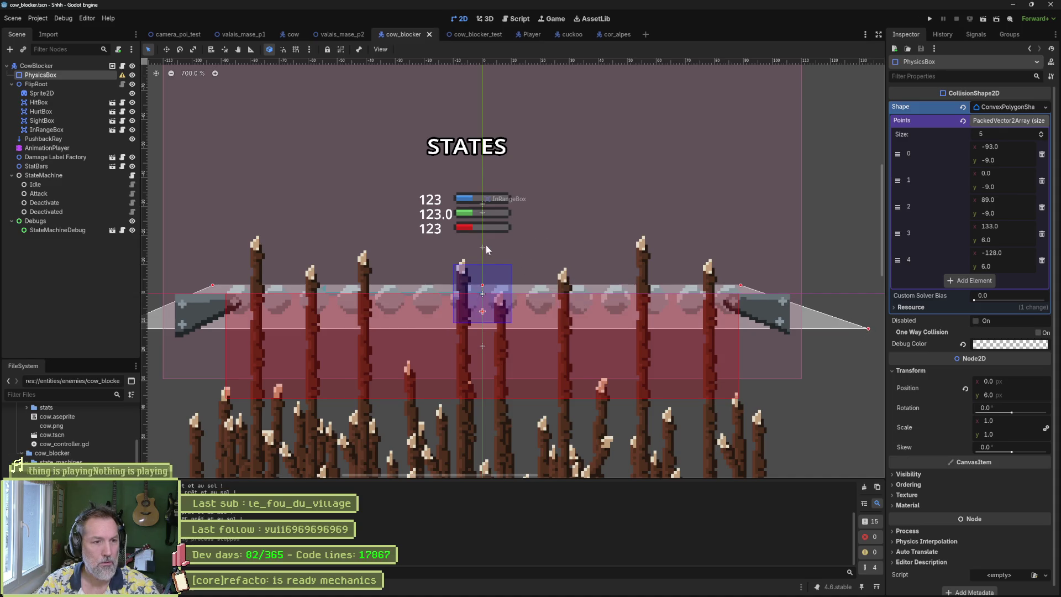
Step: Delete the polygon's top-centre point and save the cow_blocker scene again
scroll(485, 244, "down", 1)
left_click_drag(476, 244, 522, 249)
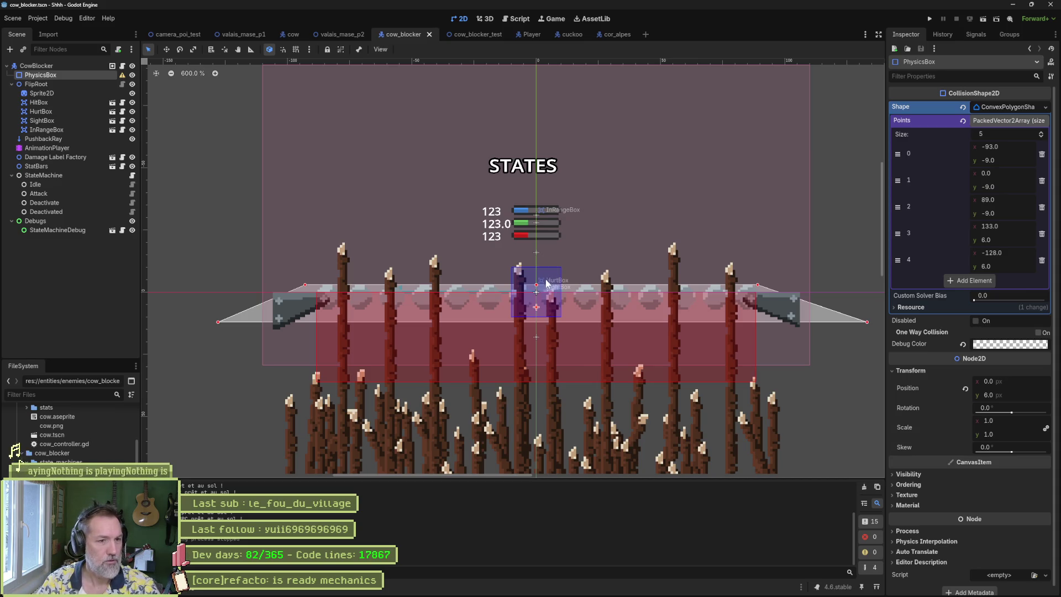
left_click_drag(536, 285, 535, 269)
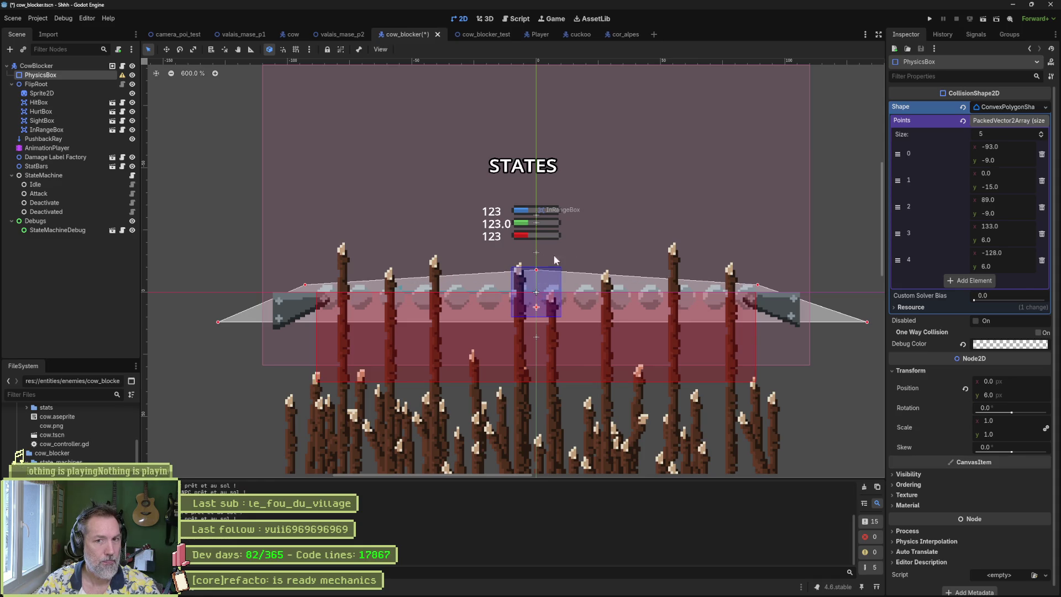
left_click(1038, 180)
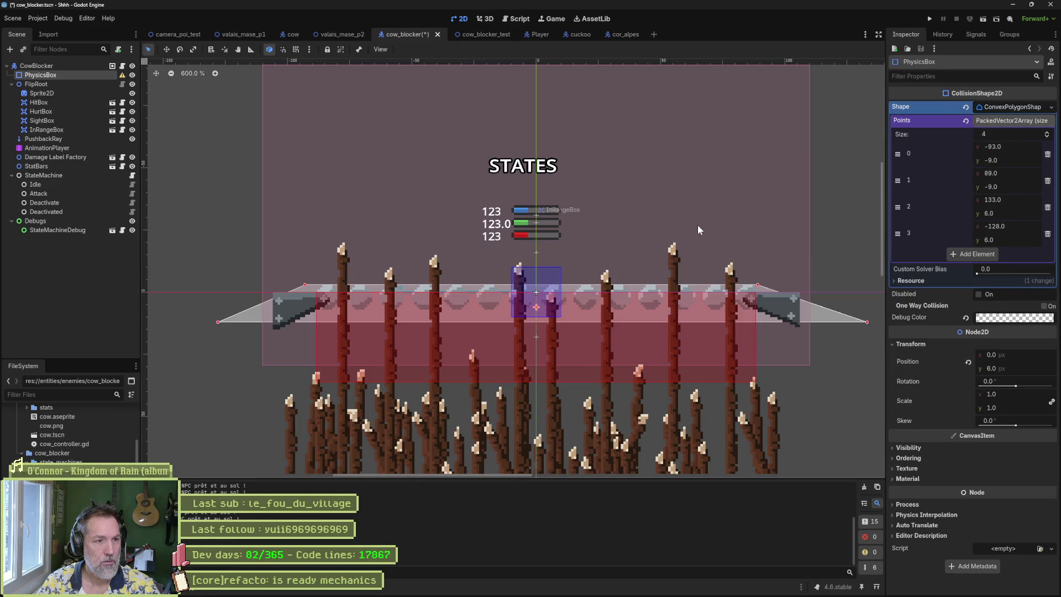
key("ctrl+s")
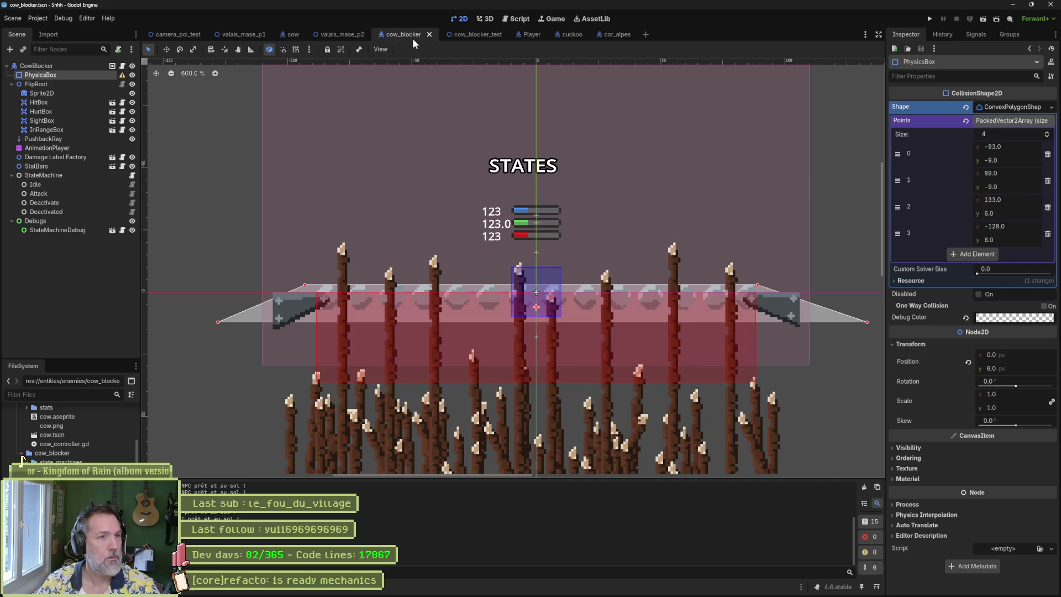
Step: Close the cow_blocker, cow_blocker_test, Player, cuckoo, cor_alpes, cow and camera_poi_test scene tabs
left_click(429, 34)
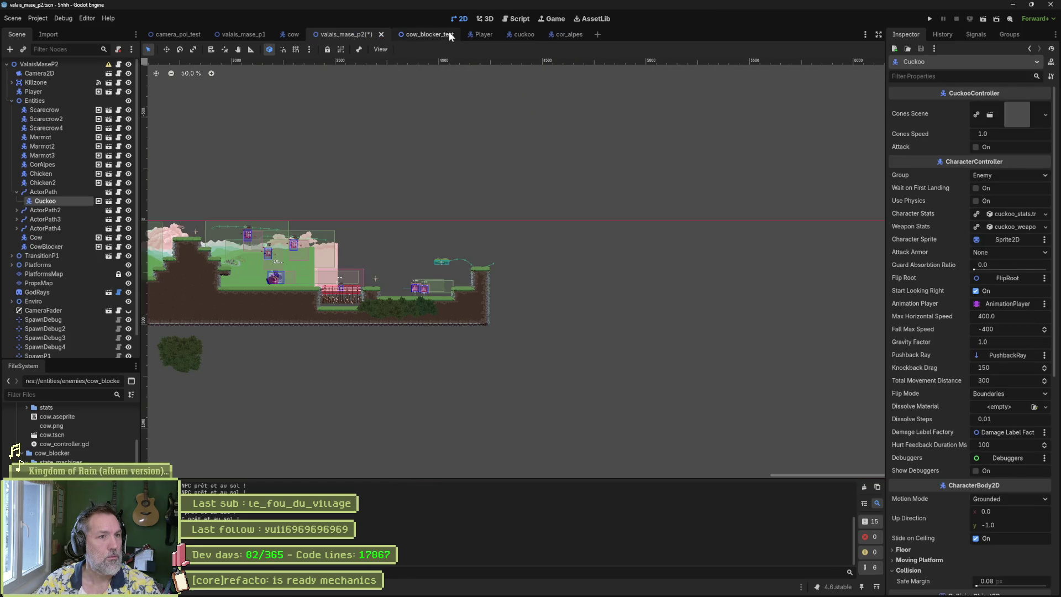
left_click(449, 35)
middle_click(429, 33)
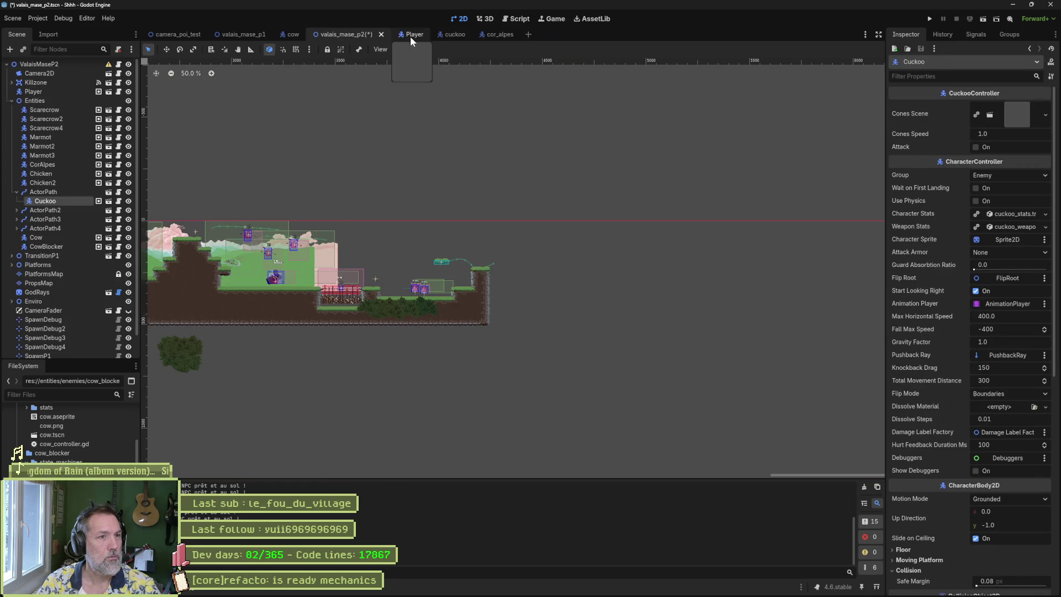
middle_click(410, 34)
middle_click(410, 34)
middle_click(410, 35)
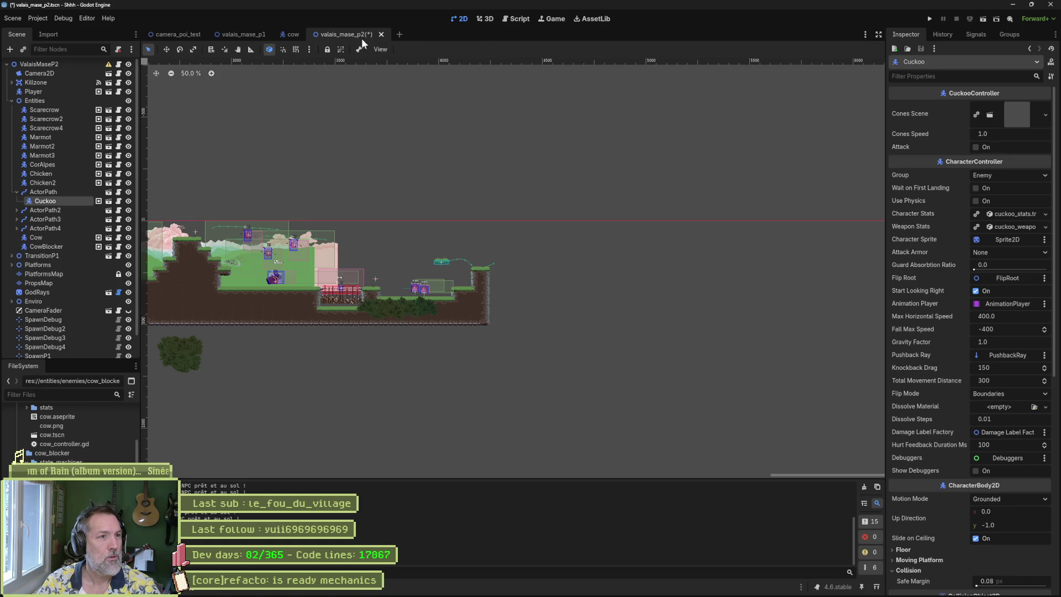
middle_click(291, 34)
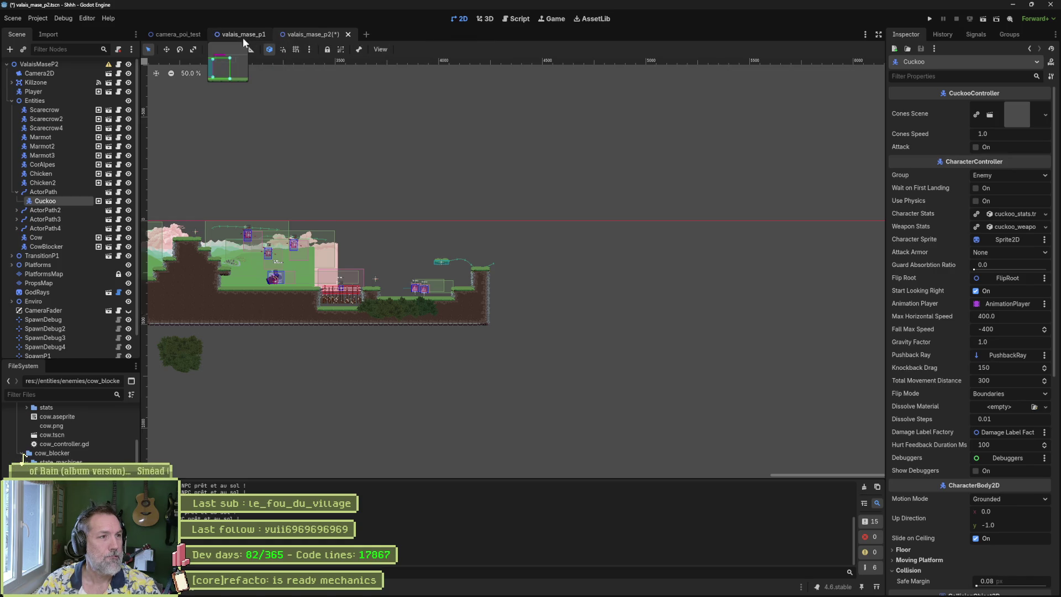
middle_click(177, 32)
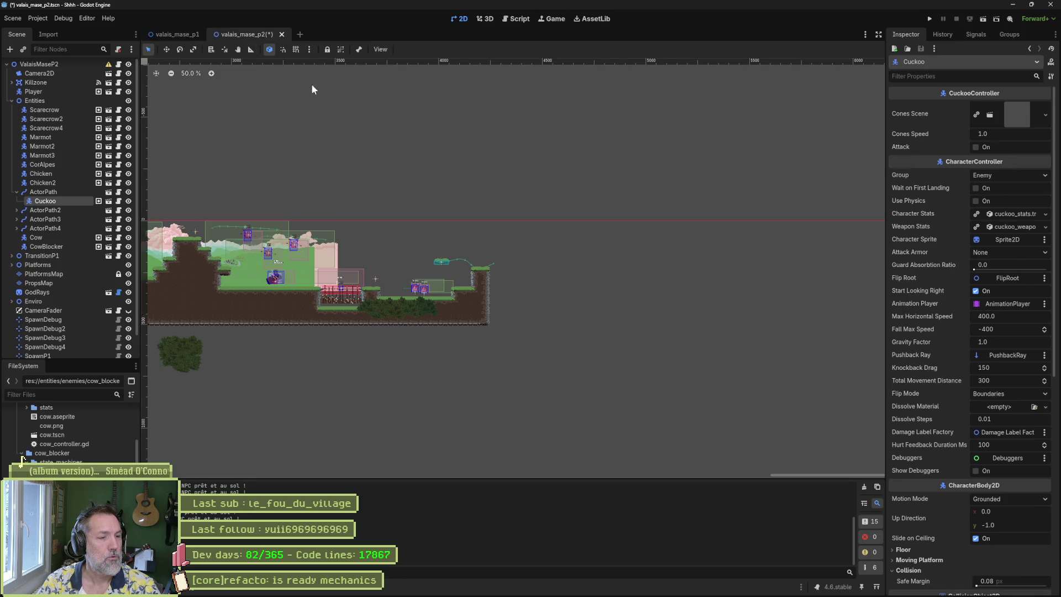
Step: Save valais_mase_p2 and open character_controller.gd in the script editor
key("ctrl+s")
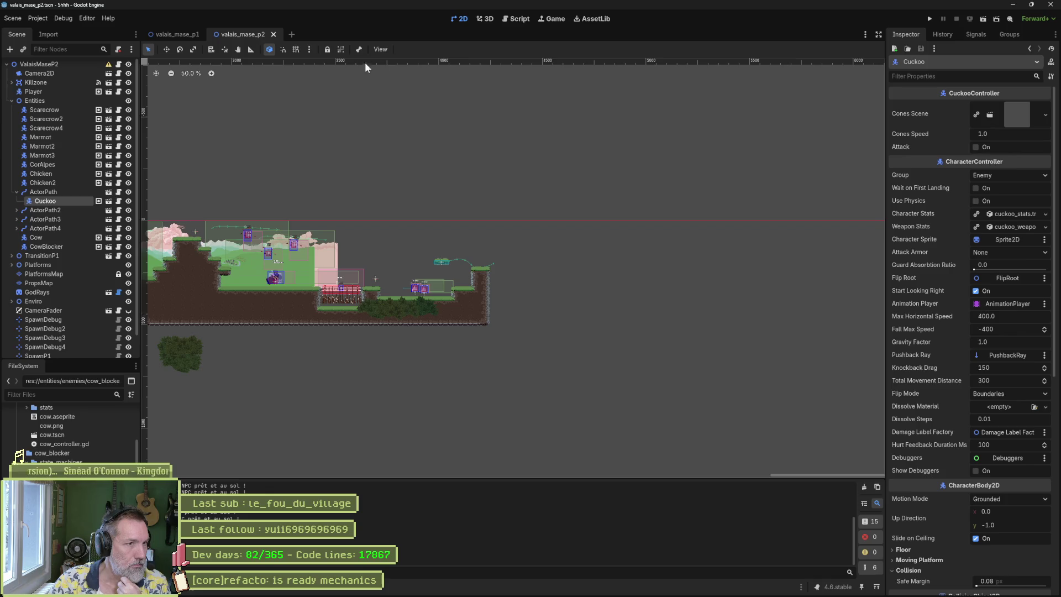
left_click(526, 19)
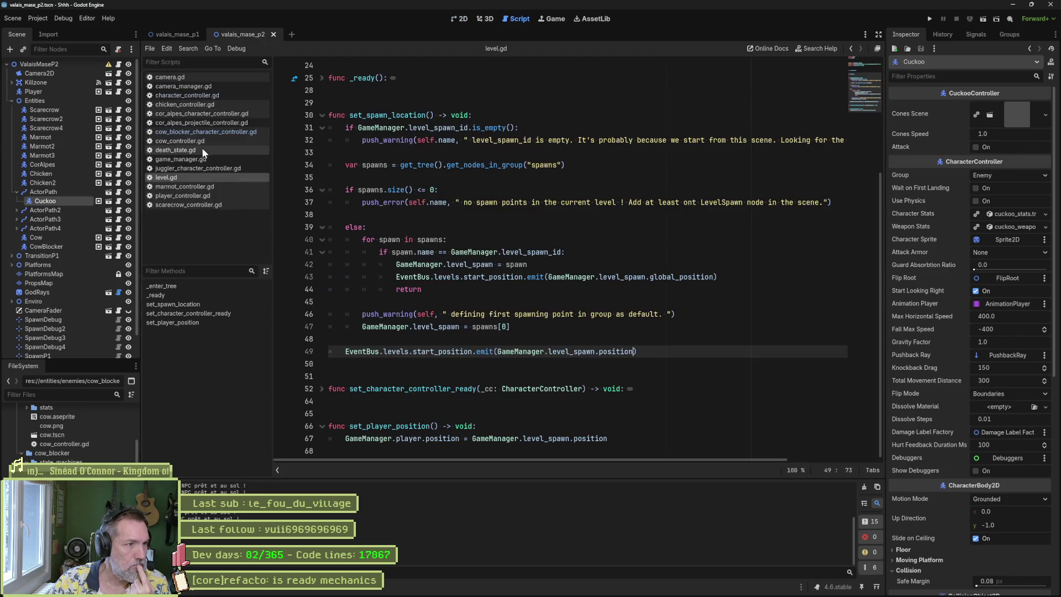
left_click(190, 95)
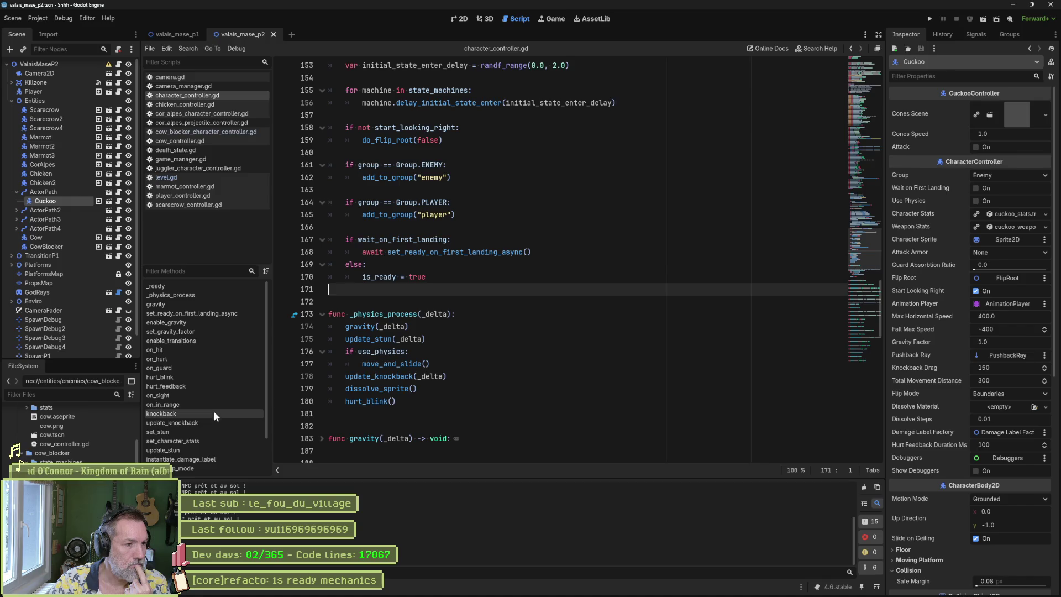
Step: Select set_ready_on_first_landing_async and enter _set_ready_on_first_landing_async as its project-wide replacement
left_click(226, 314)
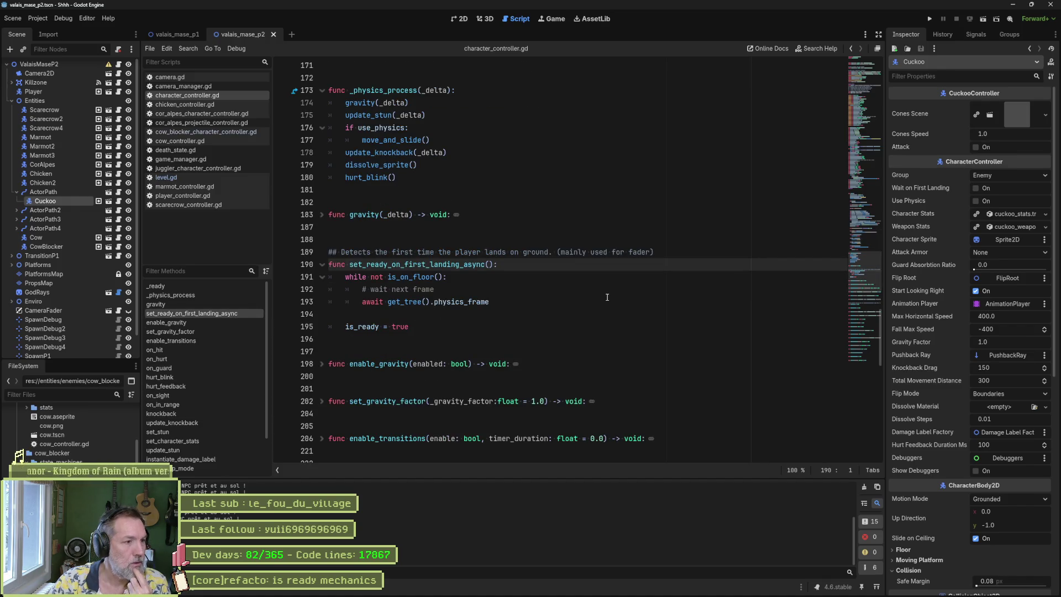
key("Right")
key("Right")
key("Right")
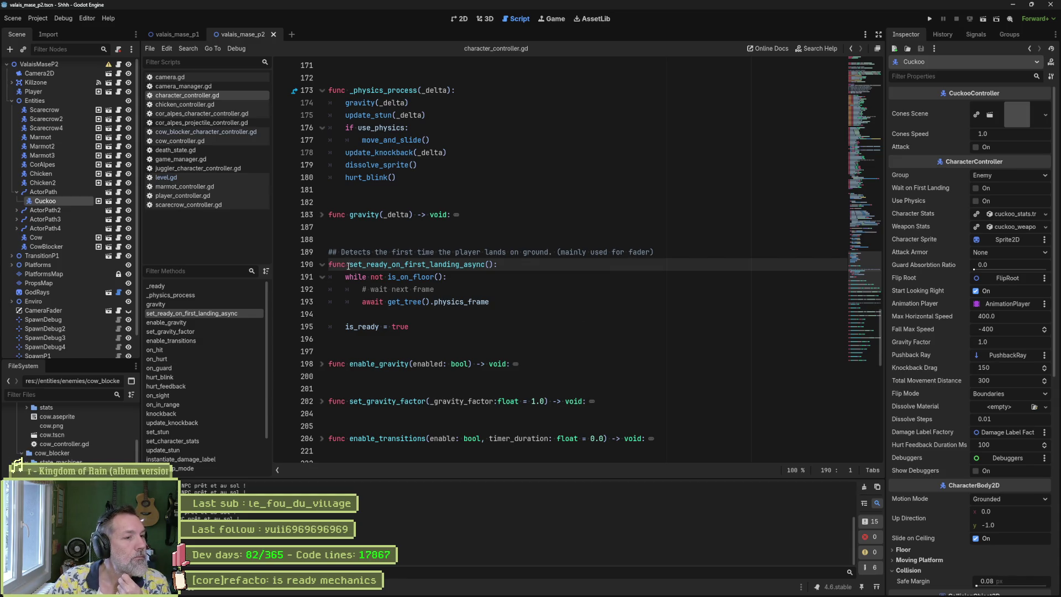
double_click(443, 266)
key("ctrl+shift+r")
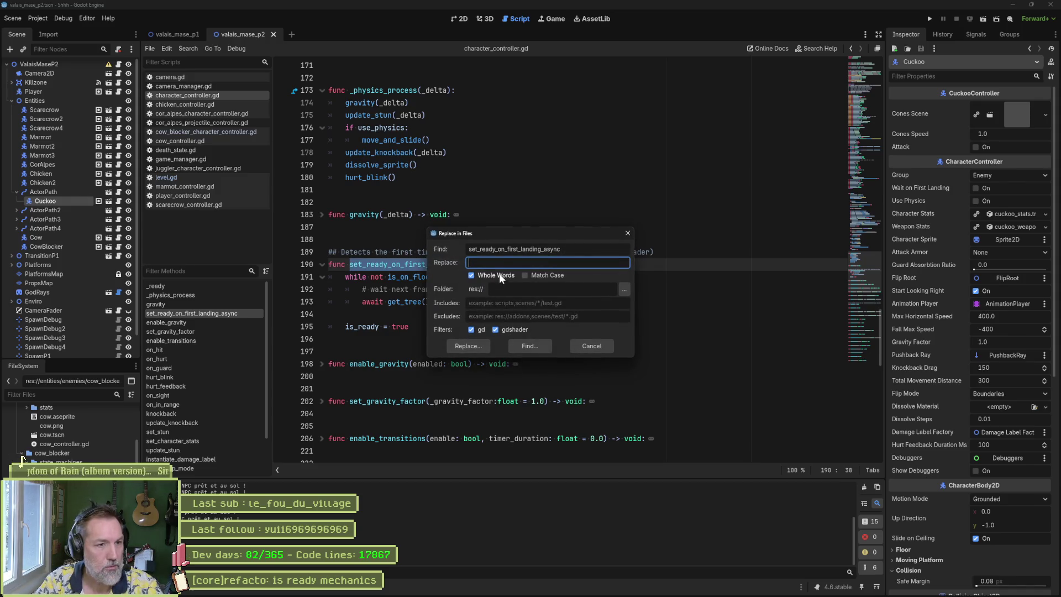
key("shift+Tab")
key("ctrl+c")
key("Tab")
key("ctrl+v")
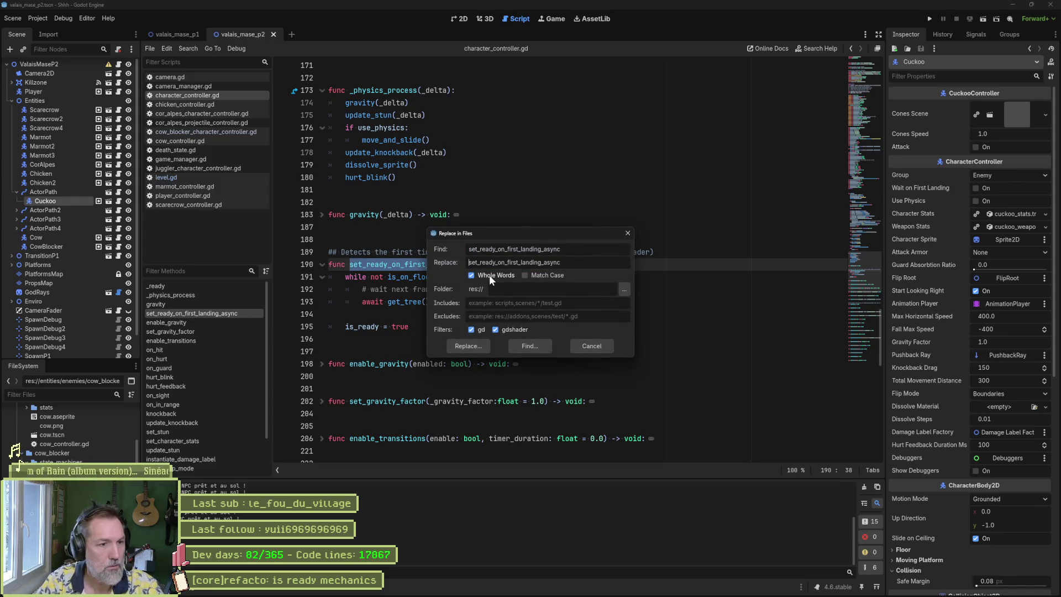
type("_")
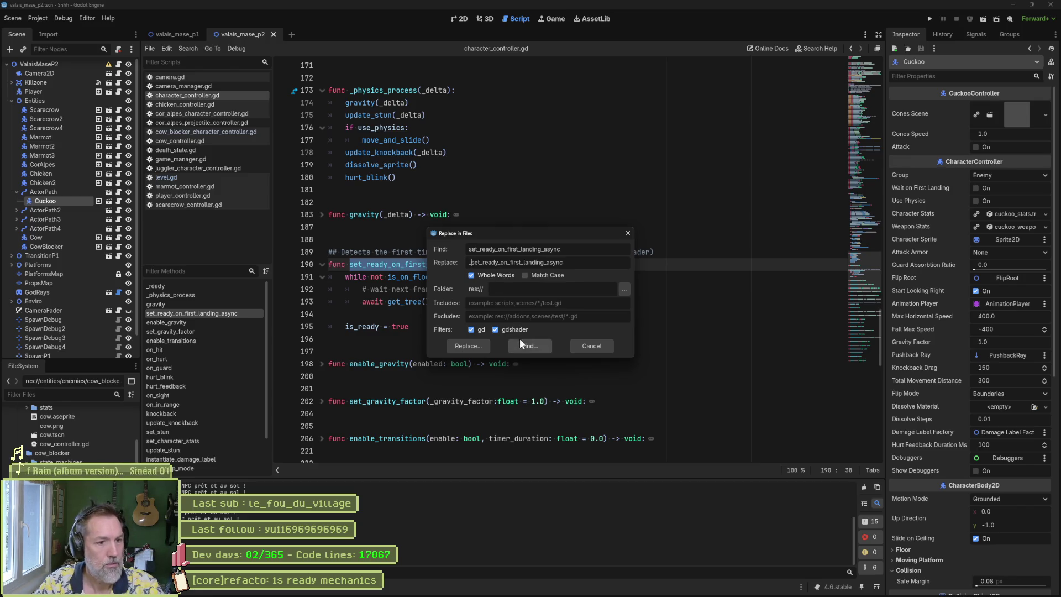
Step: Replace every match of the landing function name with the underscored version
left_click(520, 345)
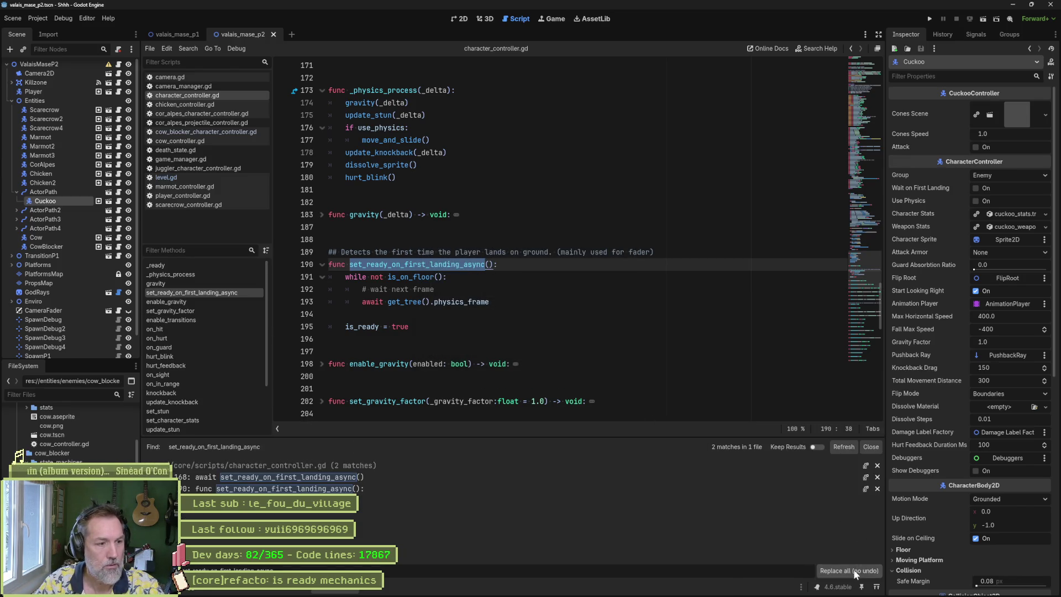
left_click(849, 571)
left_click(870, 446)
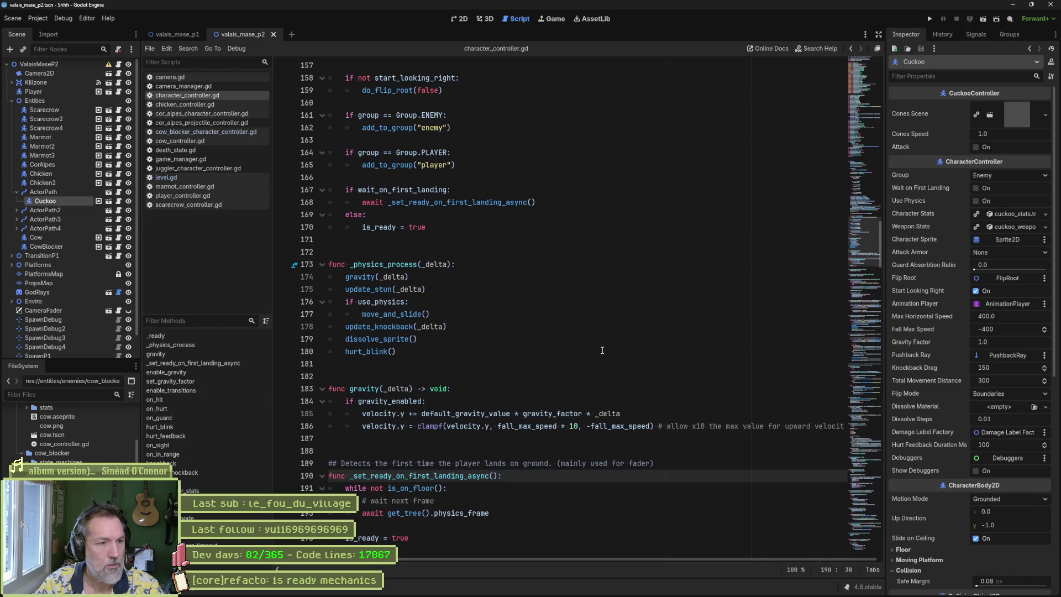
left_click(602, 350)
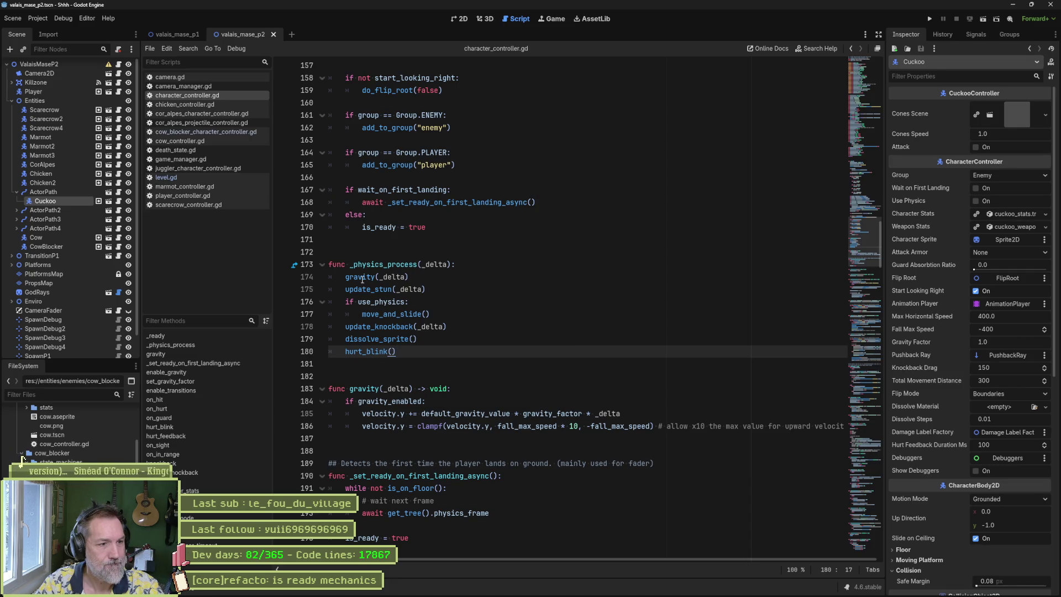
mouse_move(362, 280)
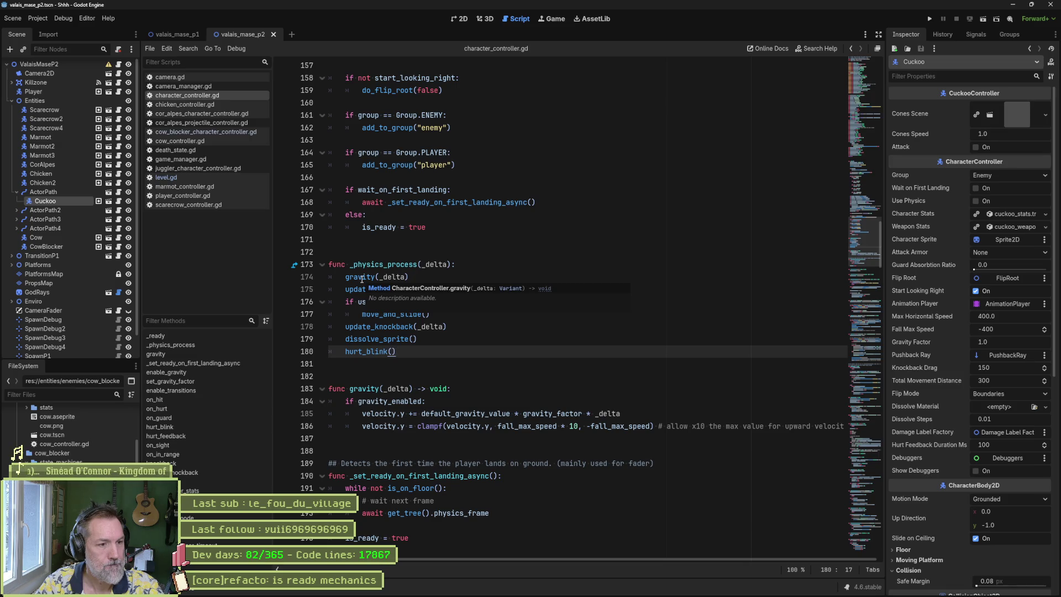
Step: Search the whole project for every gravity usage
double_click(362, 280)
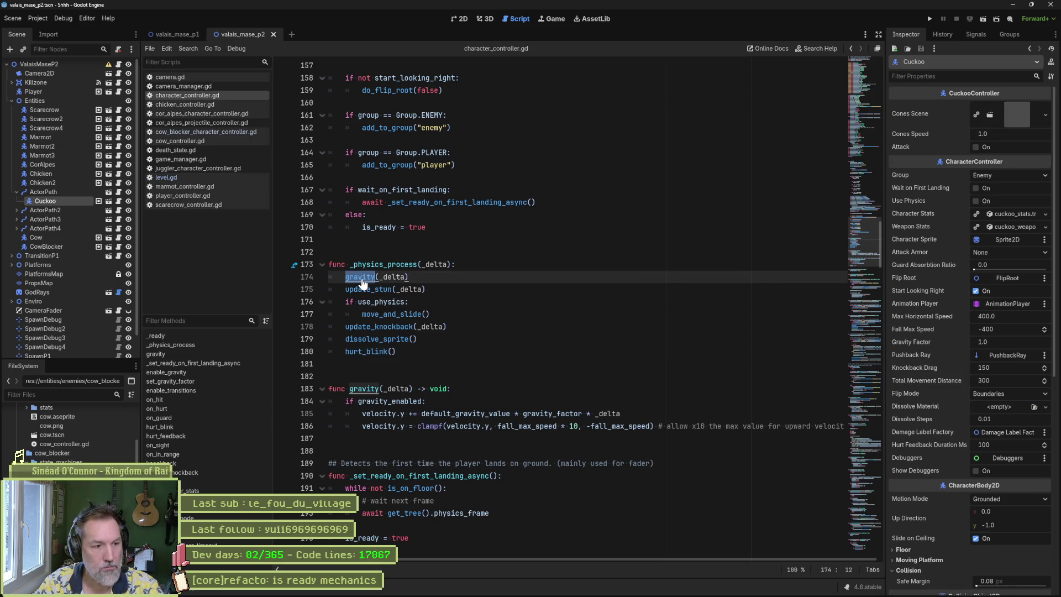
key("ctrl+shift+f")
left_click(516, 339)
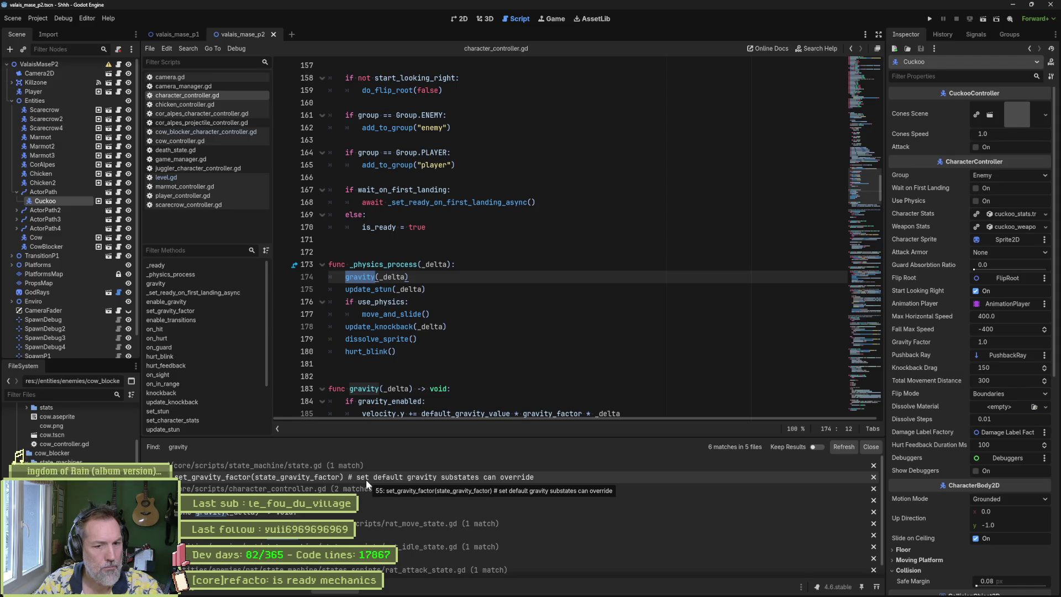
key("ctrl+shift+f")
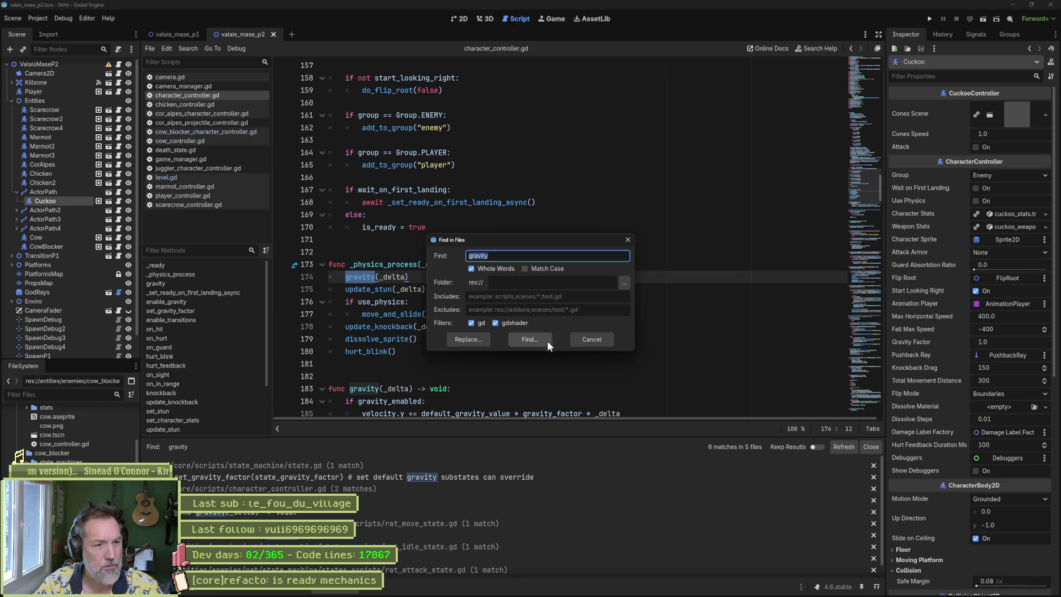
left_click(582, 335)
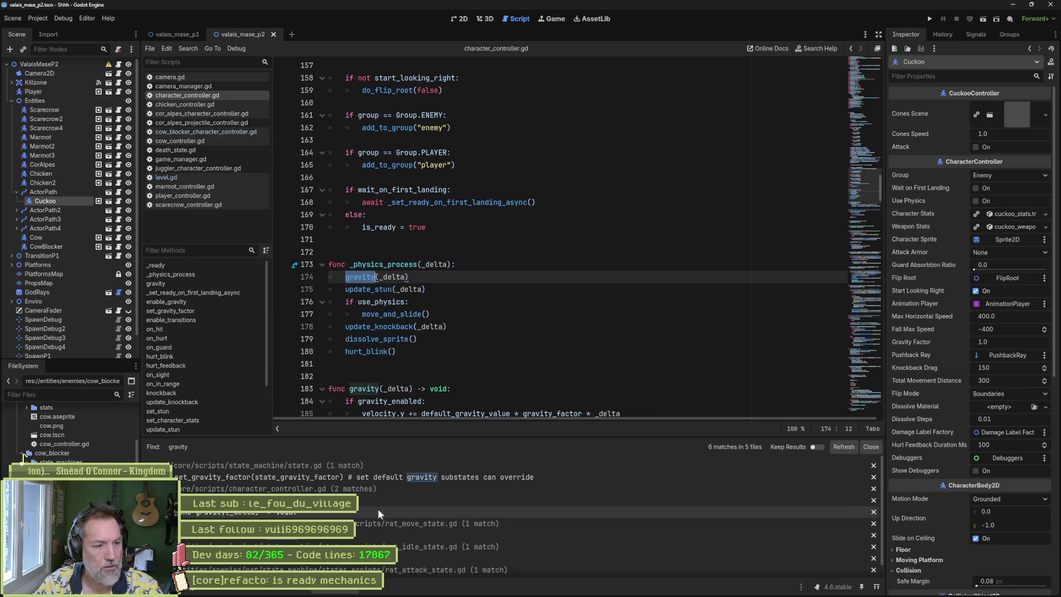
scroll(403, 508, "down", 1)
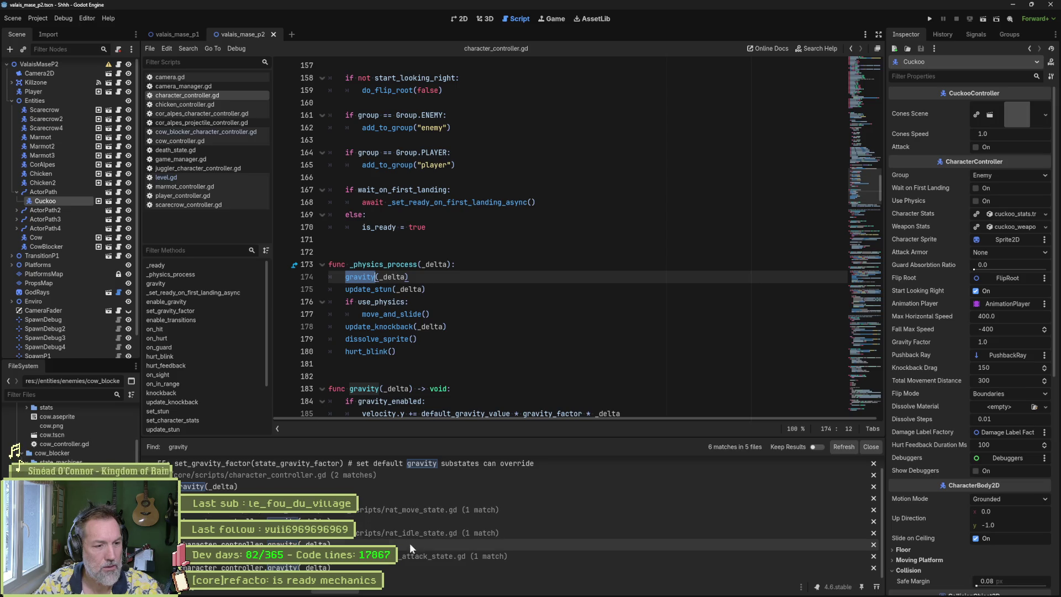
Step: Delete the commented gravity lines in rat_move, rat_idle and rat_attack state scripts, save, and refresh
left_click(376, 522)
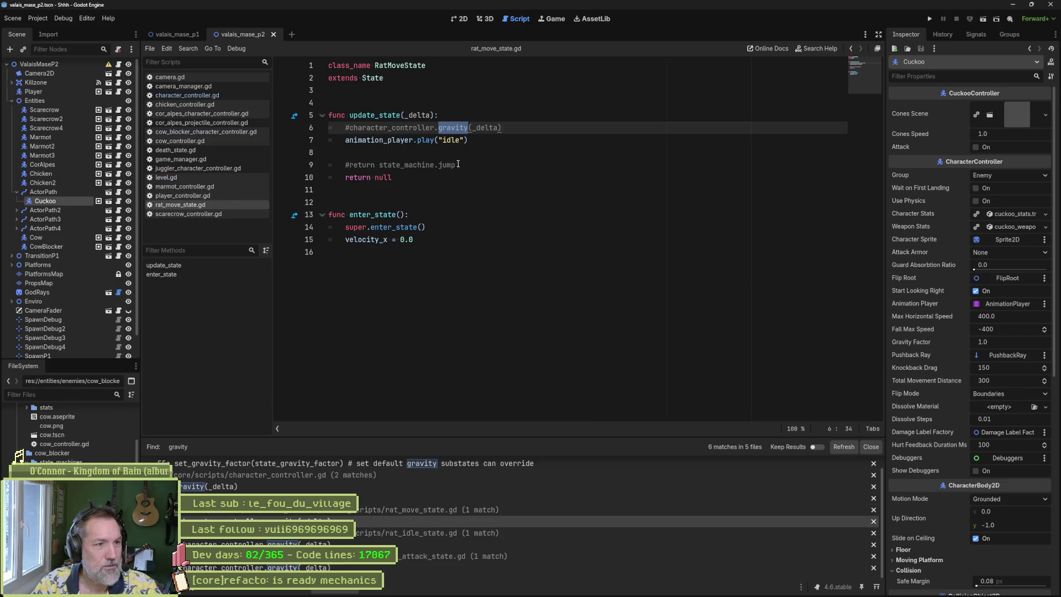
key("Down")
key("Down")
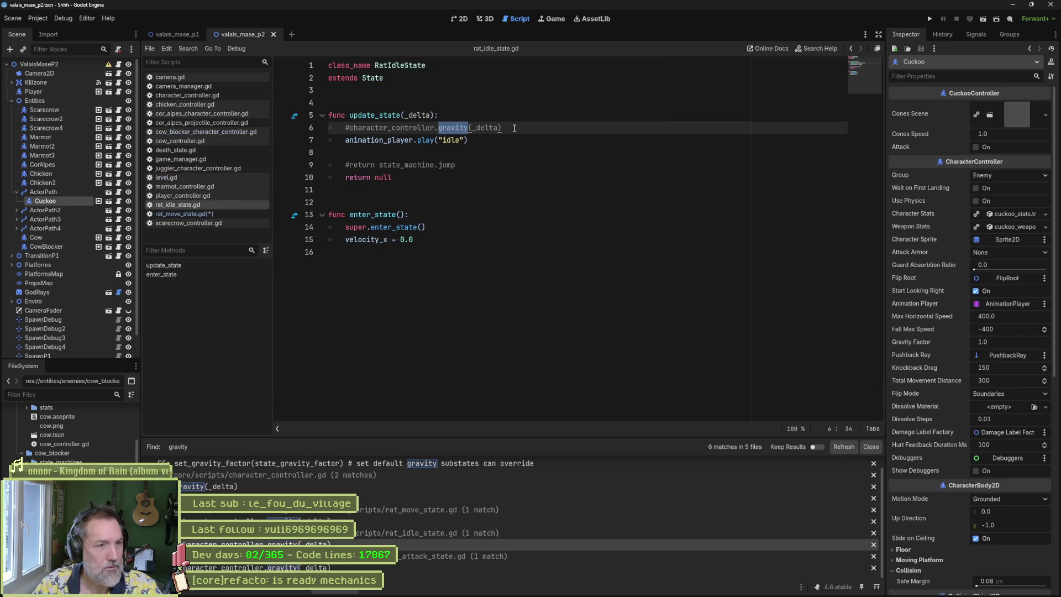
key("Down")
key("Down")
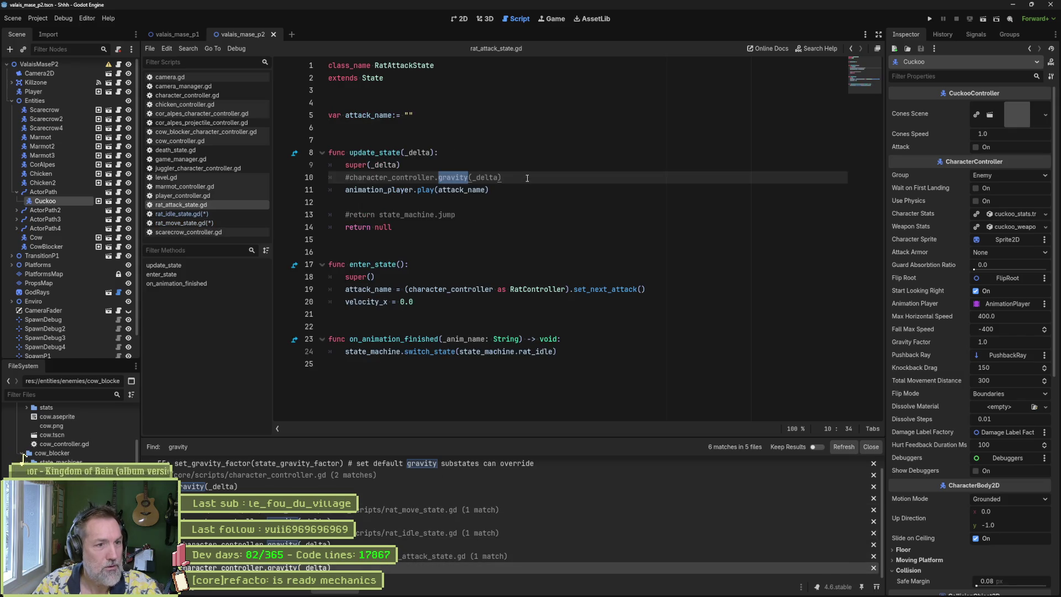
key("ctrl+shift+k")
key("ctrl+s")
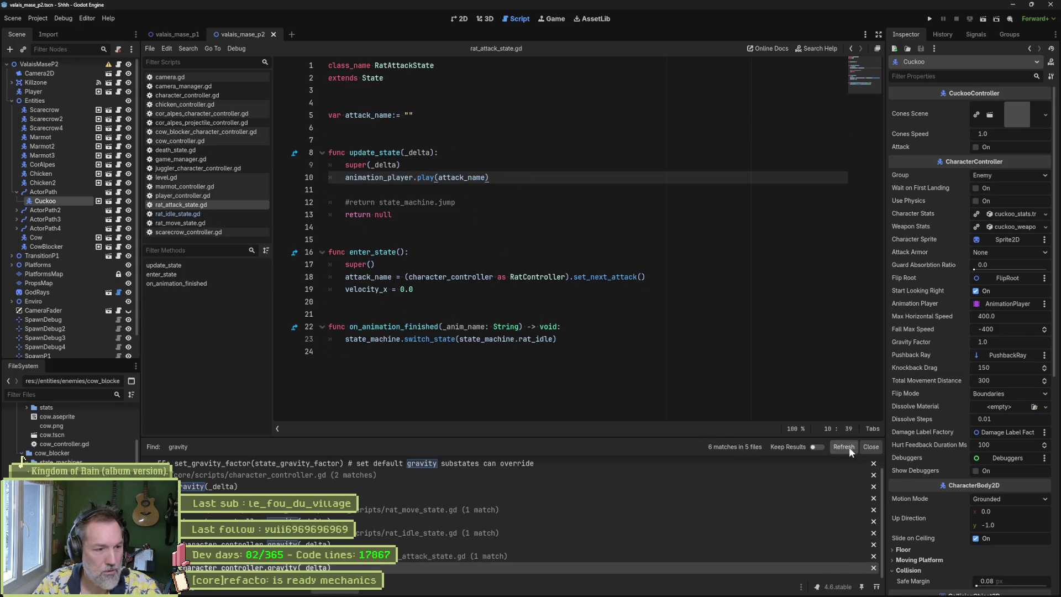
left_click(844, 447)
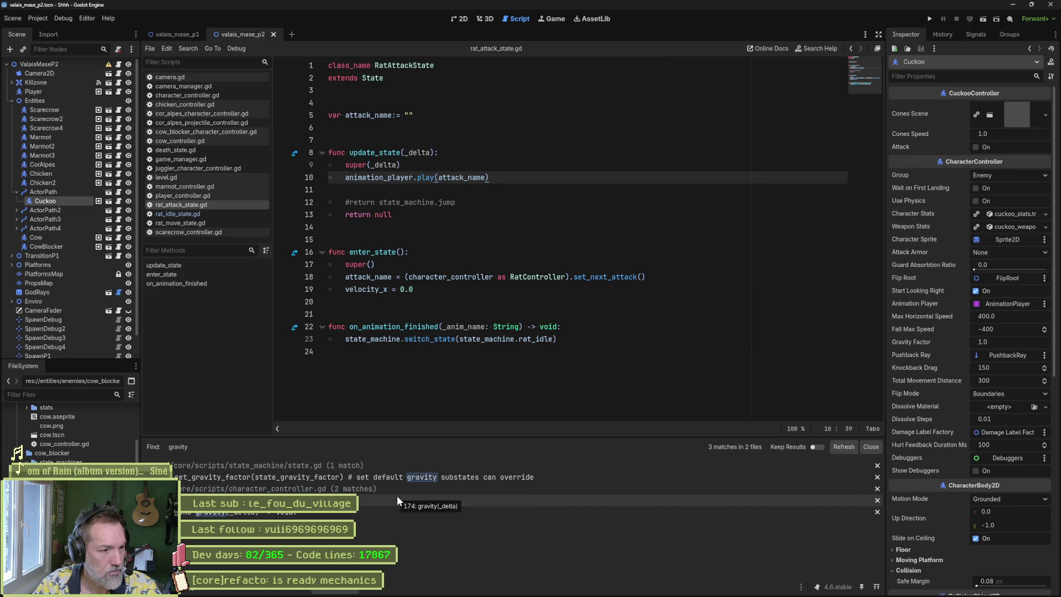
Step: Rename gravity to _gravity across the project
left_click(375, 500)
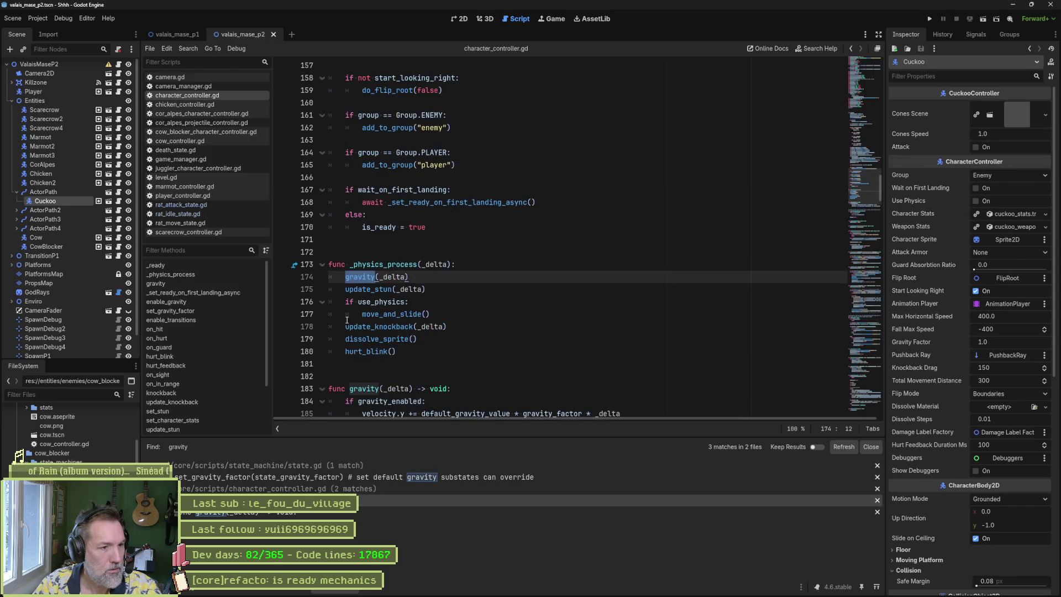
double_click(359, 277)
key("ctrl+shift+r")
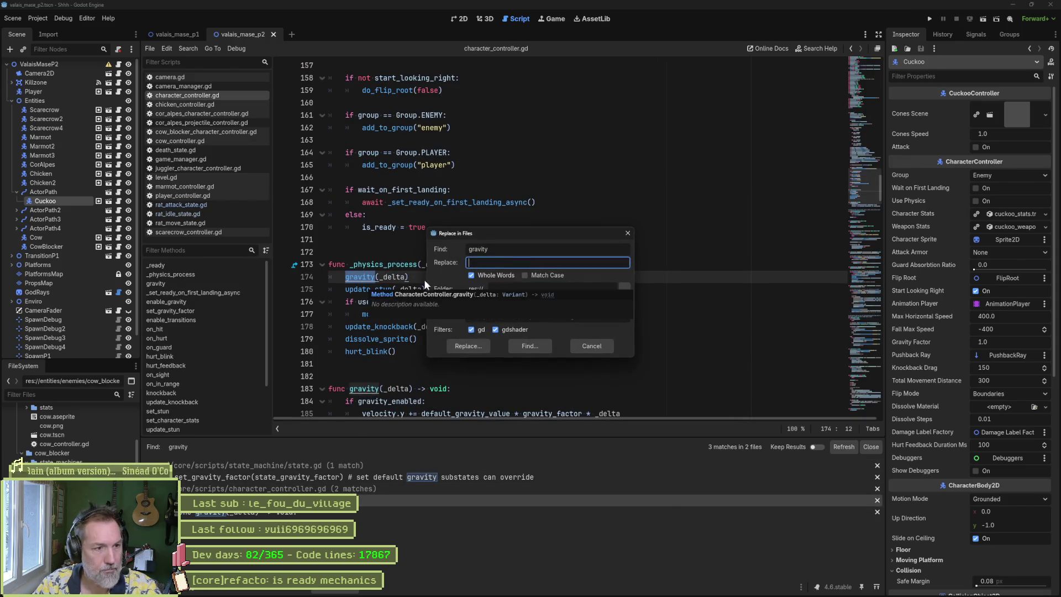
left_click(483, 258)
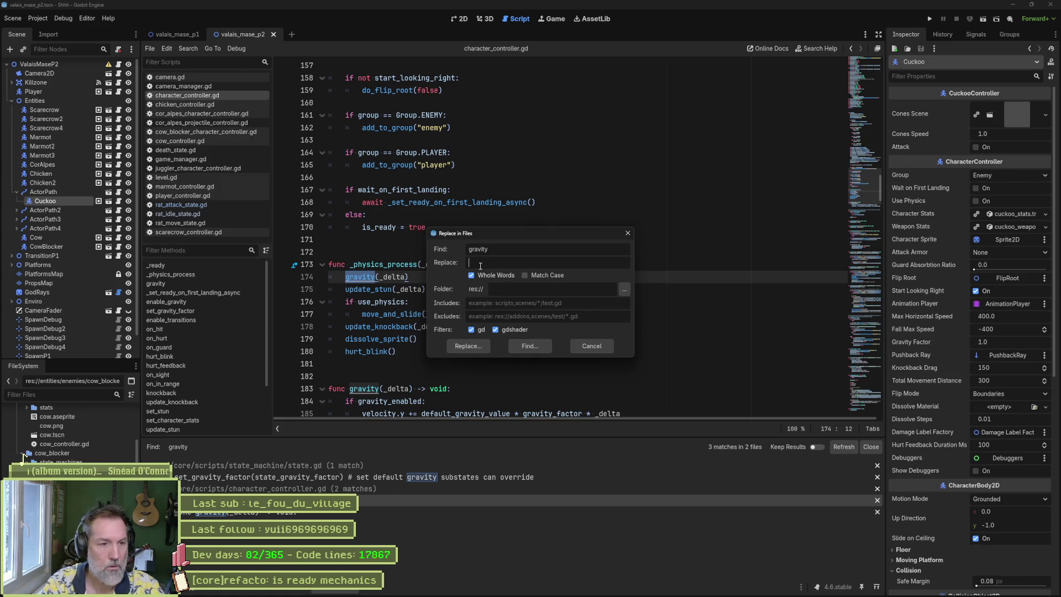
type("_gravity")
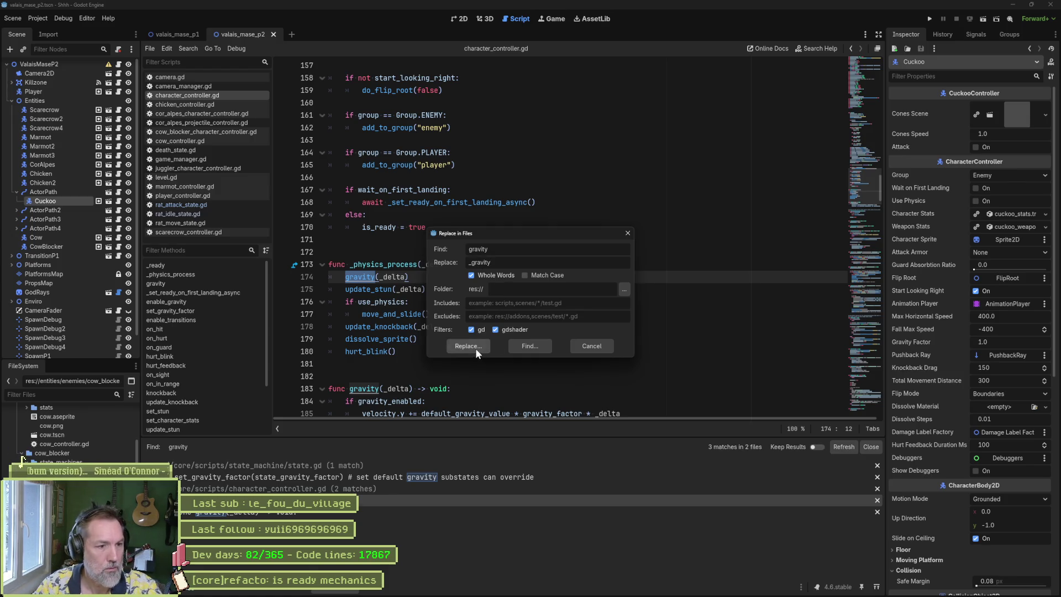
left_click(475, 347)
left_click(452, 477)
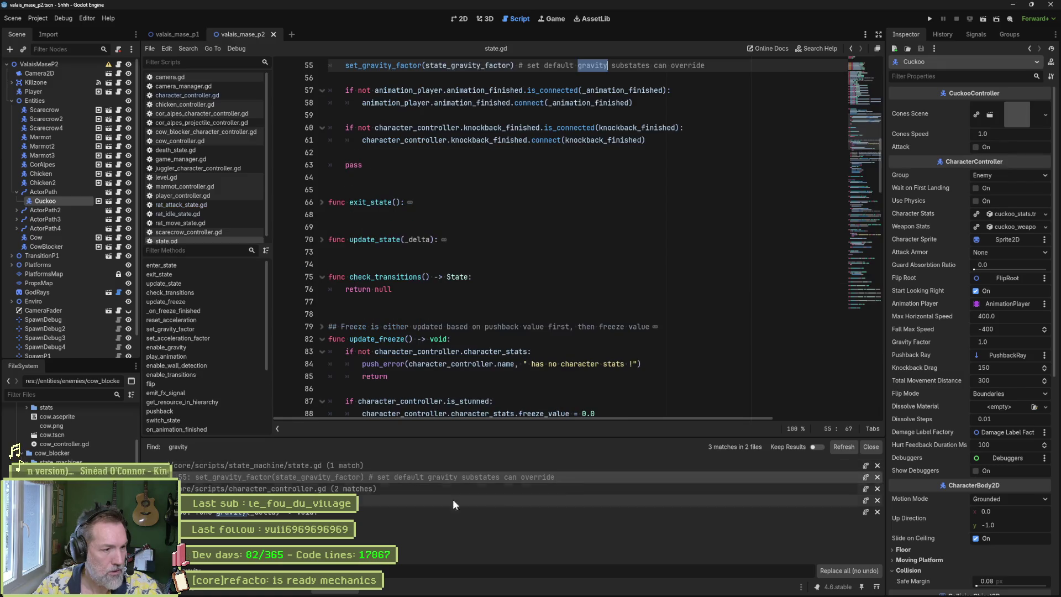
left_click(835, 449)
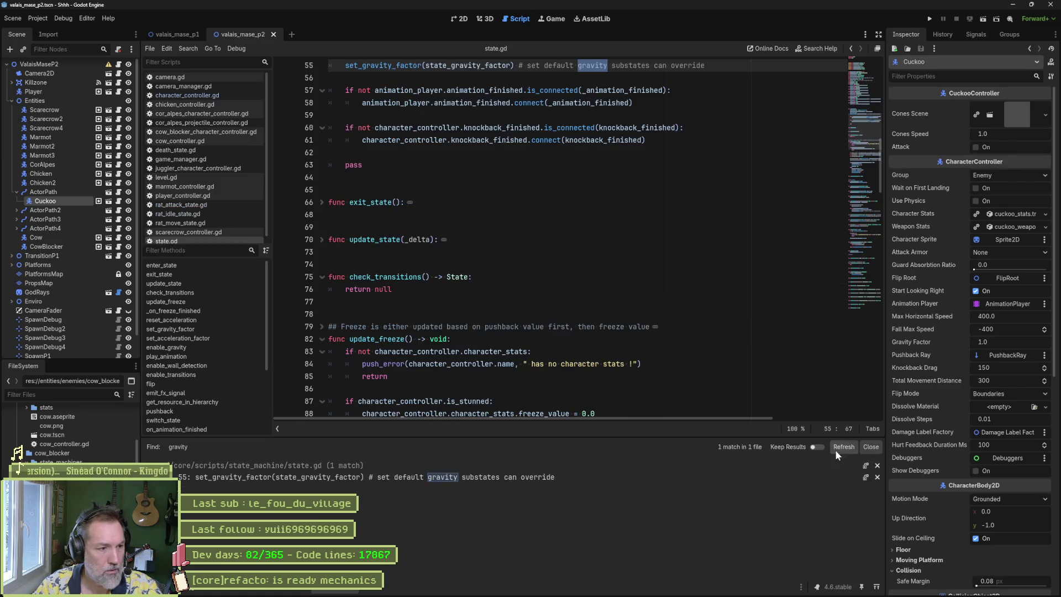
left_click(871, 447)
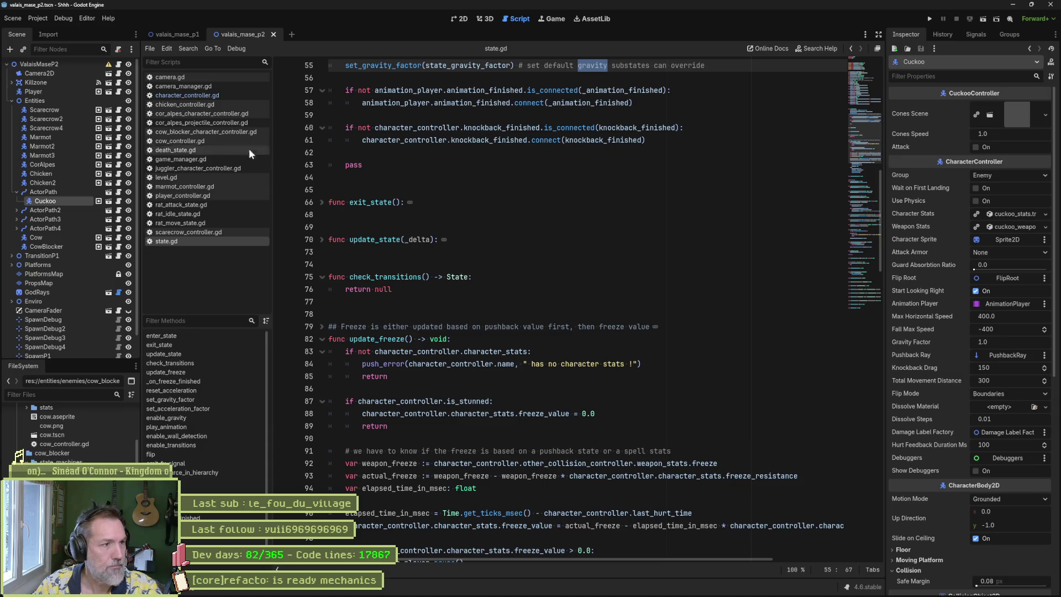
left_click(217, 96)
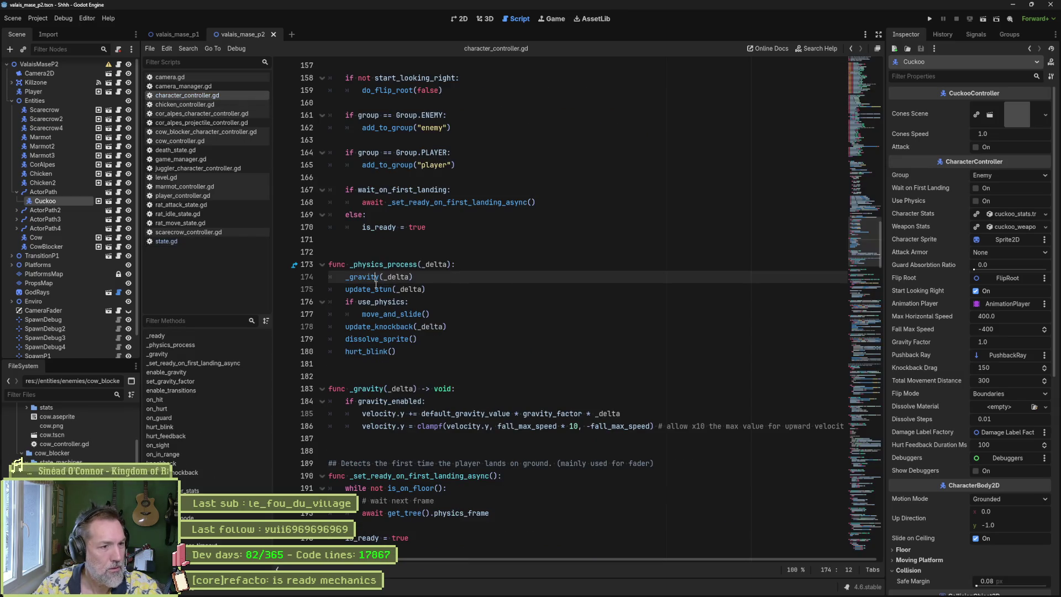
Step: Rename update_stun to _update_stun everywhere it is used
double_click(357, 288)
key("ctrl+shift+r")
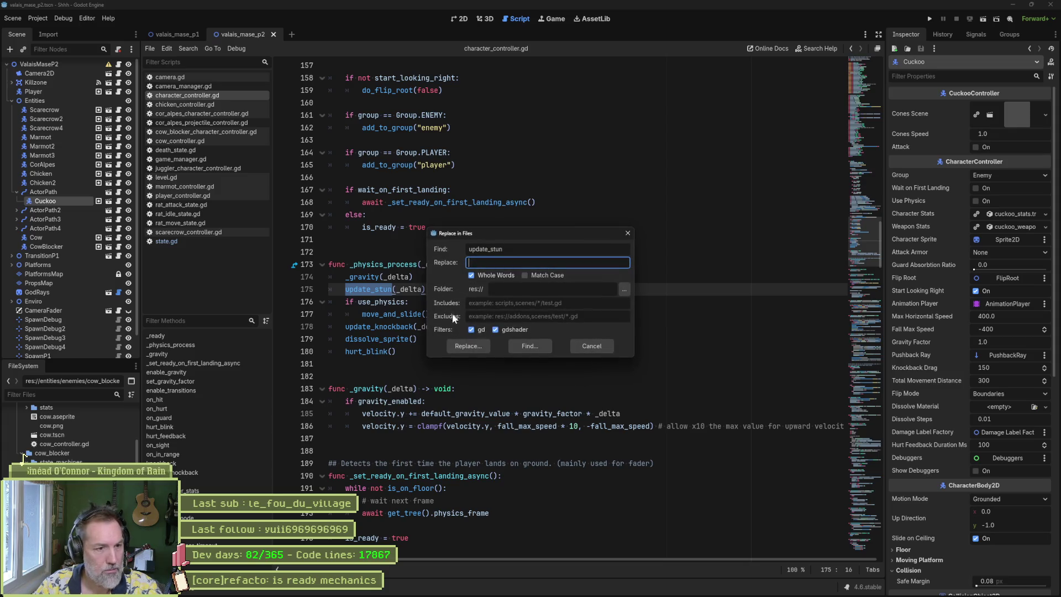
left_click(527, 346)
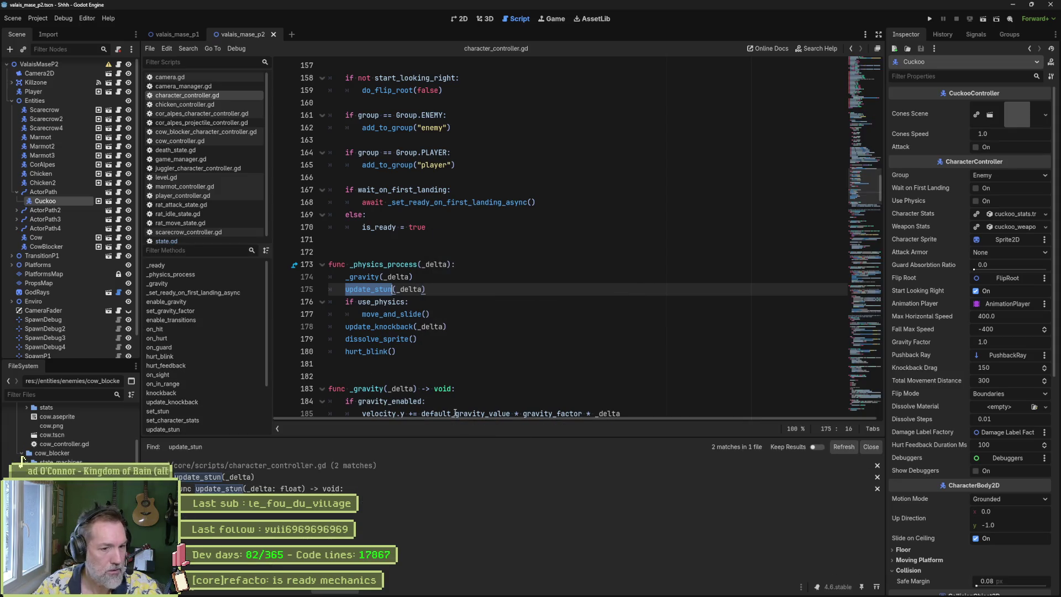
key("ctrl+shift+r")
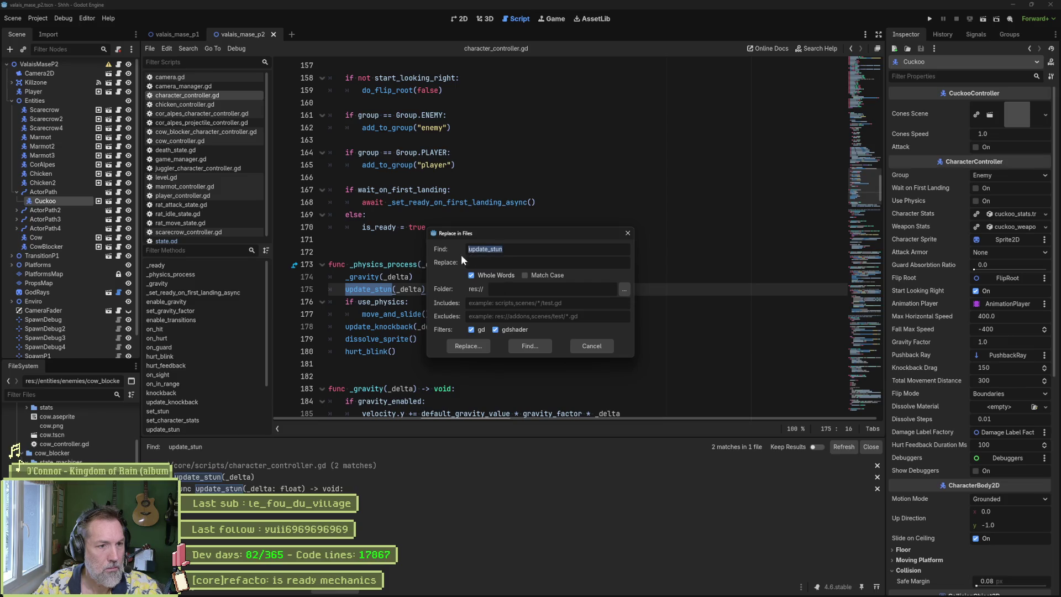
left_click(478, 263)
type("_update_stun")
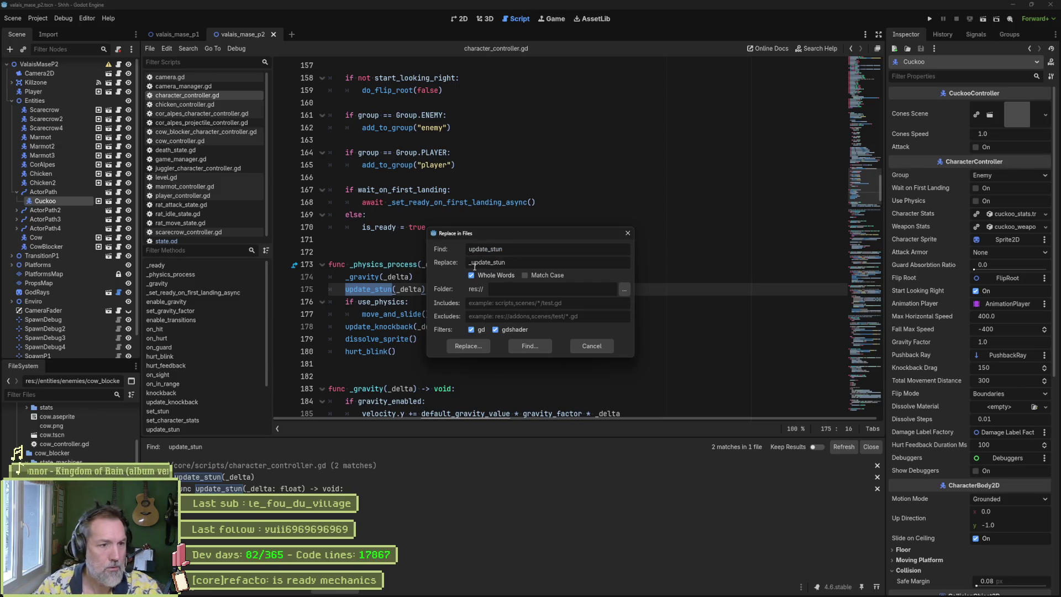
left_click(484, 346)
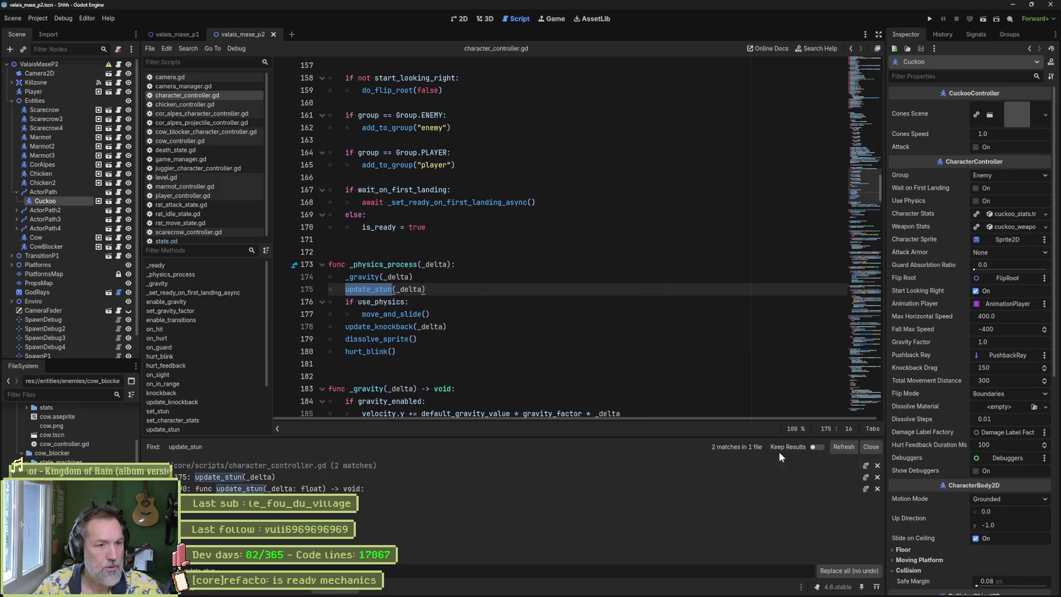
left_click(849, 569)
left_click(870, 446)
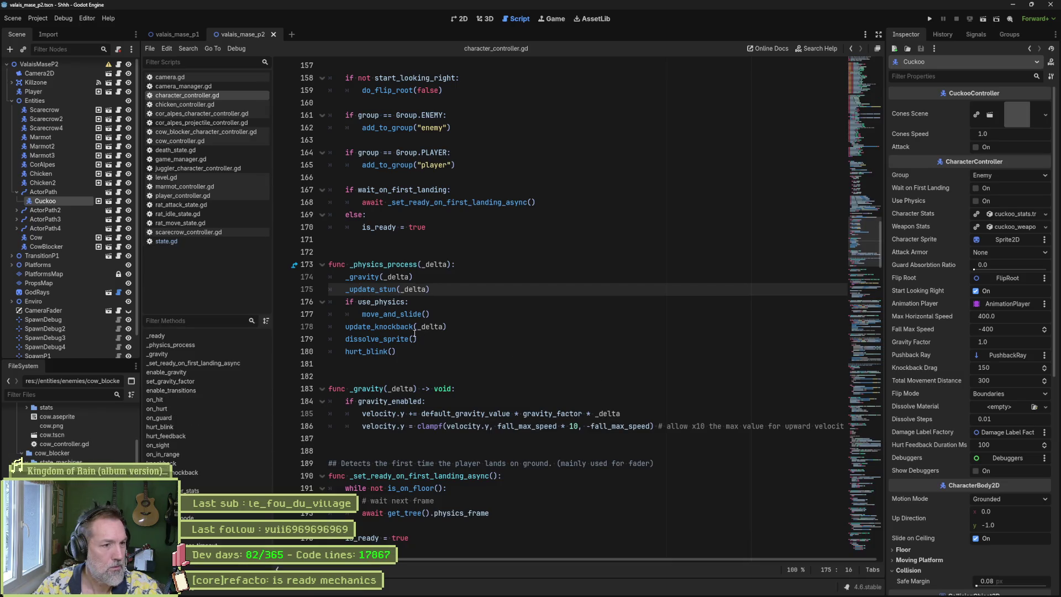
Step: Rename update_knockback to _update_knockback across all scripts
left_click(408, 315)
double_click(409, 326)
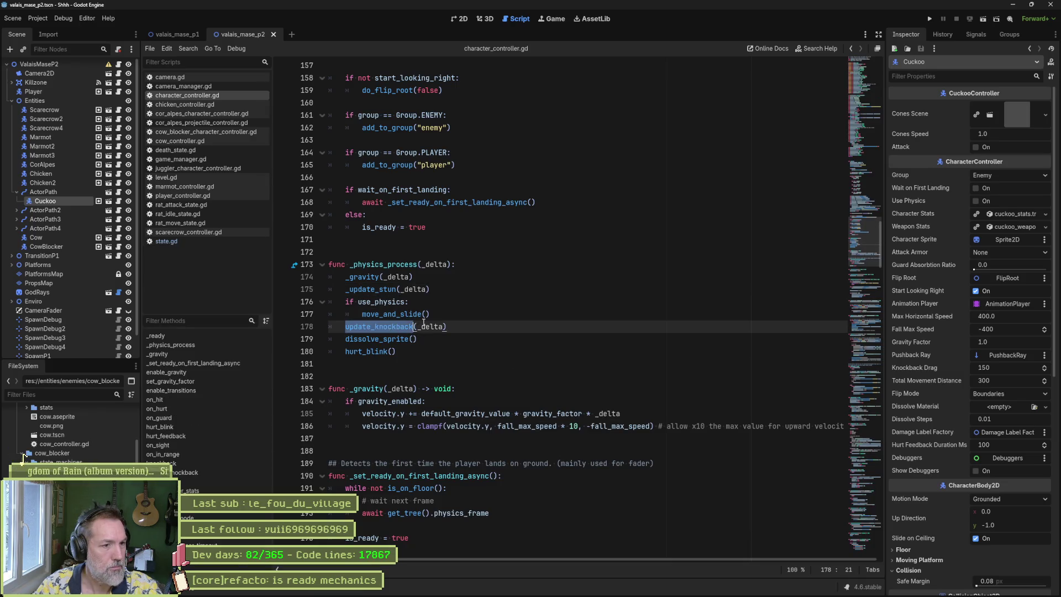
key("ctrl+shift+f")
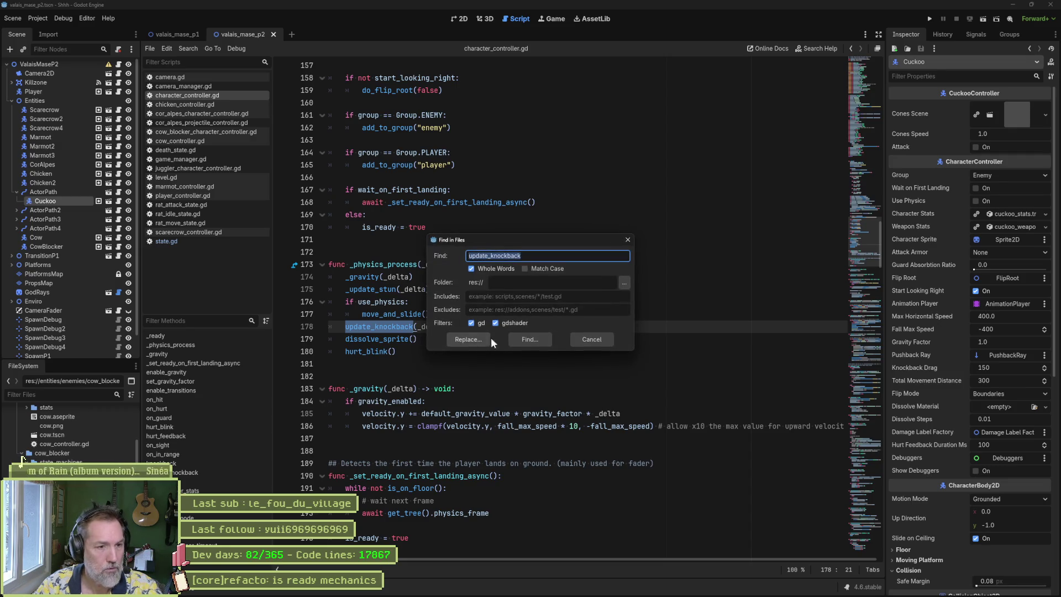
key("Return")
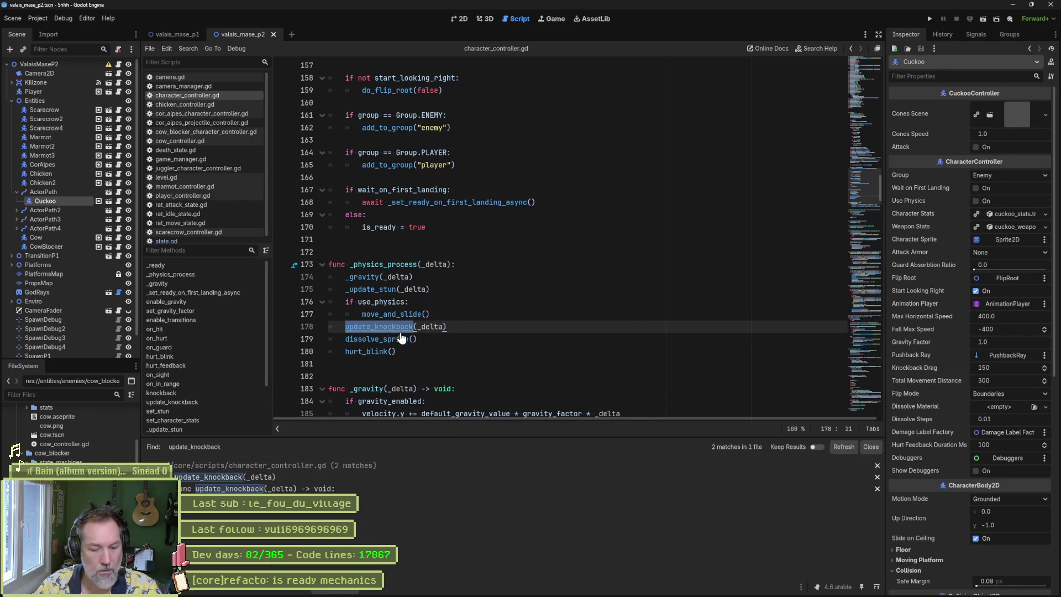
key("ctrl+shift+r")
left_click(490, 260)
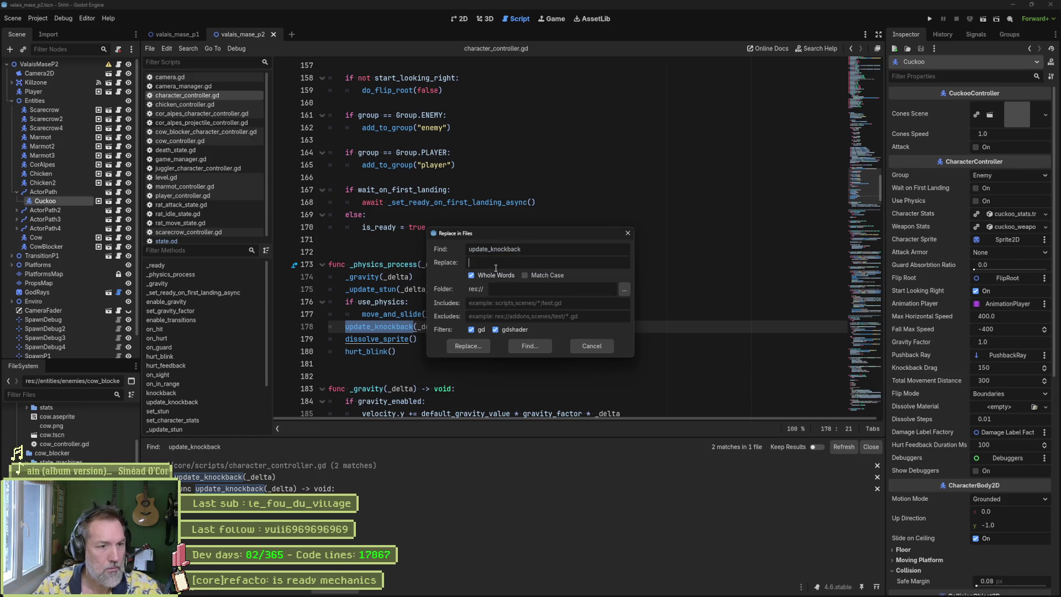
type("_update_knockback")
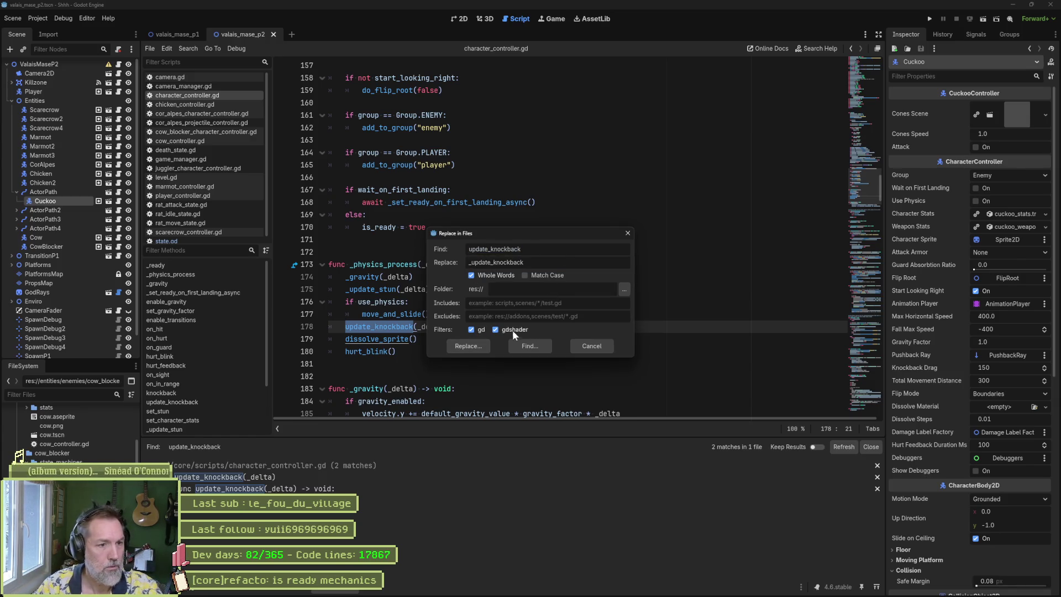
left_click(468, 345)
left_click(843, 573)
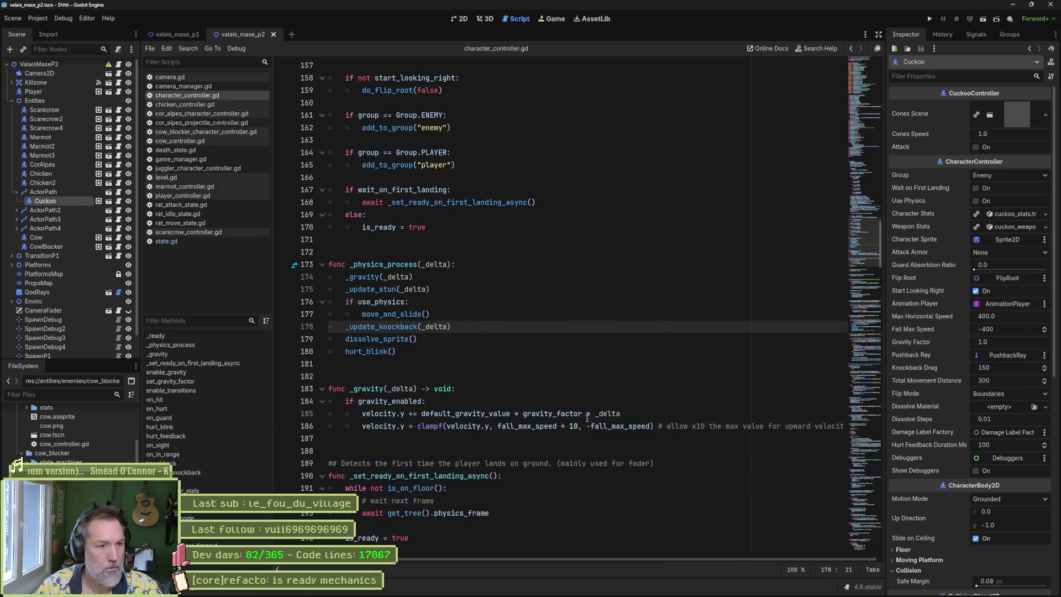
Step: Rename dissolve_sprite to _dissolve_sprite across all scripts and confirm no old matches remain
double_click(378, 339)
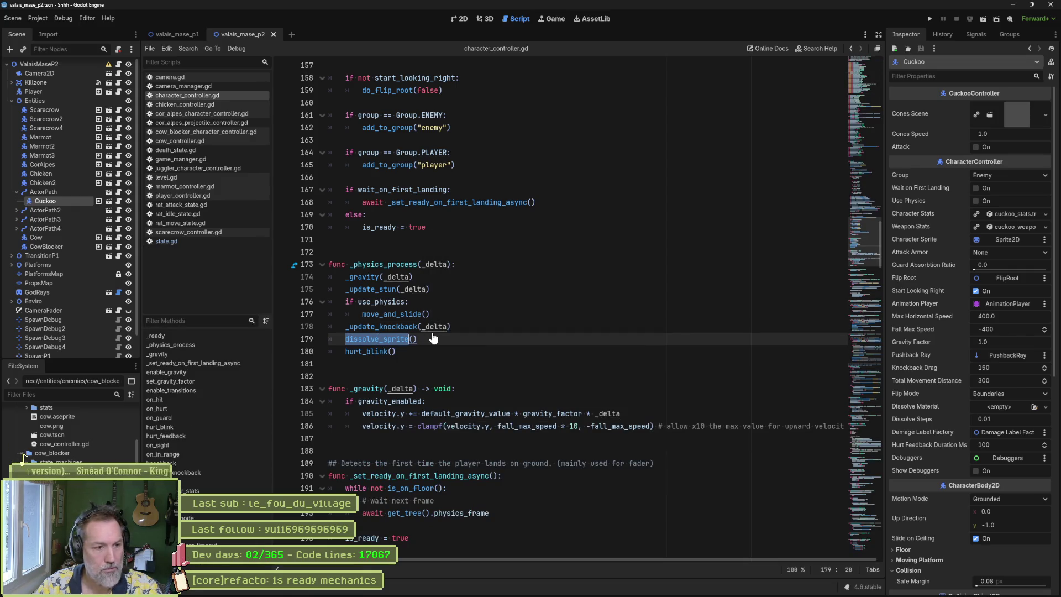
key("ctrl+shift+f")
left_click(528, 339)
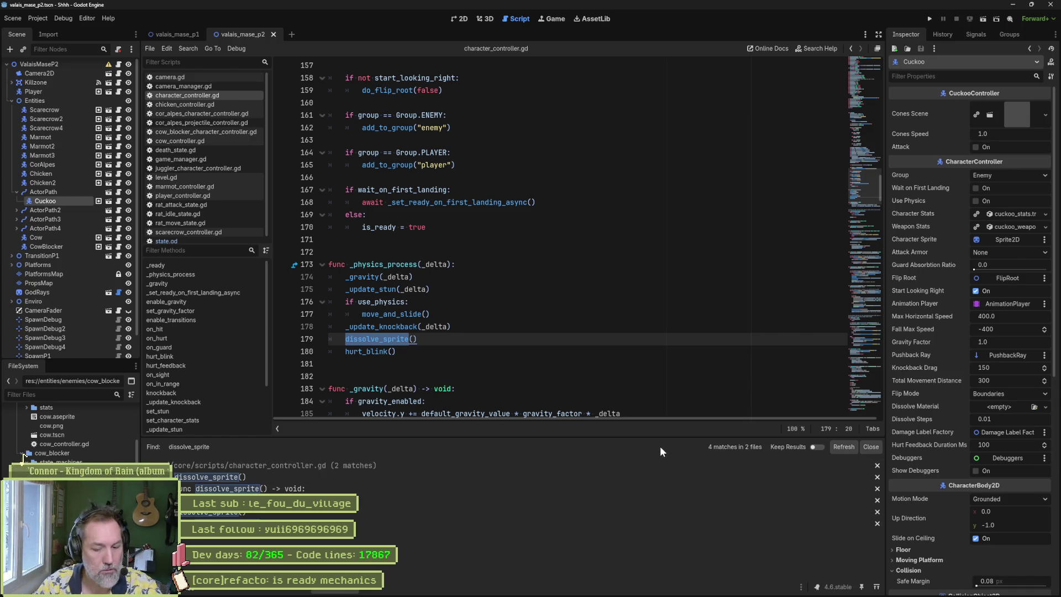
key("ctrl+shift+r")
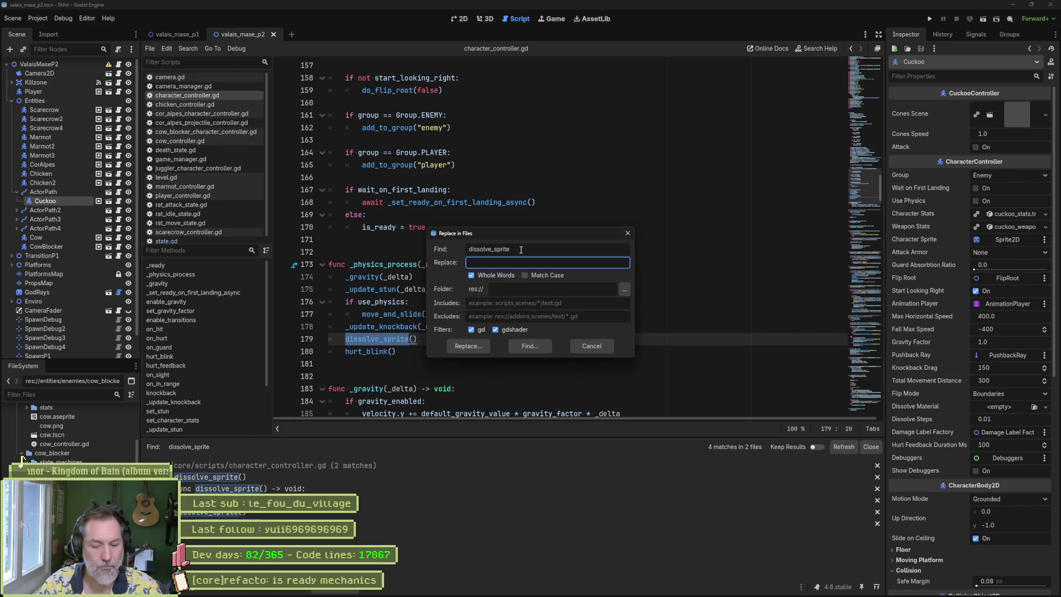
key("shift+Tab")
key("Tab")
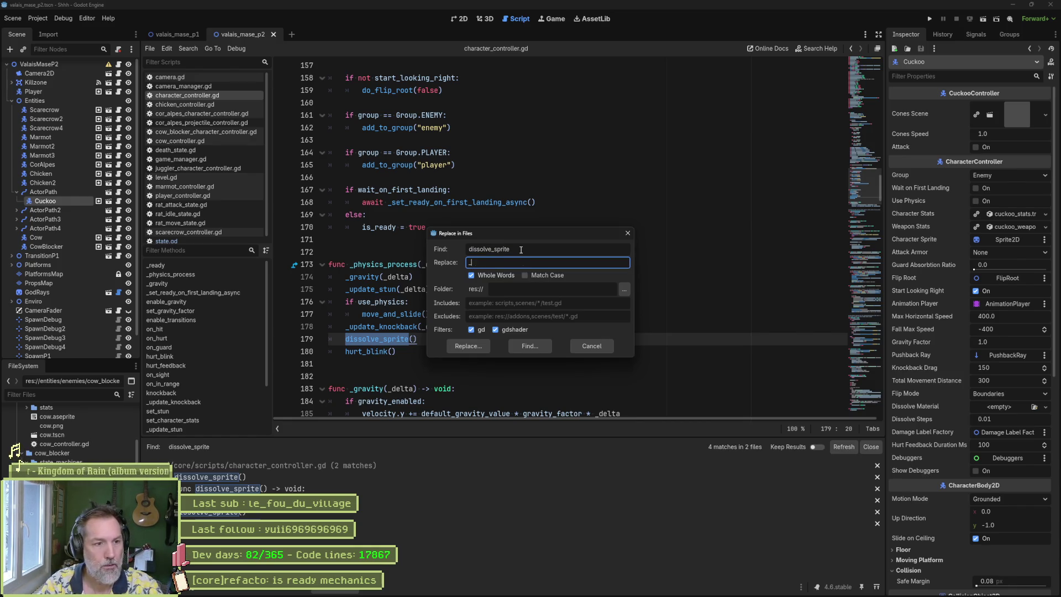
type("_update_knockback")
mouse_move(523, 252)
left_mouse_down()
mouse_move(468, 250)
mouse_move(522, 263)
mouse_move(490, 264)
left_mouse_up()
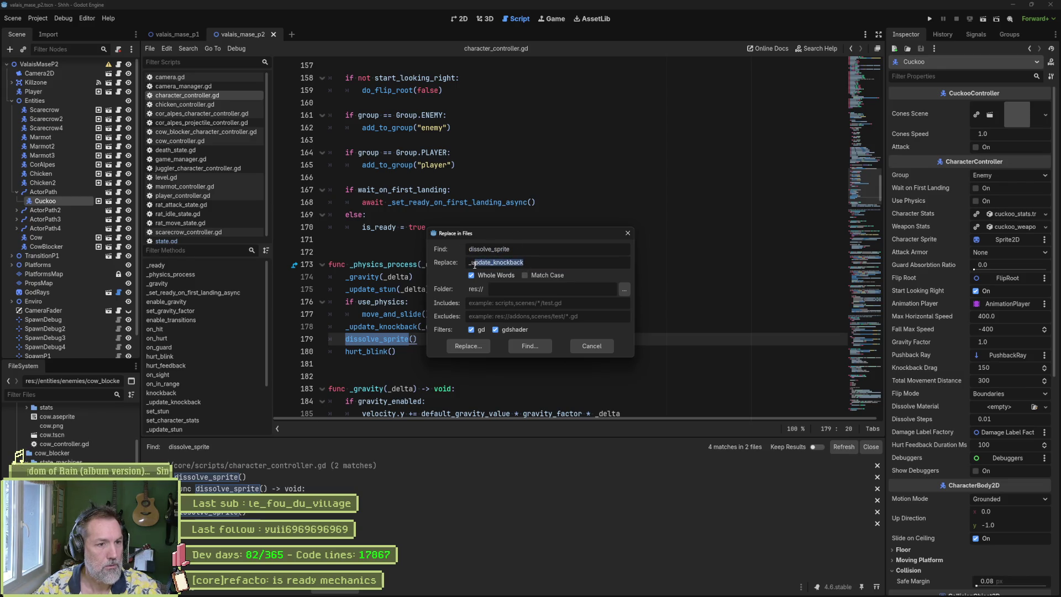
type("dissolve_sprite")
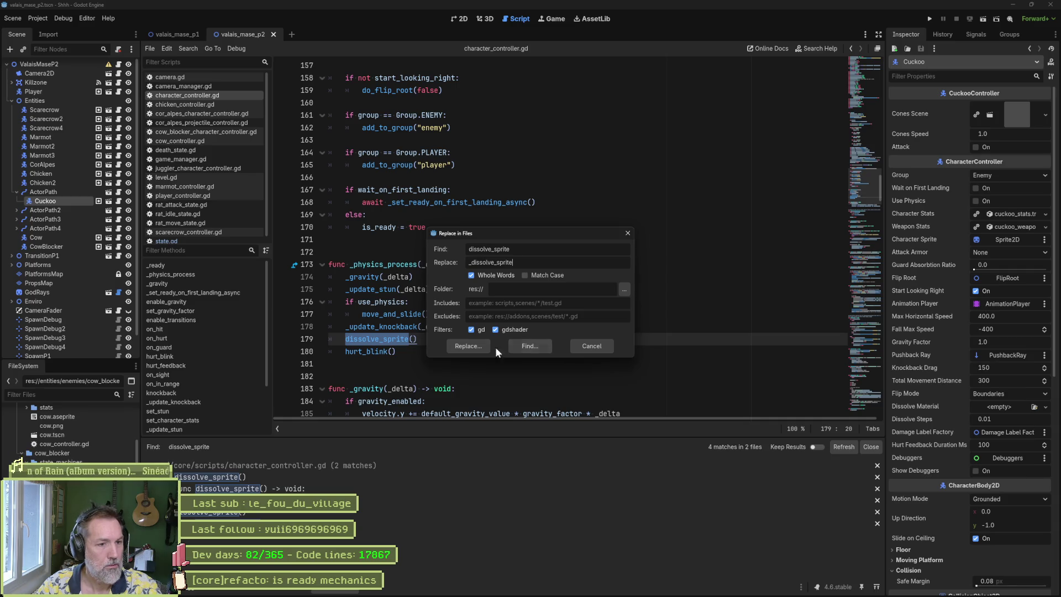
left_click(489, 346)
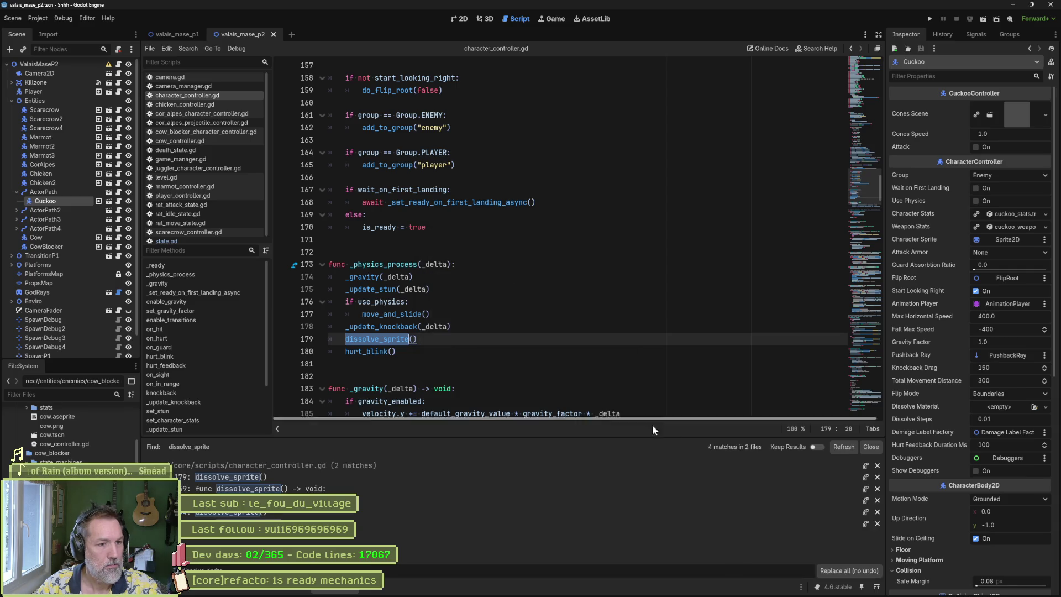
left_click(843, 571)
left_click(843, 449)
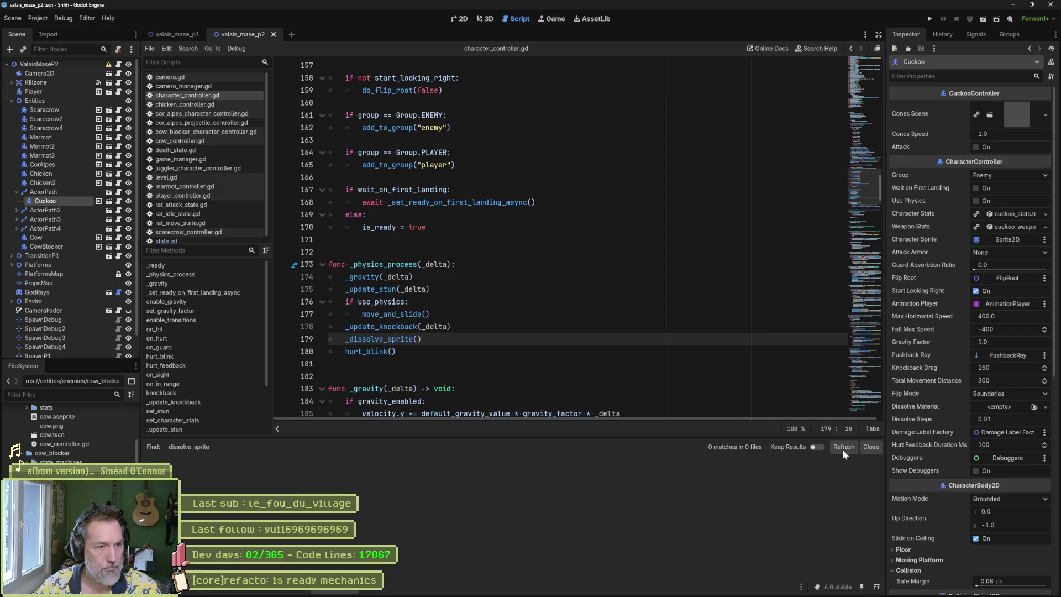
Step: Rename hurt_blink to _hurt_blink across all scripts
double_click(369, 352)
key("ctrl+shift+f")
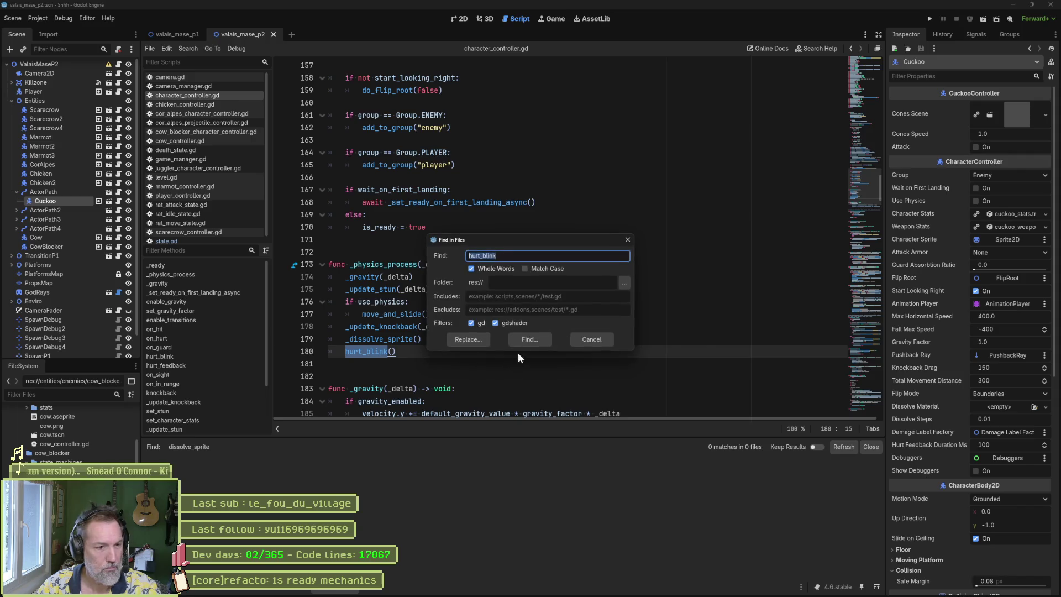
key("Return")
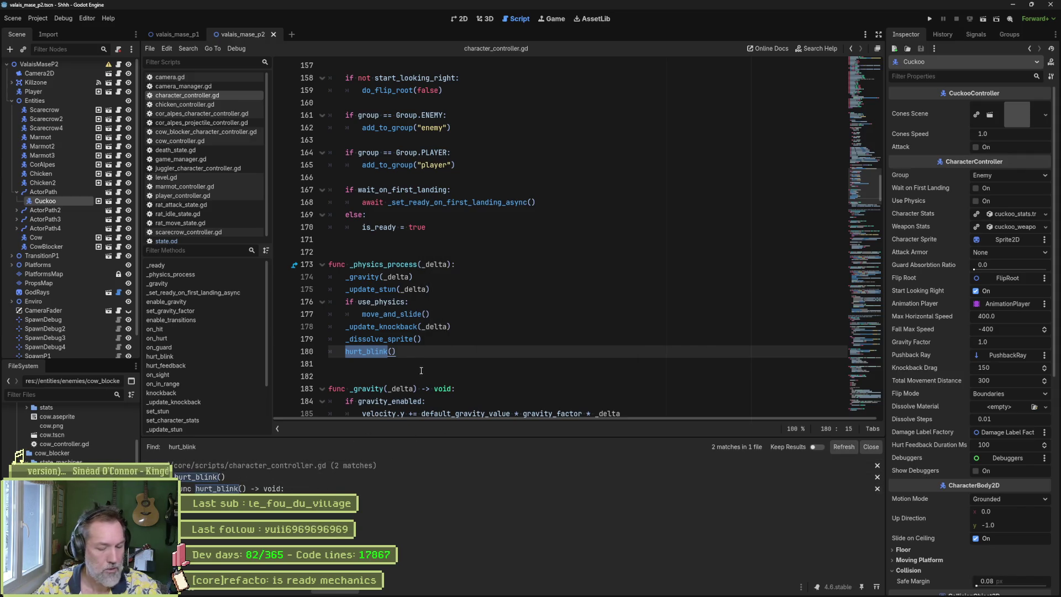
key("ctrl+shift+r")
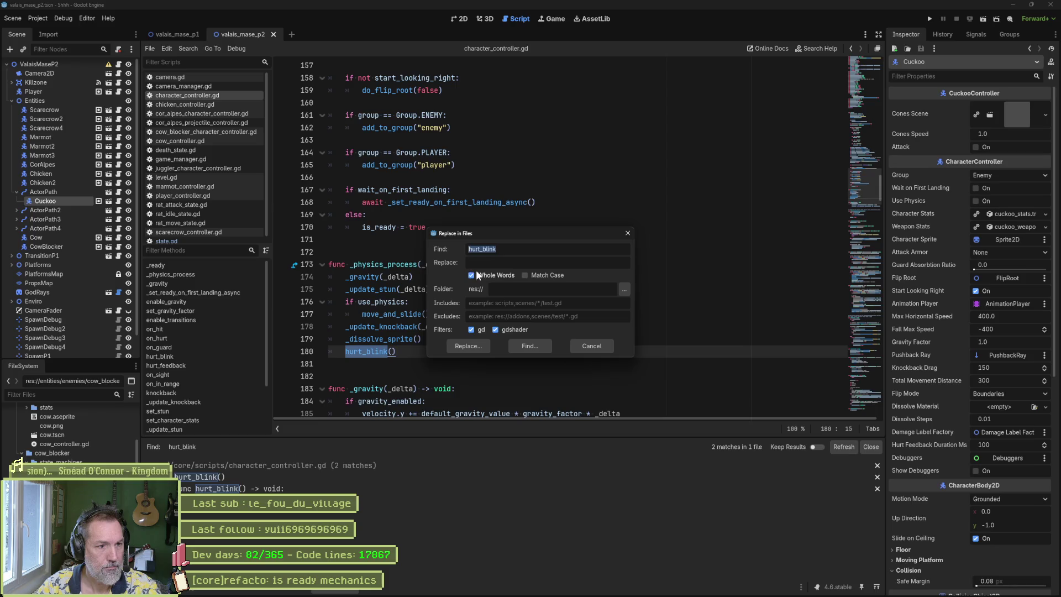
left_click(507, 261)
type("_hurt_blink")
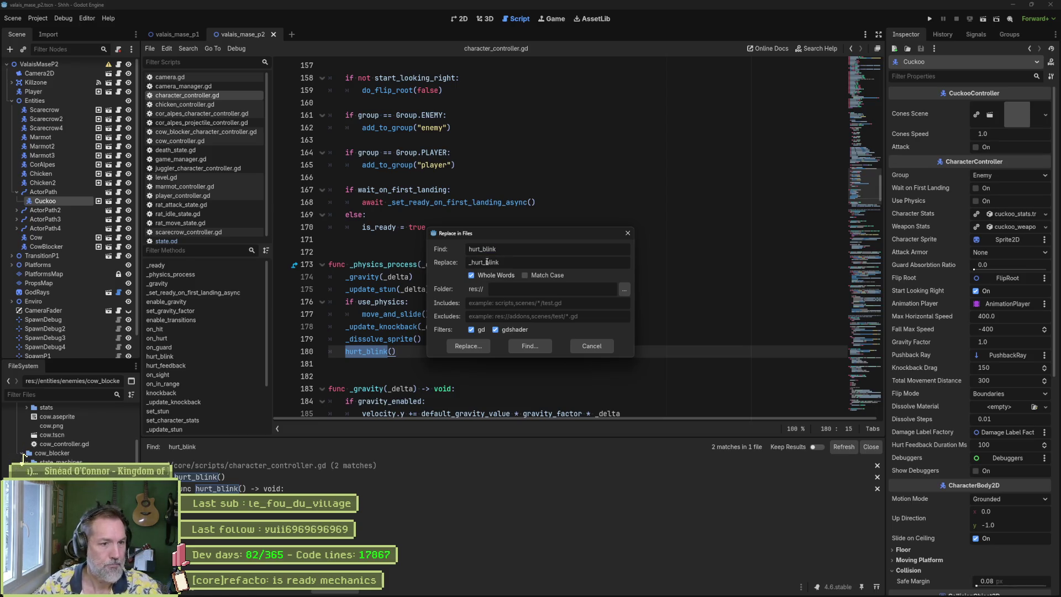
left_click(468, 346)
left_click(851, 571)
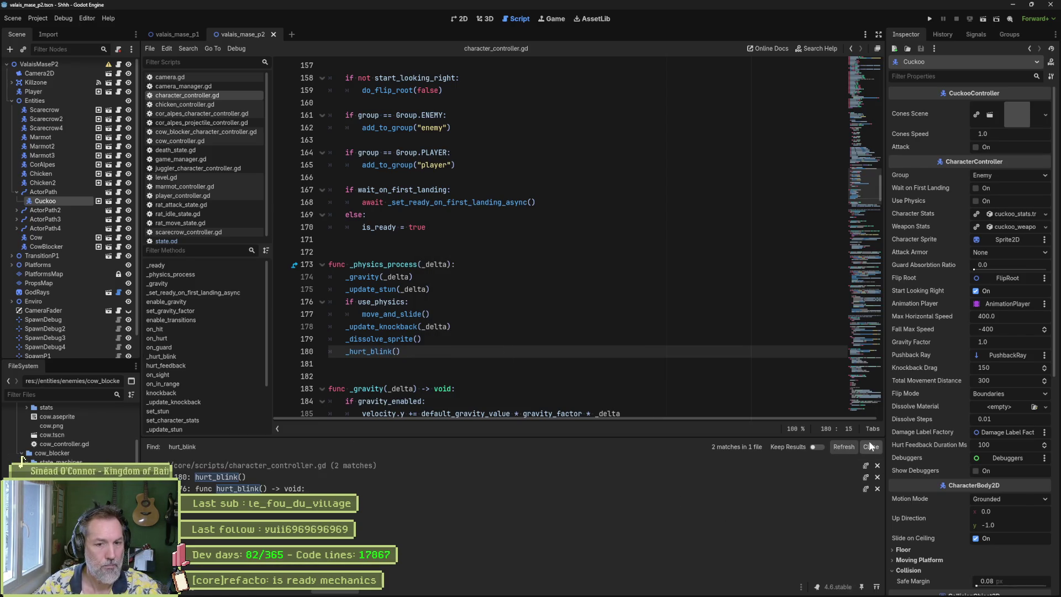
left_click(870, 446)
left_click(641, 377)
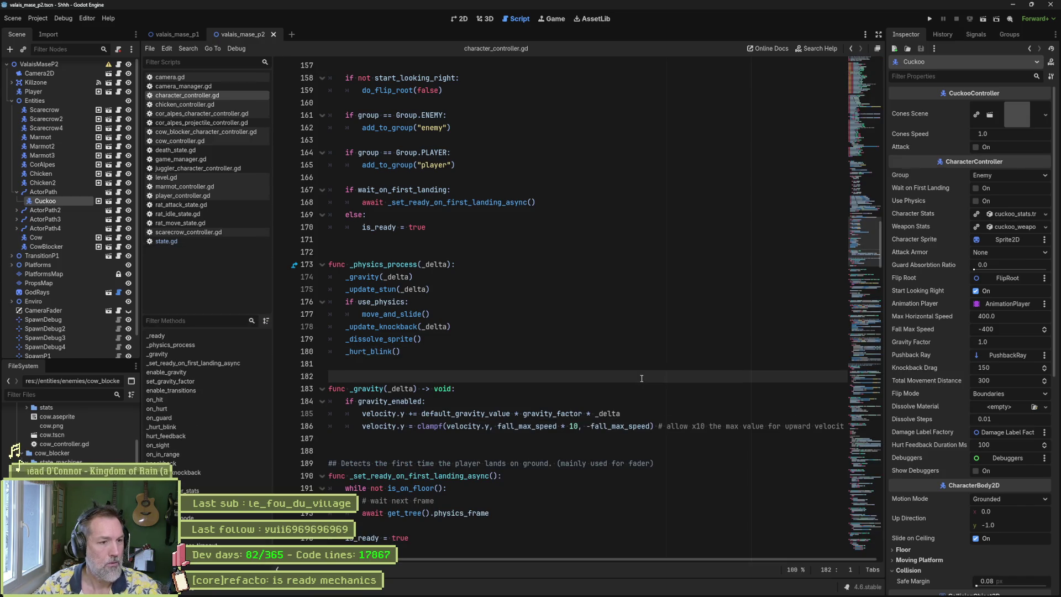
key("Up")
key("ctrl+alt+f")
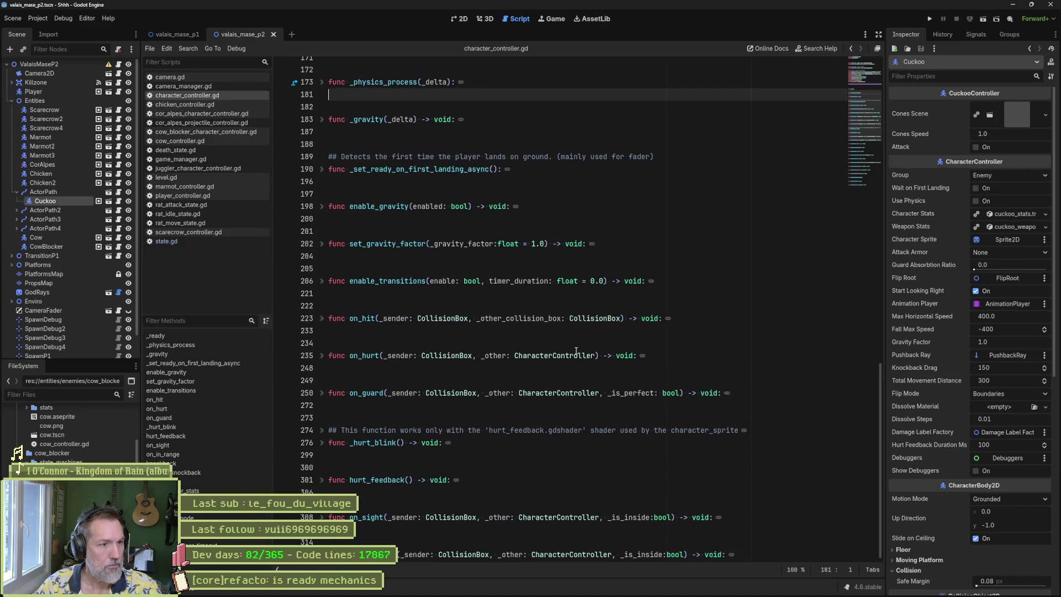
double_click(375, 208)
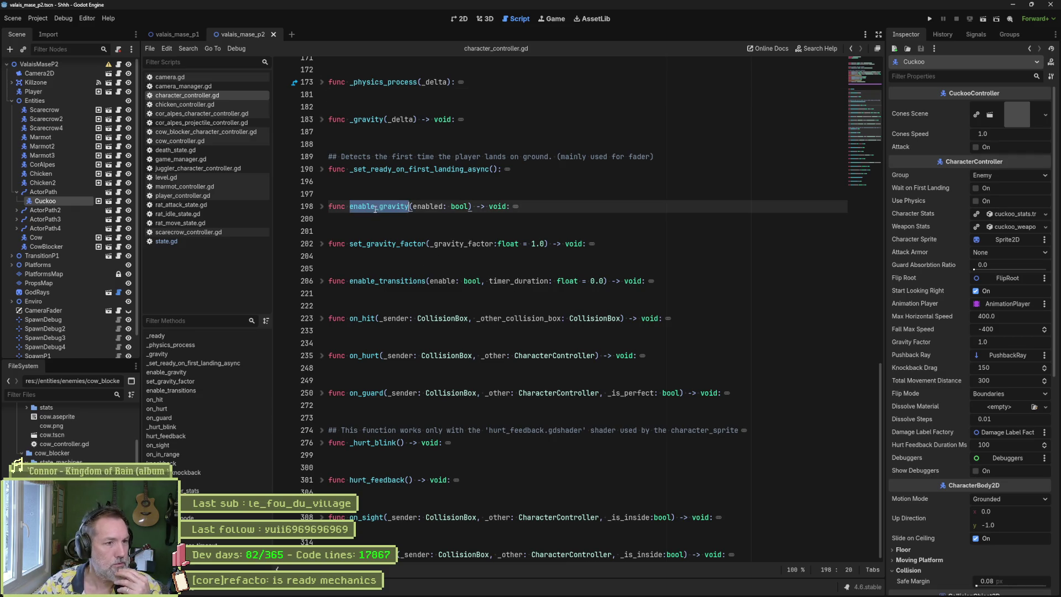
double_click(401, 243)
double_click(409, 280)
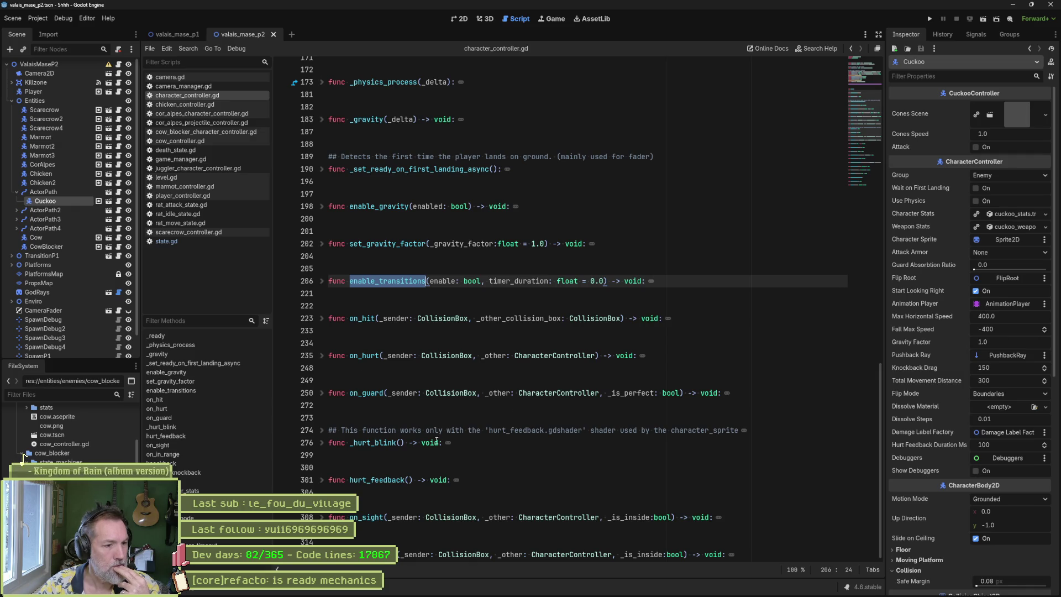
double_click(380, 480)
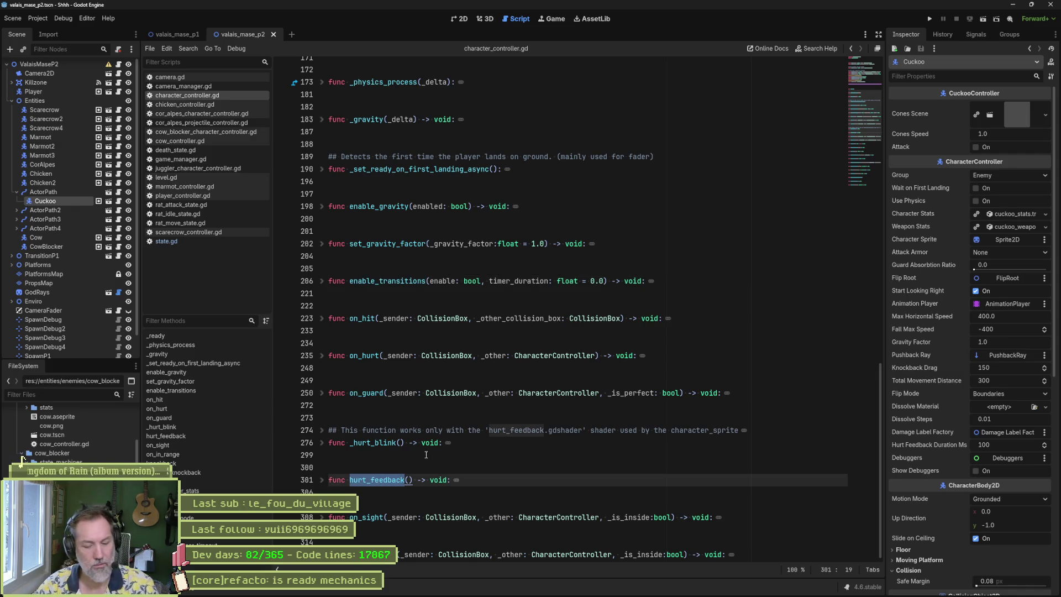
key("ctrl+shift+f")
left_click(531, 340)
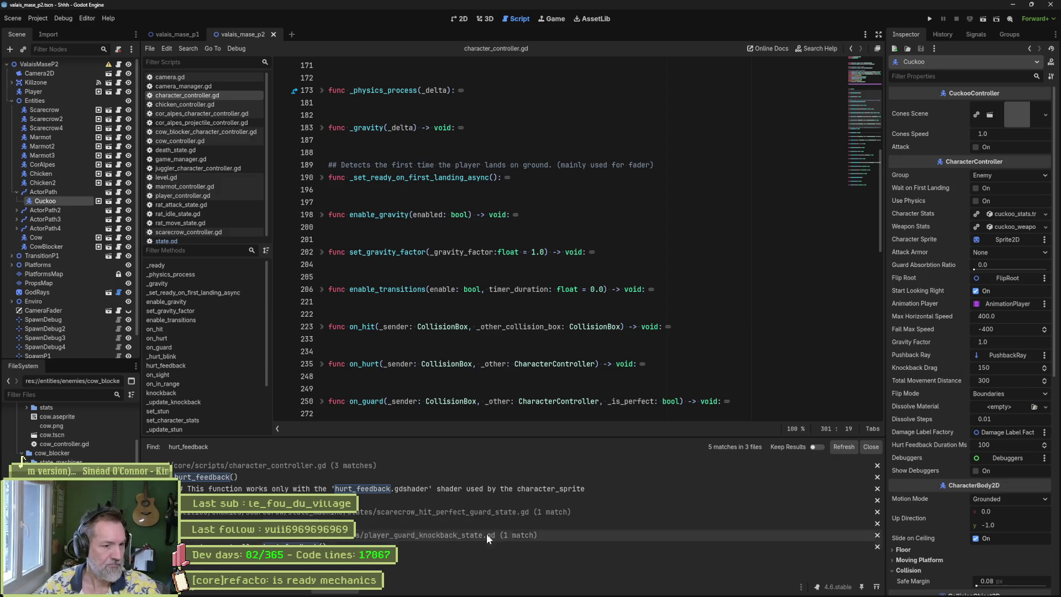
left_click(433, 524)
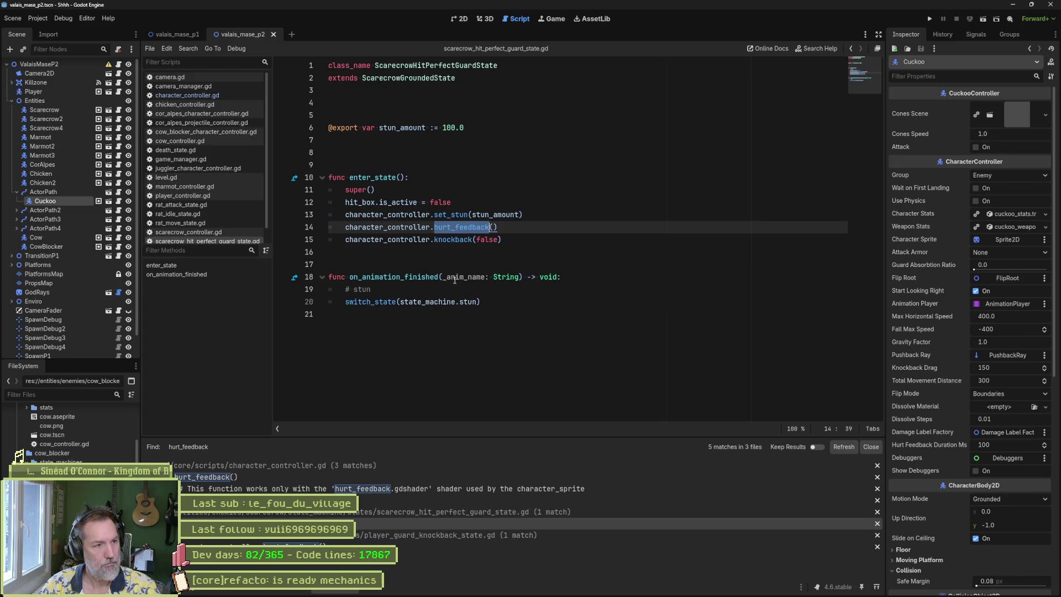
left_click(199, 95)
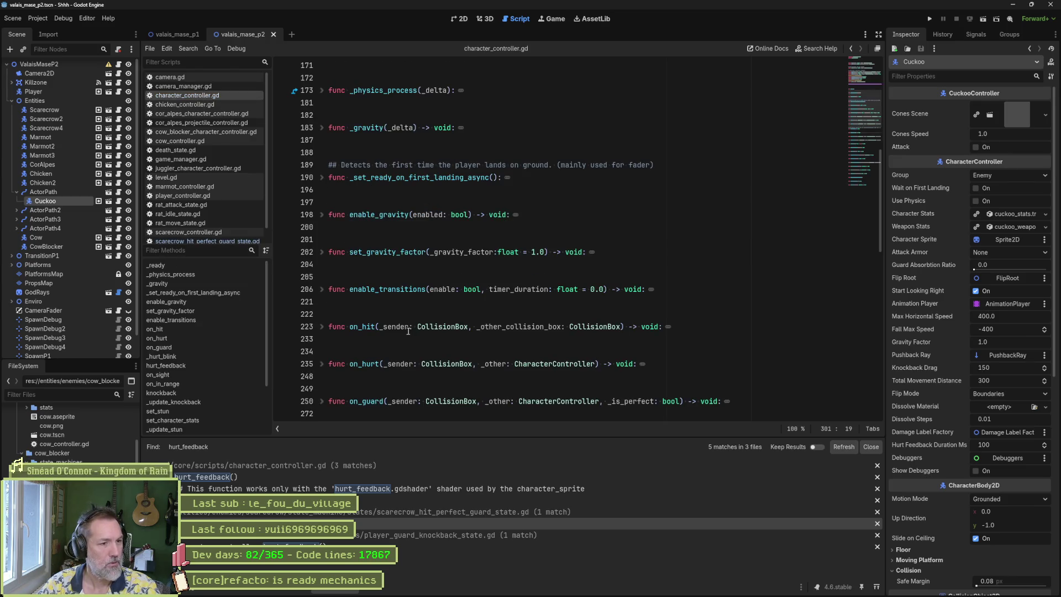
scroll(408, 331, "down", 1)
scroll(392, 355, "down", 2)
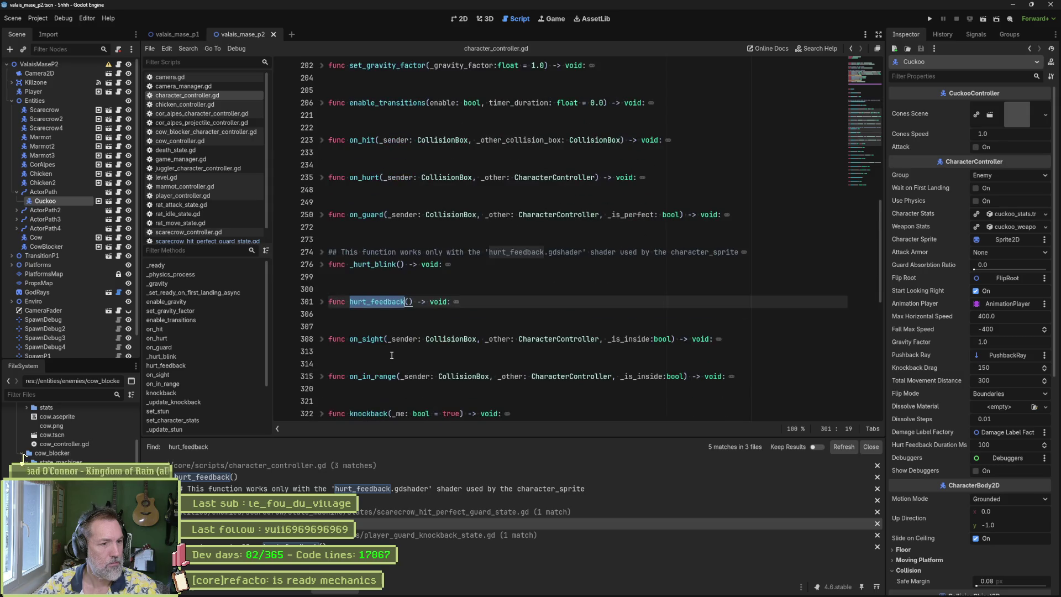
scroll(392, 343, "down", 2)
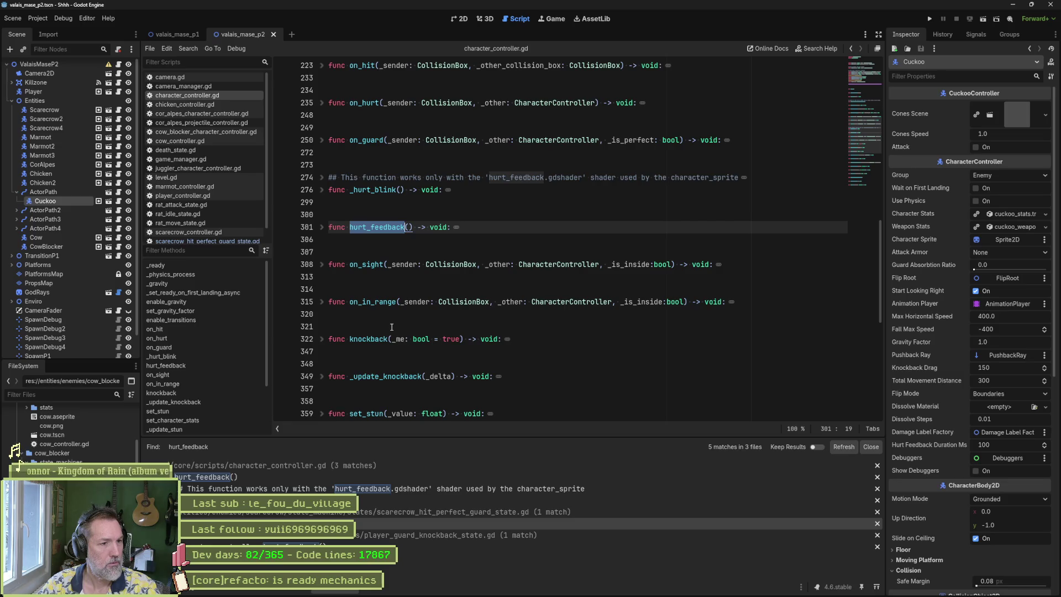
scroll(422, 331, "down", 3)
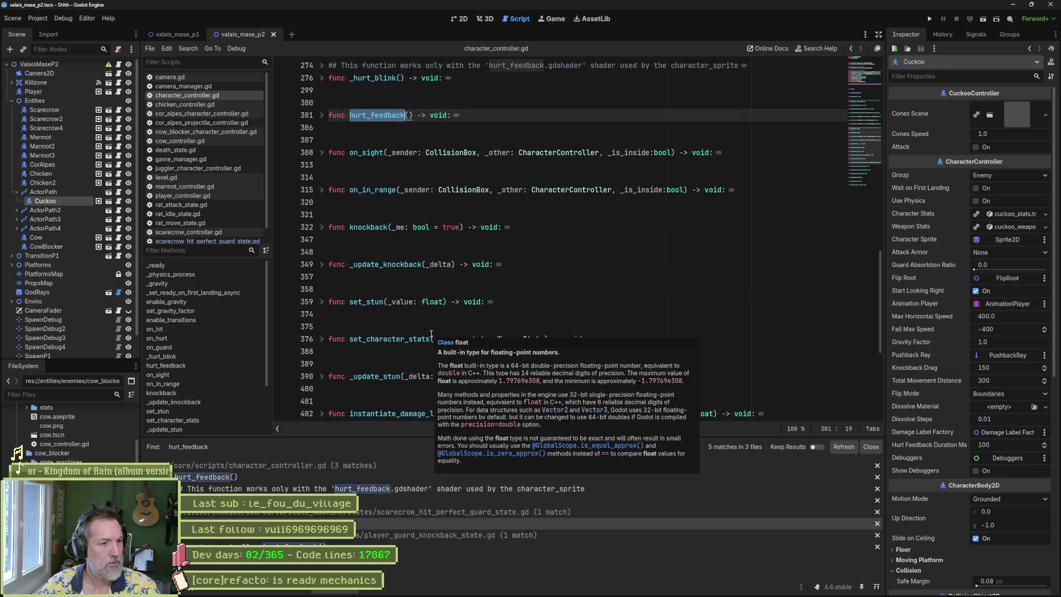
scroll(431, 333, "down", 4)
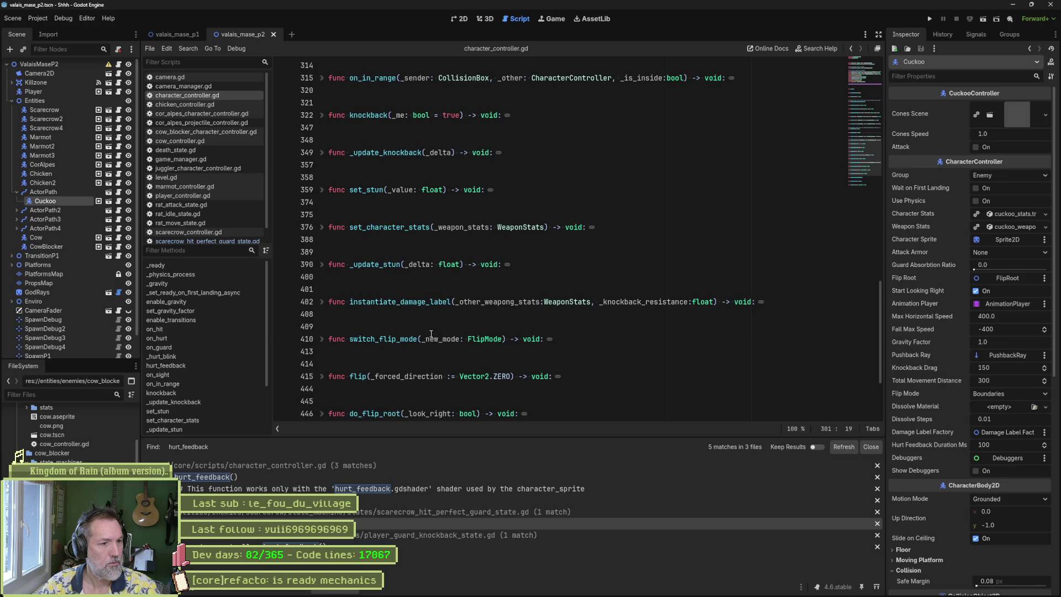
scroll(431, 334, "down", 2)
scroll(526, 344, "up", 5)
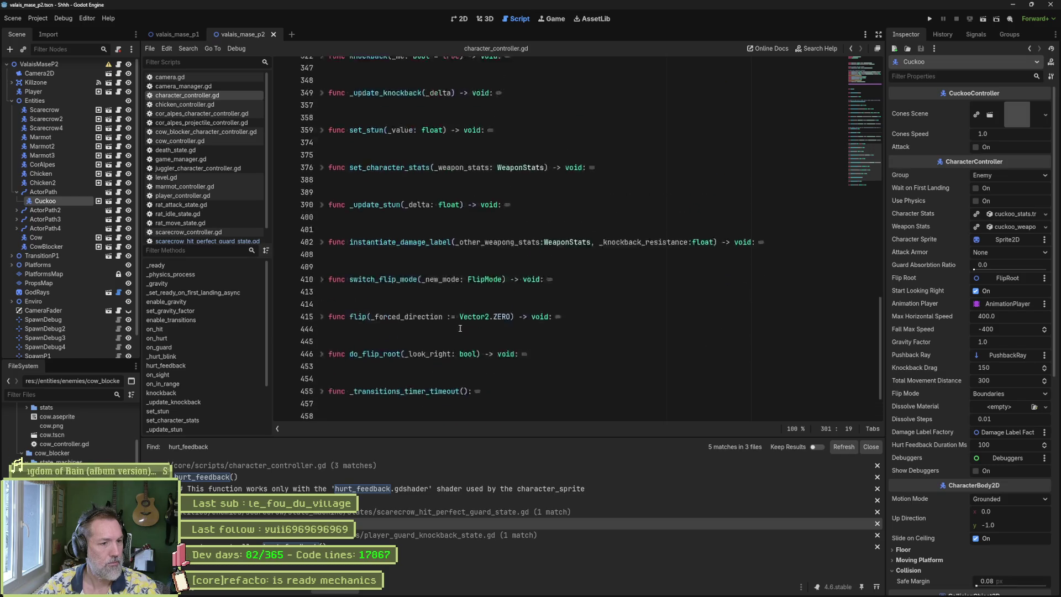
scroll(525, 344, "up", 15)
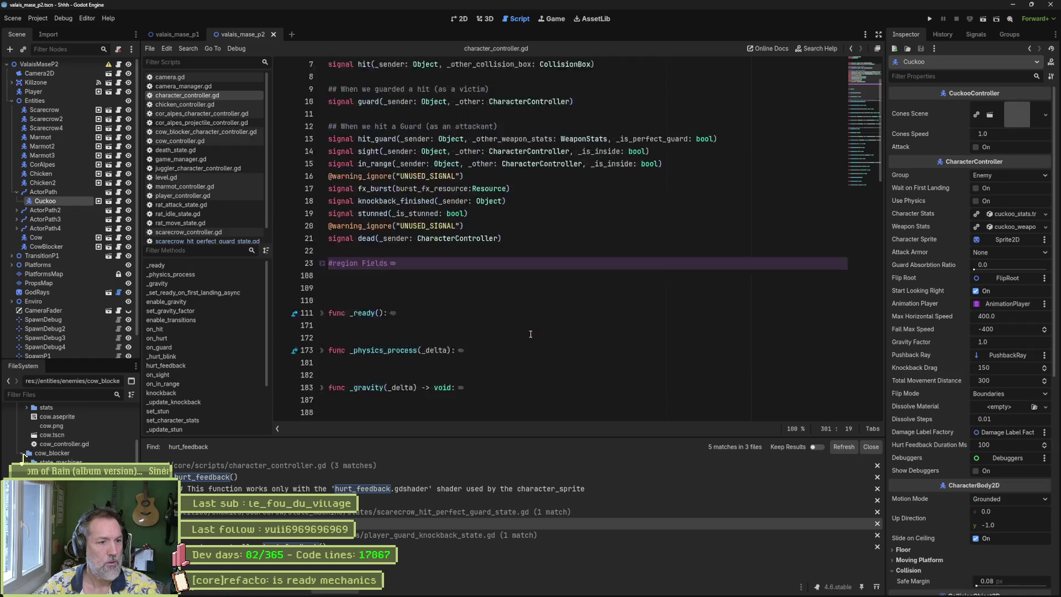
left_click(556, 260)
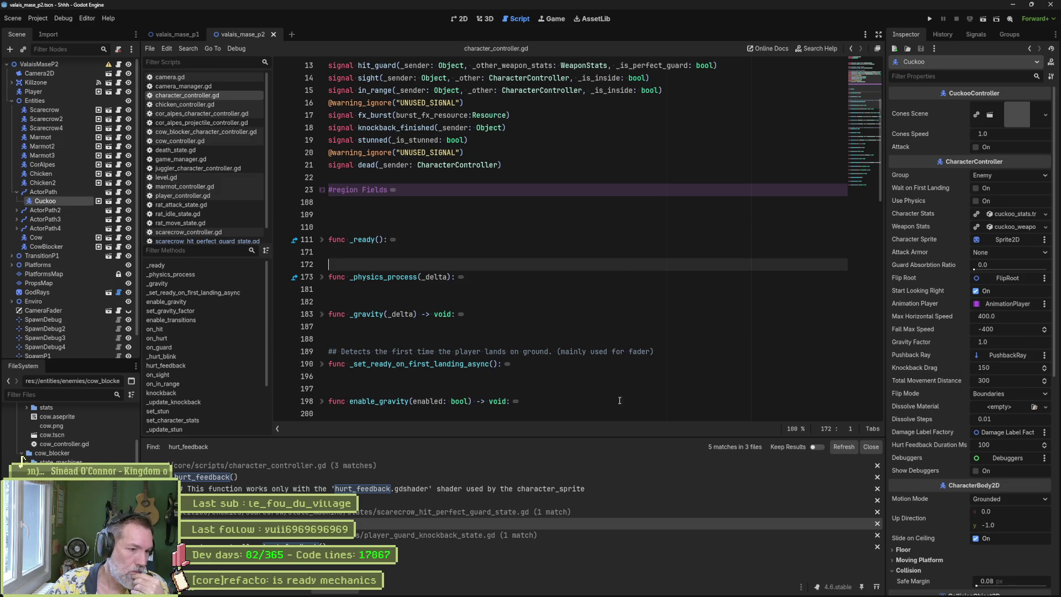
left_click(576, 589)
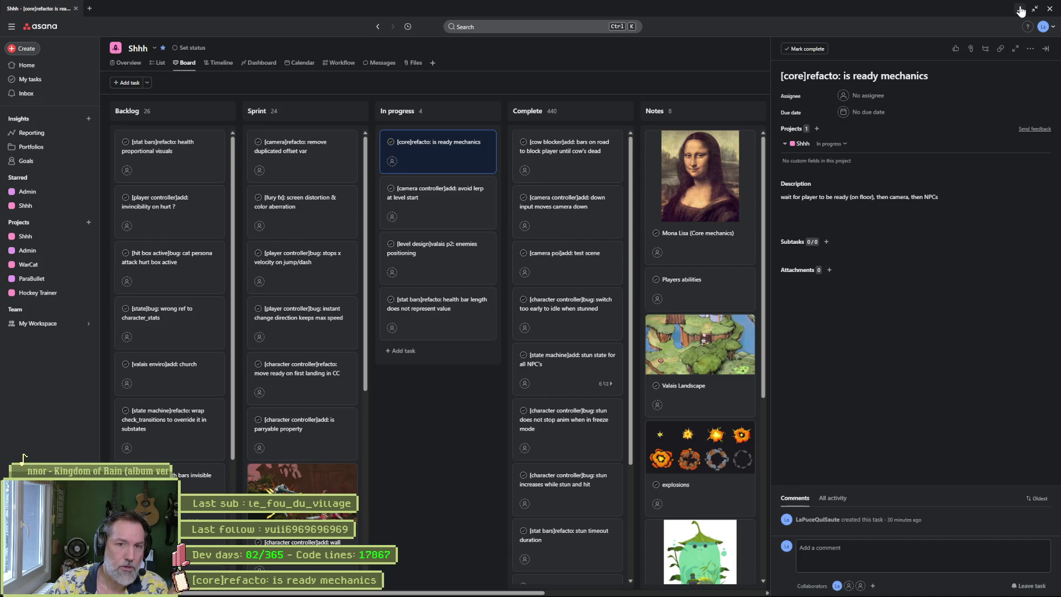
left_click(1020, 10)
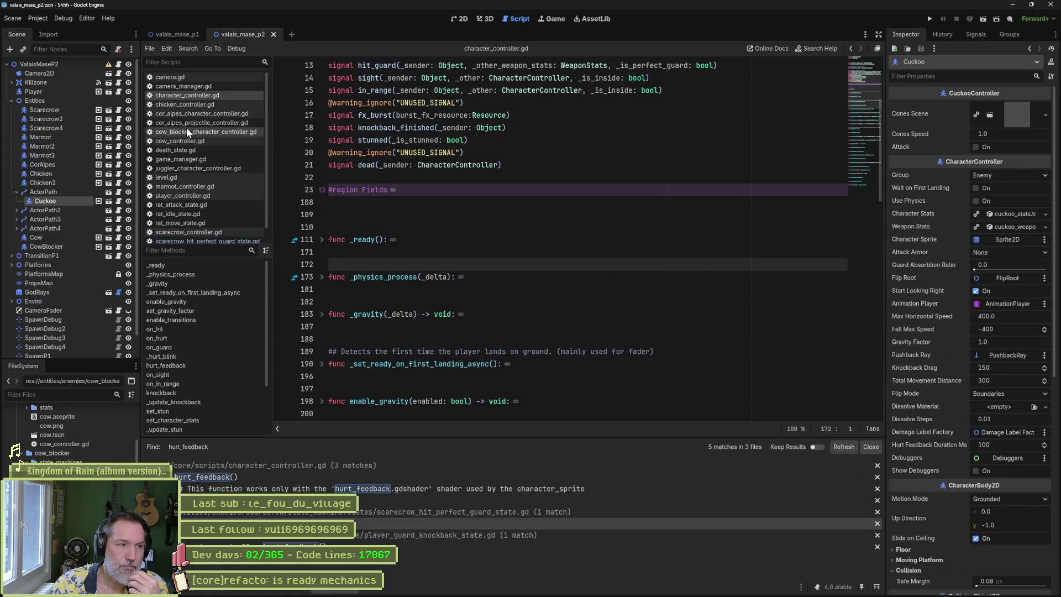
Step: Close all open scripts, then open game_manager.gd and level.gd
right_click(177, 96)
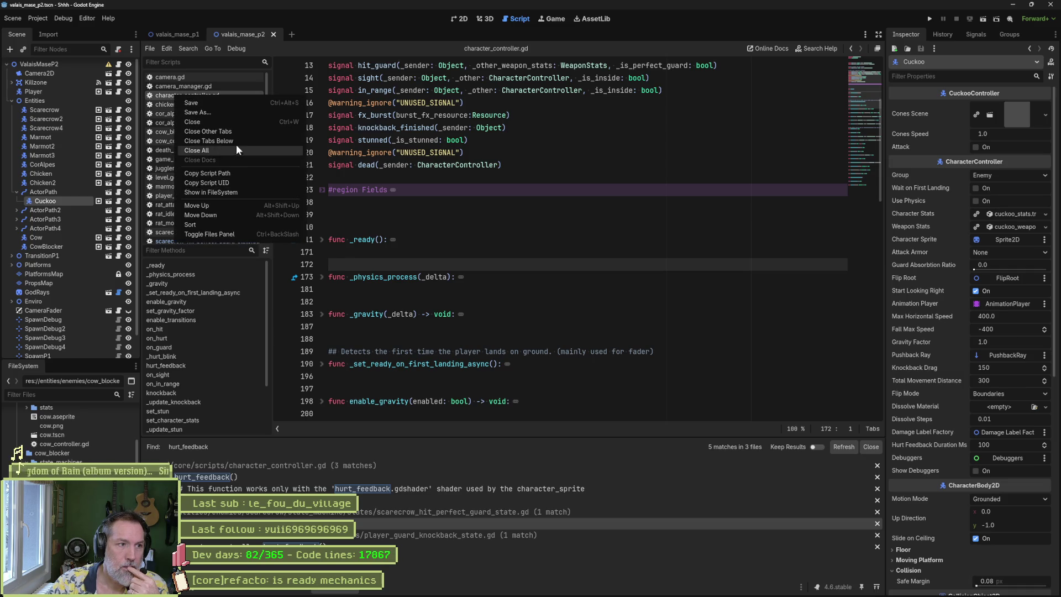
left_click(237, 149)
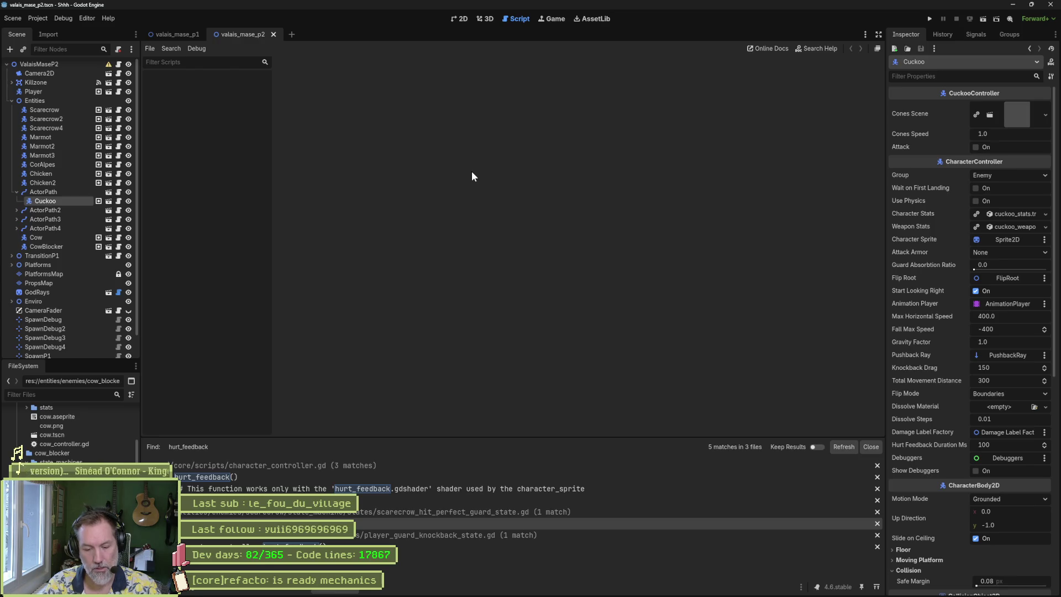
key("ctrl+alt+o")
type("game")
key("Return")
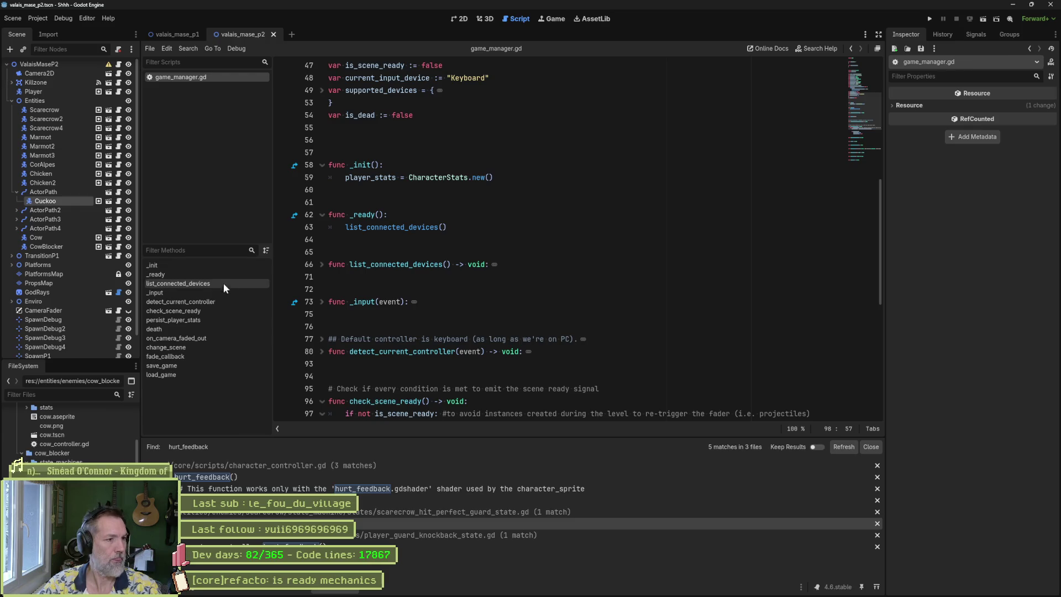
left_click(210, 309)
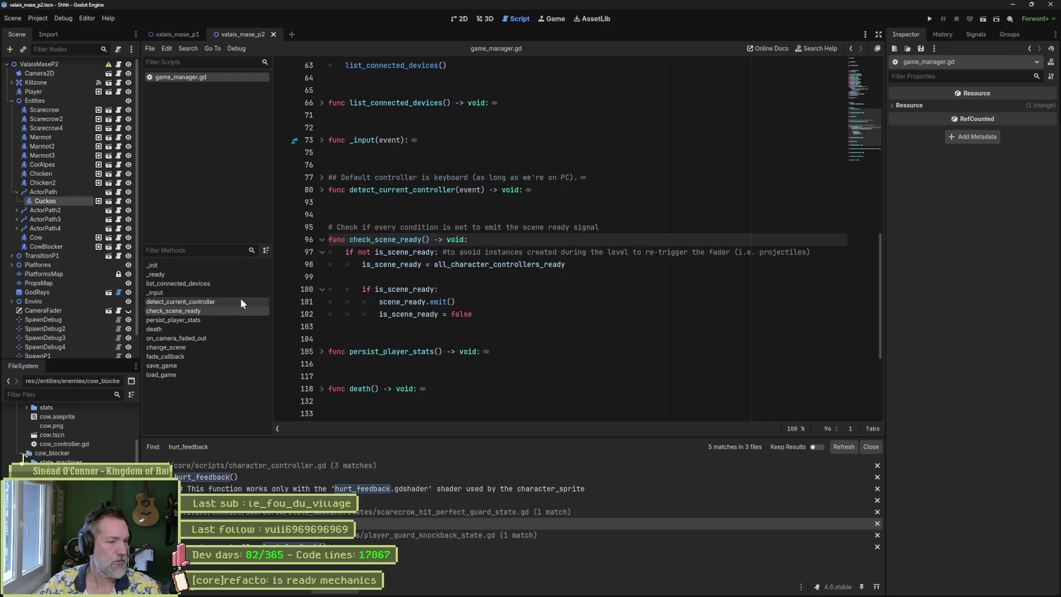
key("alt+Left")
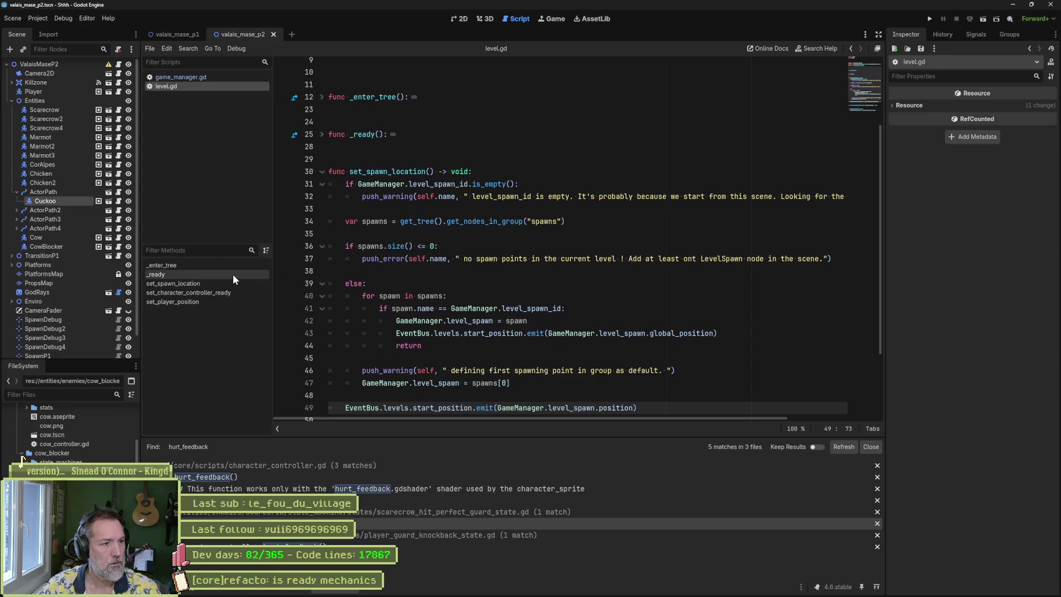
Step: Find every use of level_characters_ready_dico across the project
scroll(485, 260, "up", 3)
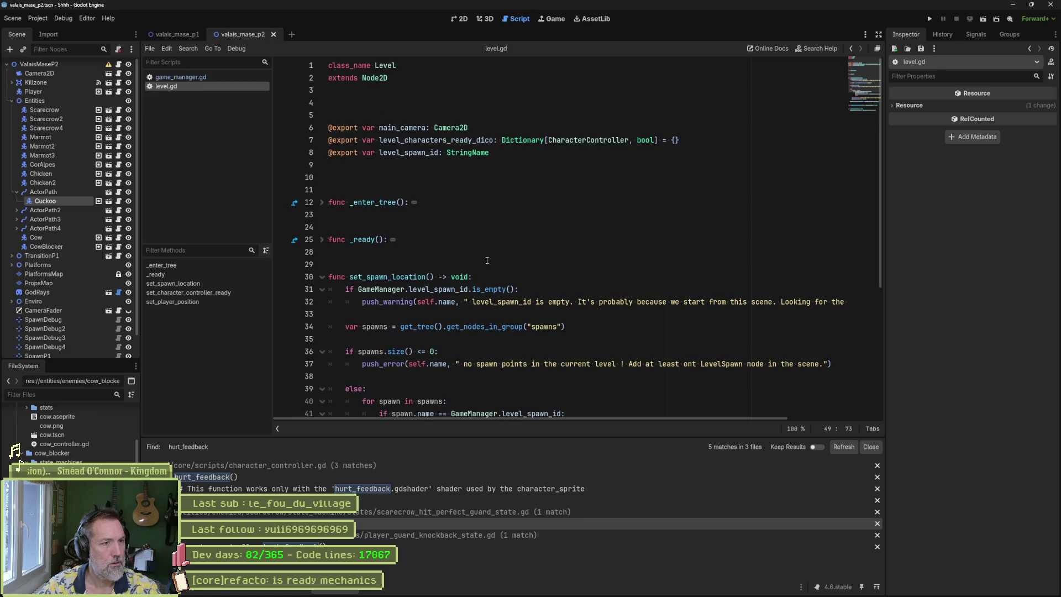
double_click(463, 140)
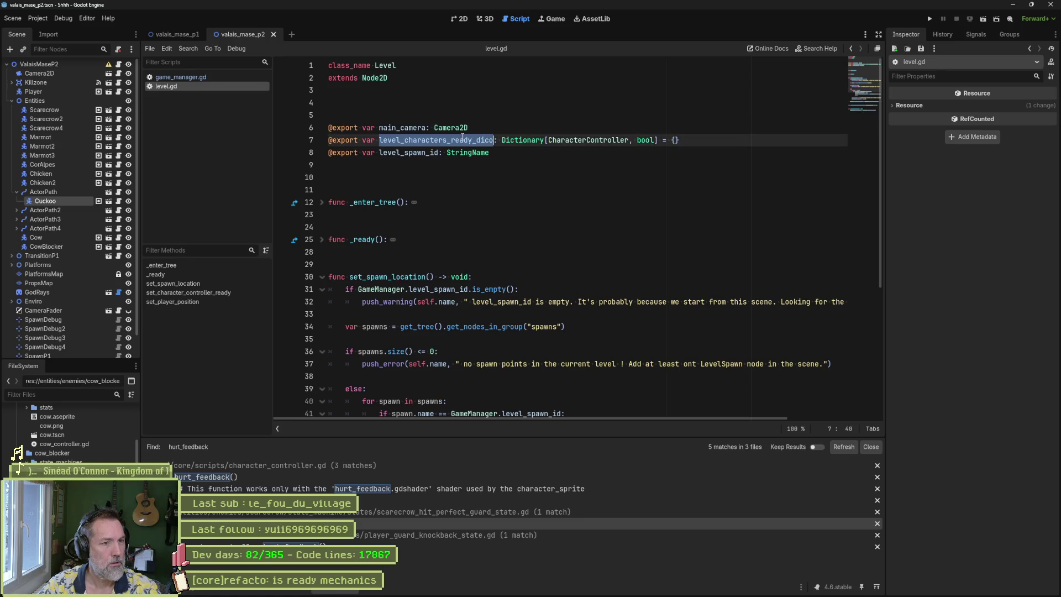
key("ctrl+shift+f")
left_click(530, 340)
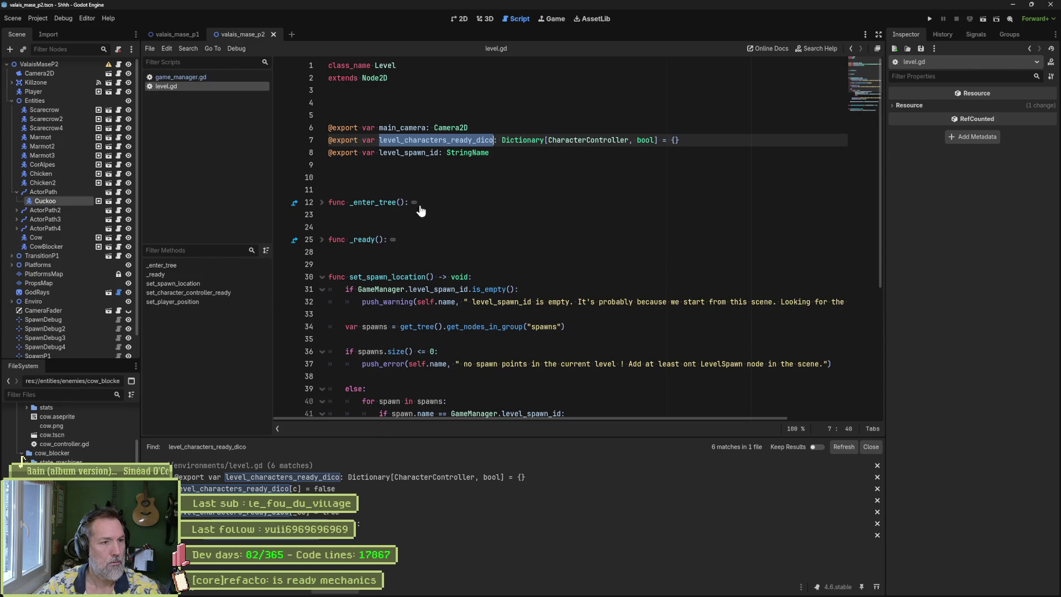
left_click(274, 489)
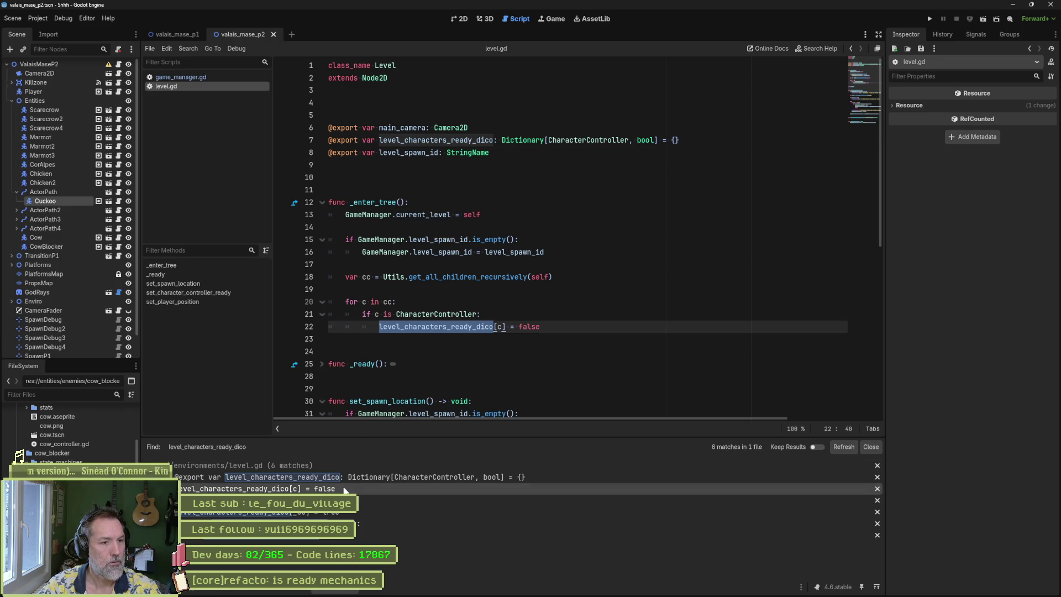
left_click(359, 500)
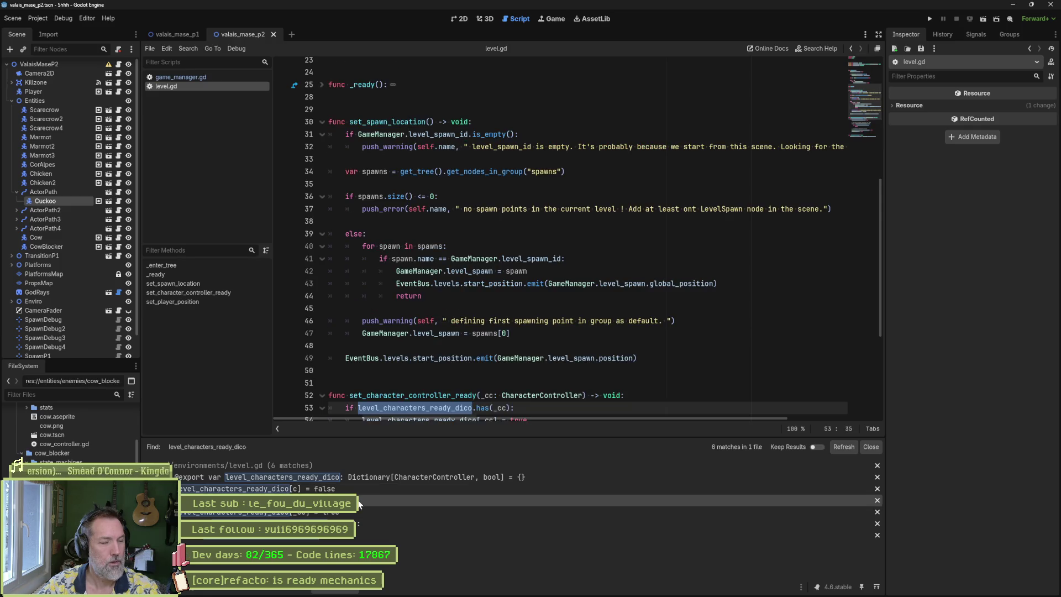
scroll(459, 321, "down", 2)
Step: Find set_character_controller_ready's callers and inspect the is_ready setter in character_controller.gd
double_click(459, 321)
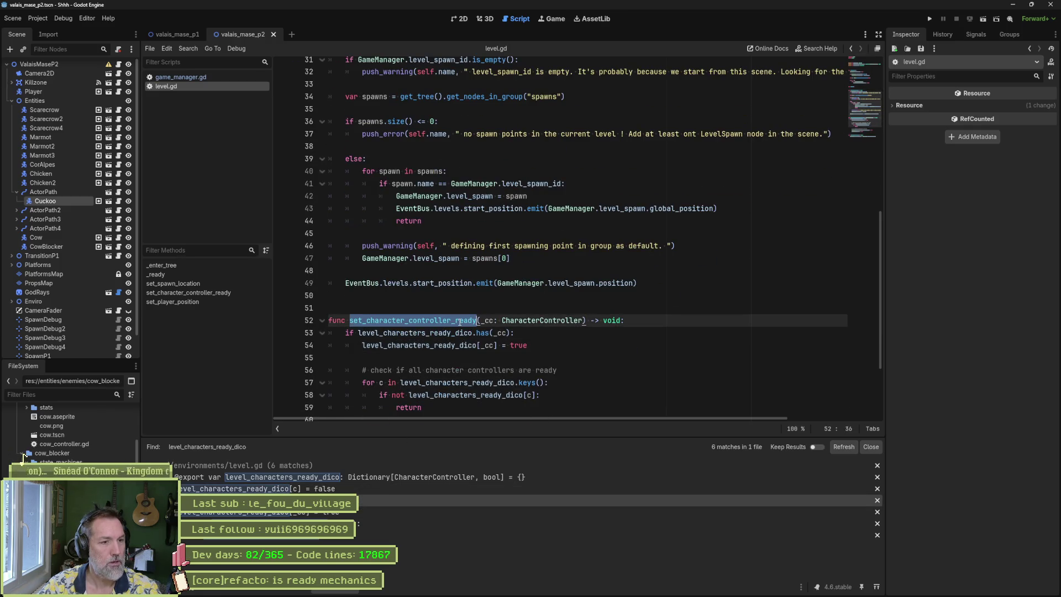
key("ctrl+shift+f")
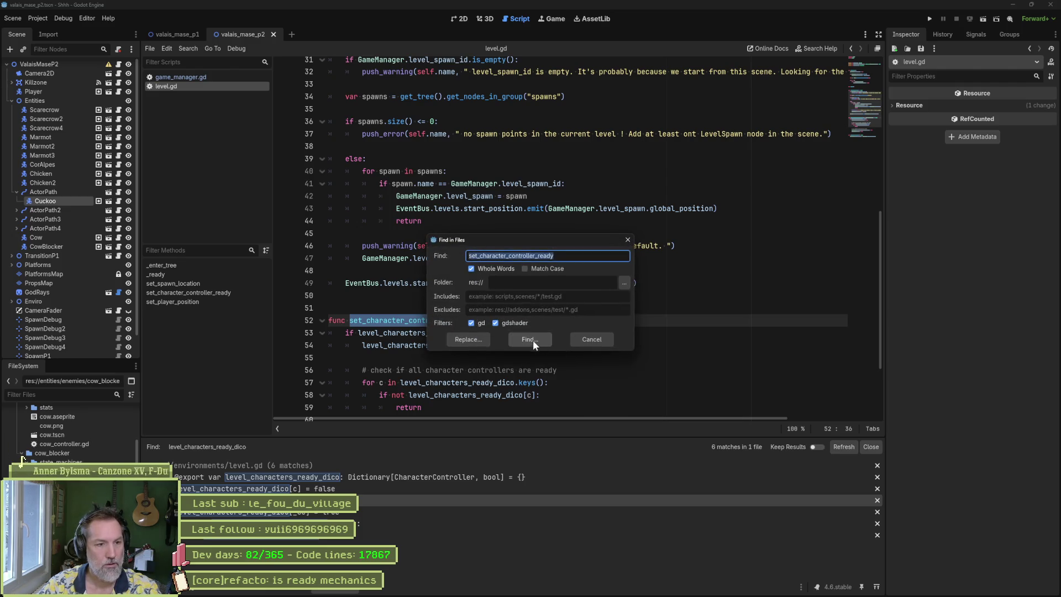
left_click(530, 339)
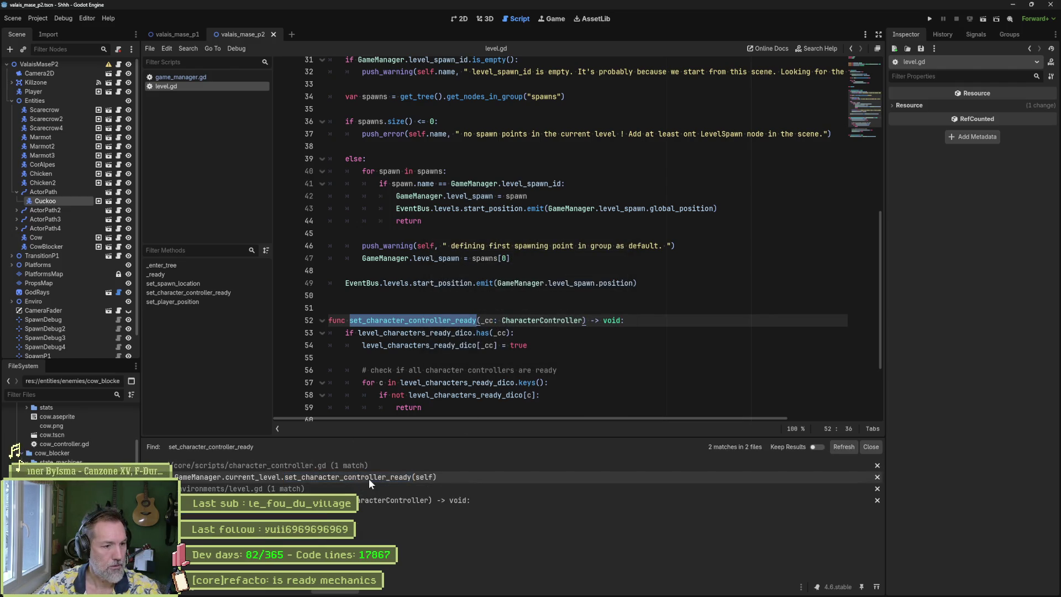
left_click(407, 476)
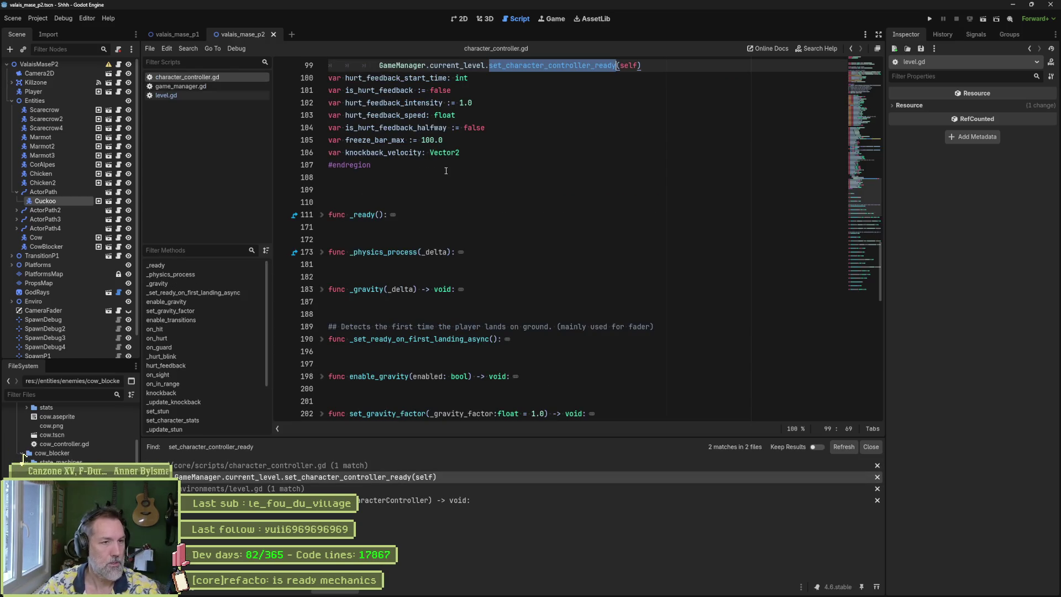
scroll(619, 240, "up", 3)
scroll(620, 240, "up", 1)
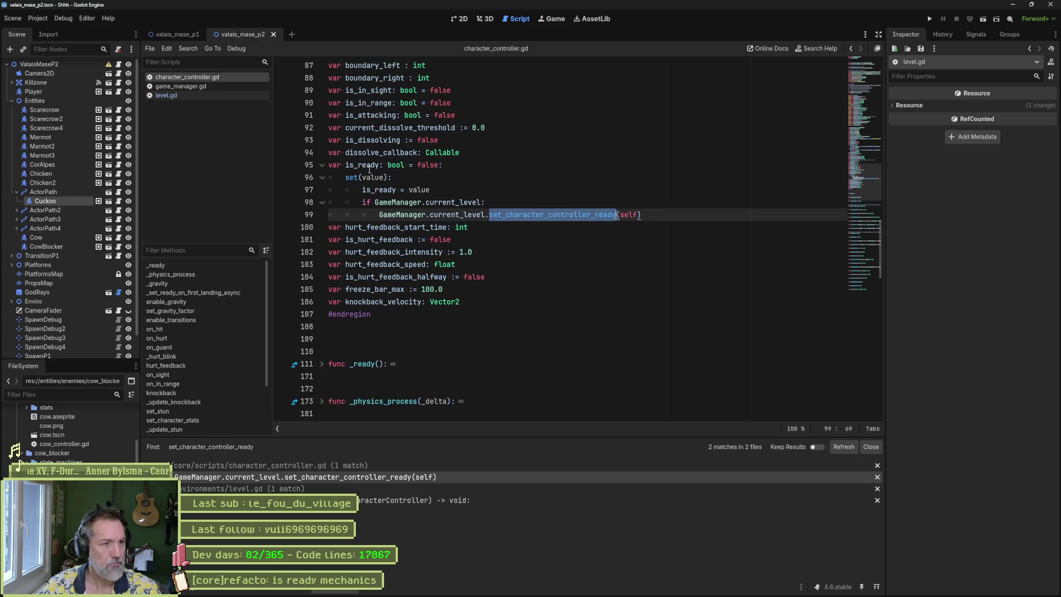
left_click(381, 190, "ctrl")
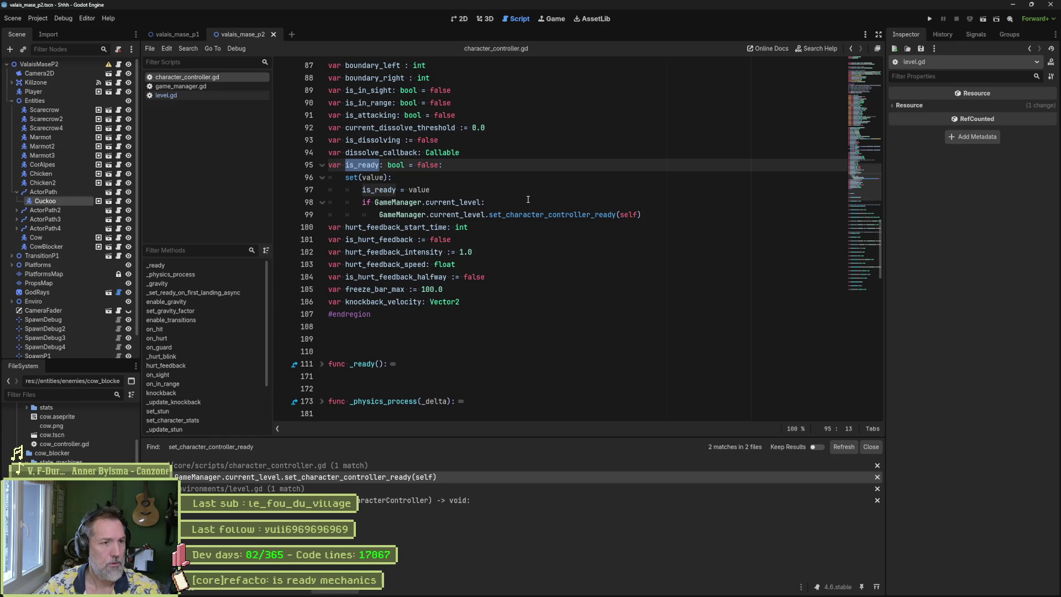
mouse_move(556, 218)
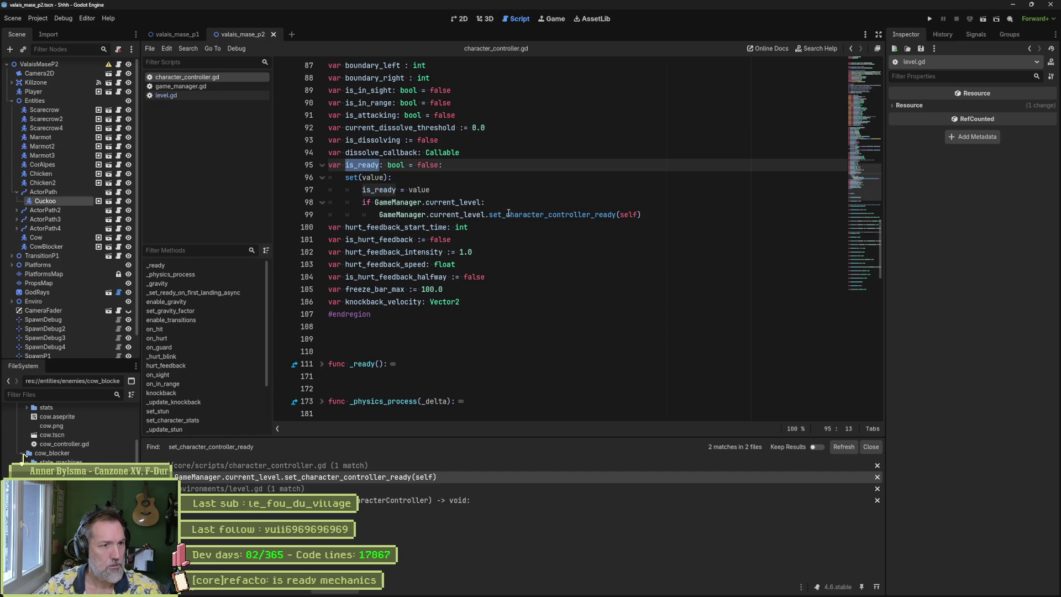
mouse_move(509, 212)
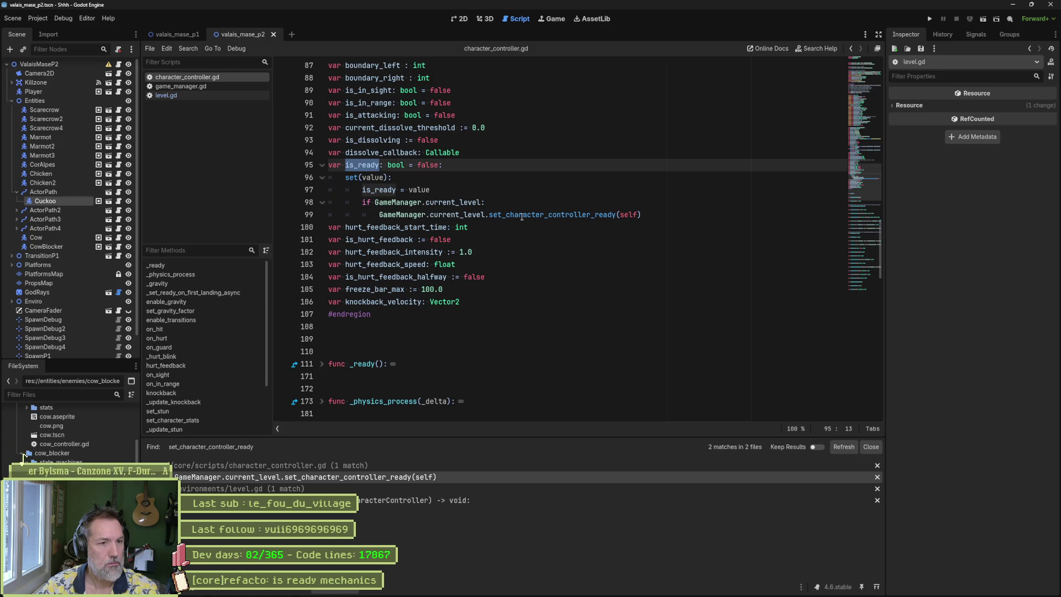
Step: Jump to set_character_controller_ready in level.gd, review its body, and place the caret at line 54's end
left_click(524, 220, "ctrl")
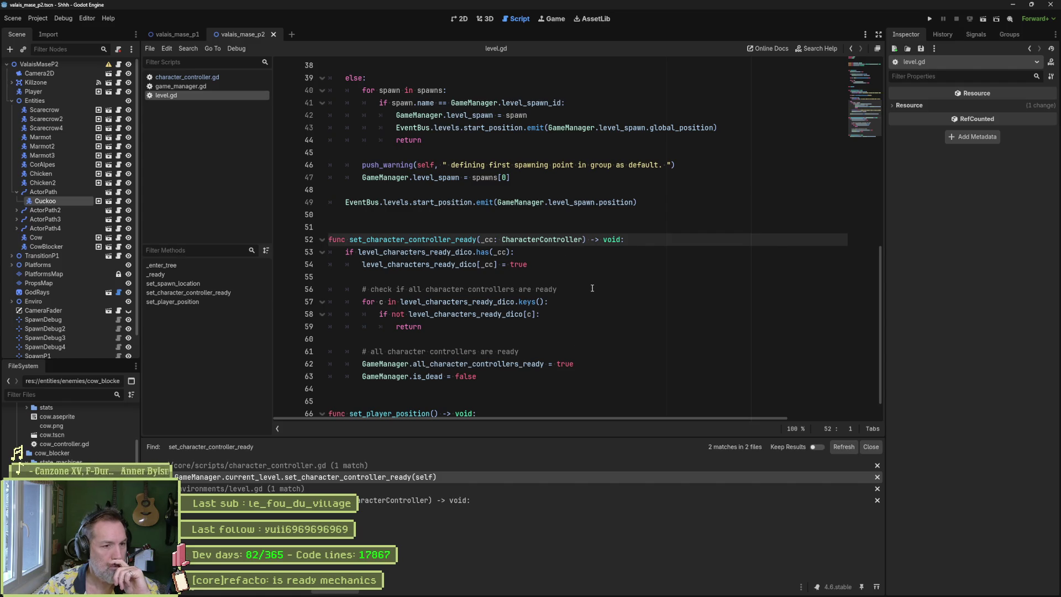
left_click(596, 331)
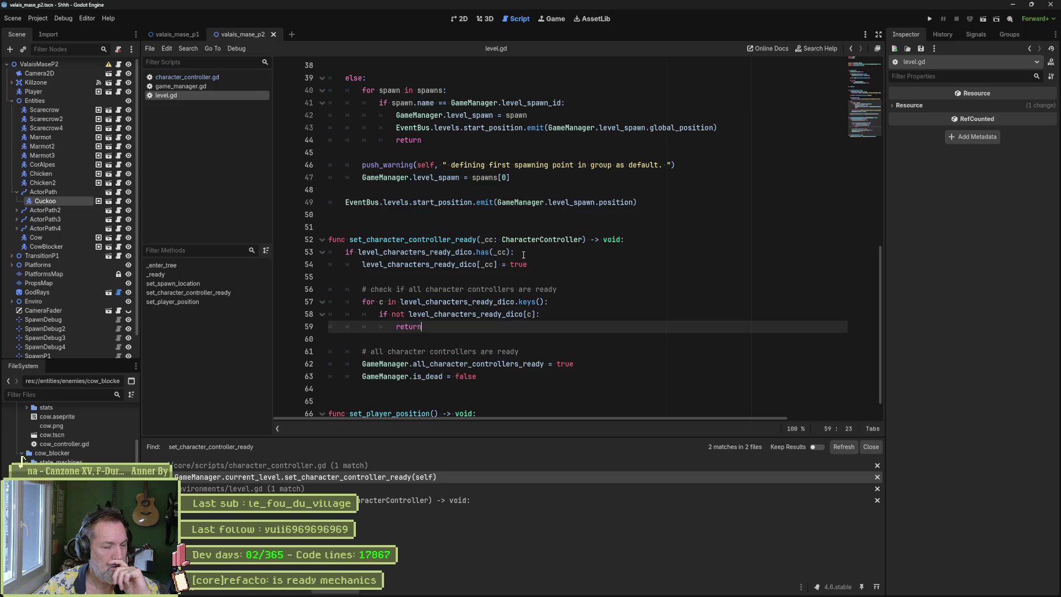
left_click_drag(524, 254, 527, 380)
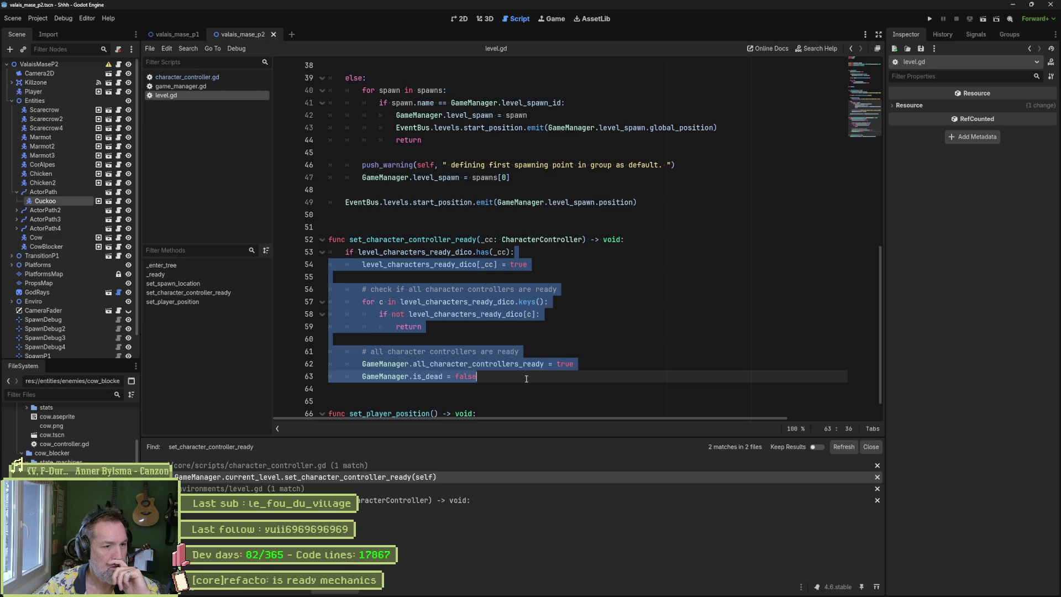
left_click(526, 379)
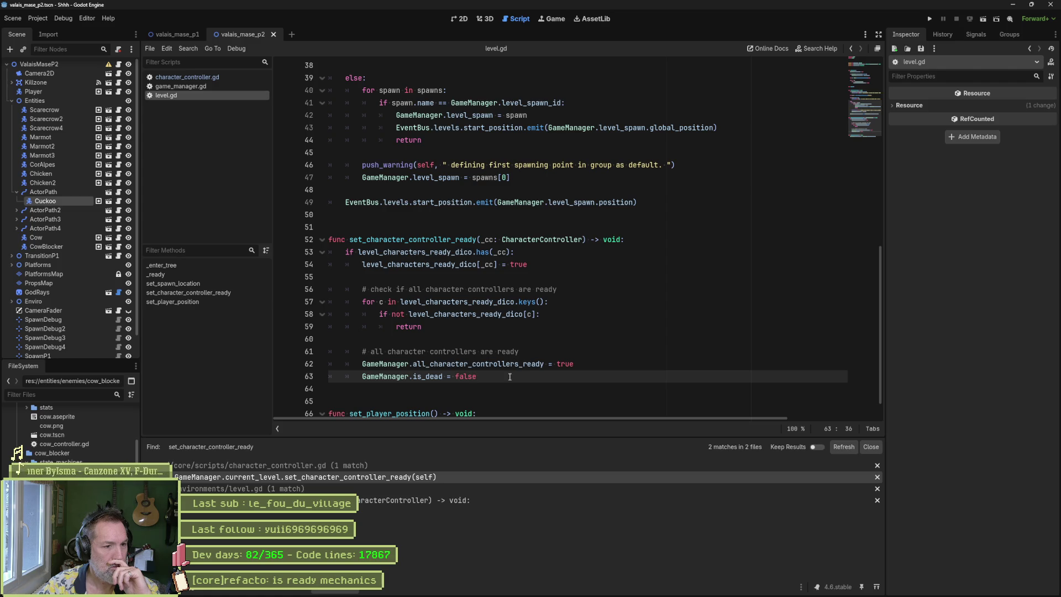
left_click(562, 265)
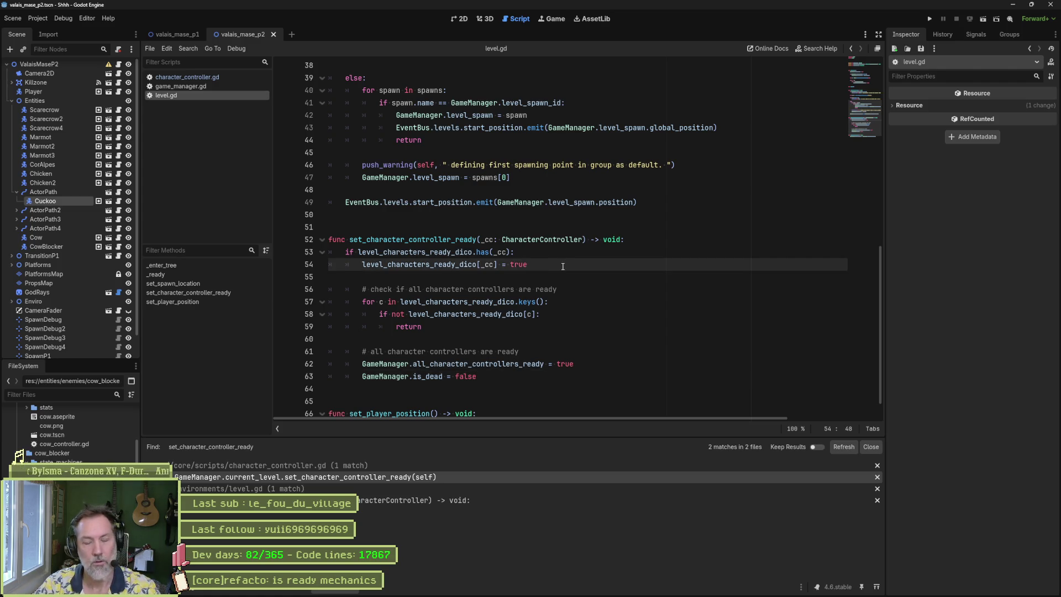
Step: Add a call on line 55 and rename it from is_player_ready() to check_player_ready()
key("Return")
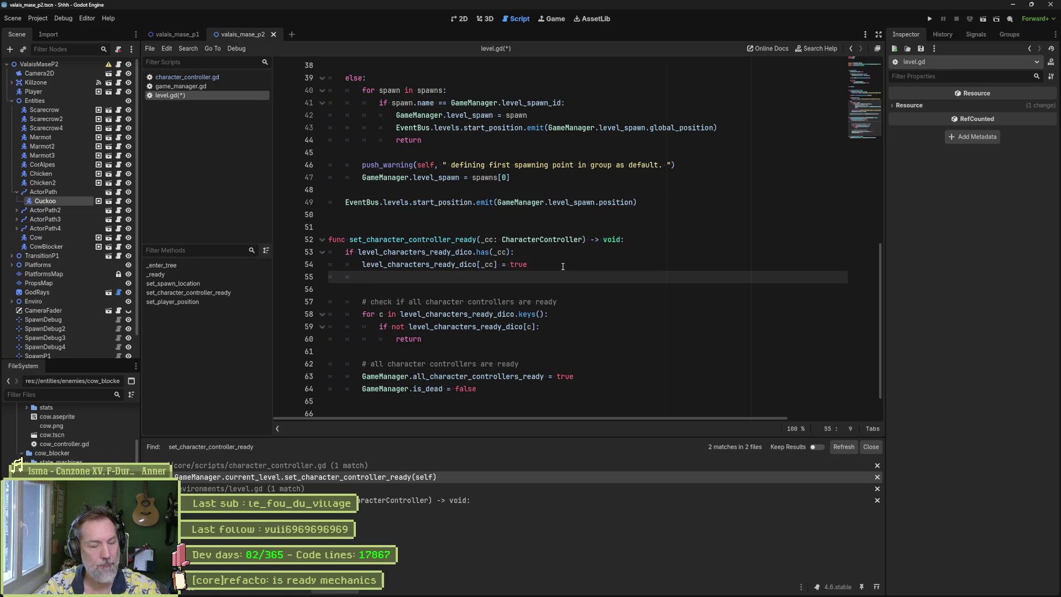
type("is_player_read")
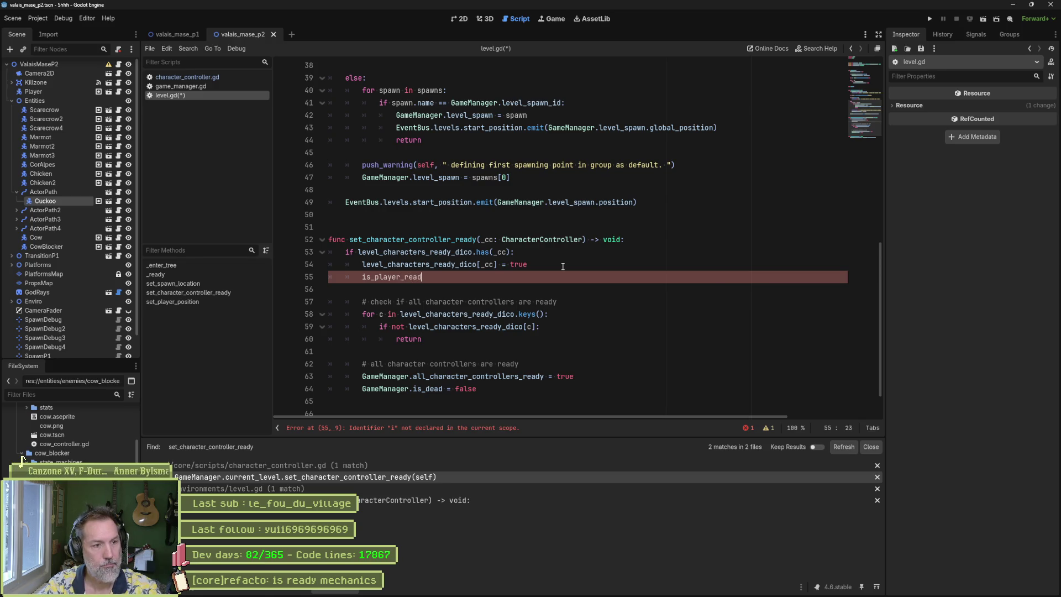
type("y()")
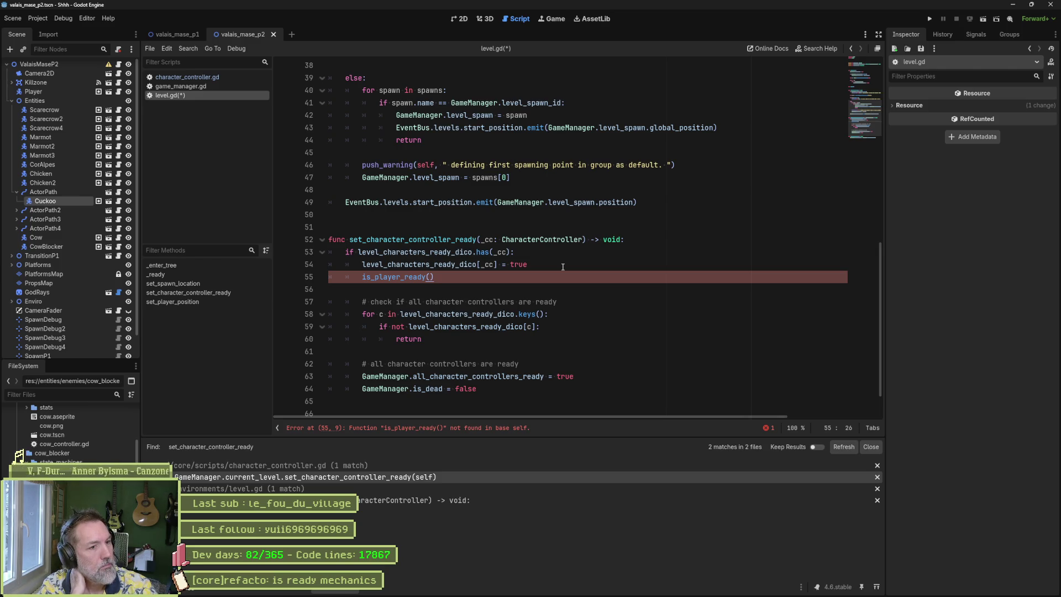
key("shift+Home")
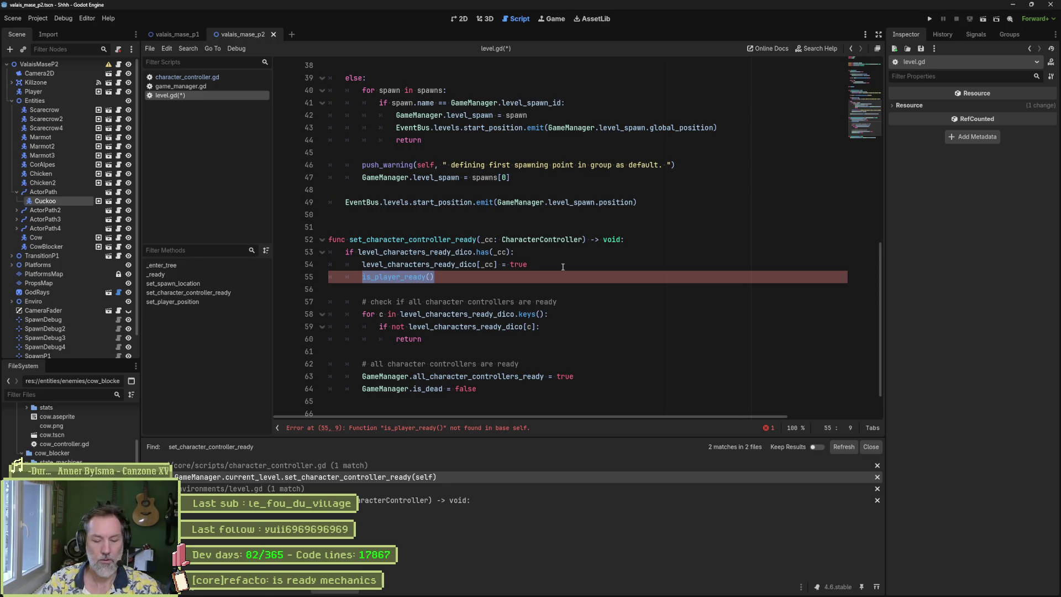
key("Left")
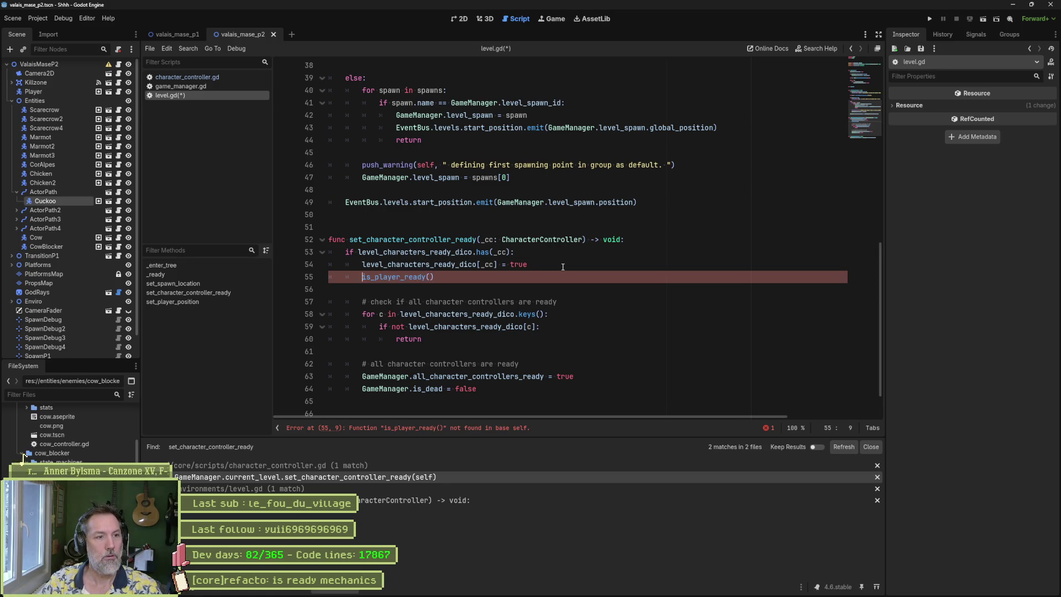
key("Delete")
key("Delete")
type("check")
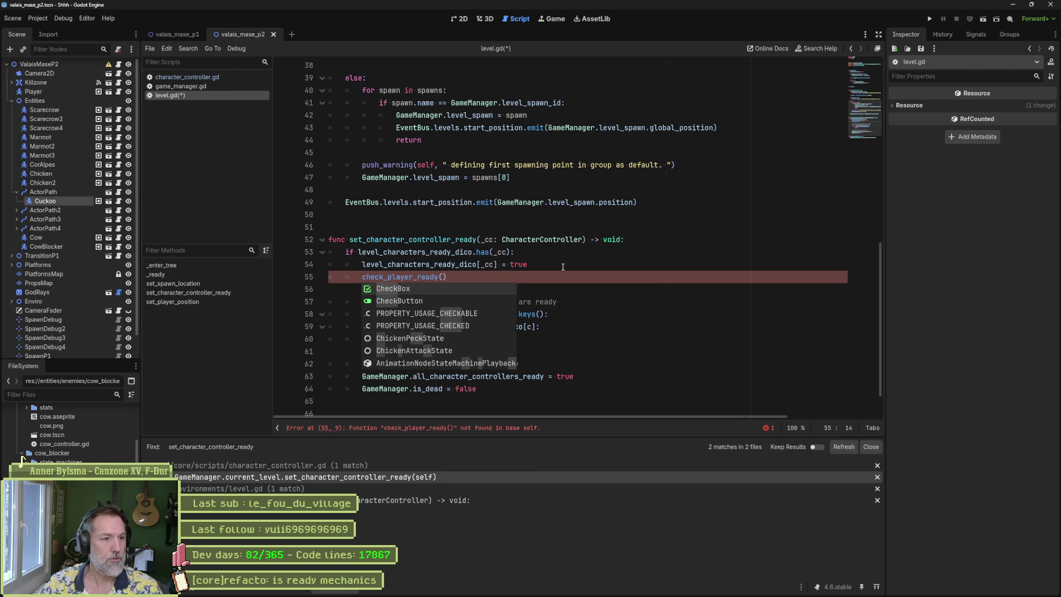
left_click_drag(453, 276, 359, 275)
key("ctrl+c")
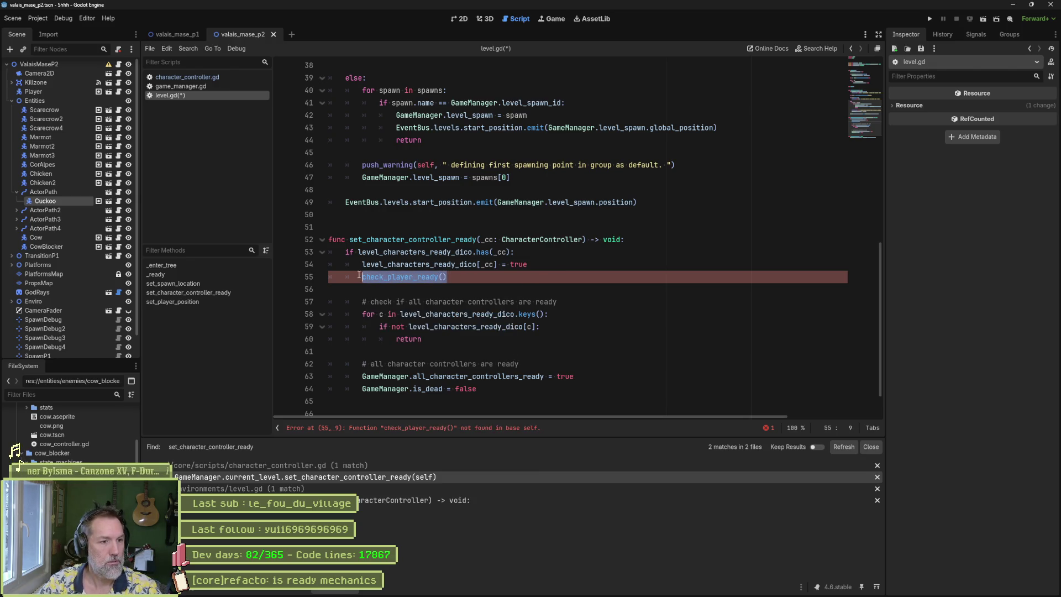
Step: Write a new func check_player_ready() -> void: stub containing pass below the function
scroll(432, 291, "down", 1)
left_click(387, 356)
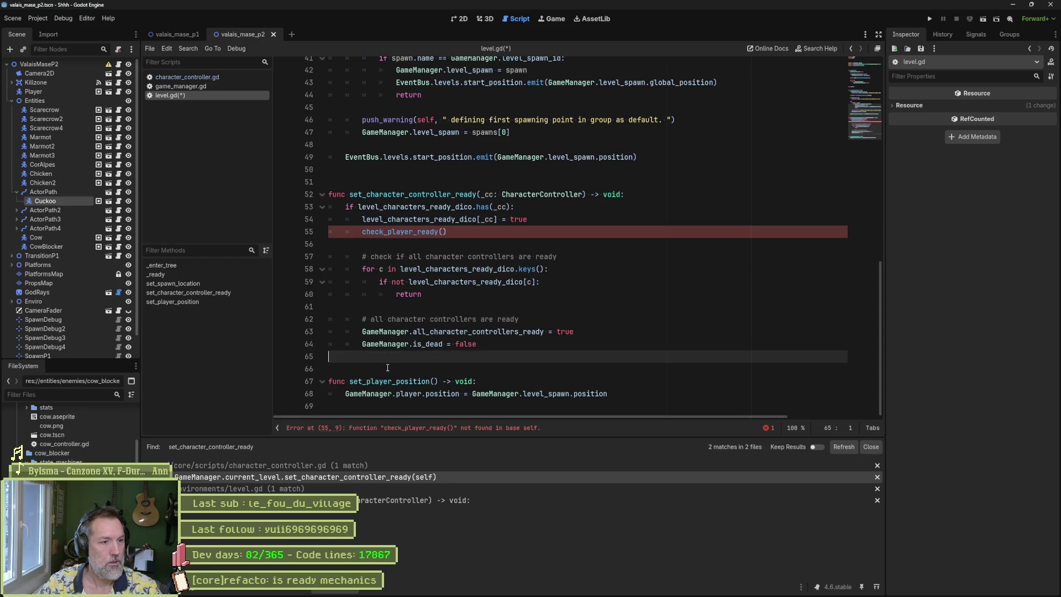
key("Return")
key("Return")
type("func")
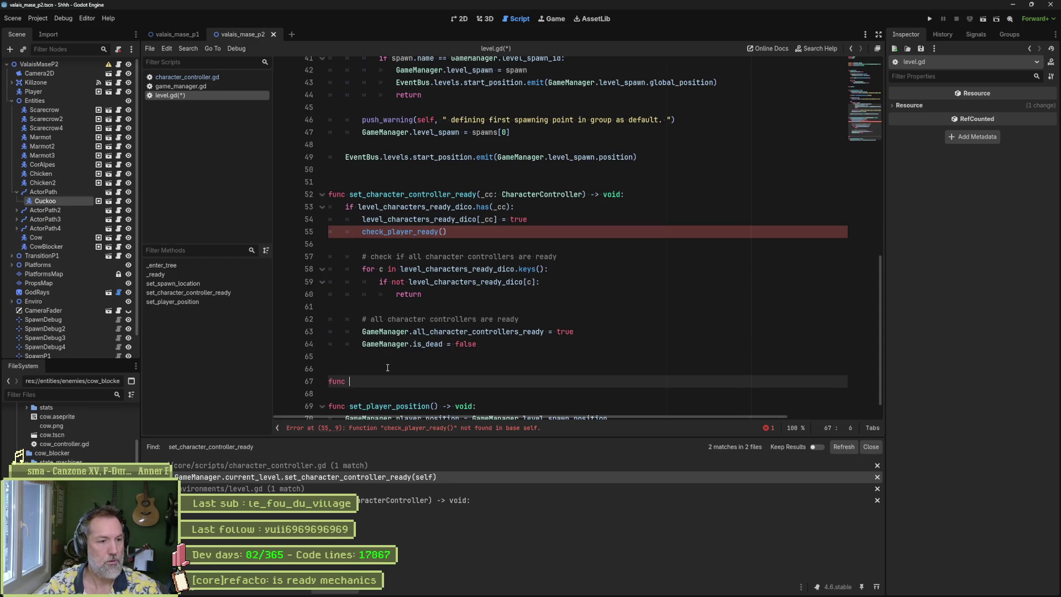
key("ctrl+v")
type("-> boo")
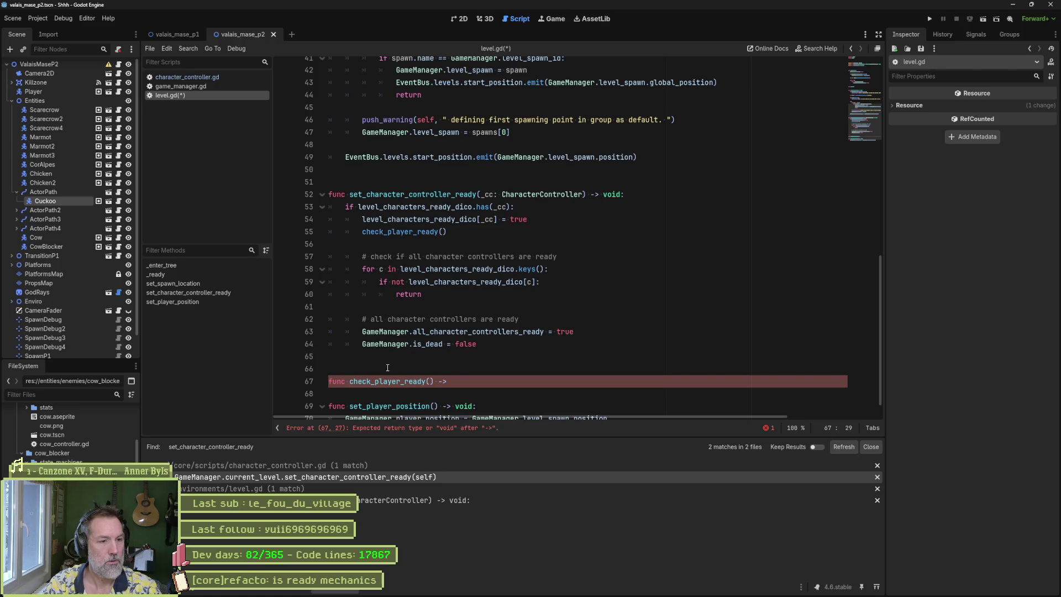
key("BackSpace")
key("BackSpace")
key("BackSpace")
type("void:")
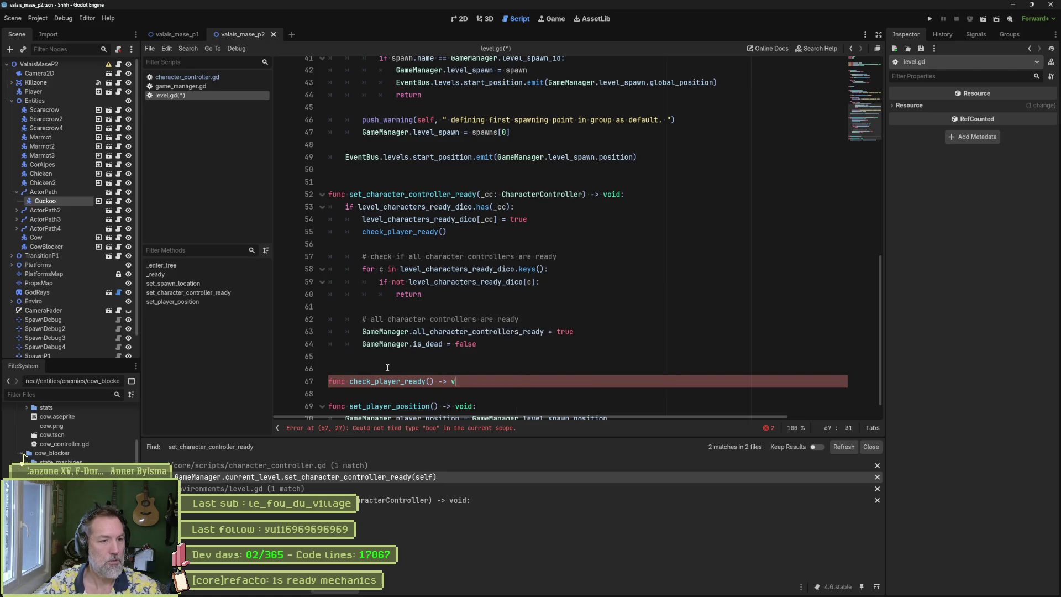
key("Return")
type("pass")
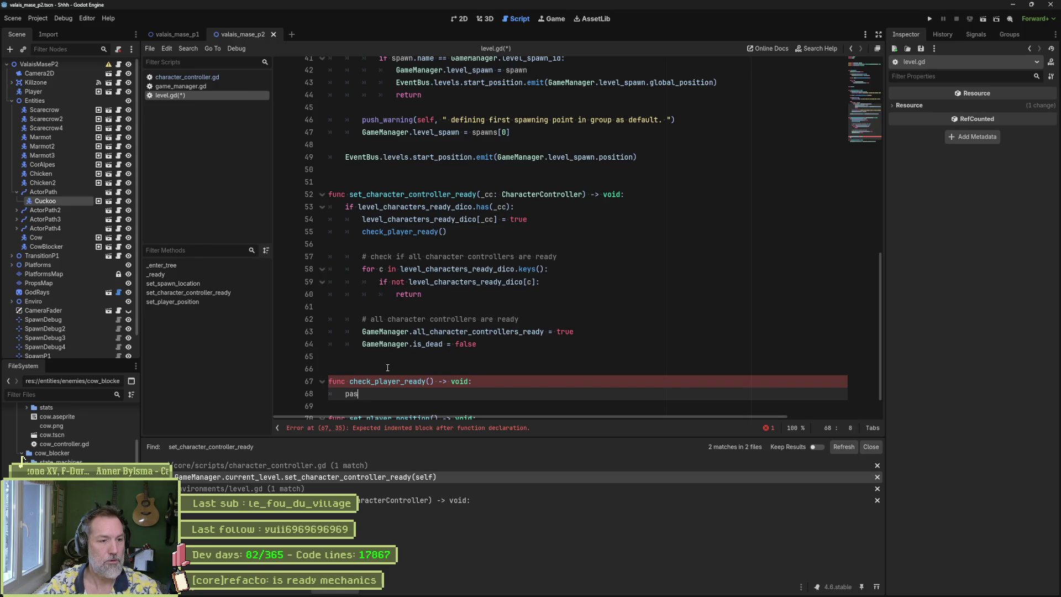
key("Return")
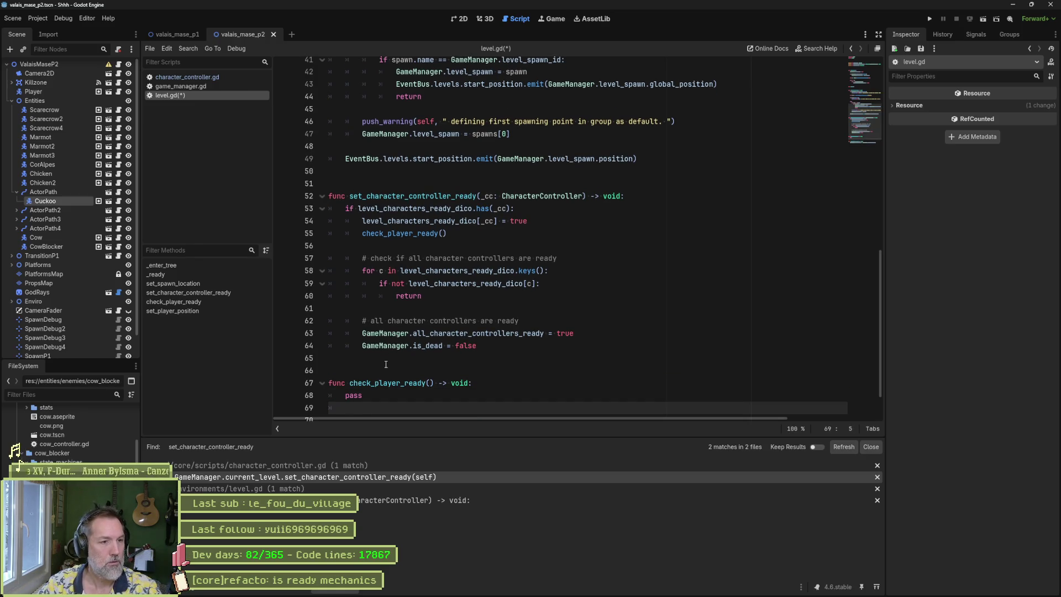
Step: Pass _cc as the argument in the check_player_ready() call
double_click(488, 196)
left_click(443, 233)
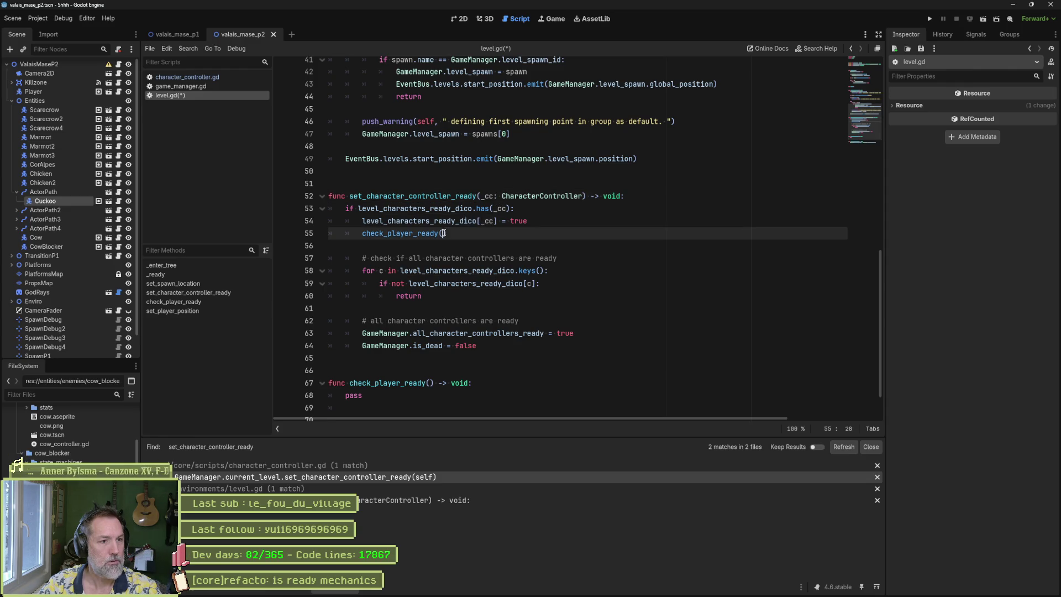
type("_cc")
Step: Copy '_cc: CharacterController' from line 52 into the new function's parameter list
left_click_drag(481, 203, 584, 202)
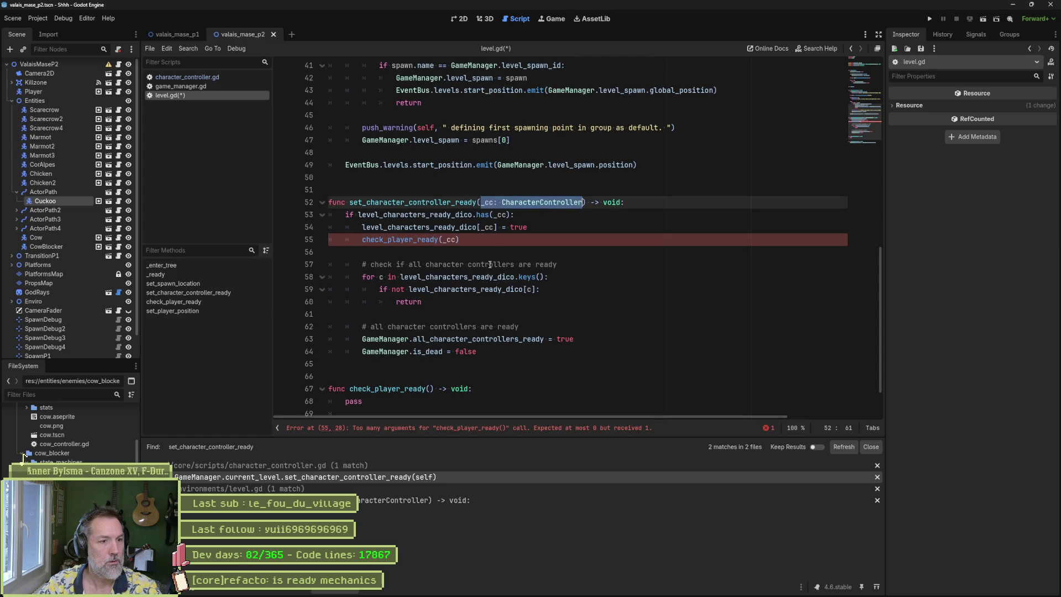
key("ctrl+c")
left_click(429, 388)
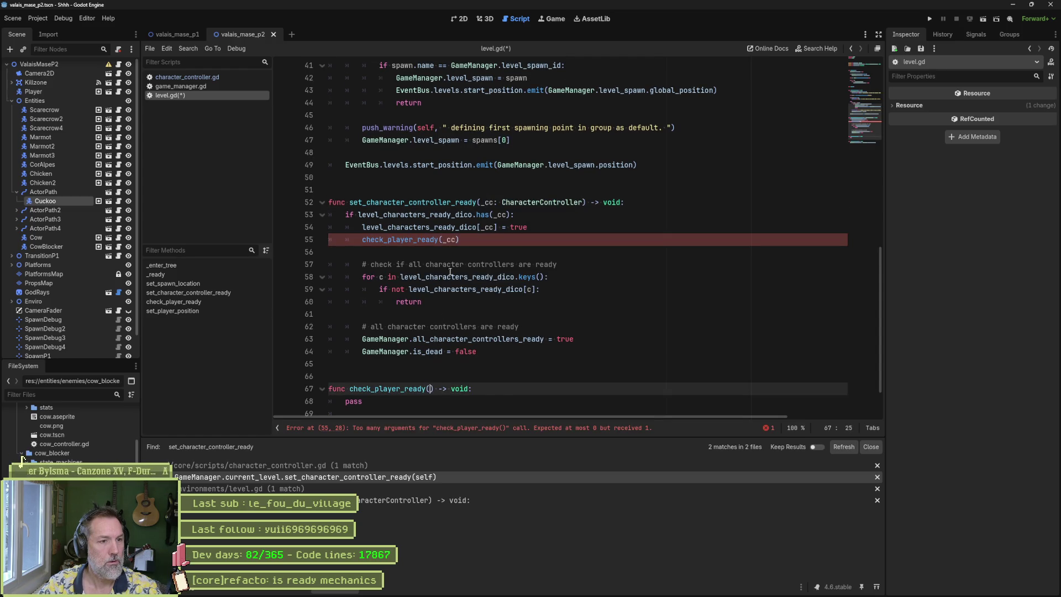
key("ctrl+v")
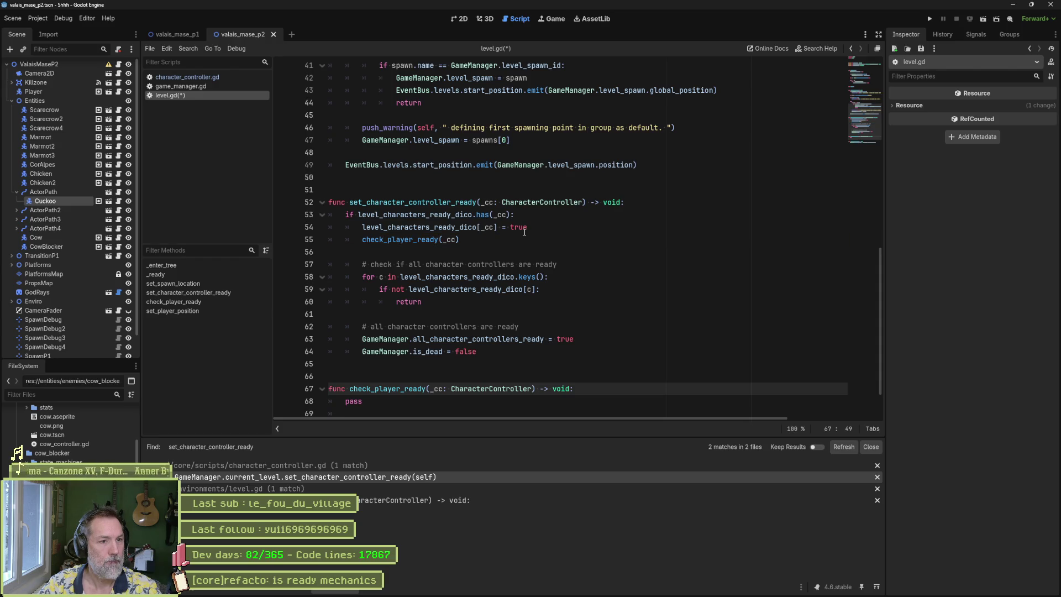
scroll(505, 258, "down", 1)
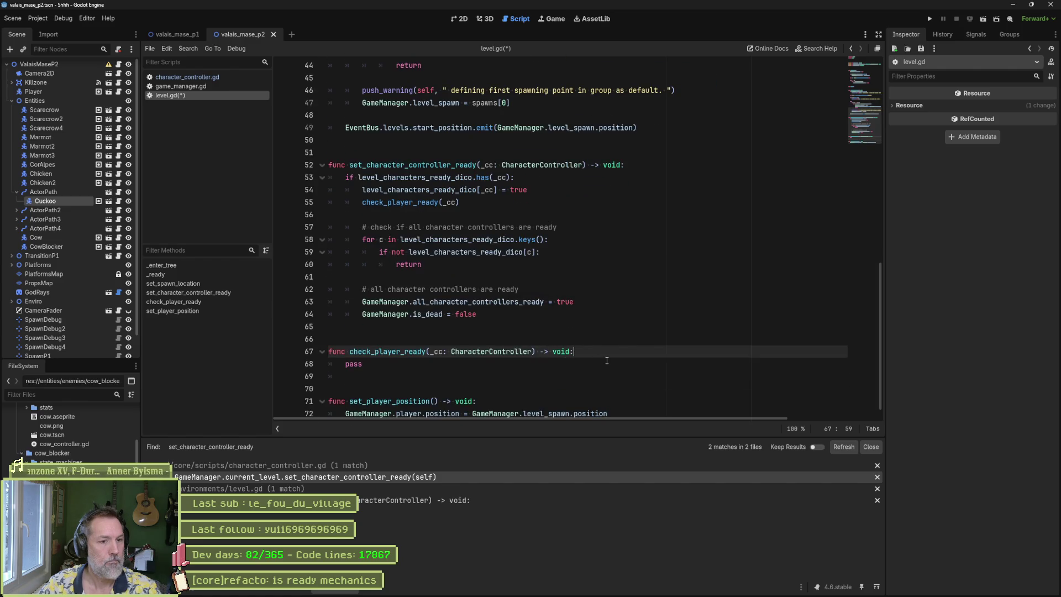
key("Return")
Step: Add an is_in_group("player") check that calls print_debug(self, " player ready"), then save and run with F6
type("if ")
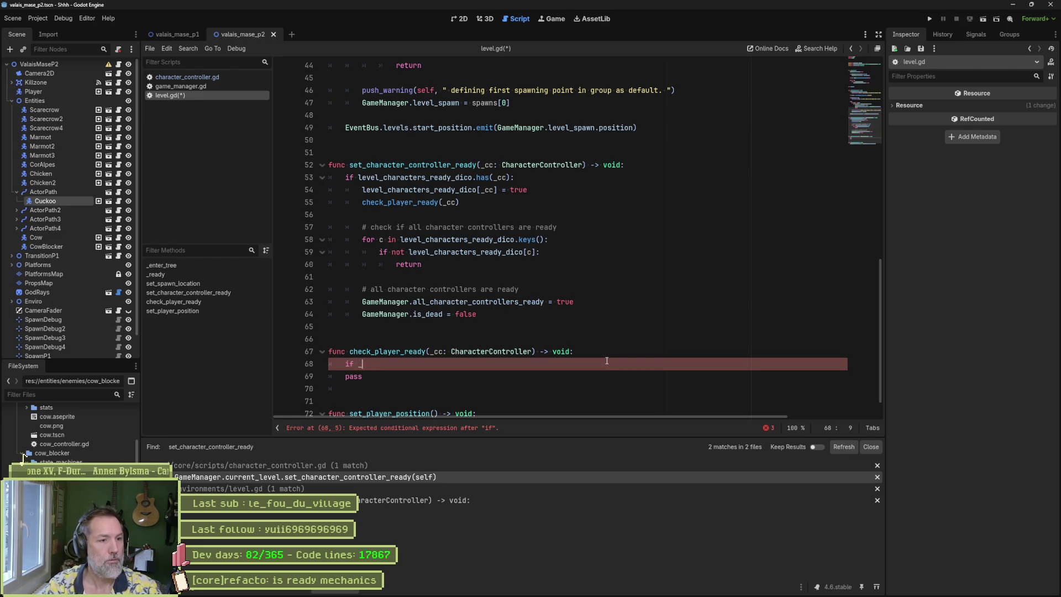
type("_cc")
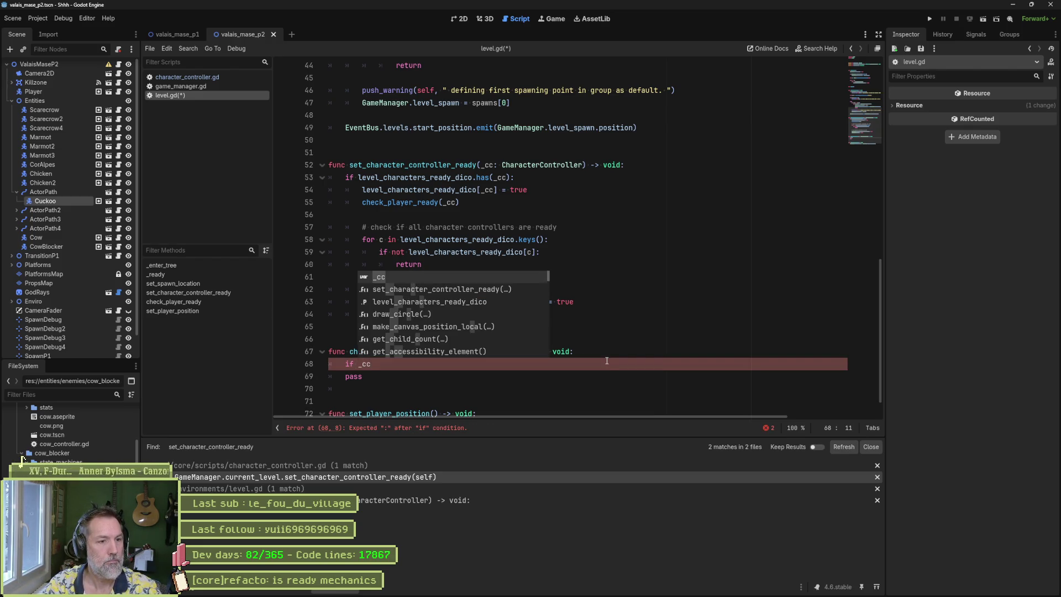
type(".group")
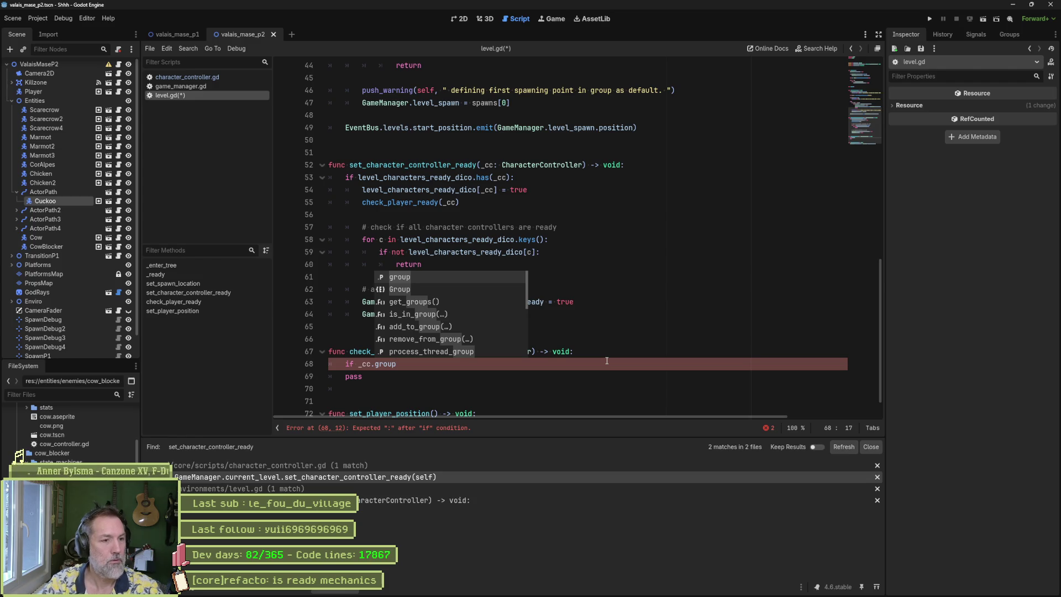
key("Down")
key("Down")
key("Down")
key("Return")
type("\"player")
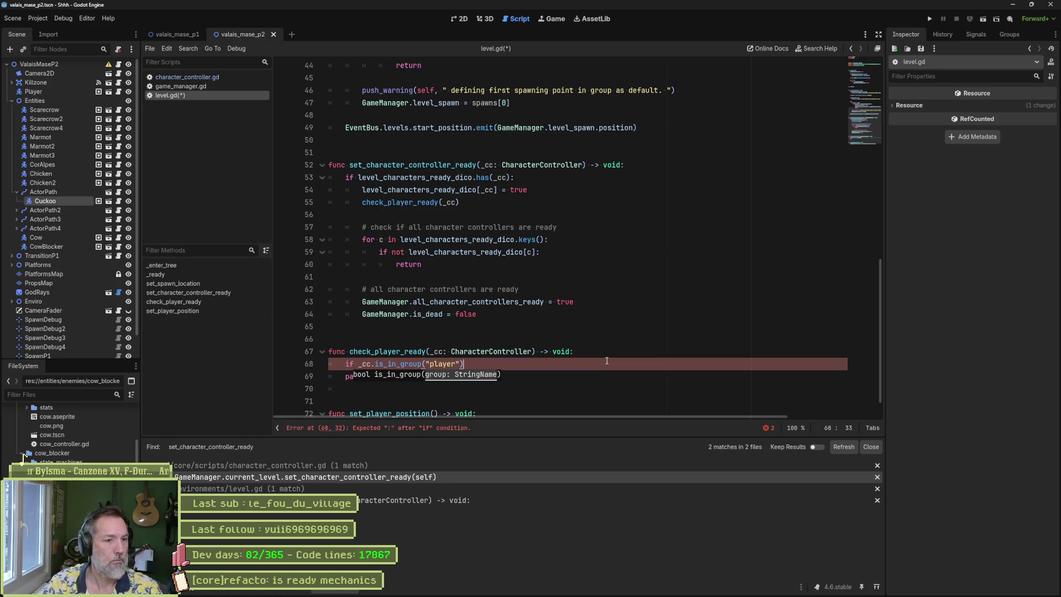
type(":")
key("Return")
type("print_de")
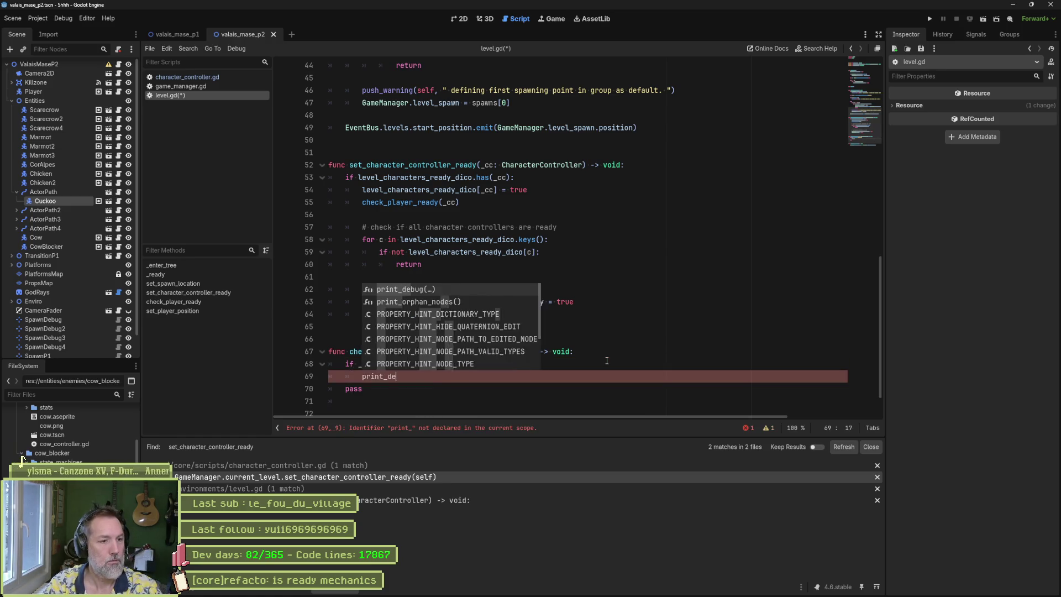
key("Return")
type("self, \" player ")
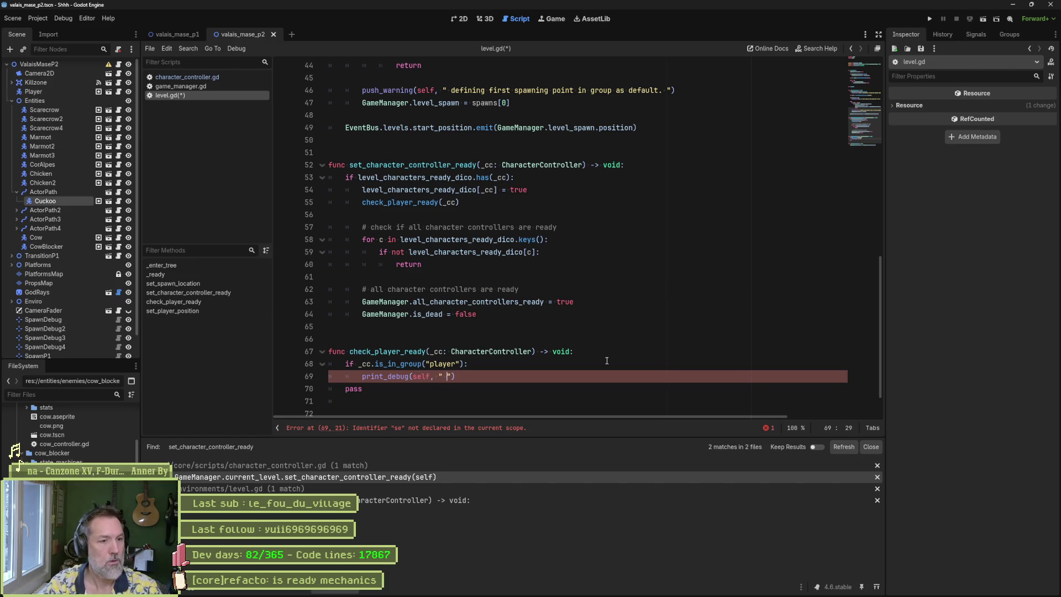
type("ready")
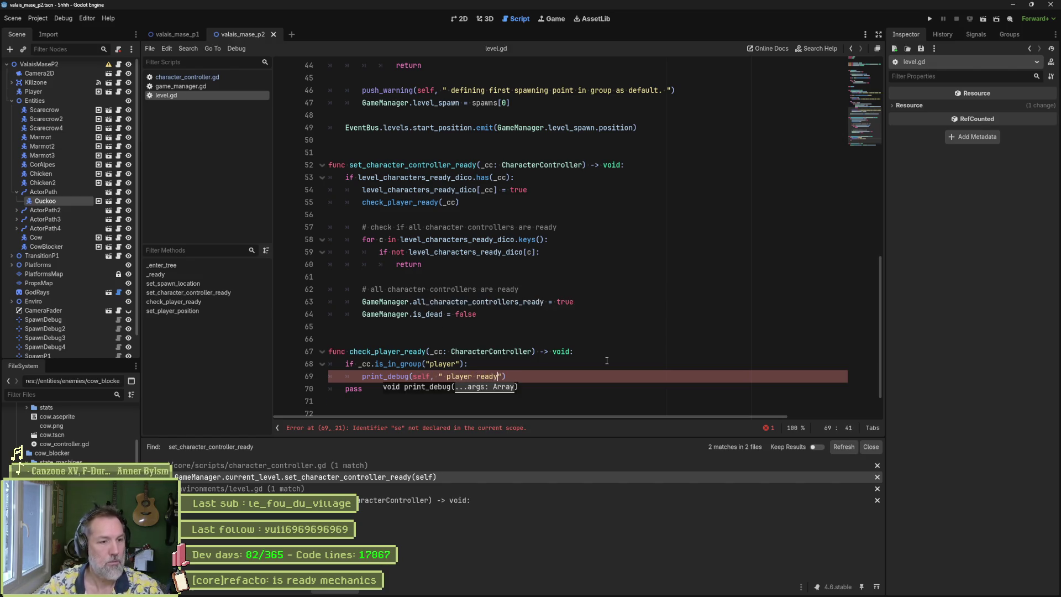
key("ctrl+s")
key("F6")
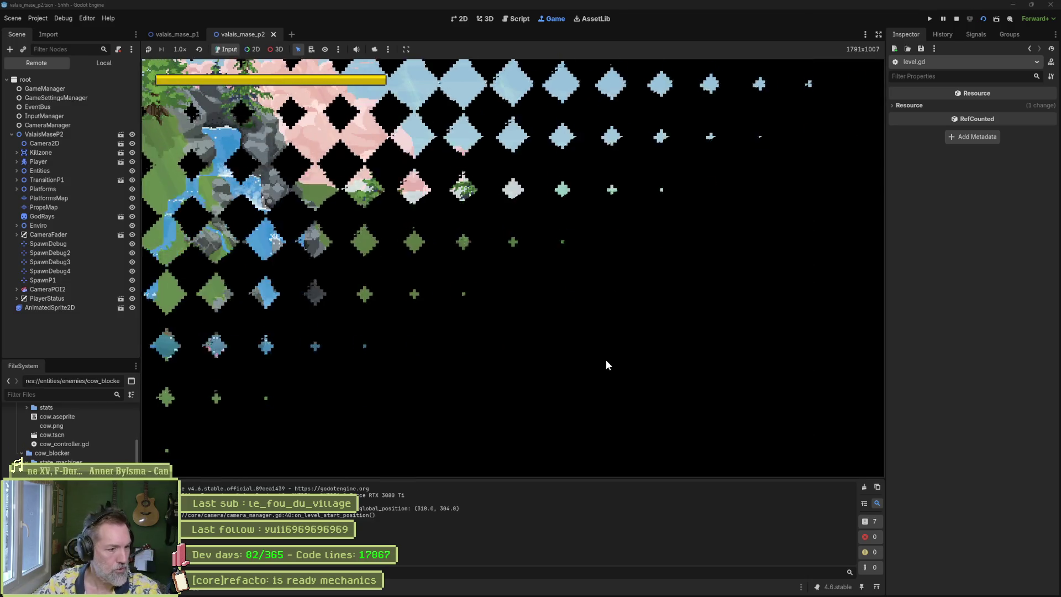
Step: Stop the game with F8 and remove the leftover pass line from check_player_ready
key("F8")
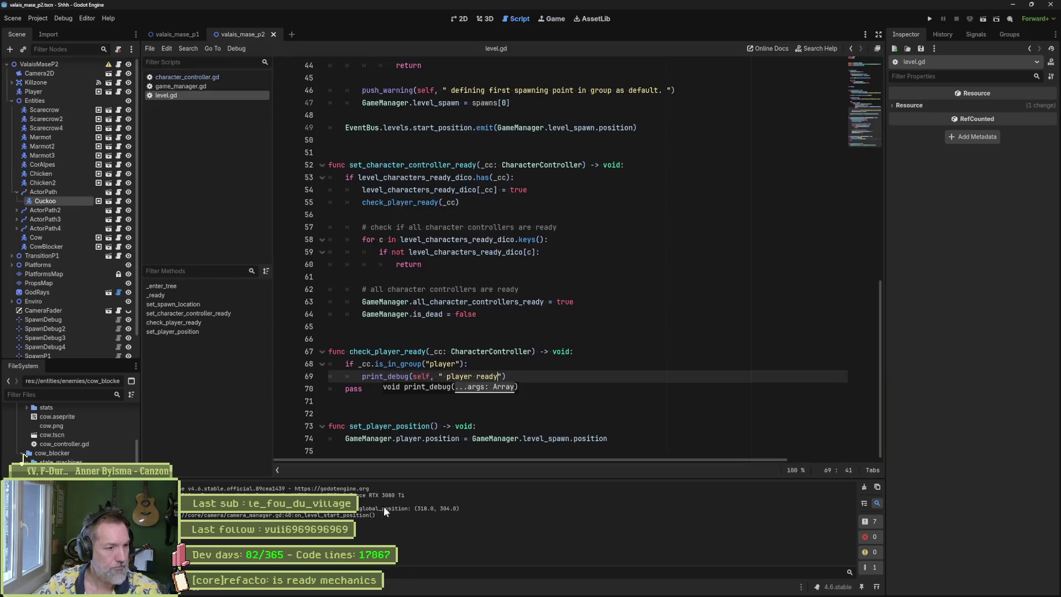
left_click(538, 350)
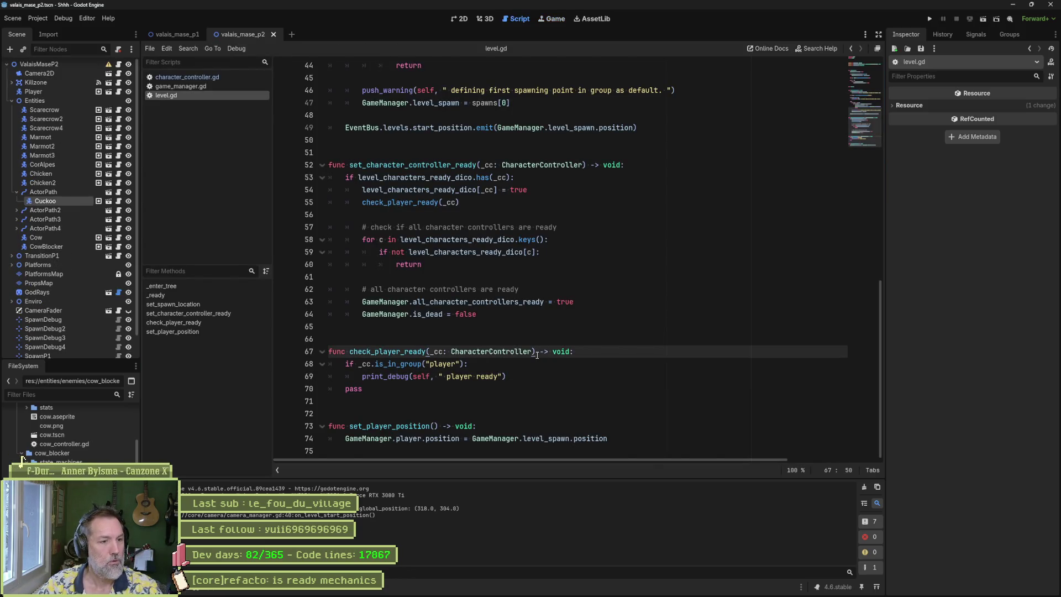
left_click(516, 389)
key("ctrl+x")
left_click(543, 373)
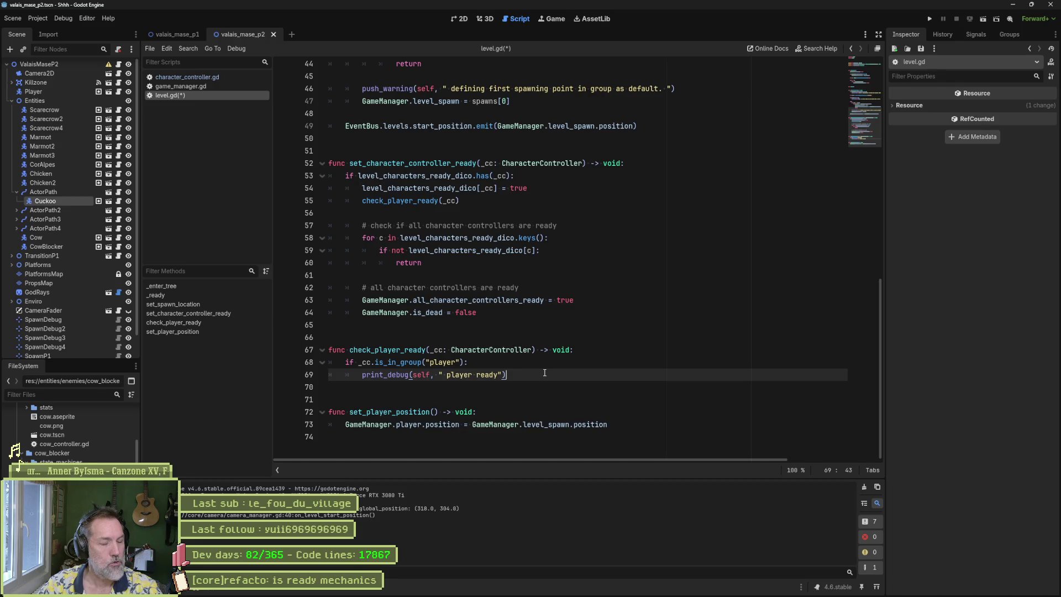
key("ctrl+shift+Left")
key("ctrl+shift+Left")
key("ctrl+shift+Left")
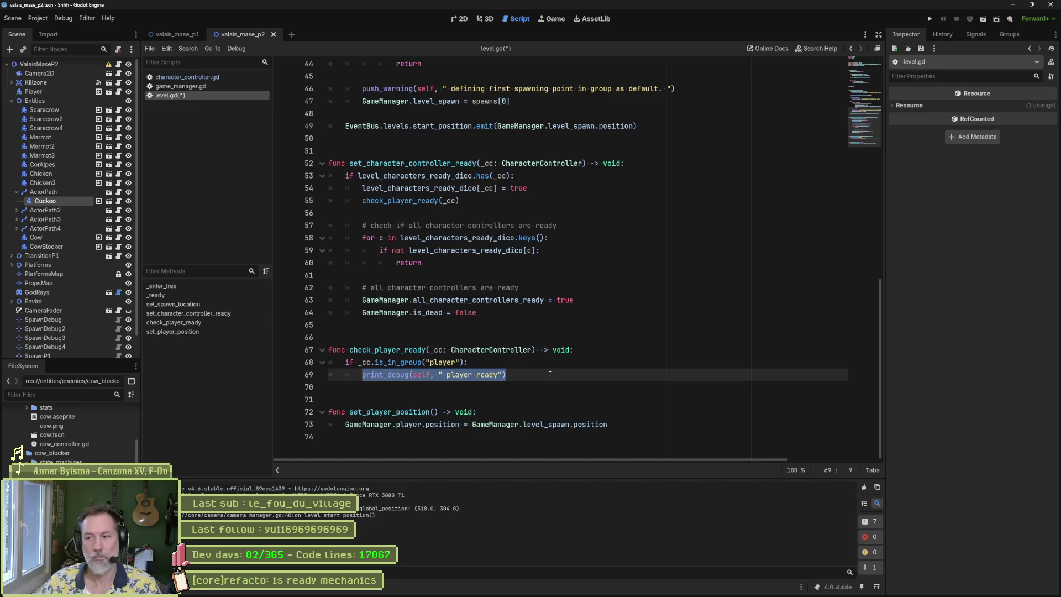
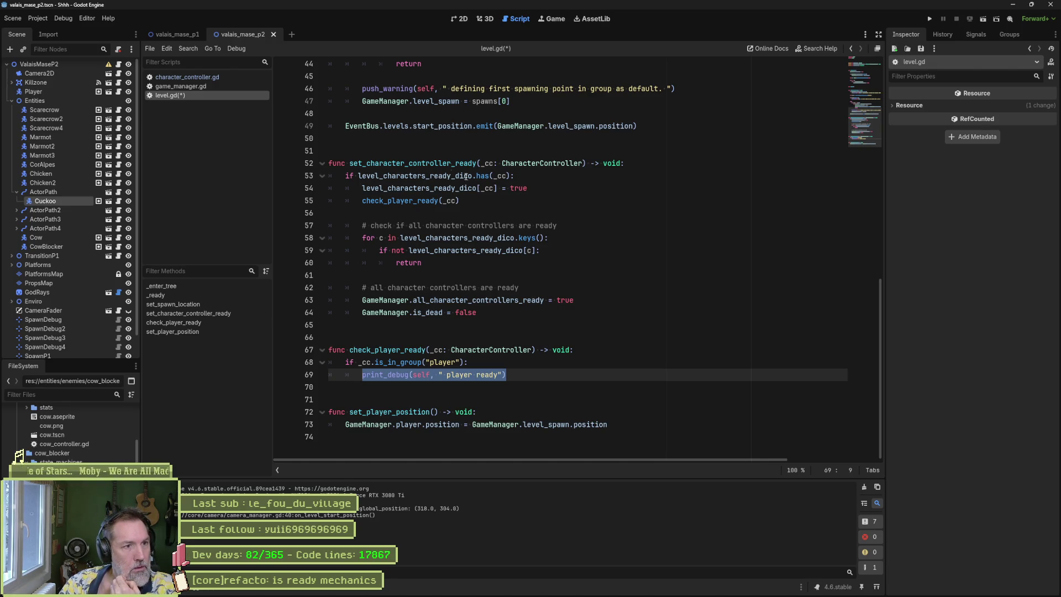
Step: In check_player_ready, add EventBus.levels.playe_ready.emit() below the player-ready debug print
double_click(402, 129)
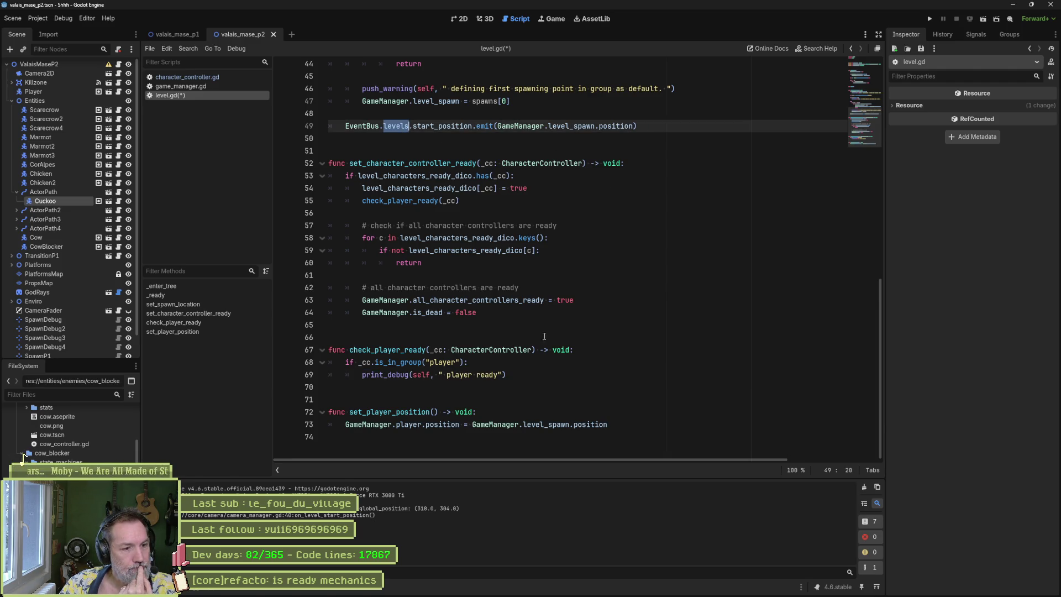
left_click(533, 373)
key("Return")
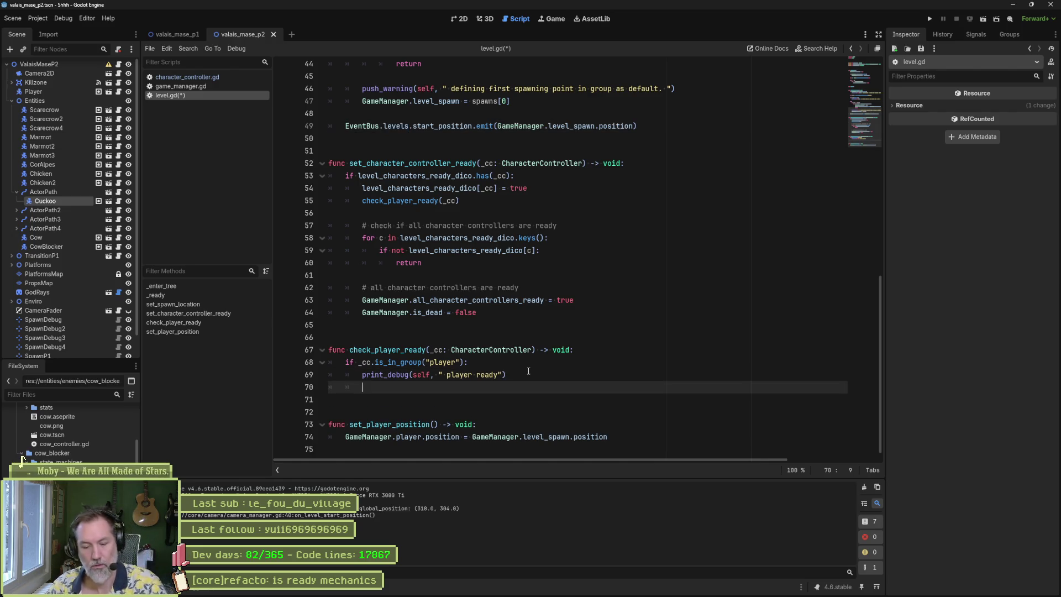
type("EventBus.")
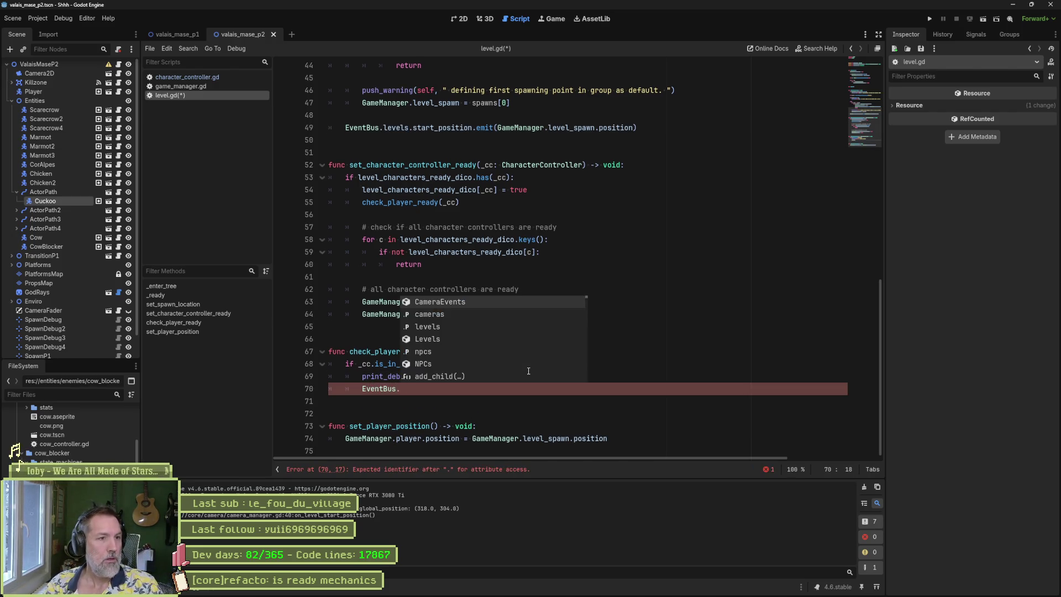
type("levels.")
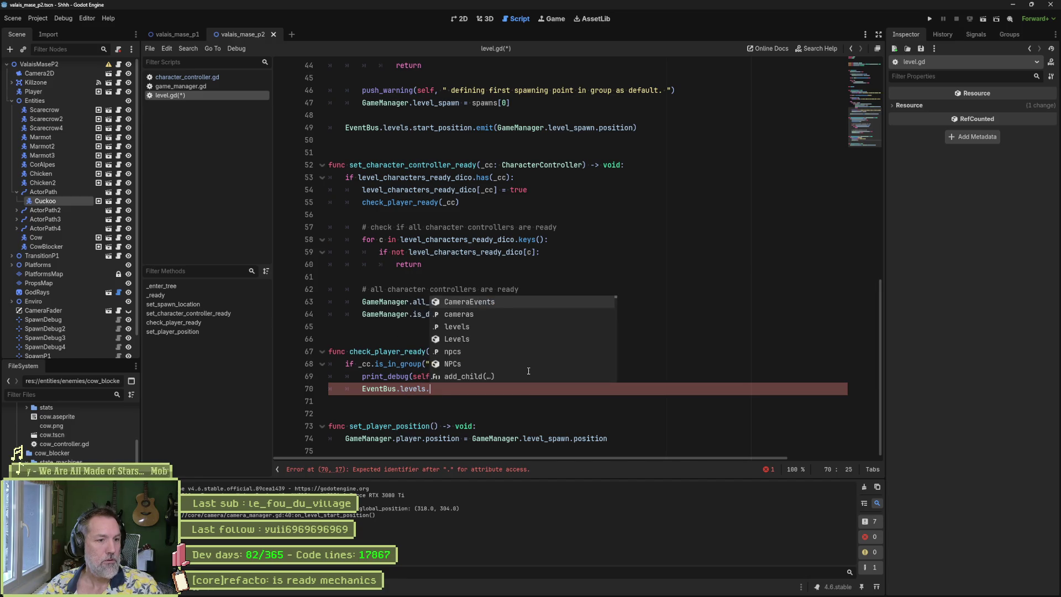
type("playe_ready.")
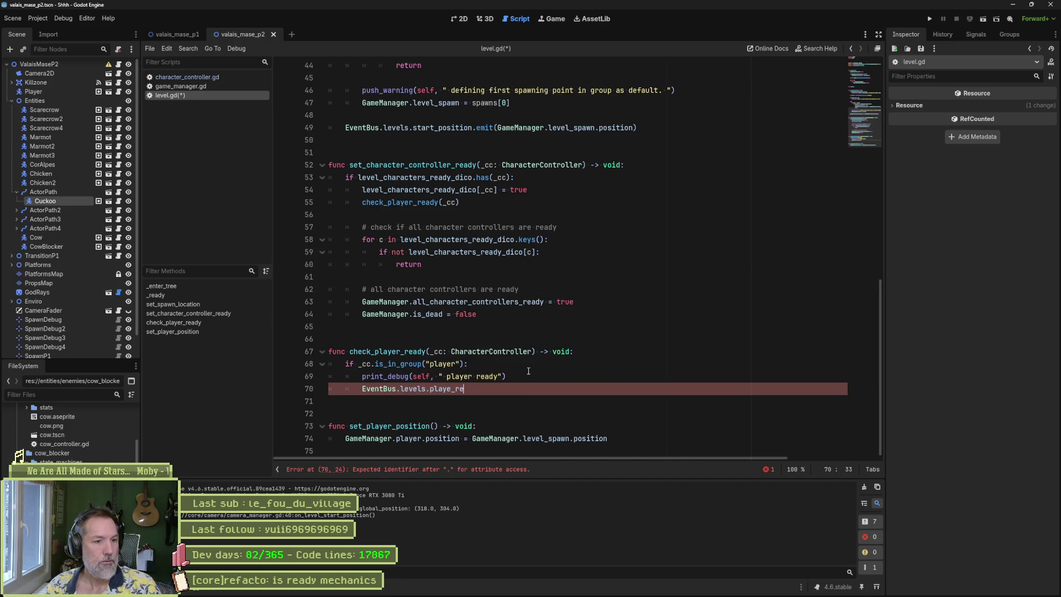
type("emit()")
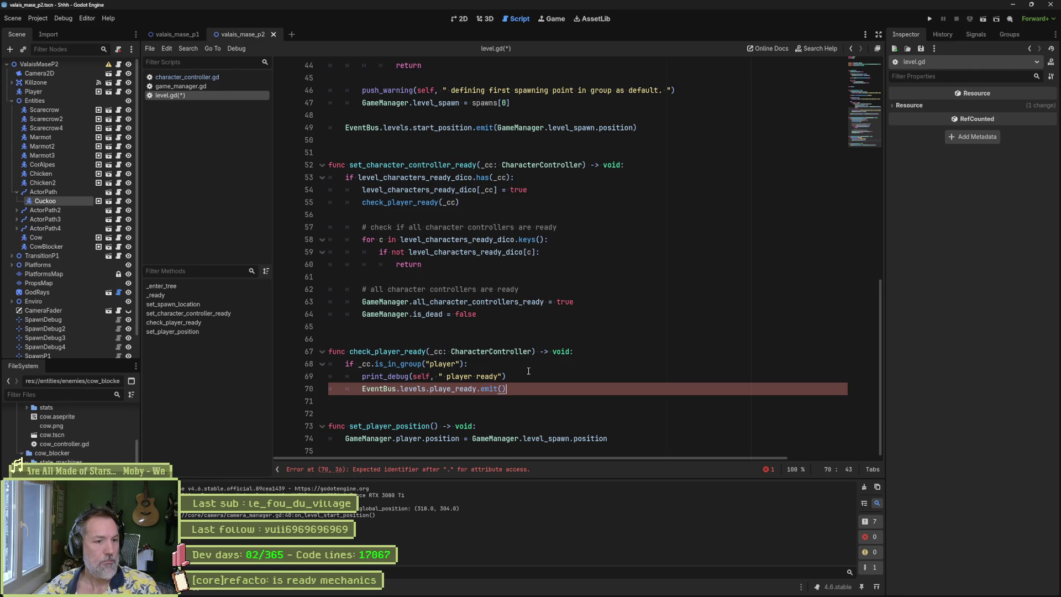
key("Left")
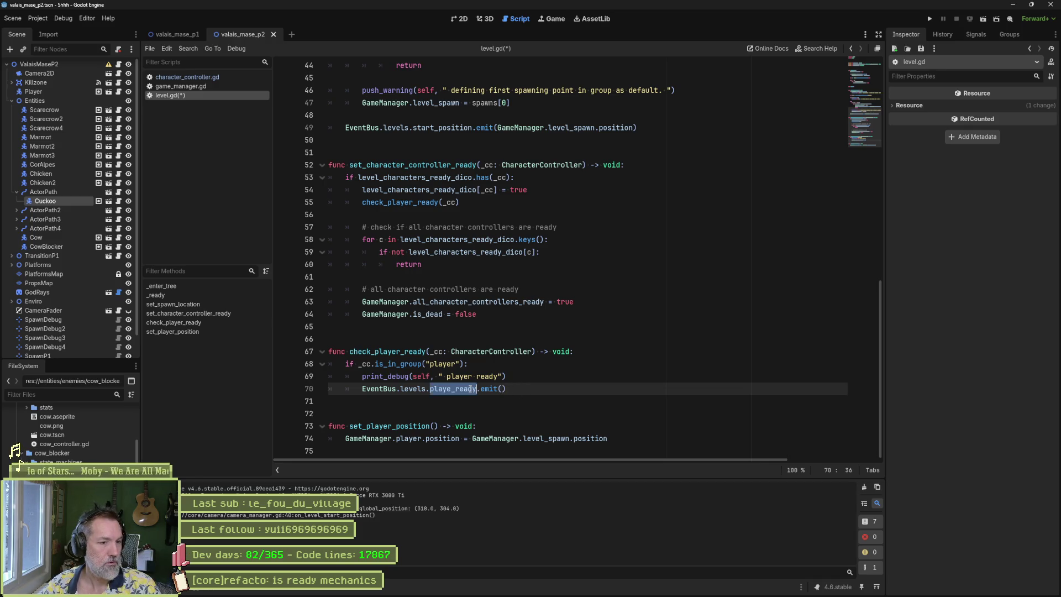
Step: In event_bus.gd's Levels class, duplicate the start_position signal with its warning line and rename it playe_ready
left_click(420, 389, "ctrl")
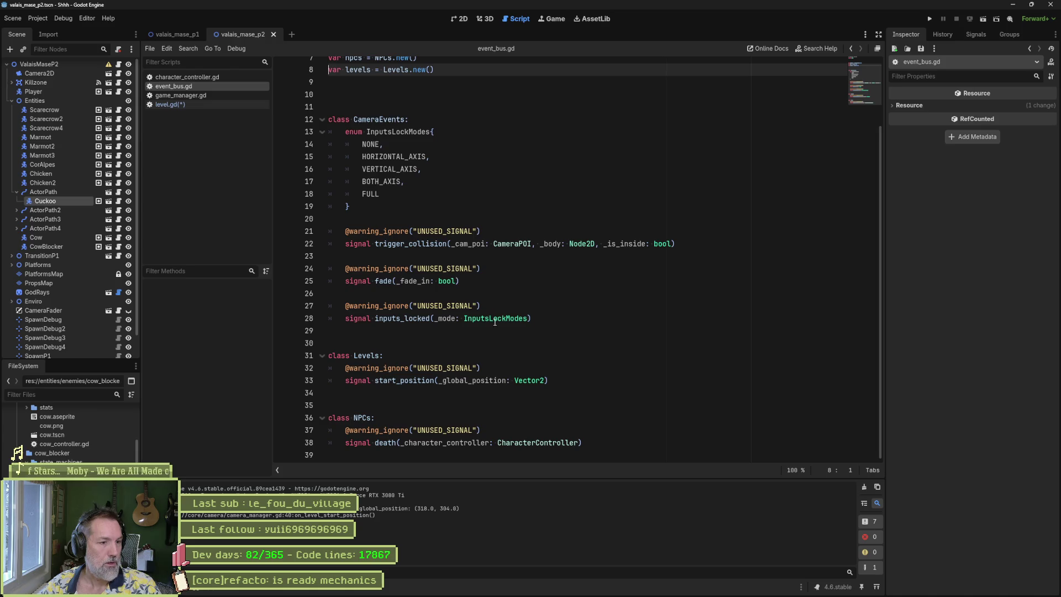
left_click(604, 443)
key("Return")
key("Return")
key("Return")
type("playe_ready")
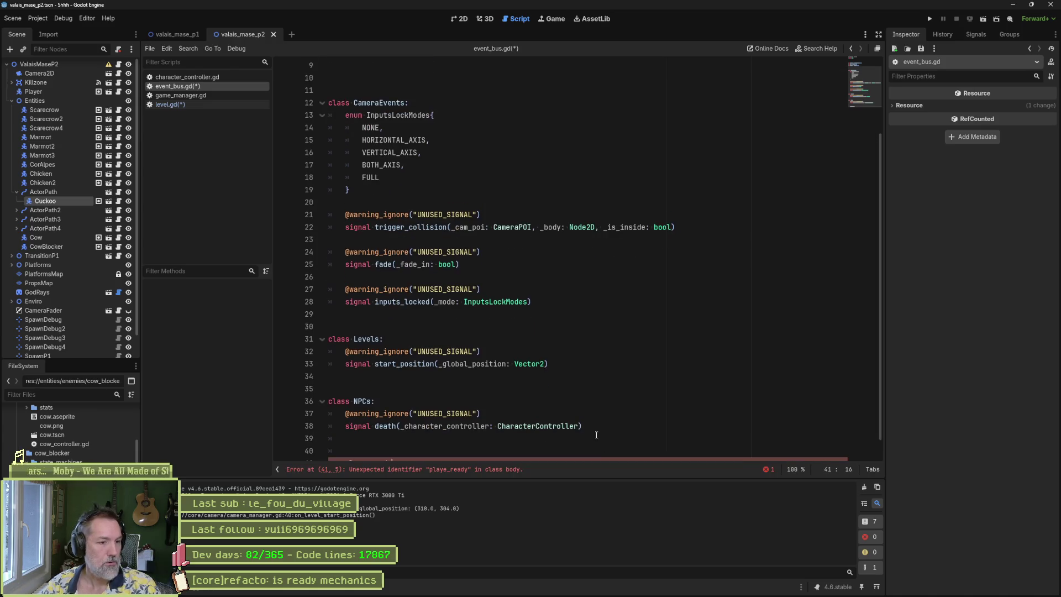
left_click_drag(587, 425, 587, 407)
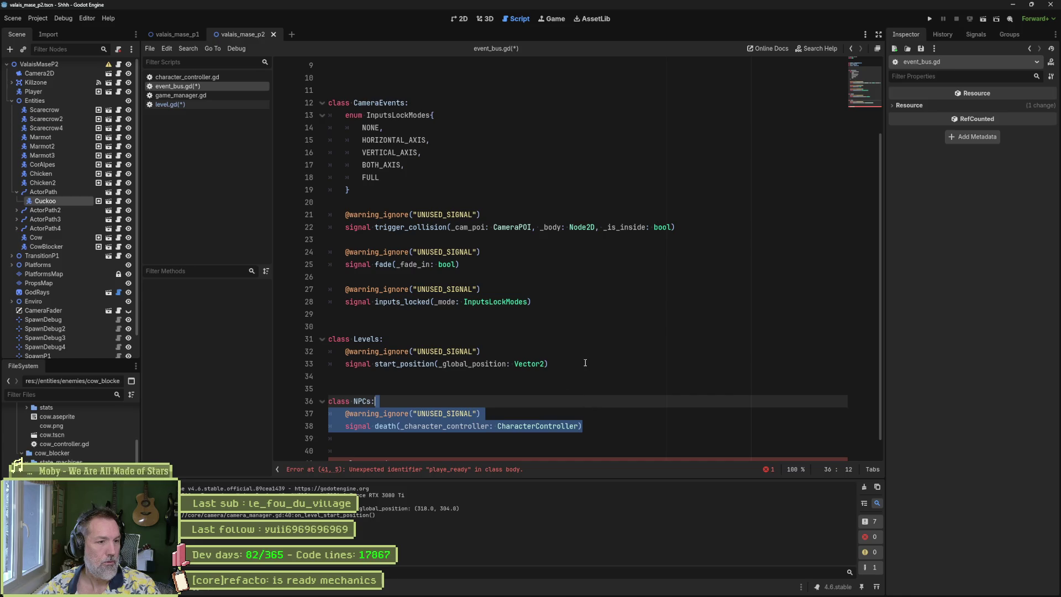
left_click_drag(584, 363, 580, 342)
key("ctrl+shift+d")
scroll(568, 381, "down", 1)
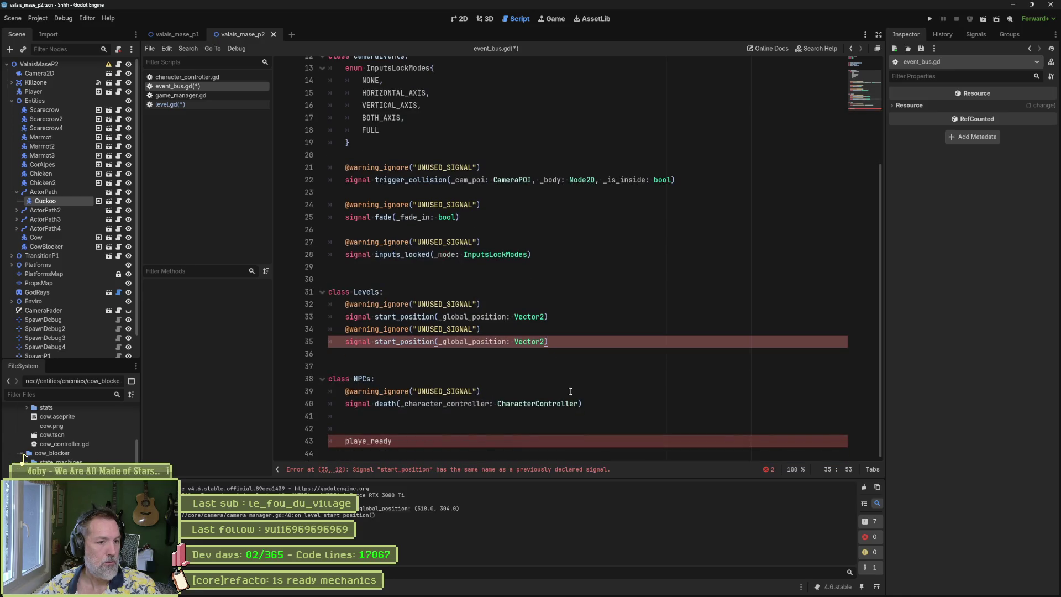
double_click(375, 441)
key("ctrl+x")
double_click(409, 342)
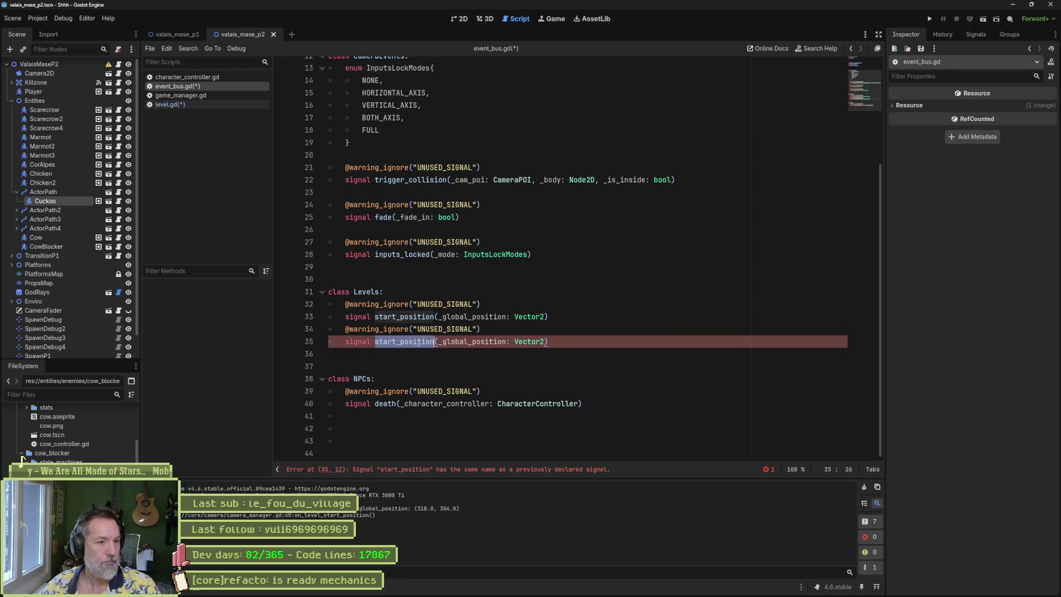
key("ctrl+v")
Step: Remove the parameter from playe_ready(), tidy the blank lines around the classes, and save event_bus.gd
scroll(447, 345, "up", 1)
key("Right")
key("ctrl+shift+Right")
key("ctrl+shift+Right")
key("ctrl+shift+Right")
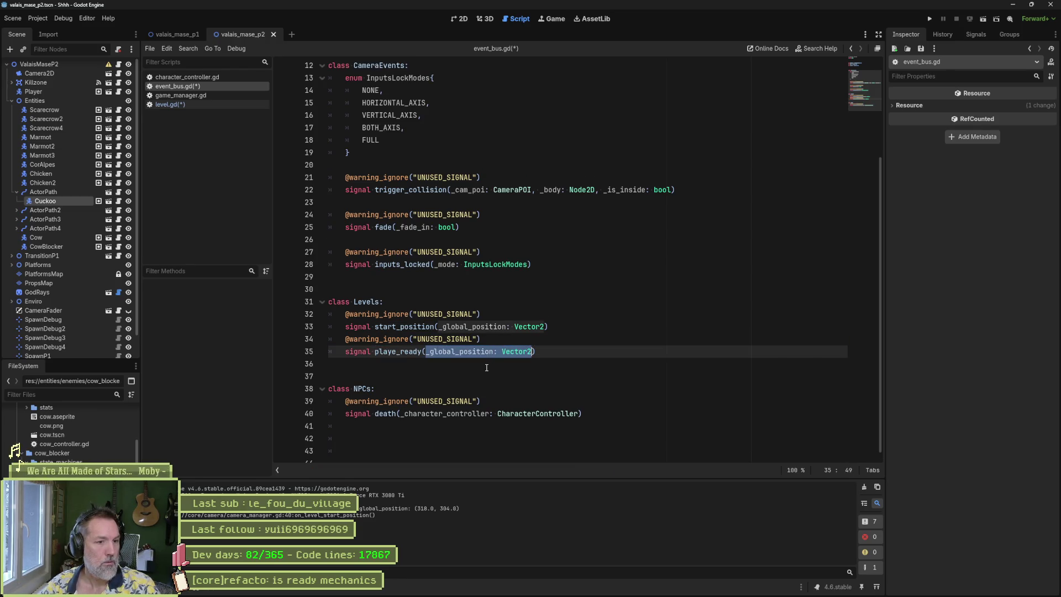
key("Delete")
key("Up")
key("Home")
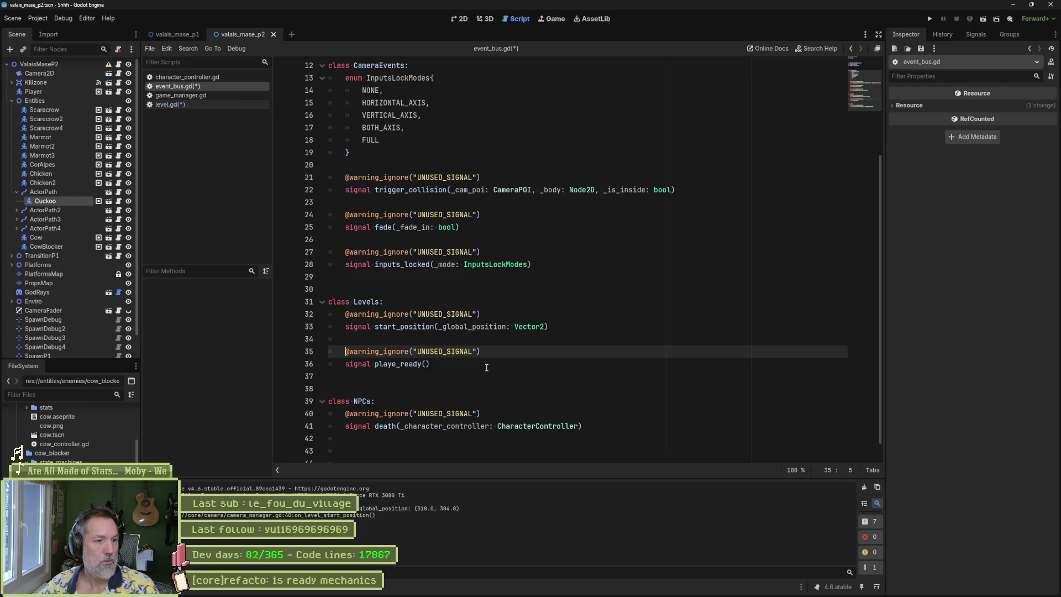
key("Return")
left_click(498, 383)
key("Return")
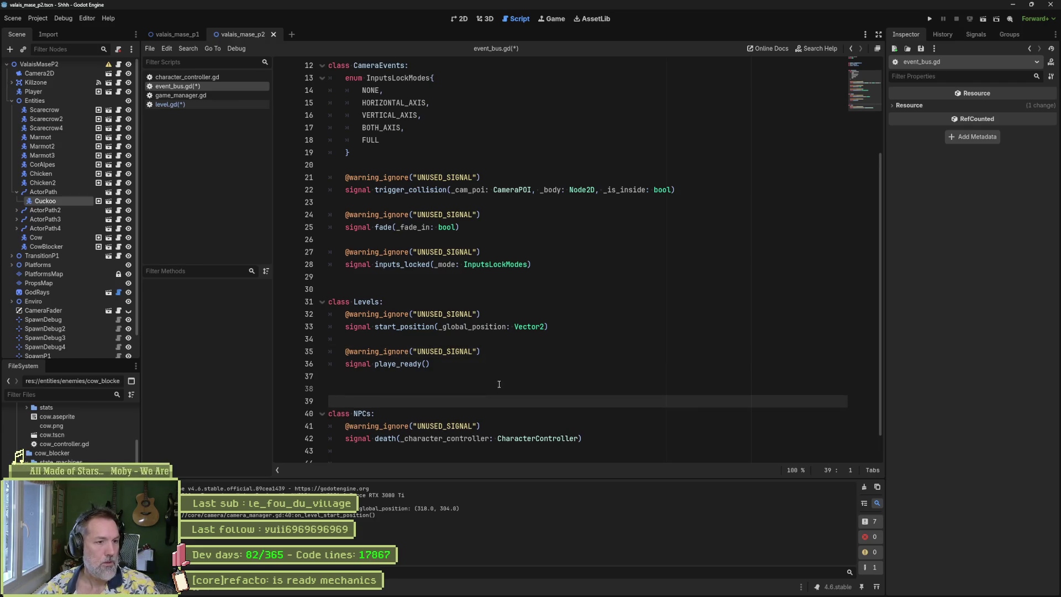
key("Up")
key("Up")
key("Up")
key("Up")
key("Return")
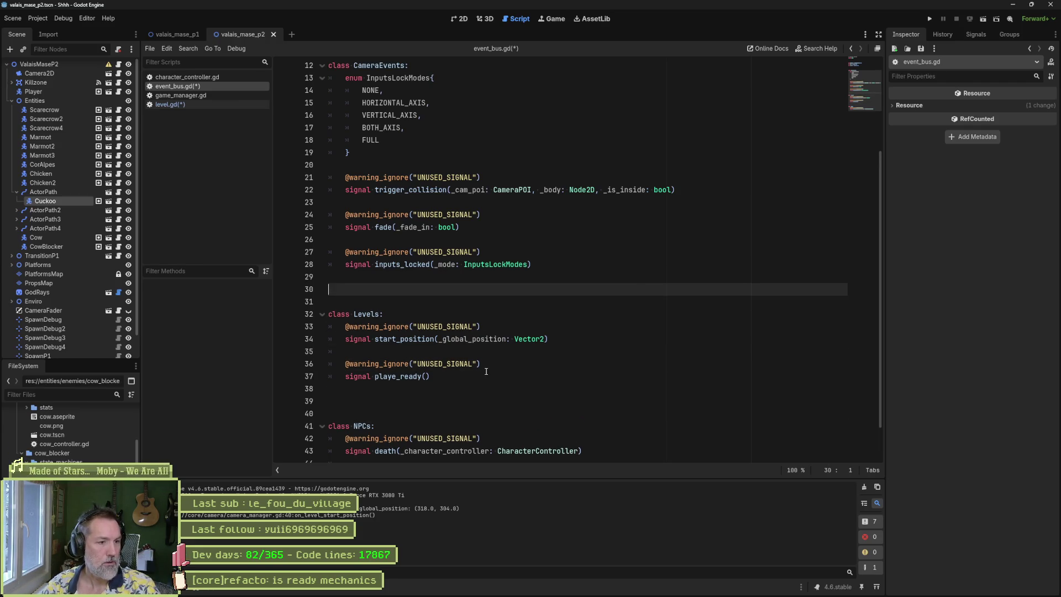
key("ctrl+s")
Step: Switch through the open scripts and return to level.gd
left_click(207, 78)
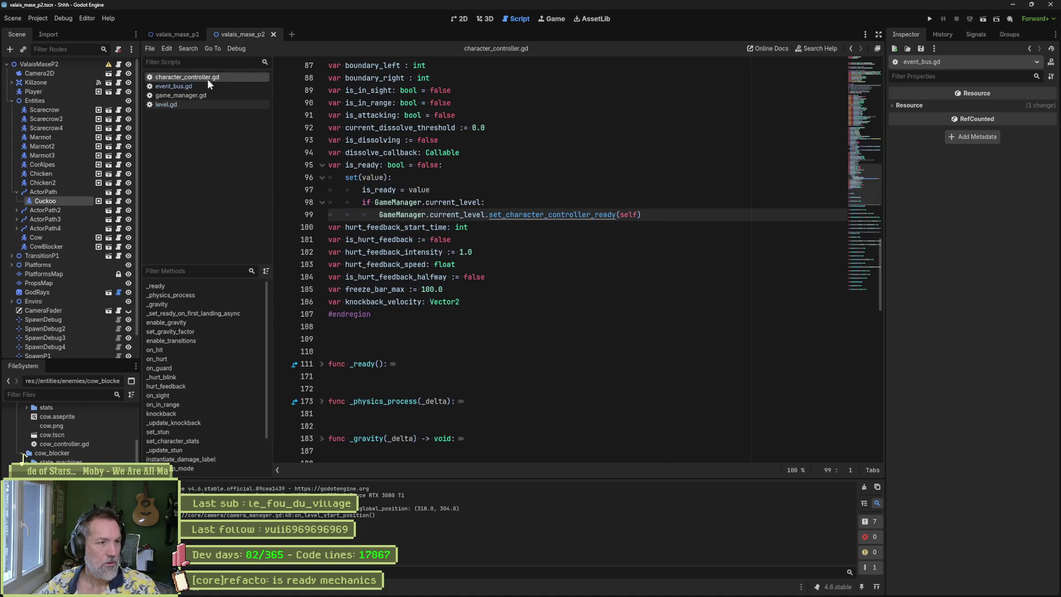
left_click(213, 85)
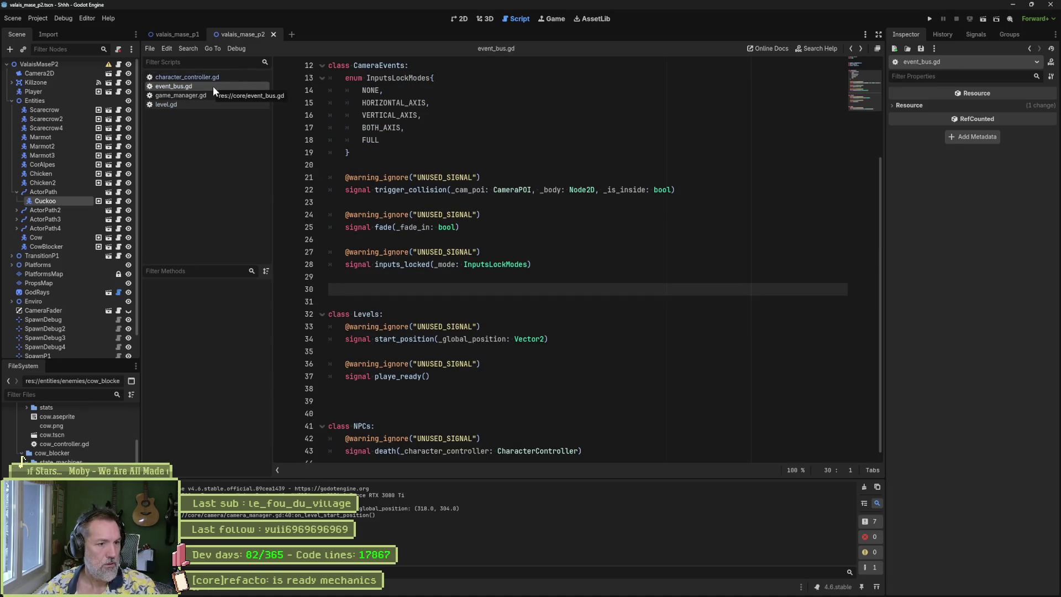
key("alt+Left")
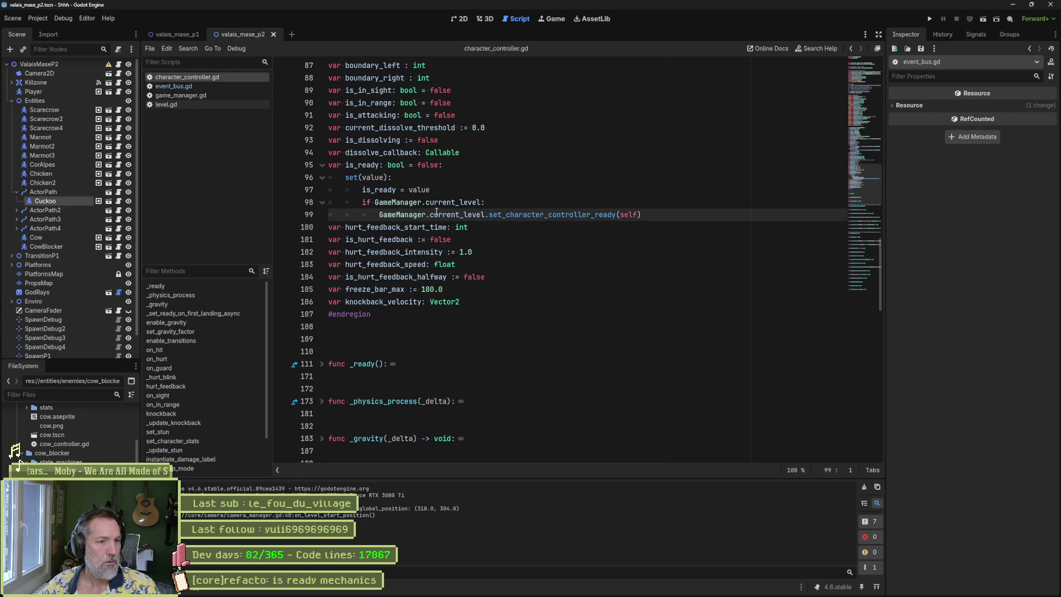
left_click(204, 95)
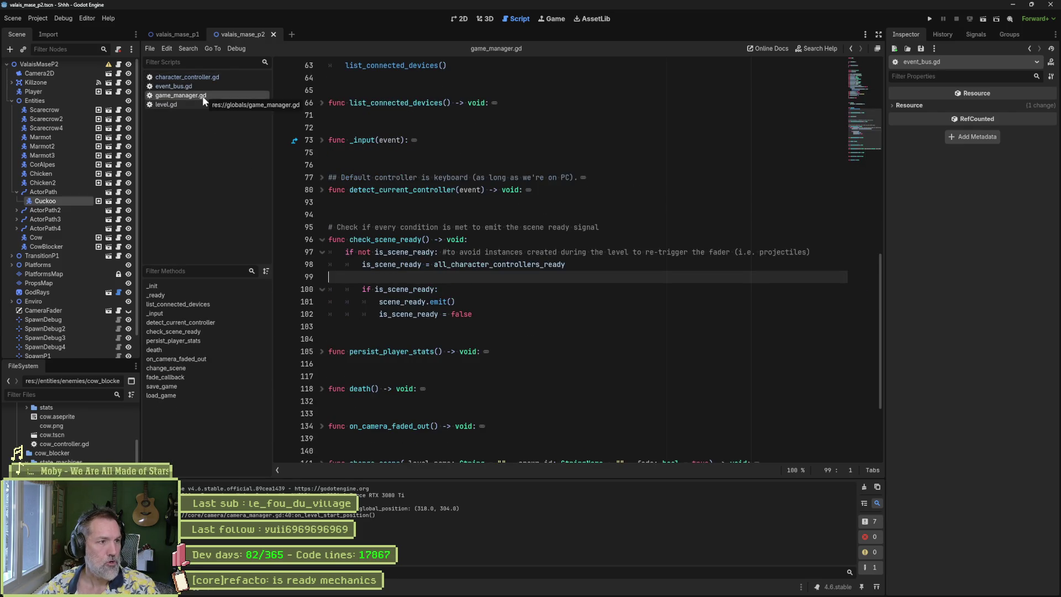
left_click(184, 105)
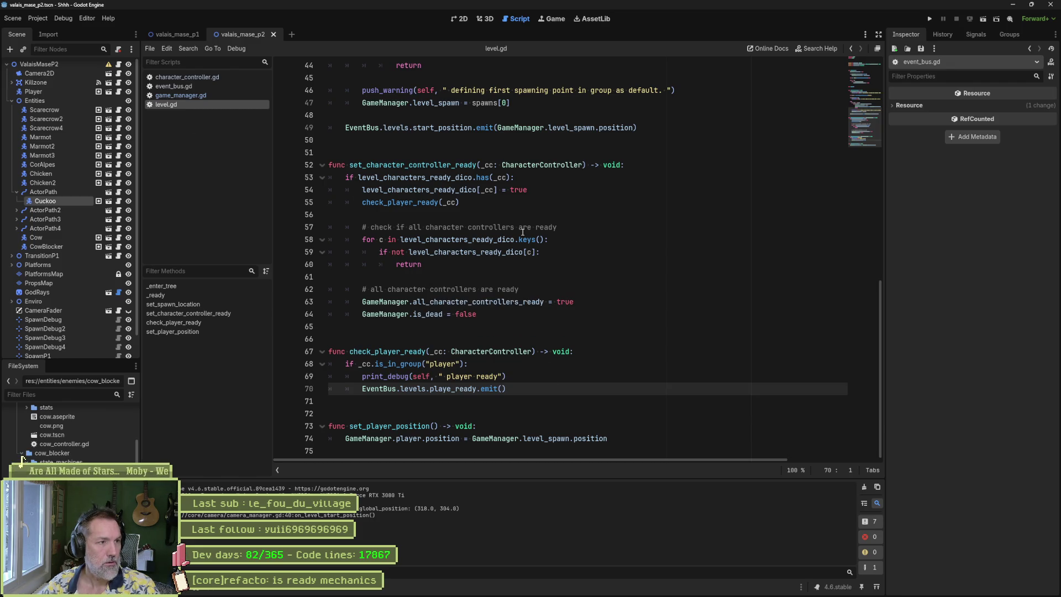
Step: Open camera_manager.gd and comment out the camera setup and start_position connection lines in _ready
key("shift+alt+o")
type("cam")
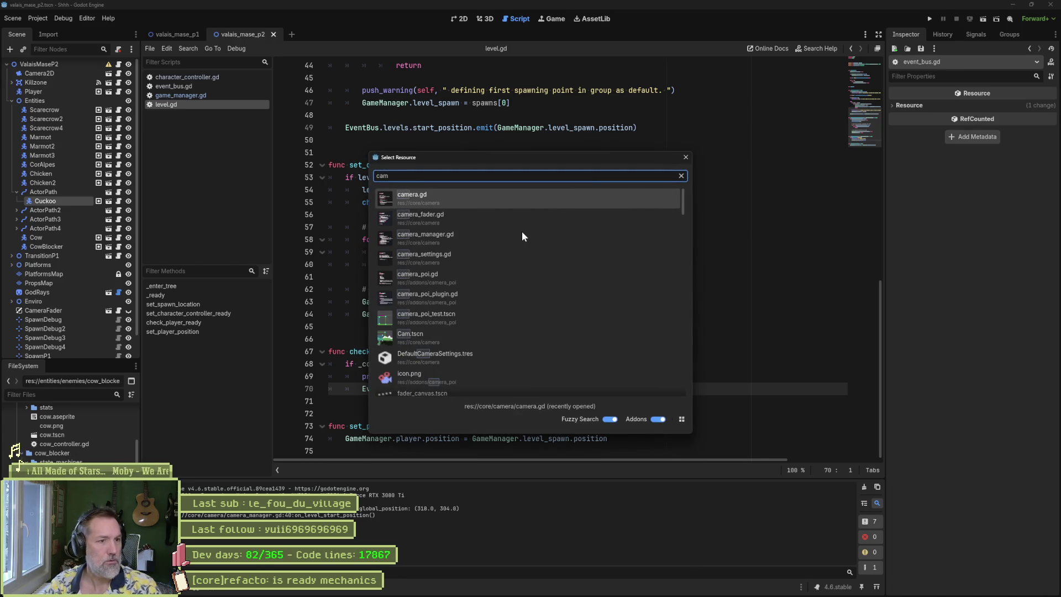
key("Down")
key("Down")
key("Return")
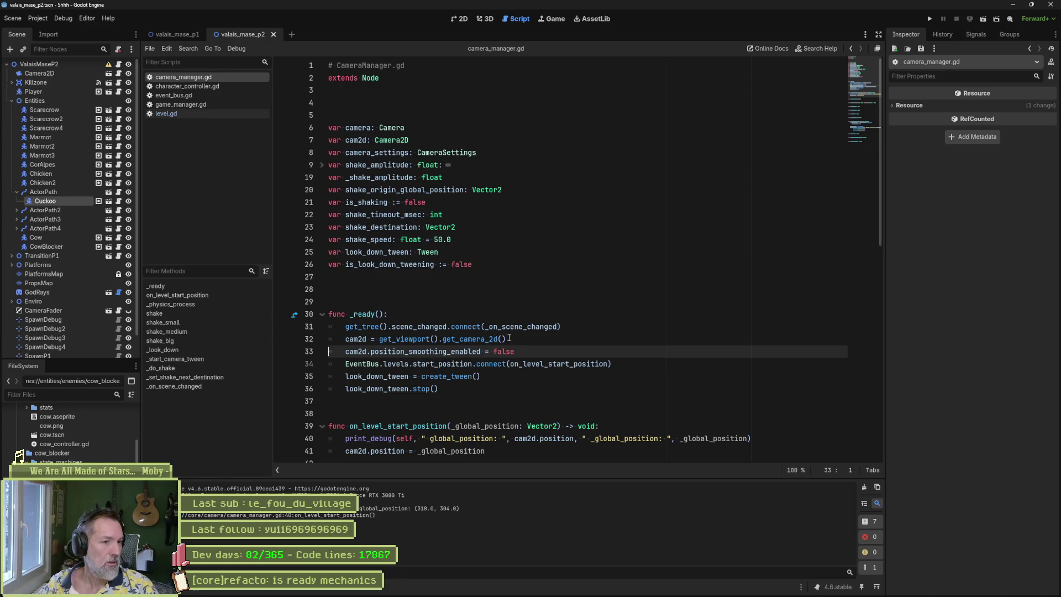
left_click_drag(629, 364, 642, 326)
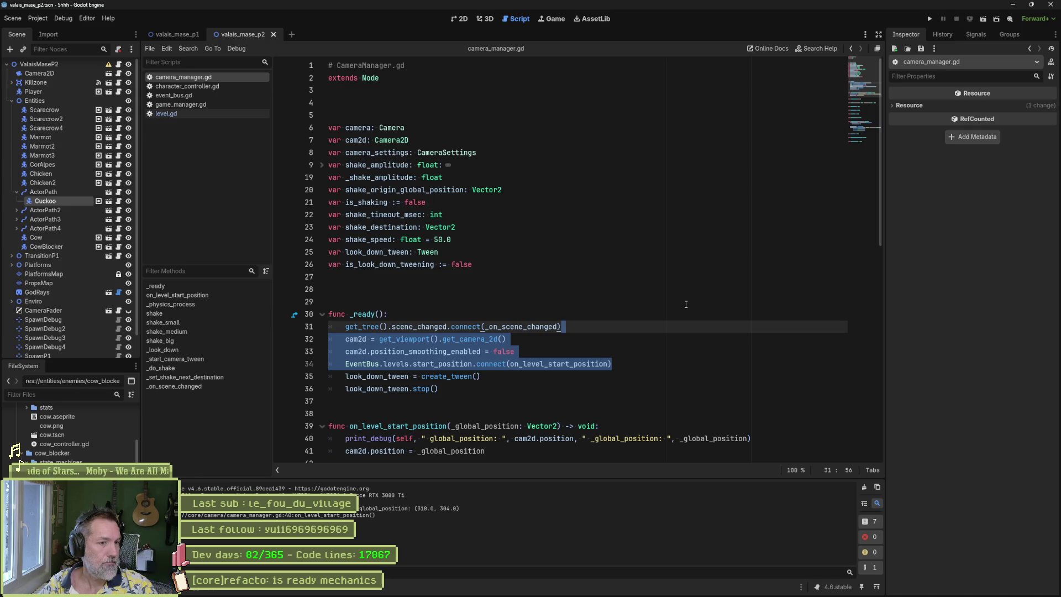
key("Escape")
mouse_move(490, 338)
left_mouse_down()
mouse_move(486, 377)
mouse_move(488, 359)
left_mouse_up()
key("ctrl+k")
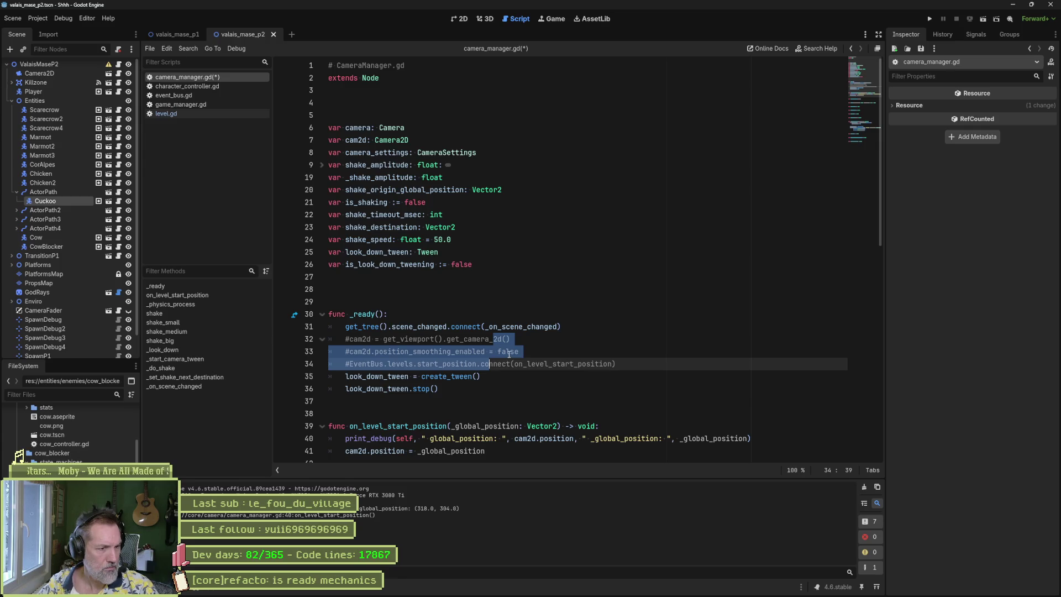
left_click(553, 364)
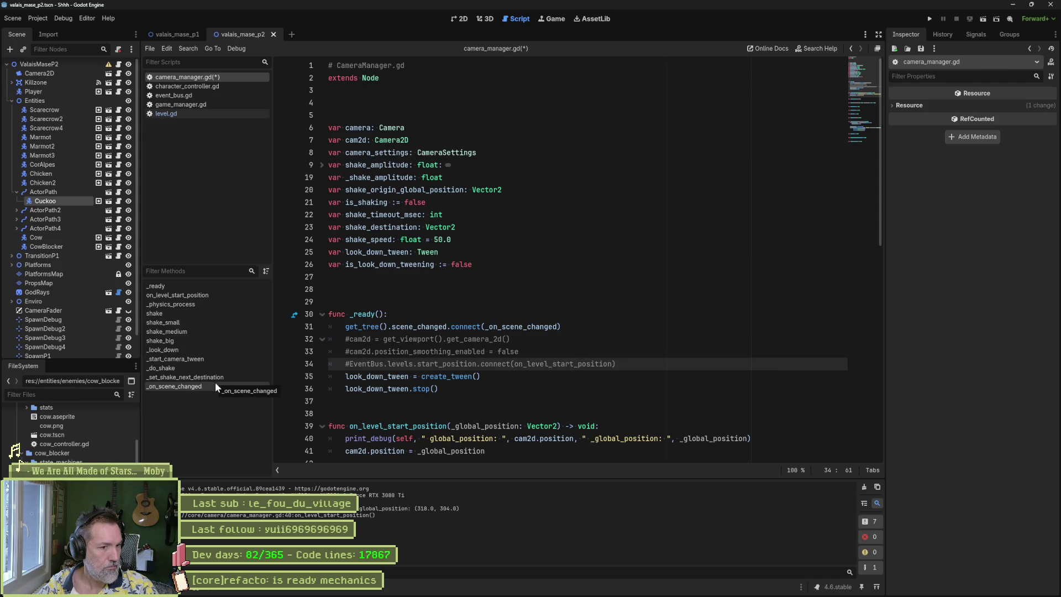
Step: Comment out the on_level_start_position function, save, and open camera.gd
scroll(430, 388, "down", 1)
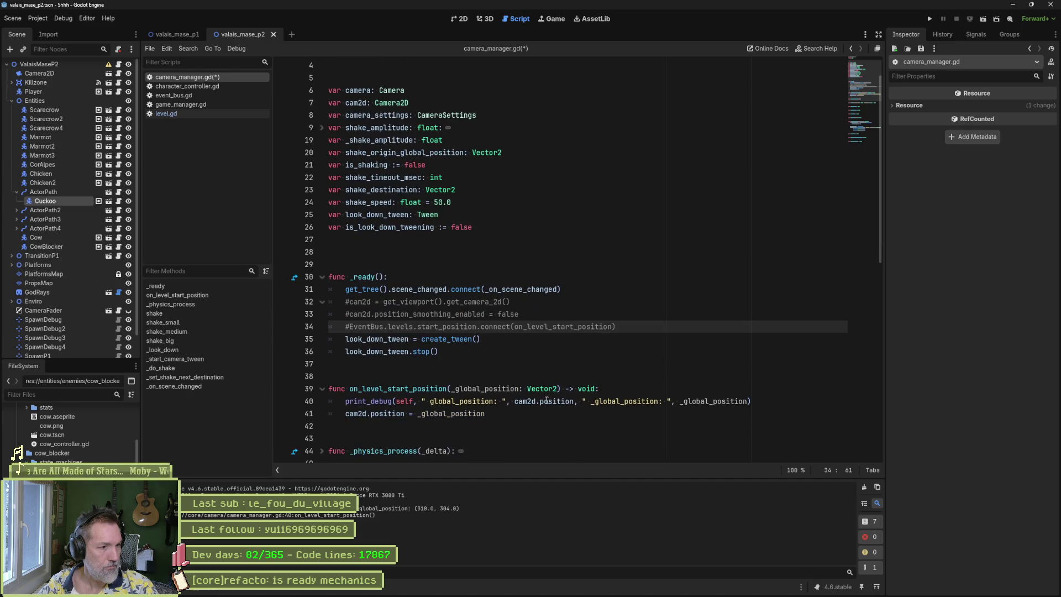
left_click(430, 388)
left_click_drag(431, 388, 422, 416)
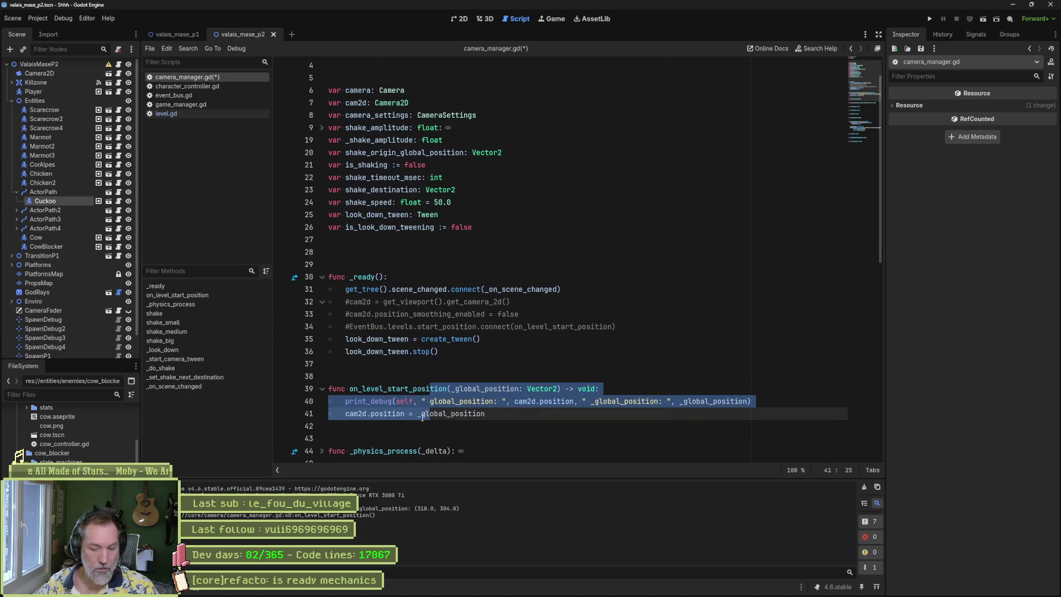
key("ctrl+k")
key("ctrl+s")
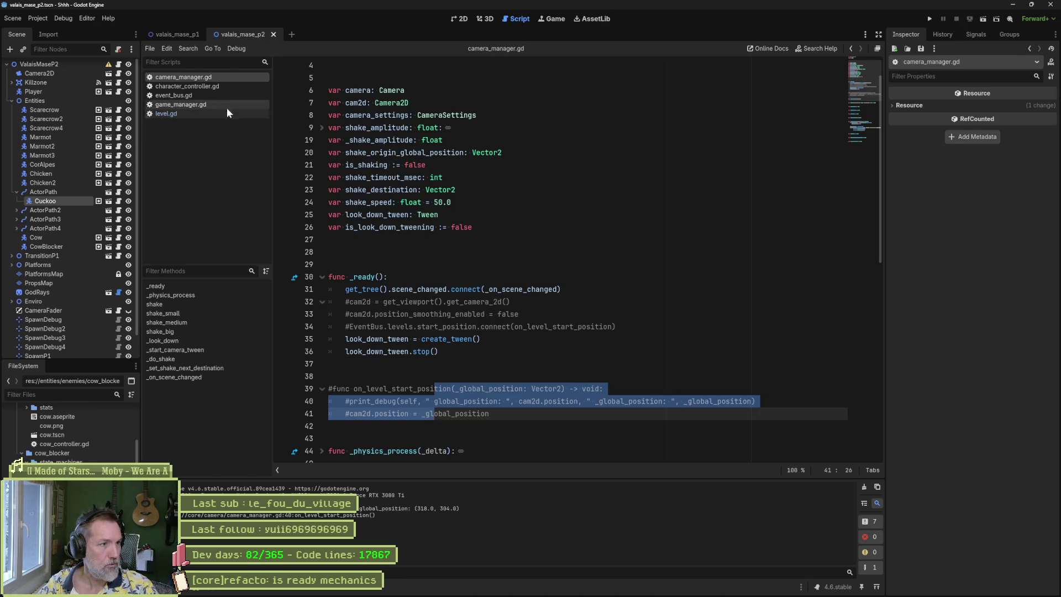
key("ctrl+alt+o")
type("camera")
key("Return")
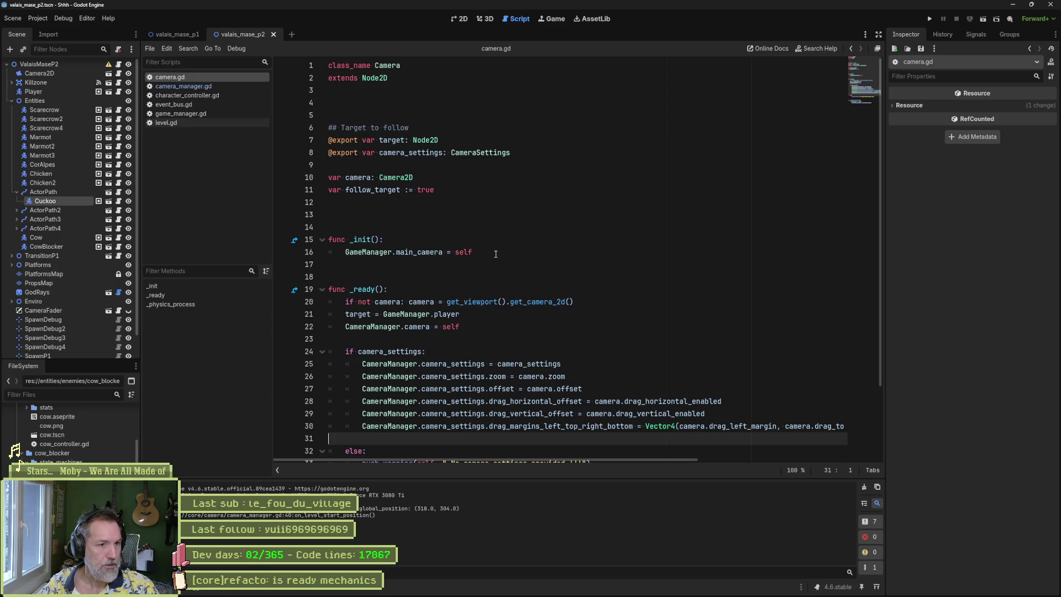
Step: In camera.gd's _init, connect EventBus.levels.playe_ready to on_level_player_ready
left_click(495, 252)
key("Return")
type("event")
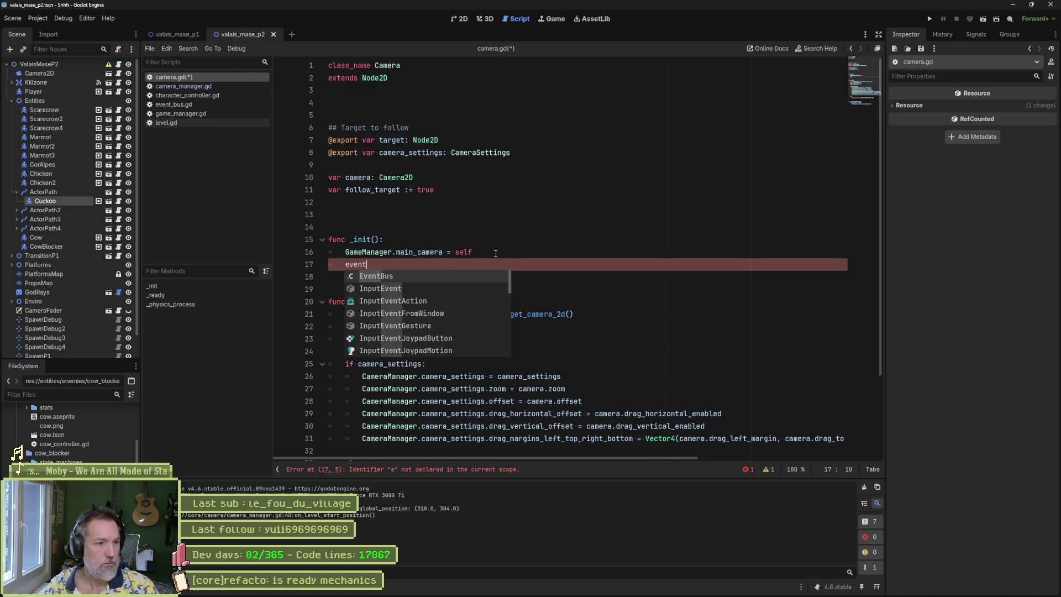
key("Return")
type(".levels.")
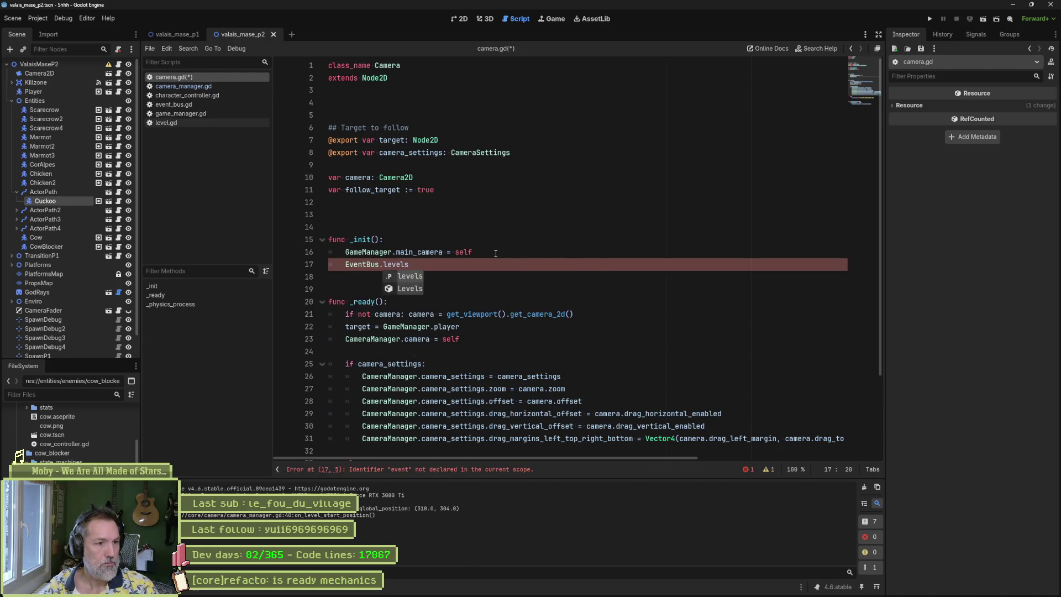
type("playe_ready")
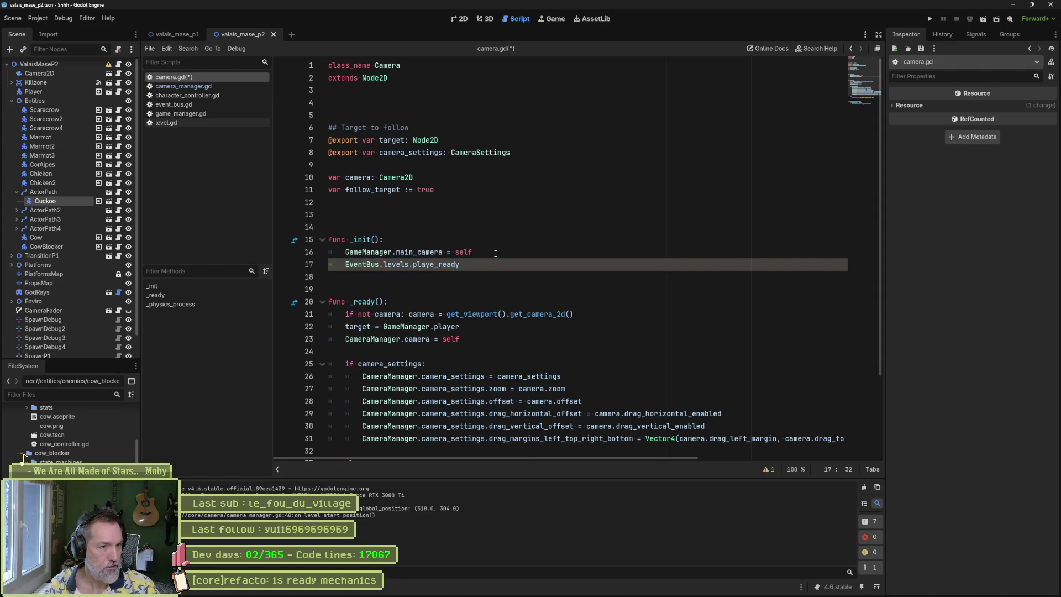
type(".conne")
type(")")
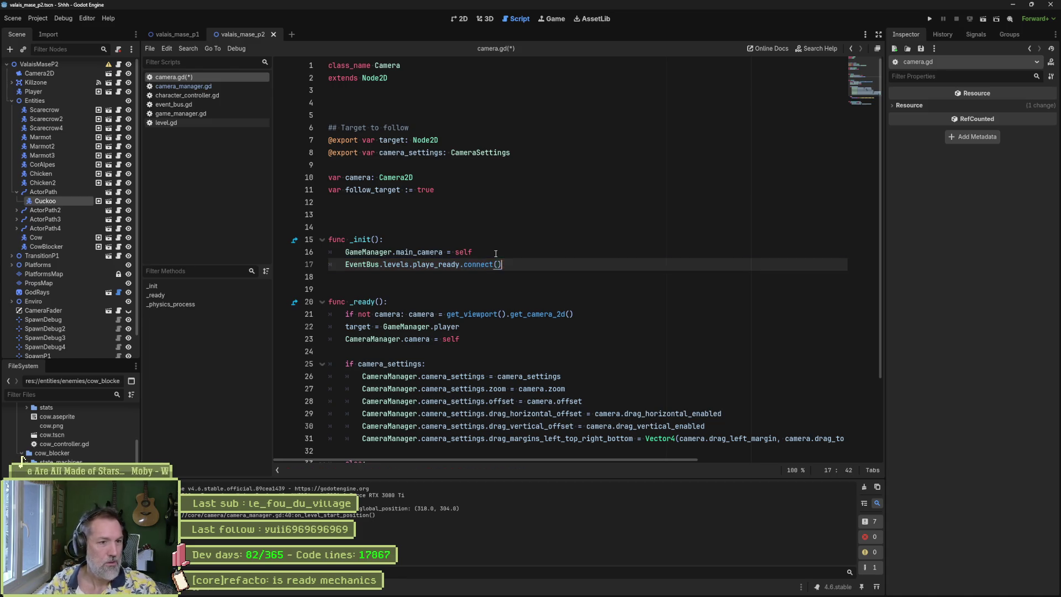
type("n_pla")
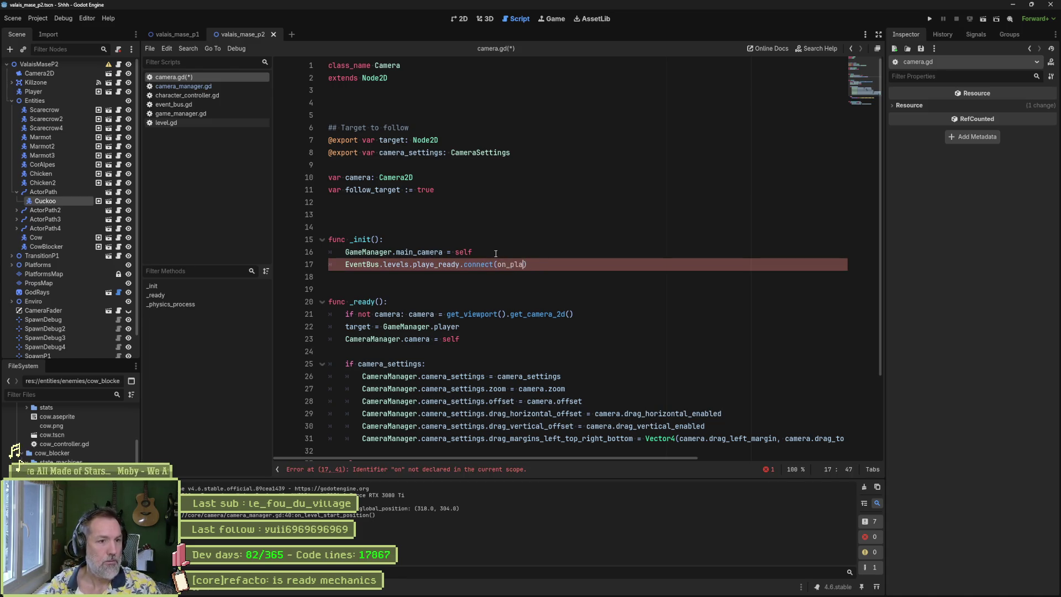
type("vel_player_rea")
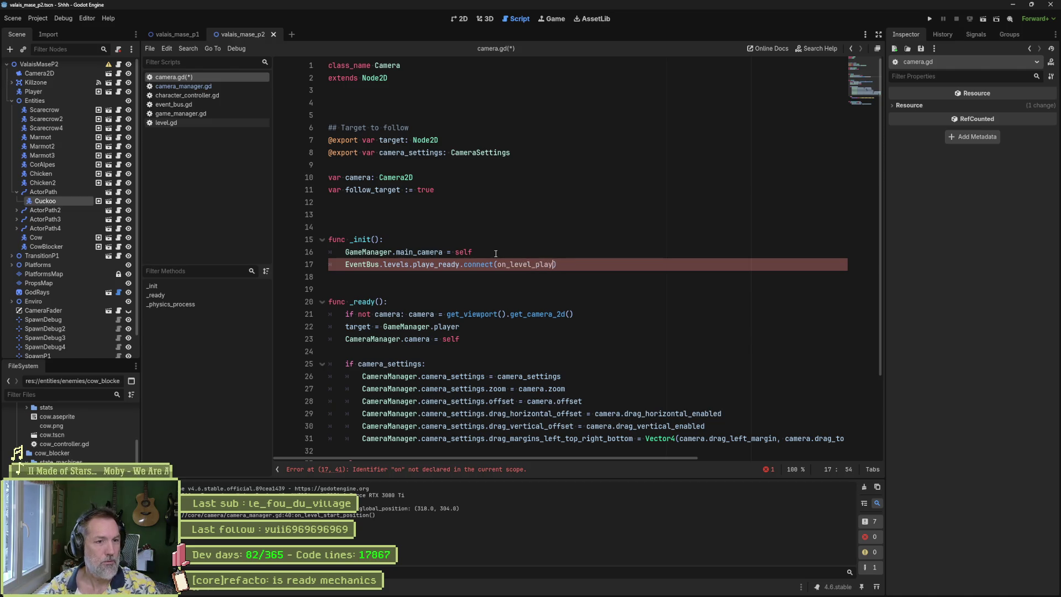
type("dy")
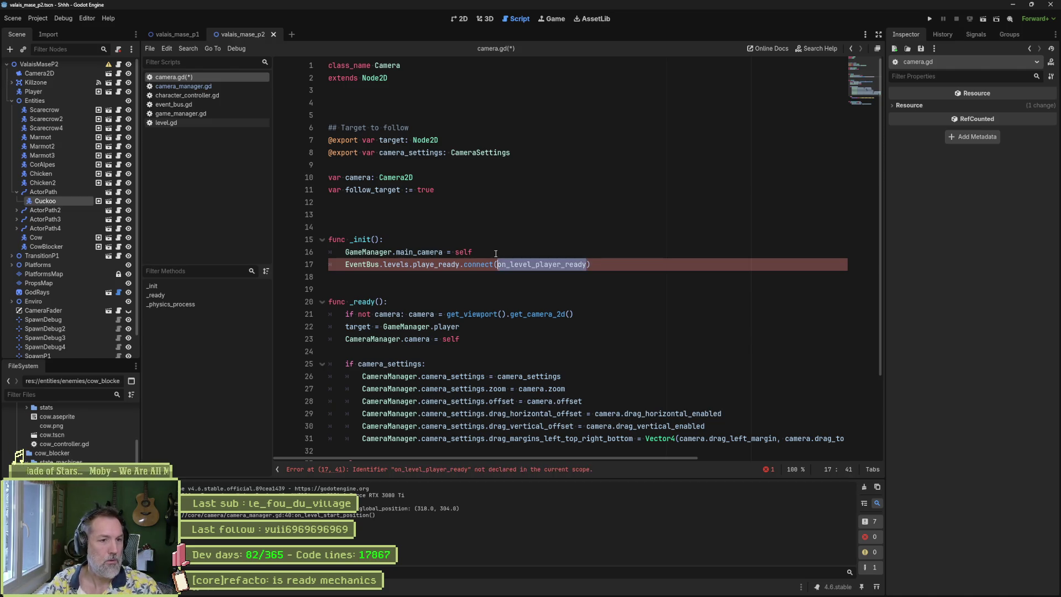
key("Return")
key("Return")
key("Return")
Step: Write on_level_player_ready() -> void printing " player ready", save, test-run the game, then open level.gd
type("unc on_level_player_ready() -")
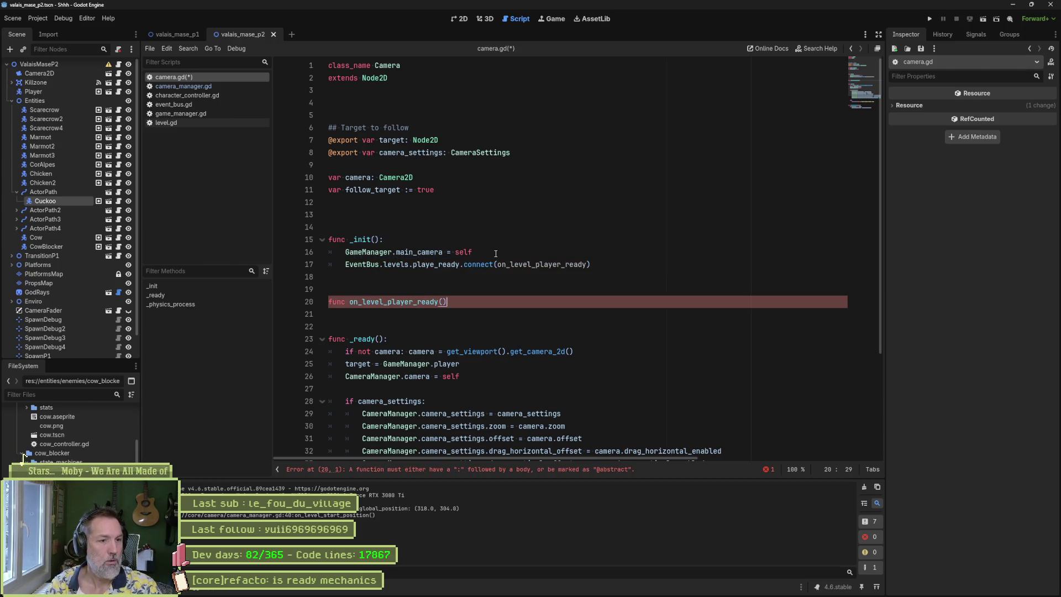
type("> void:")
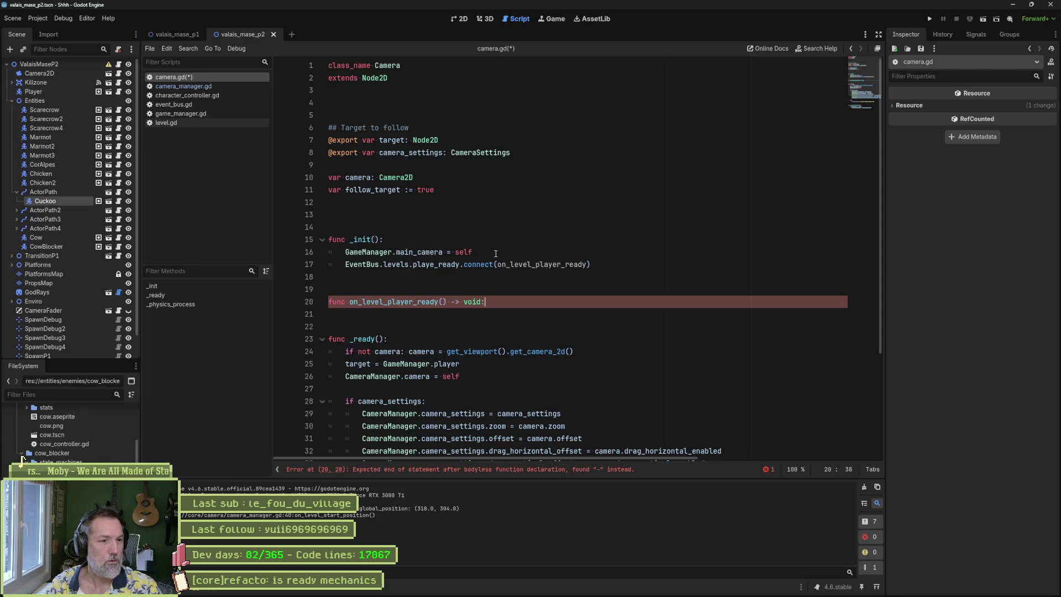
key("Return")
type("int_debug(")
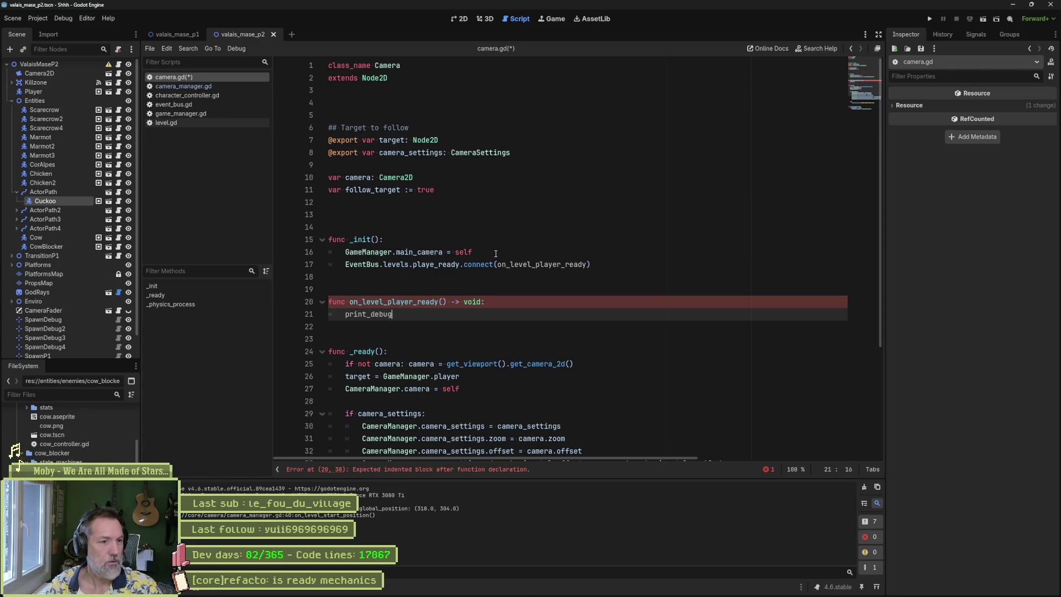
type("self, \" ")
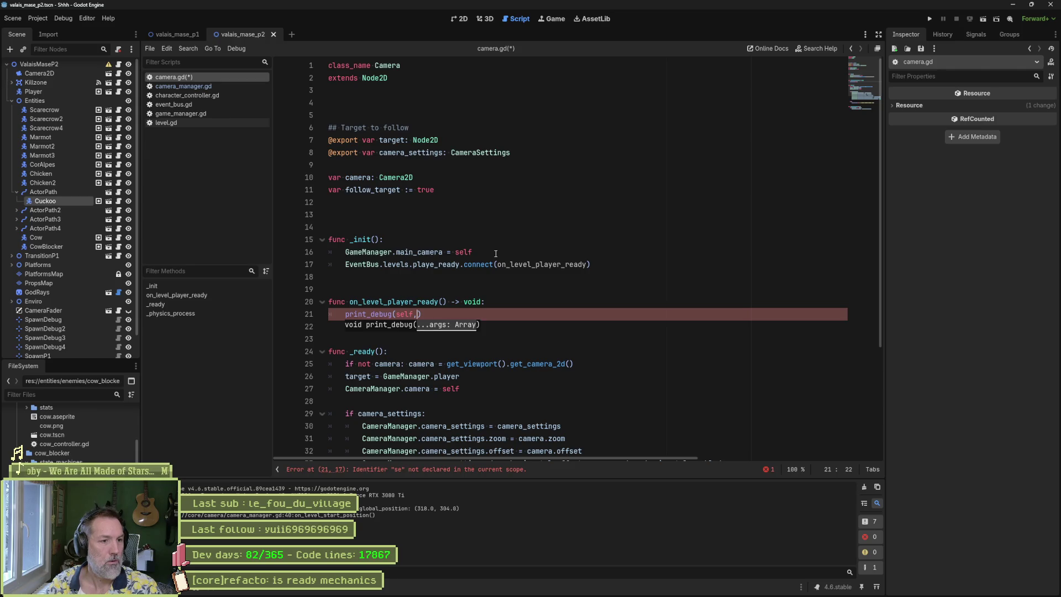
type("player ready")
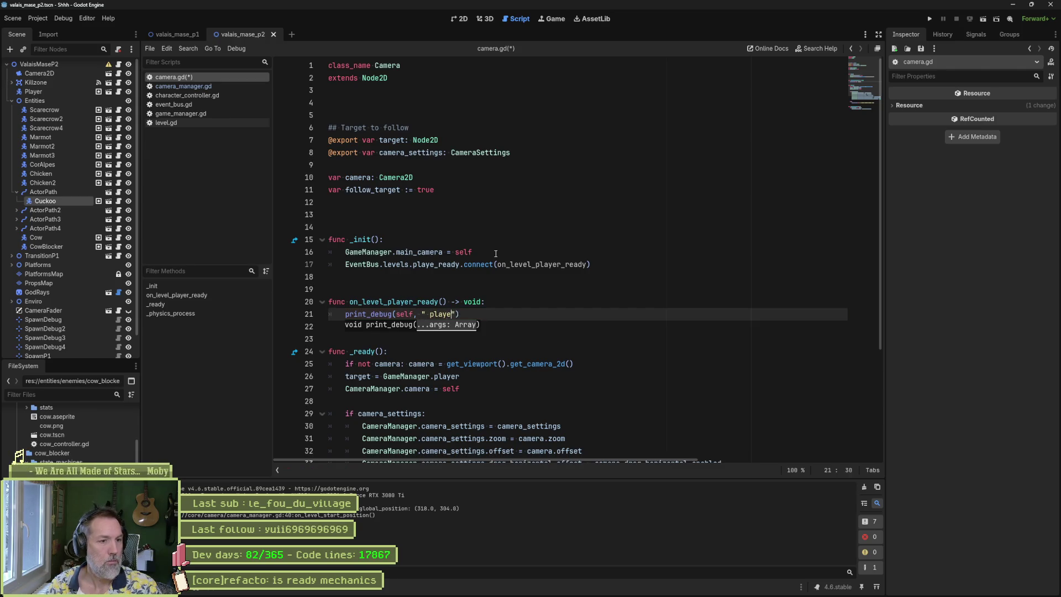
key("ctrl+s")
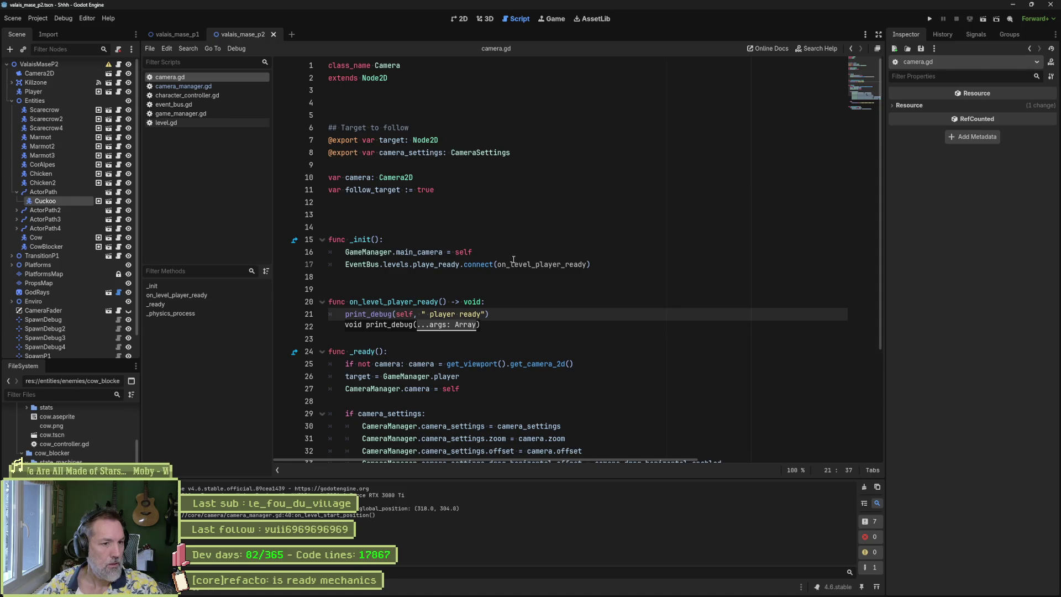
key("Down")
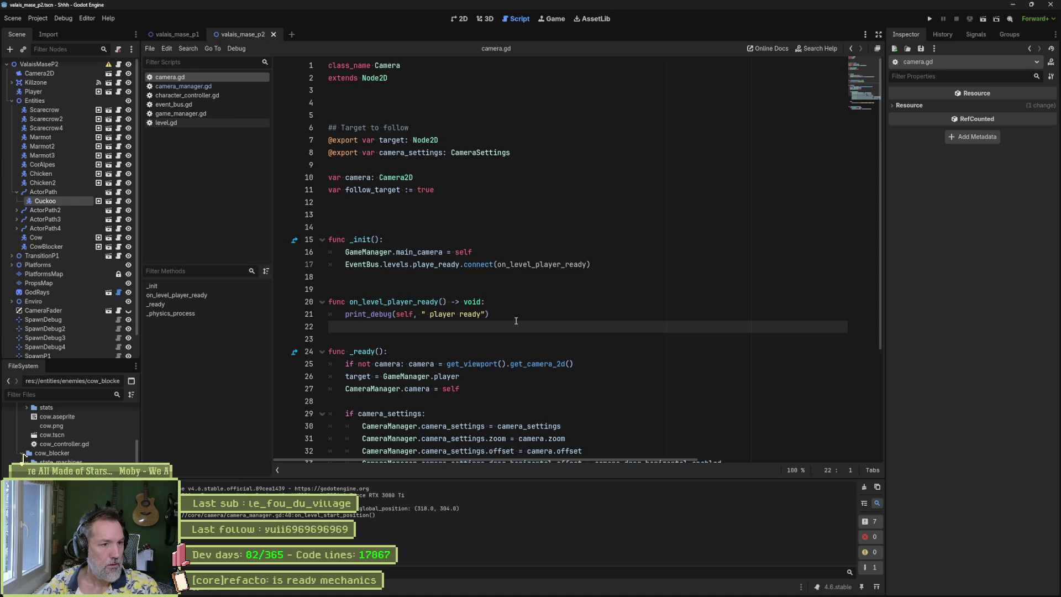
key("F6")
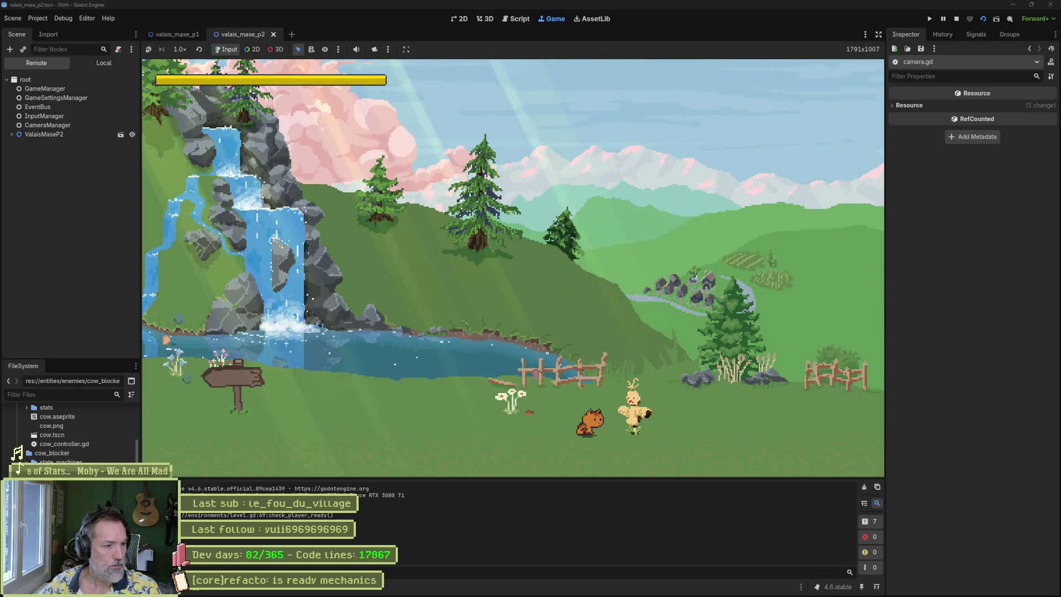
key("F8")
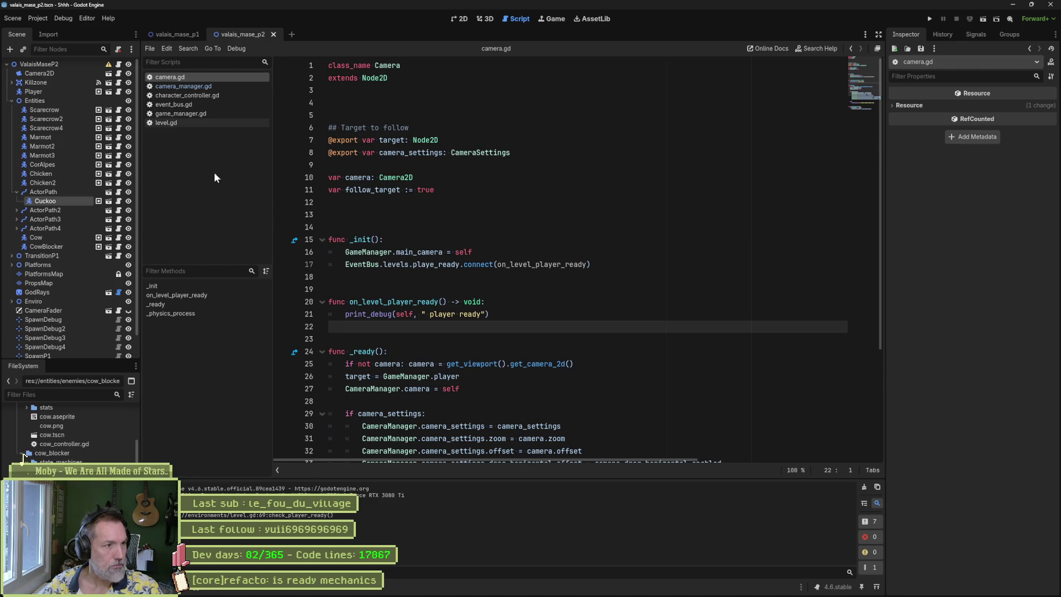
left_click(197, 120)
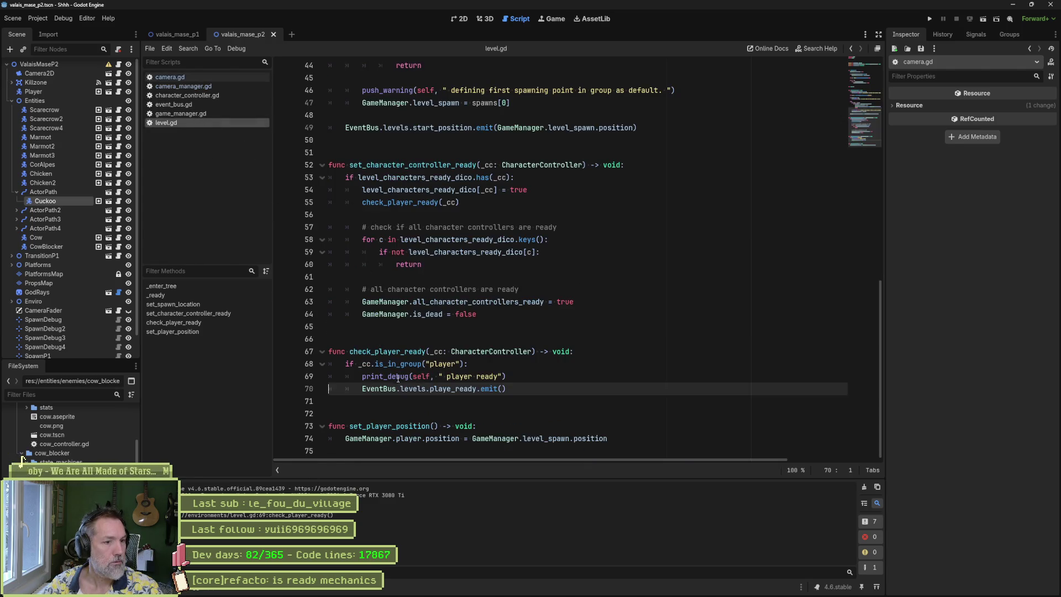
Step: Delete the print_debug line from level.gd's check_player_ready and go back to camera.gd
left_click(530, 376)
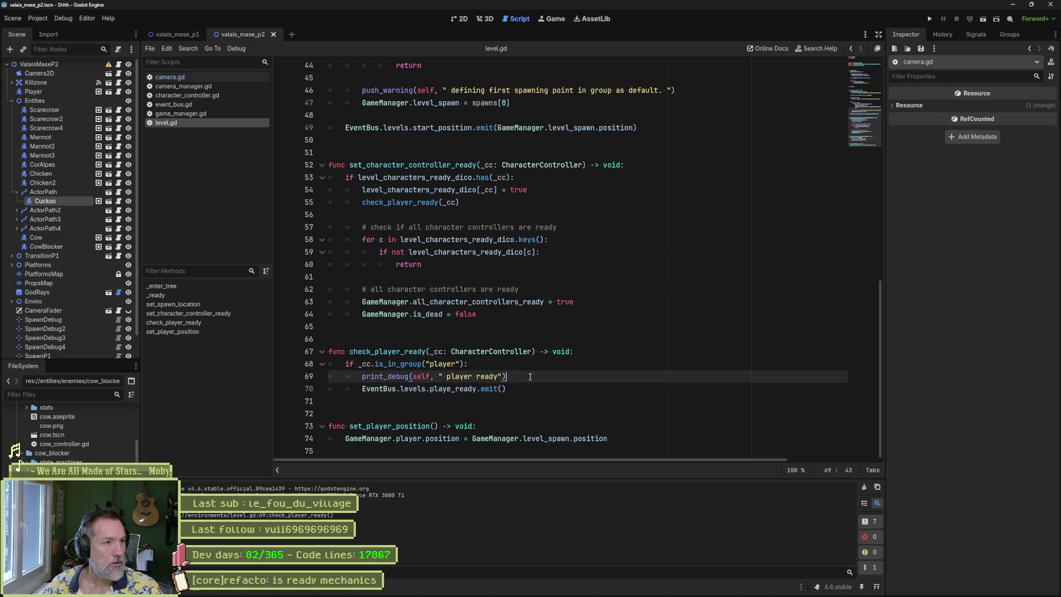
key("ctrl+shift+k")
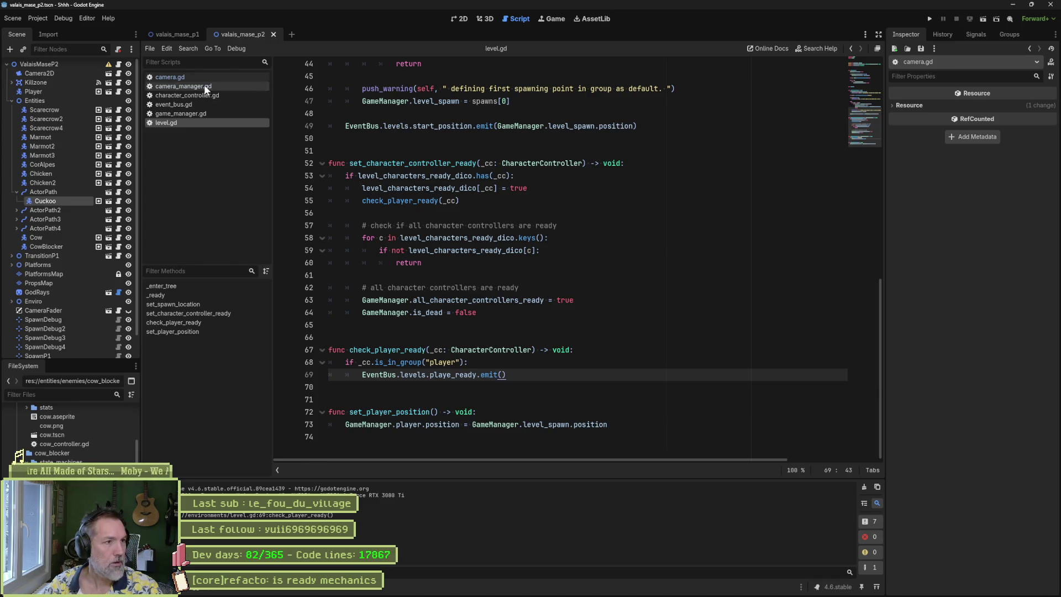
left_click(176, 77)
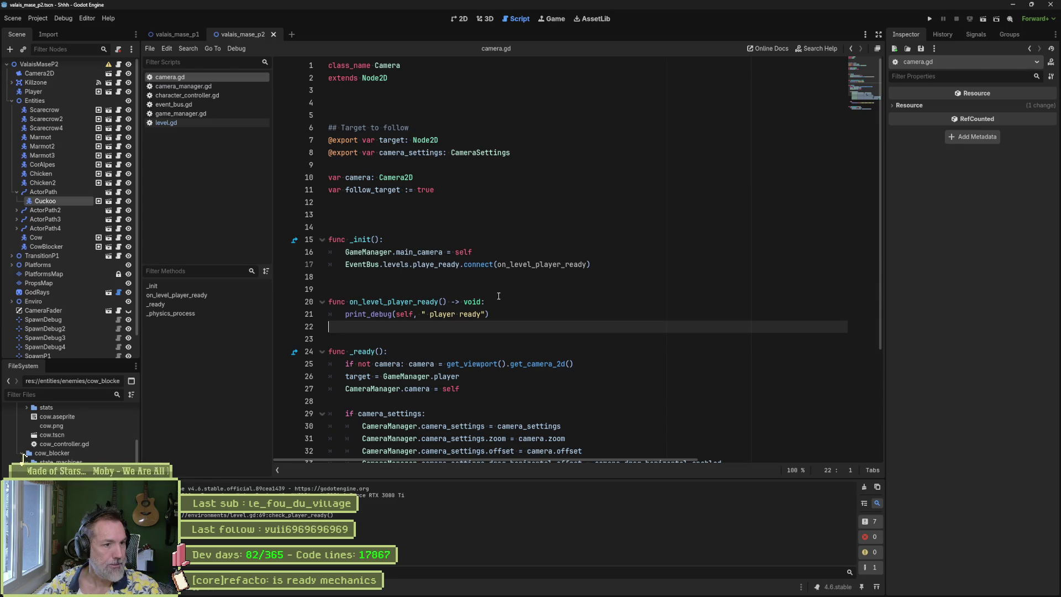
Step: Add a move_to_player() call at the end of on_level_player_ready
key("ctrl+alt+f")
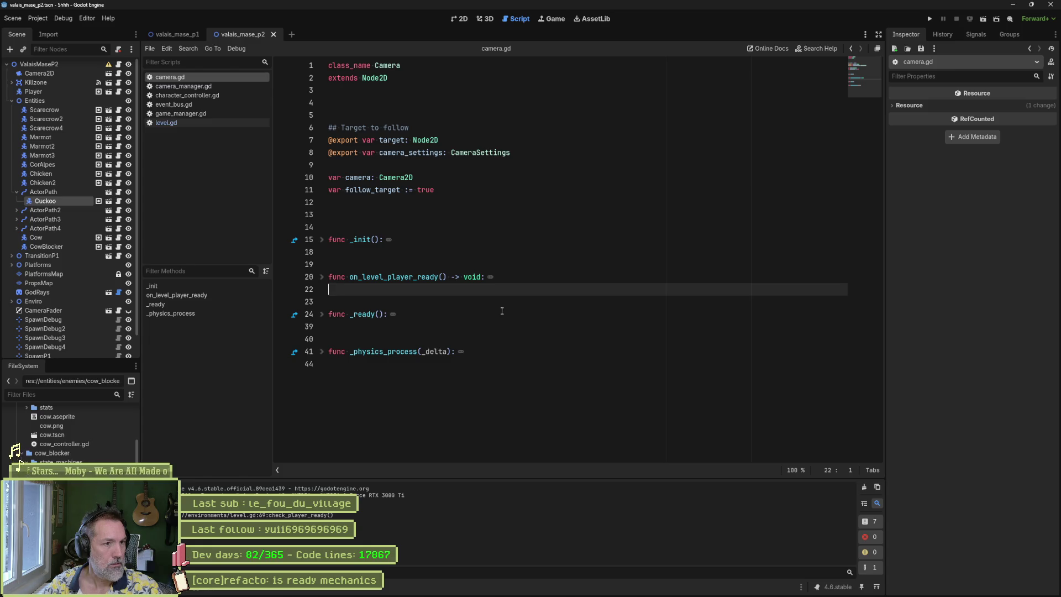
left_click(322, 276)
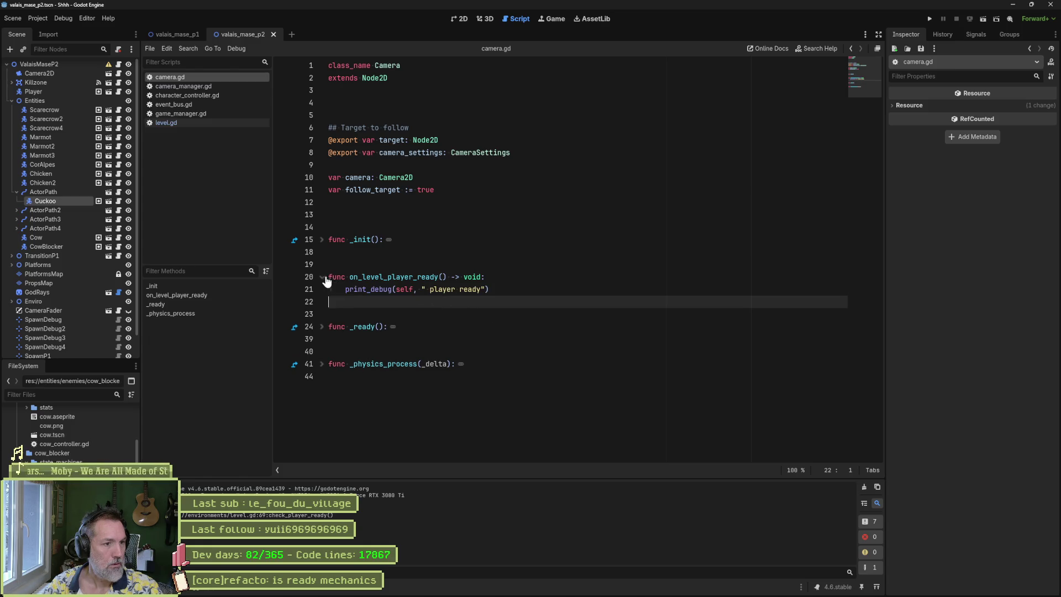
key("Return")
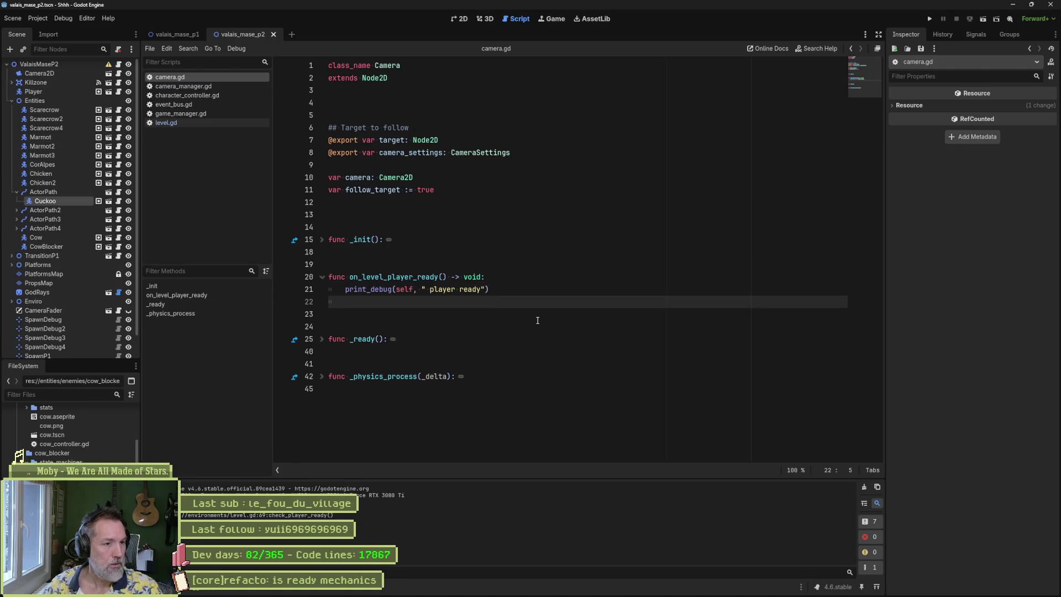
type("move_to_play")
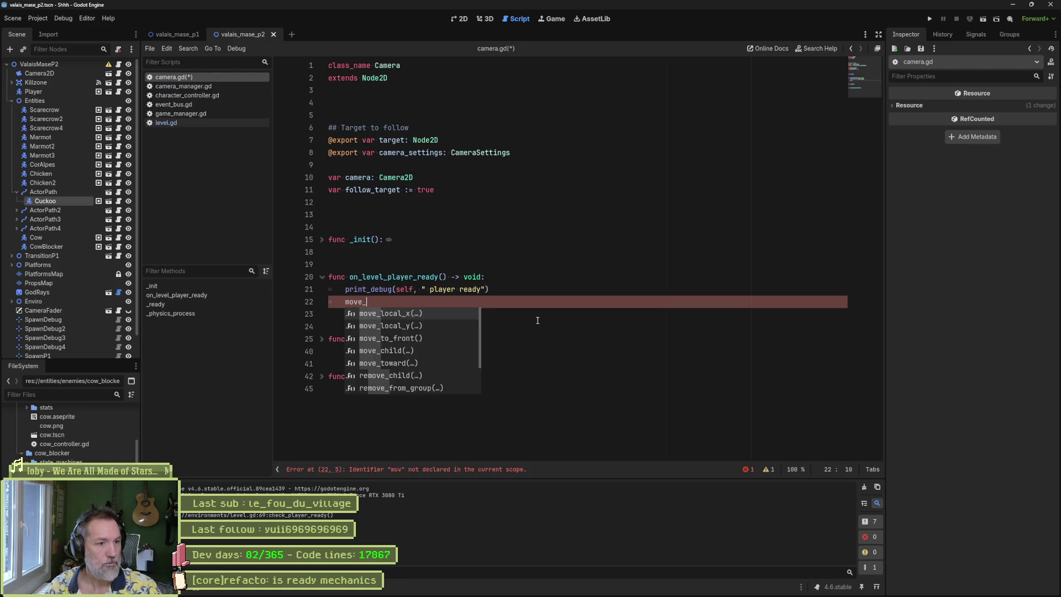
key("Return")
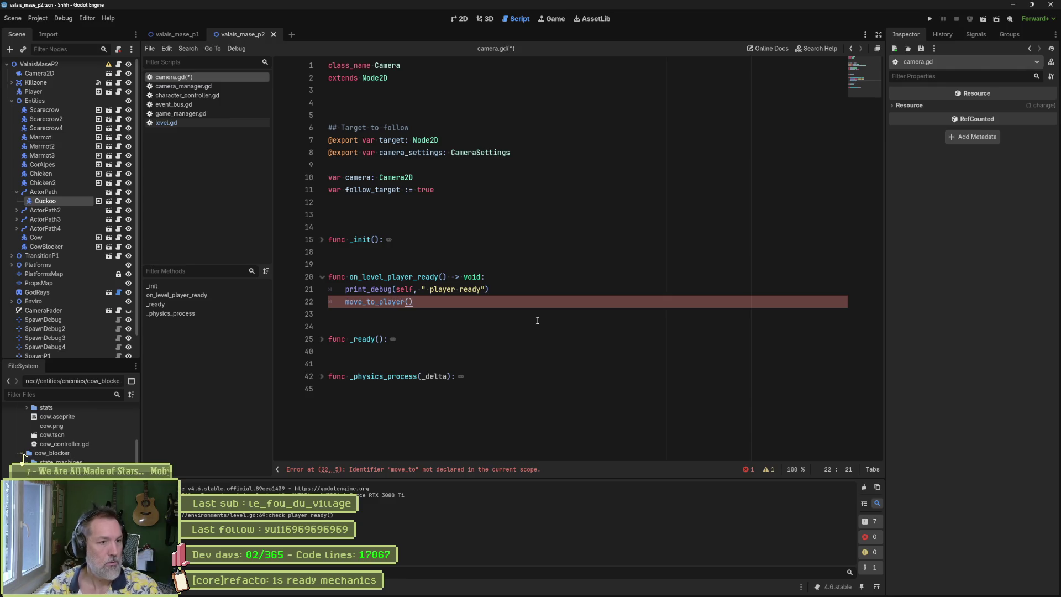
key("Return")
key("Return")
key("Return")
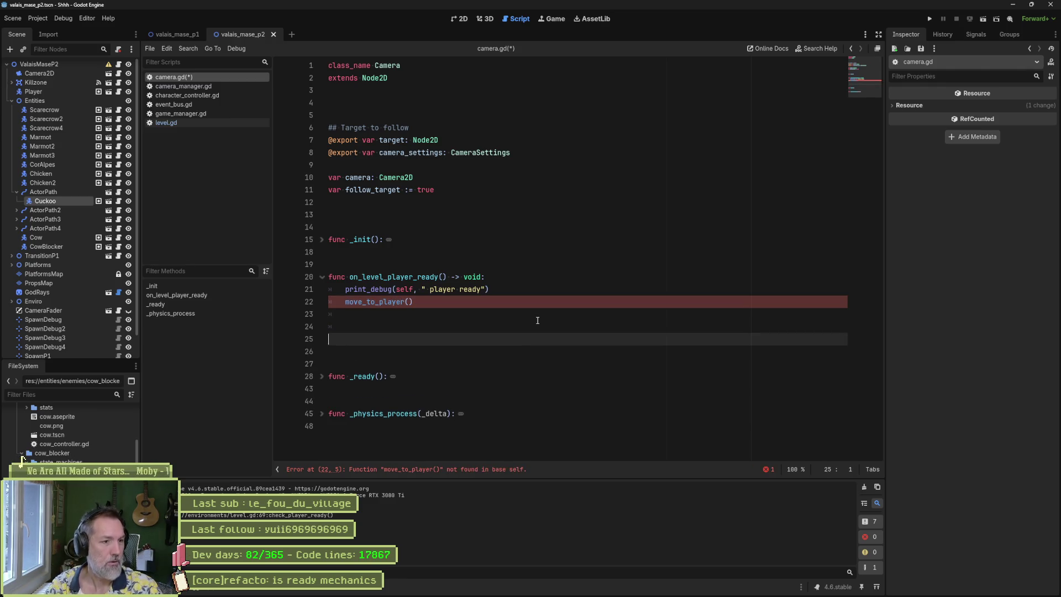
Step: Write a stub func move_to_player() -> void: containing pass and save
type("func")
left_click(537, 320)
key("shift+Up")
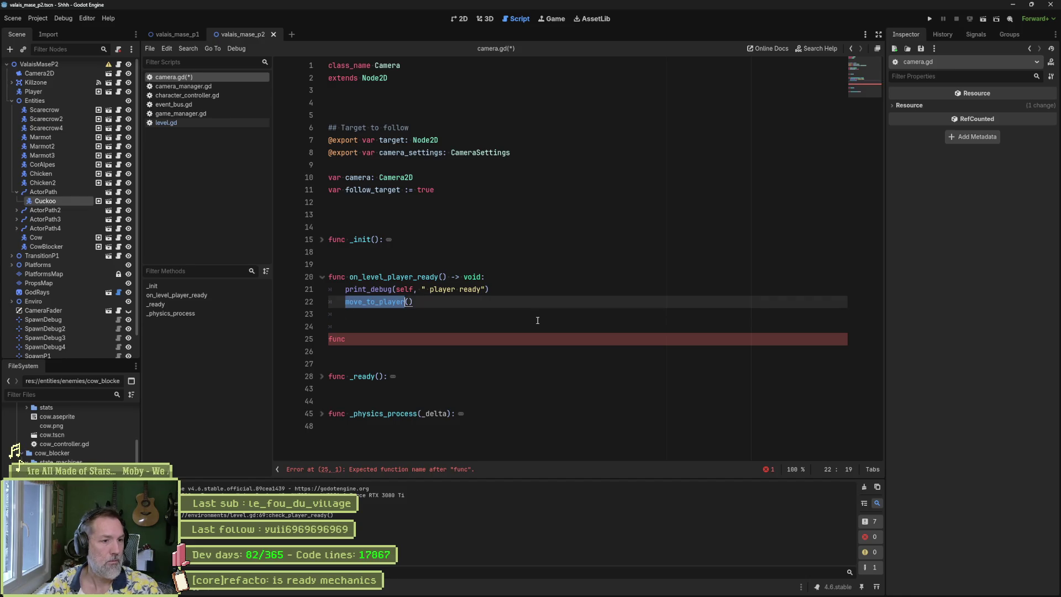
key("Down")
key("Down")
key("Down")
type("move_to_player() -> void:")
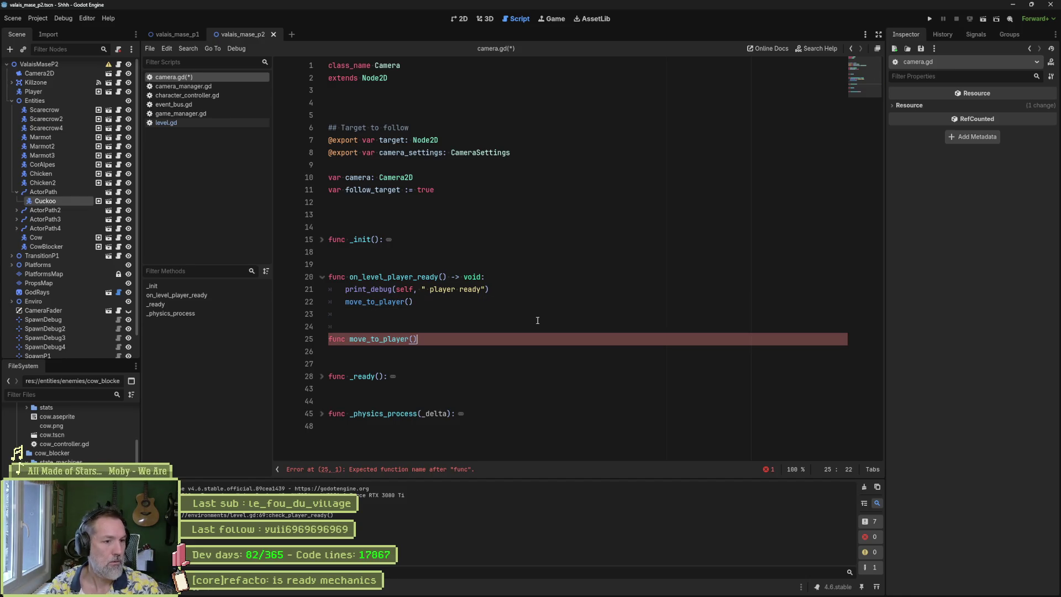
key("Return")
type("pass")
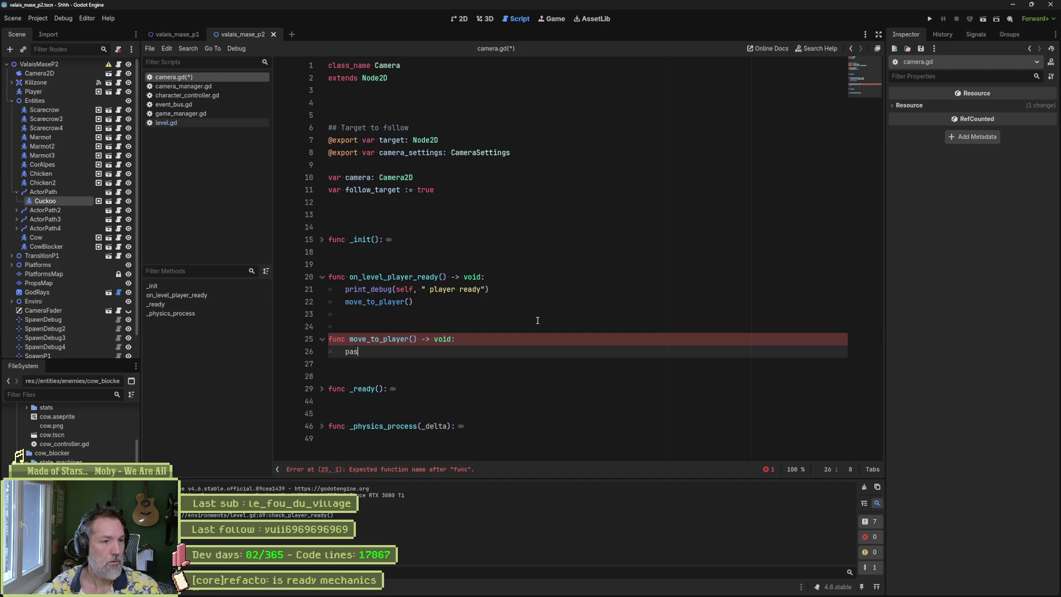
key("ctrl+s")
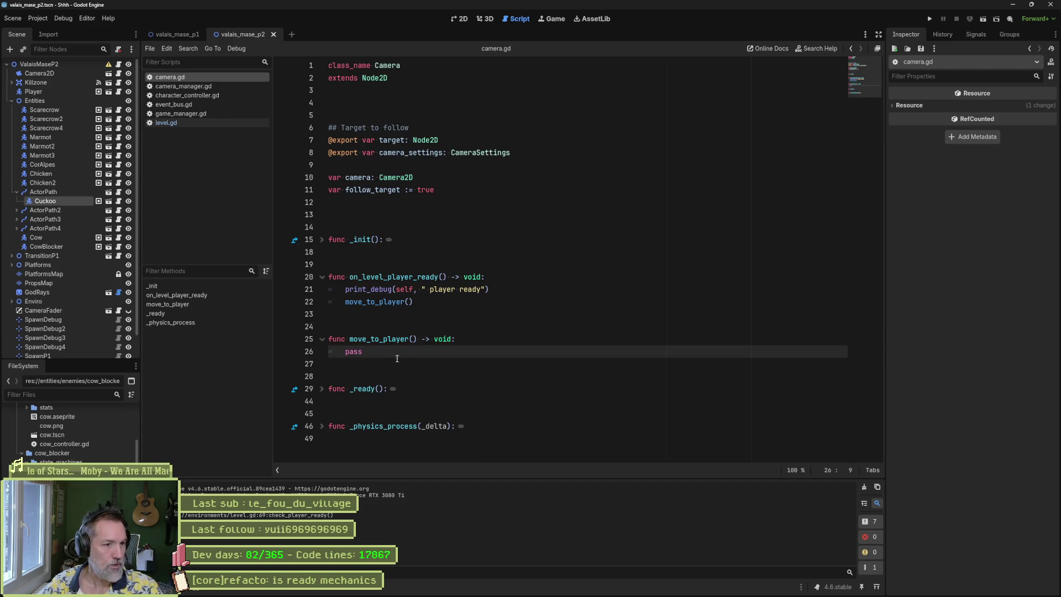
Step: Move the move_to_player function below _physics_process, then open camera_manager.gd
left_click_drag(457, 351, 425, 301)
key("ctrl+c")
key("BackSpace")
left_click(453, 395)
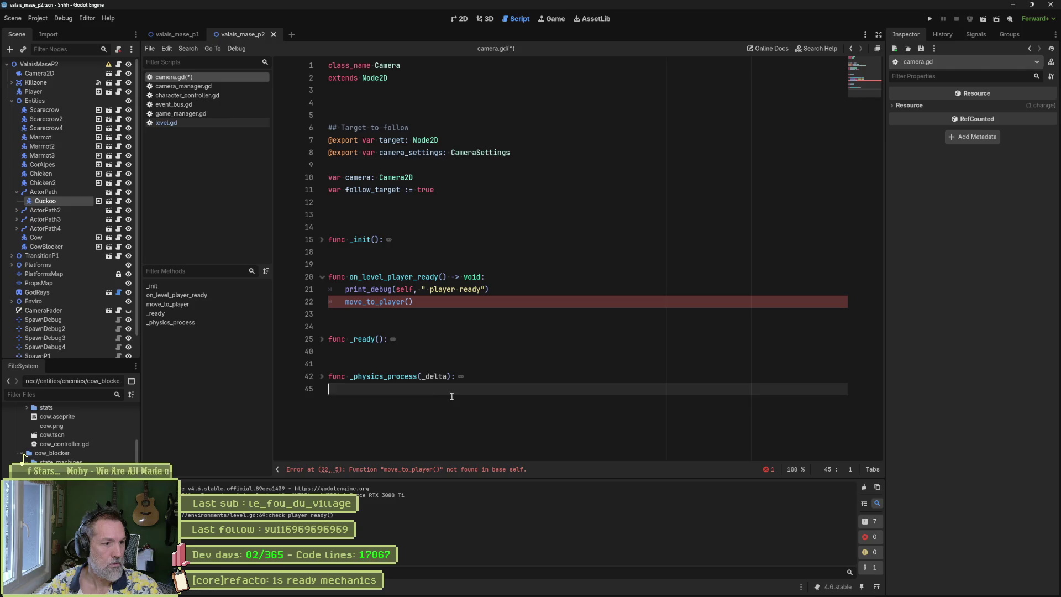
key("ctrl+v")
left_click(452, 399)
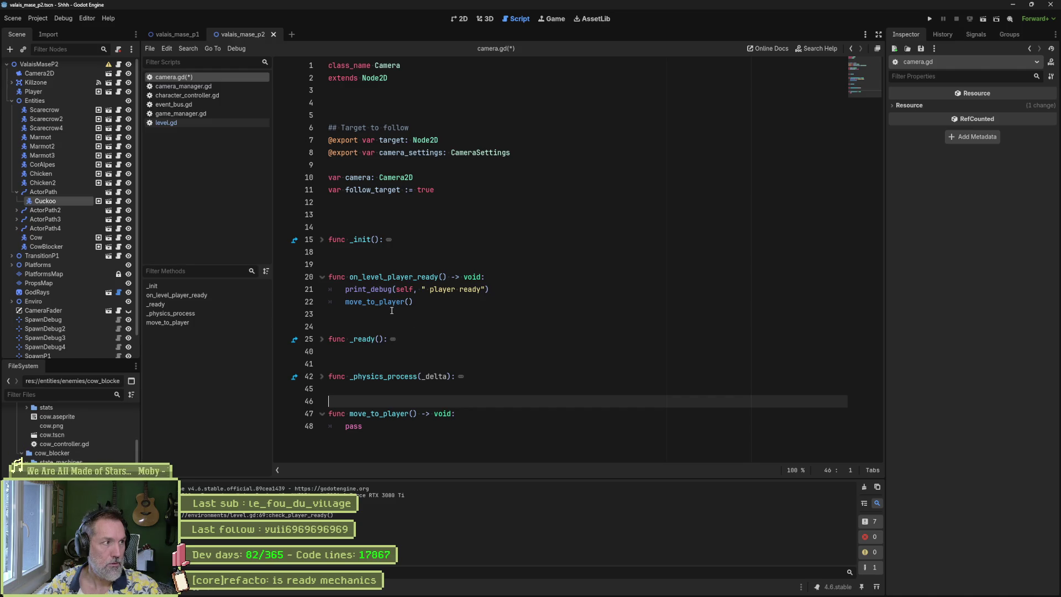
double_click(364, 426)
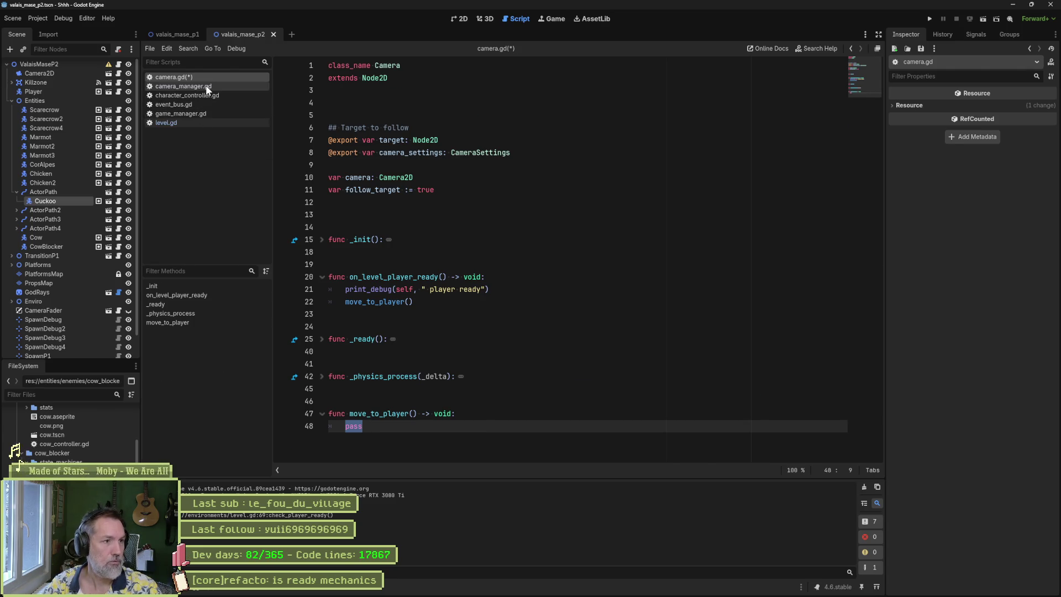
left_click(182, 86)
left_click(463, 349)
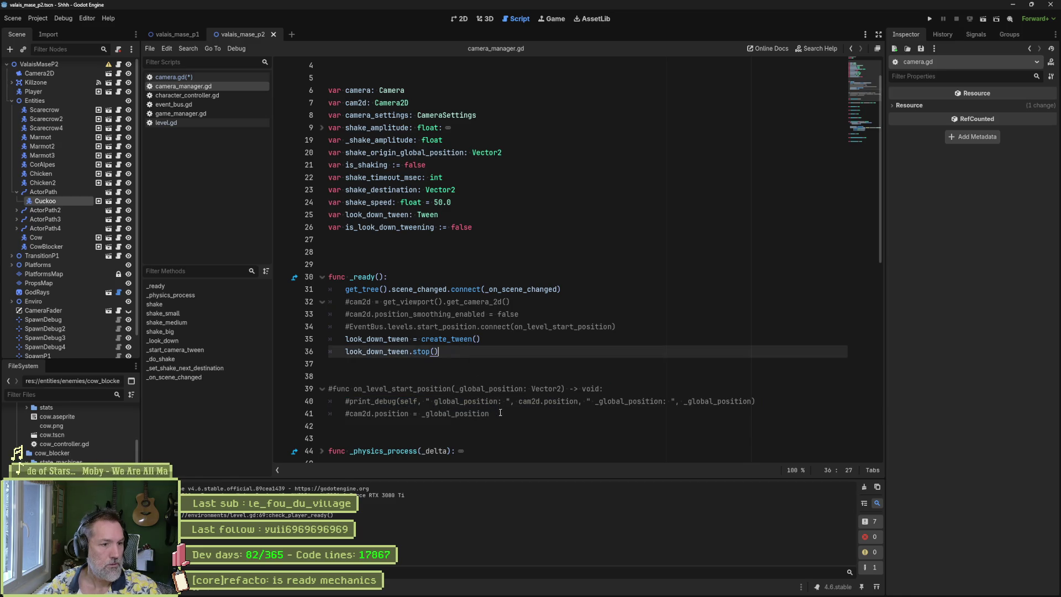
Step: Delete the commented _ready lines and commented on_level_start_position function, then save and close camera_manager.gd
left_click(625, 326)
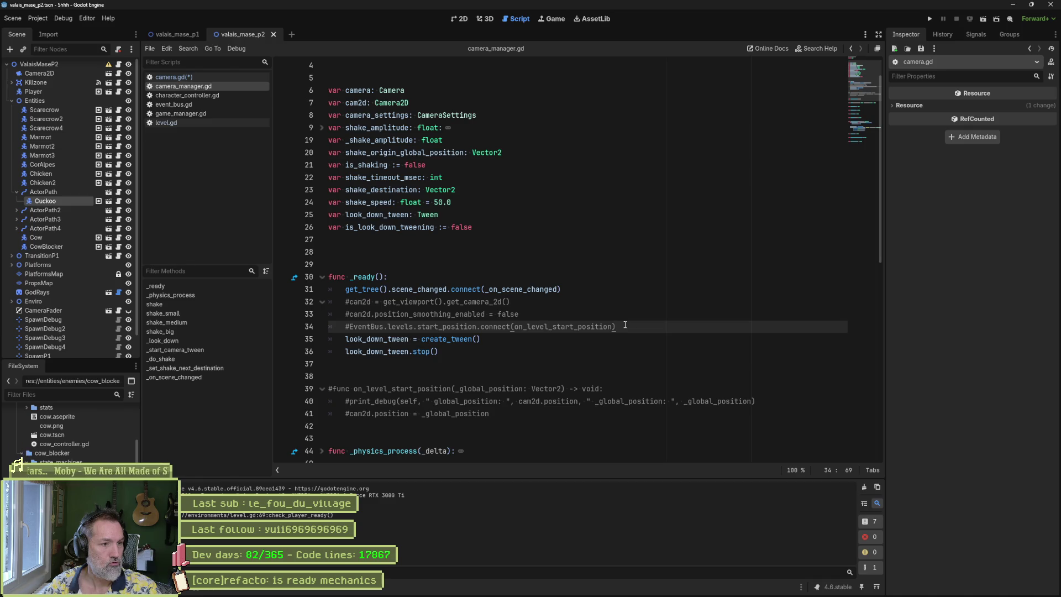
key("shift+Up")
key("shift+Up")
key("shift+Up")
key("BackSpace")
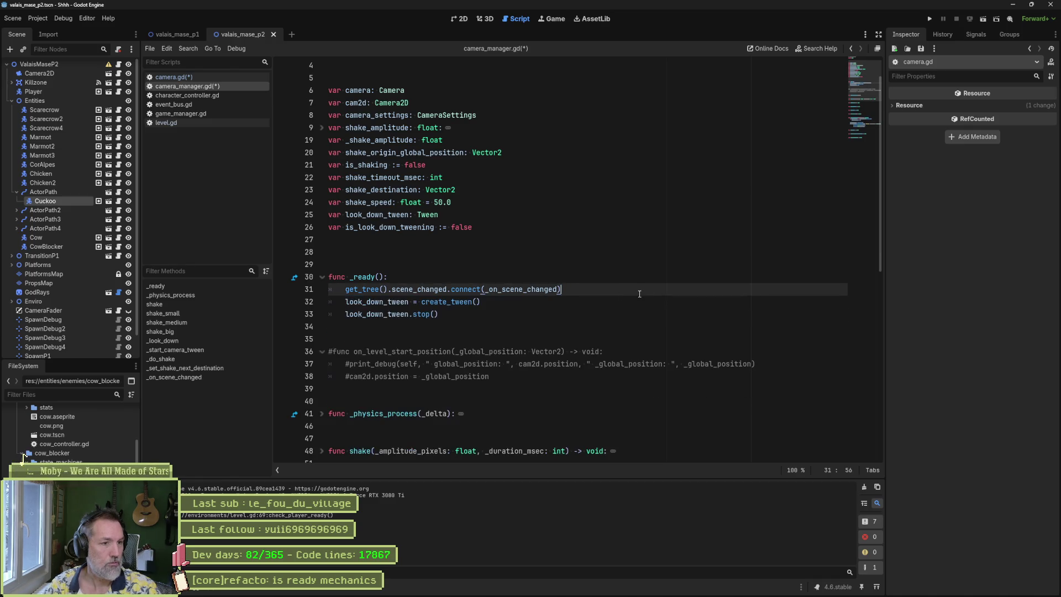
left_click_drag(504, 376, 509, 312)
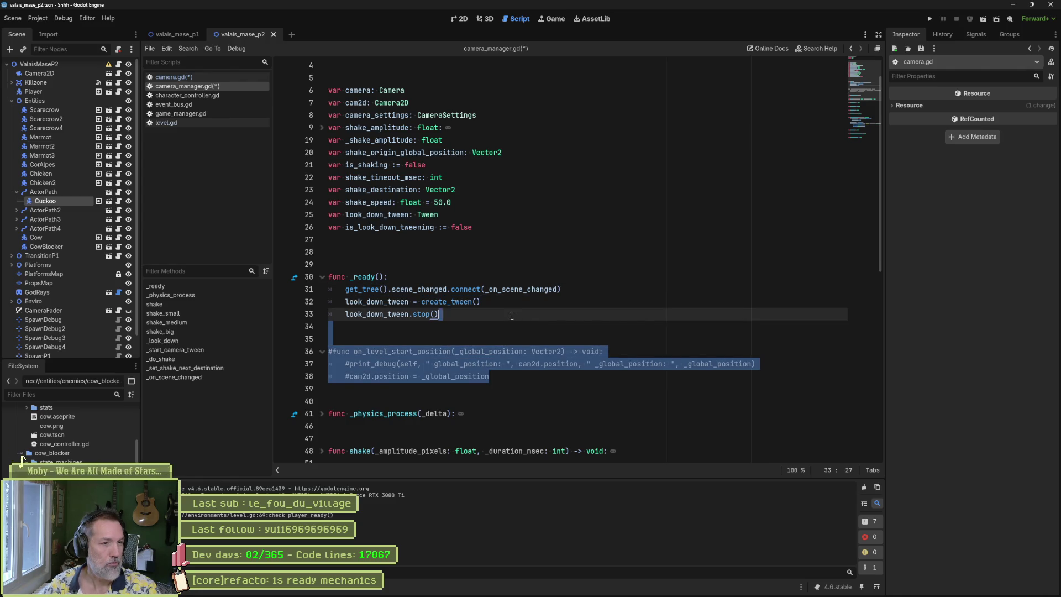
key("BackSpace")
key("ctrl+s")
key("ctrl+w")
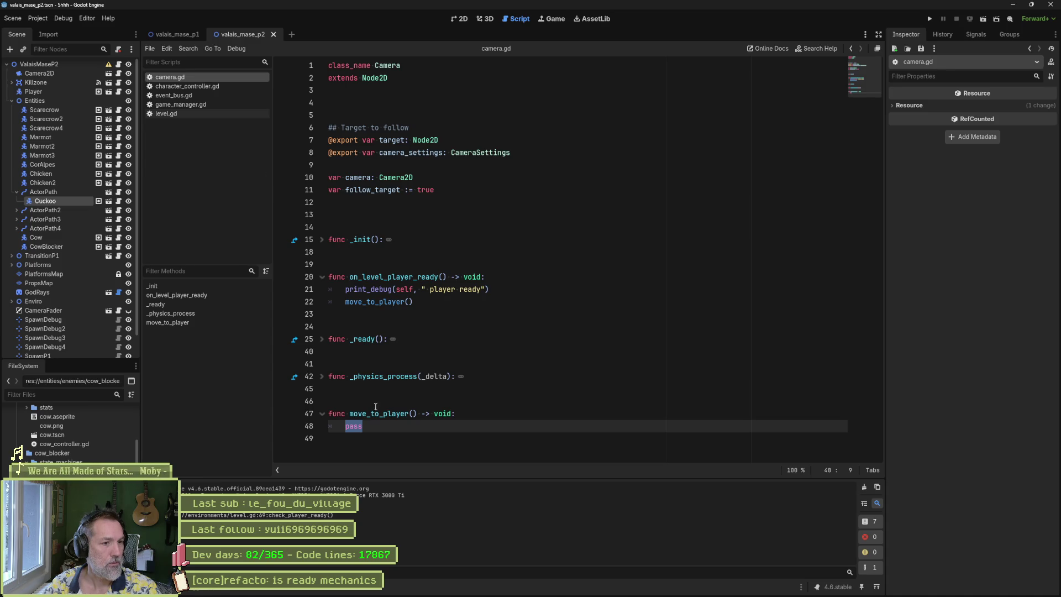
Step: Replace pass in move_to_player with the get_camera_2d lookup line copied from _ready
key("BackSpace")
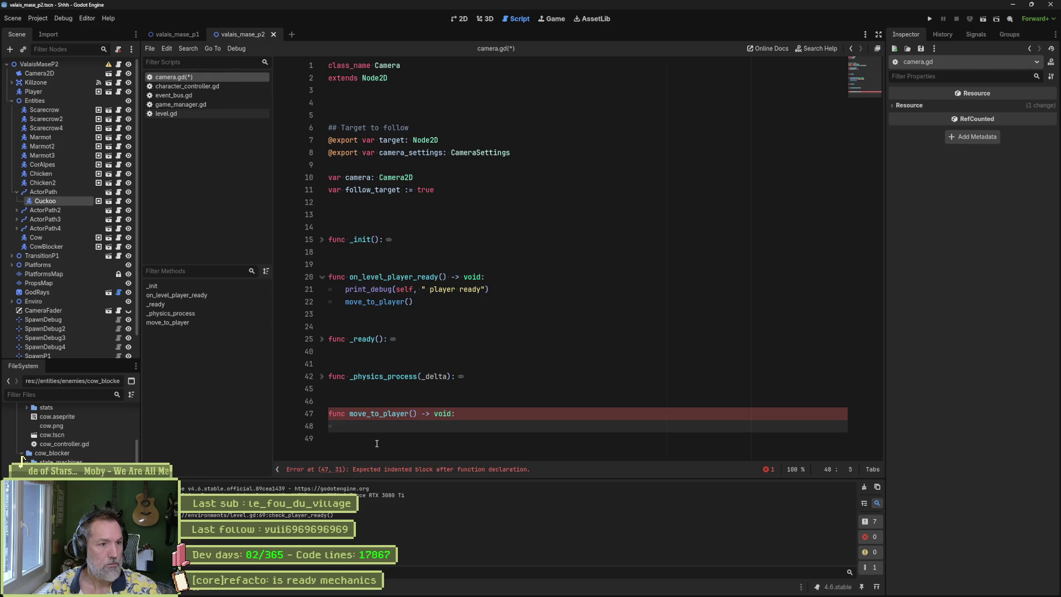
left_click(320, 340)
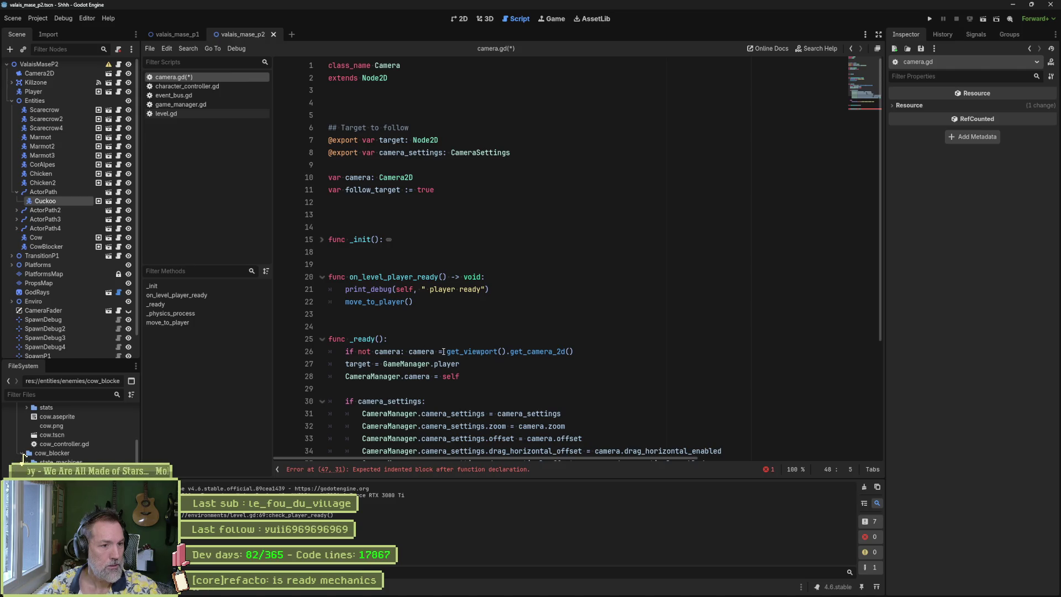
left_click_drag(574, 351, 389, 338)
key("ctrl+c")
scroll(497, 383, "down", 5)
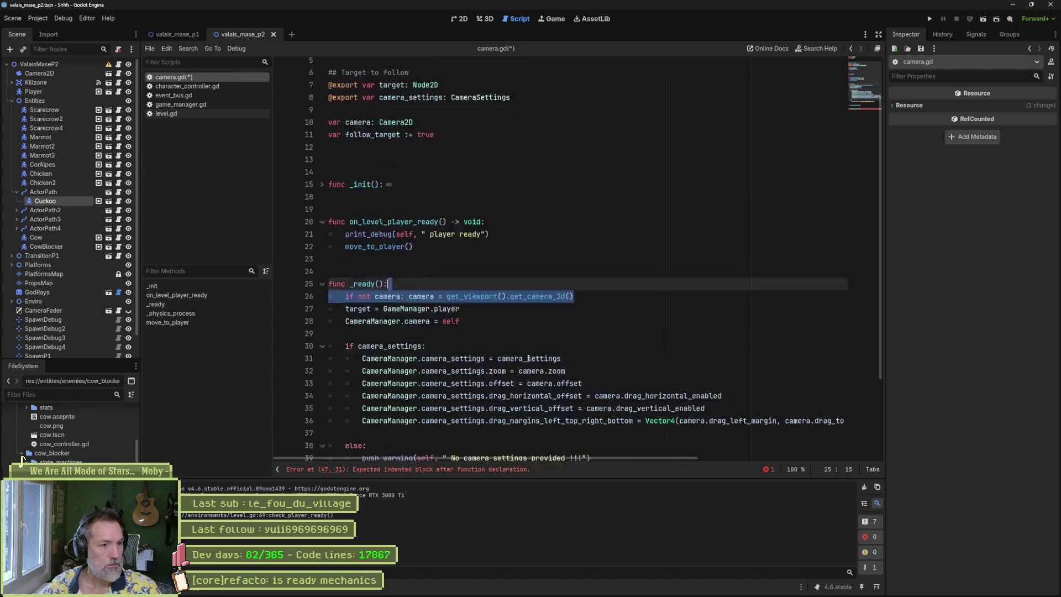
left_click(474, 420)
key("ctrl+v")
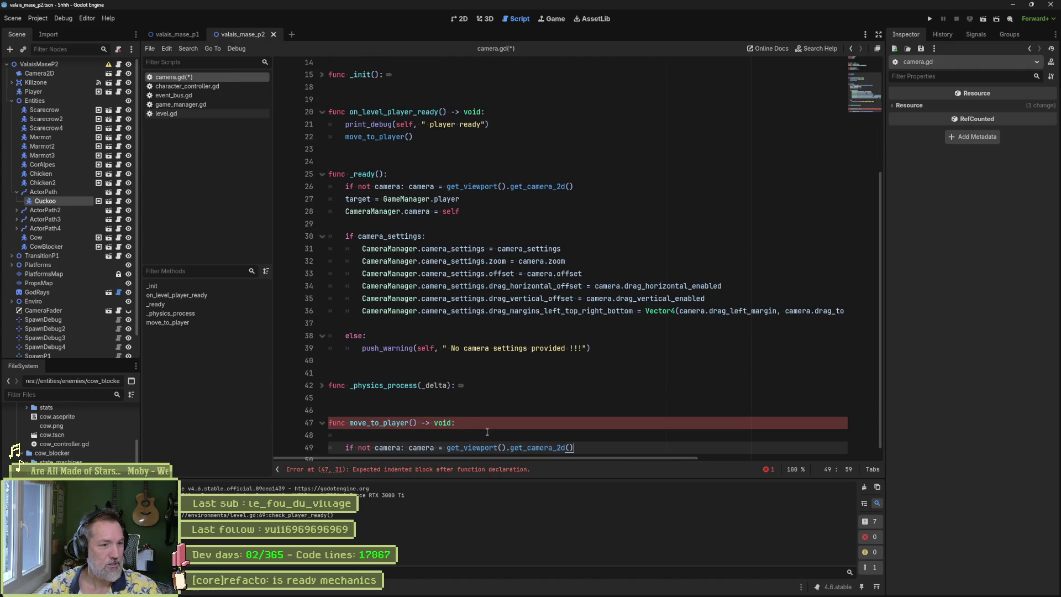
key("Home")
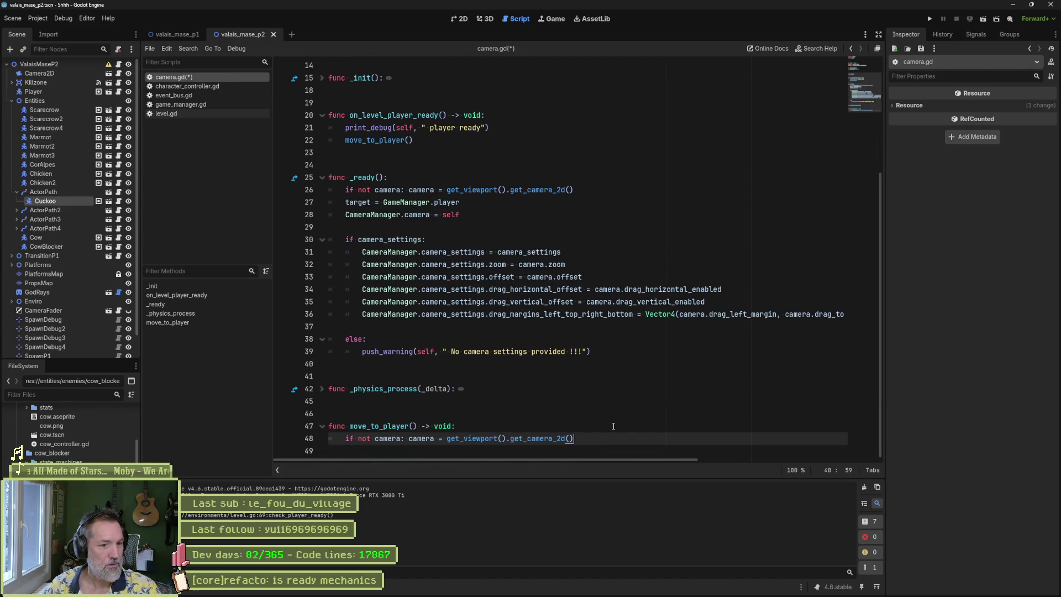
Step: Add print_debug(self, " moving camera ", camera) to move_to_player, save, and run the game
key("Return")
type("mov")
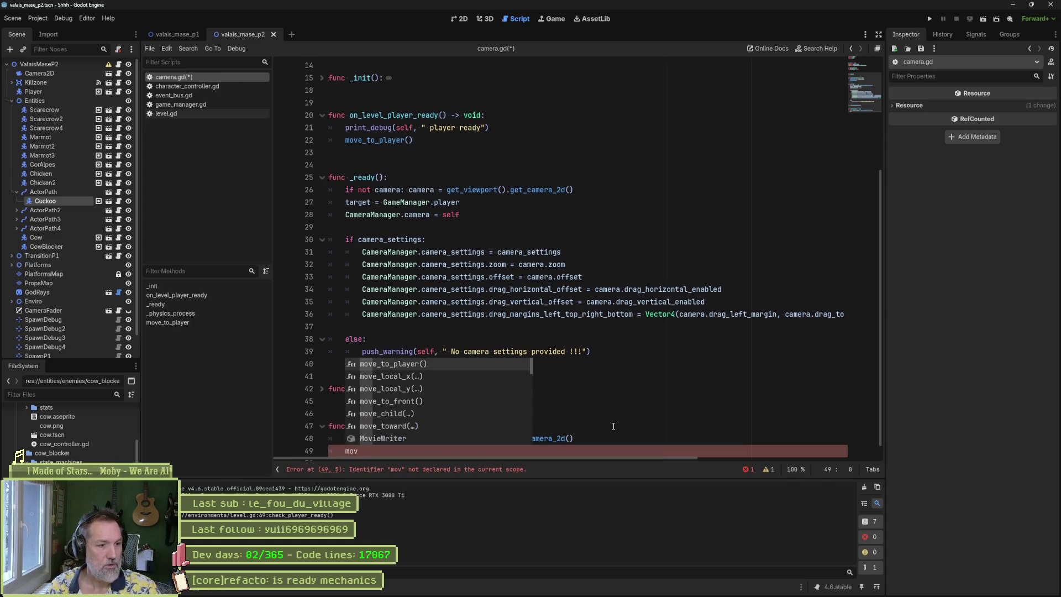
key("BackSpace")
key("BackSpace")
key("BackSpace")
type("print_debug")
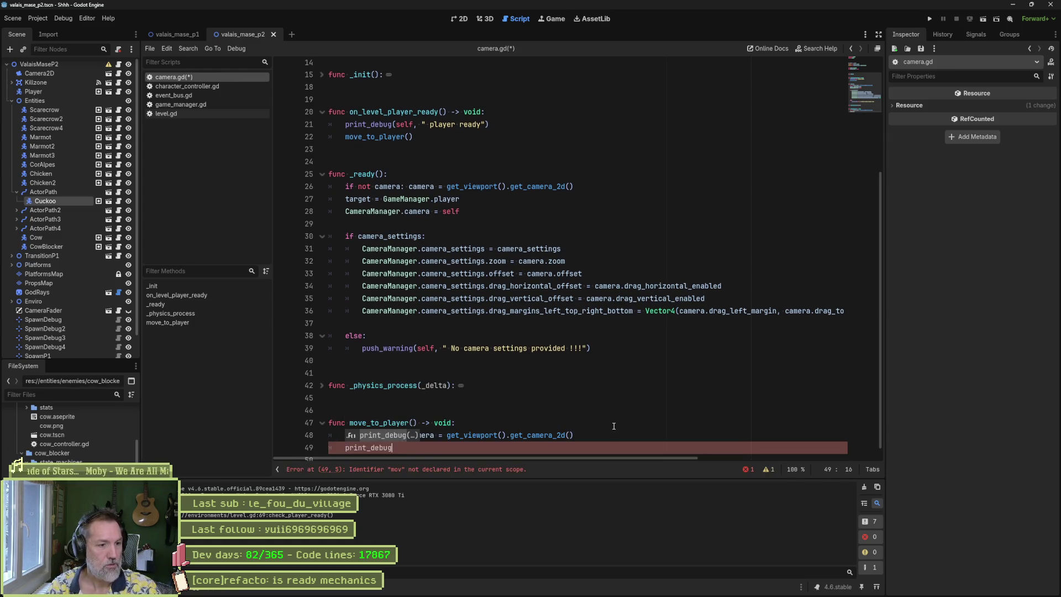
type("(self, \" ")
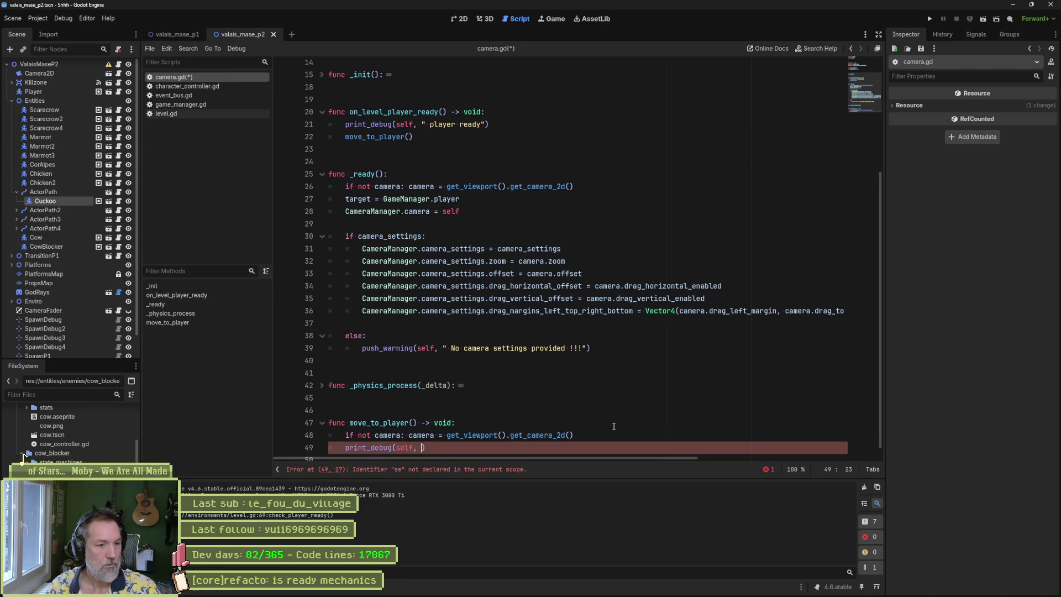
type("moving camera \"")
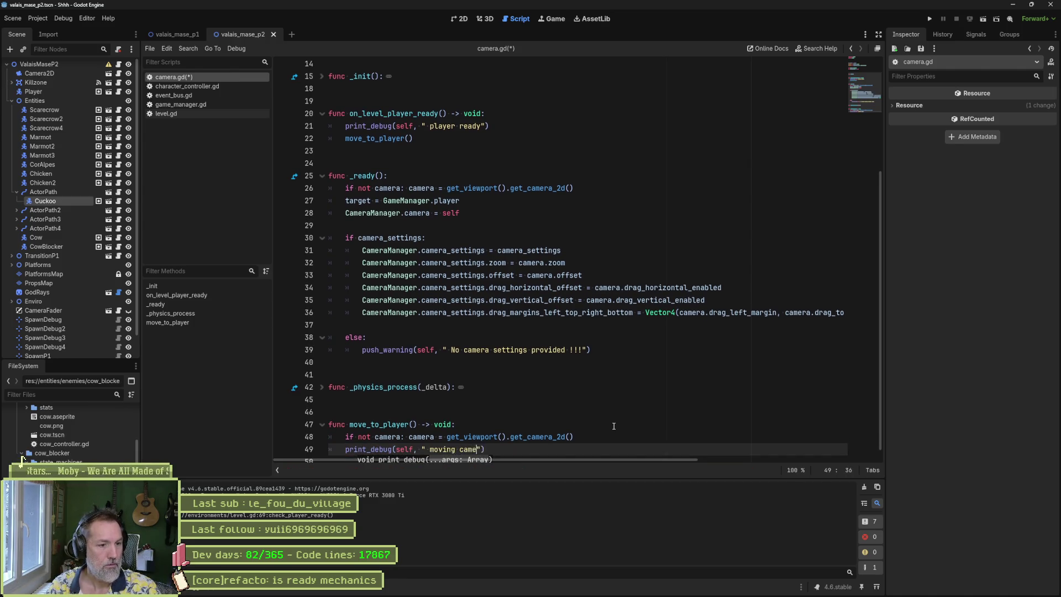
type(", camera")
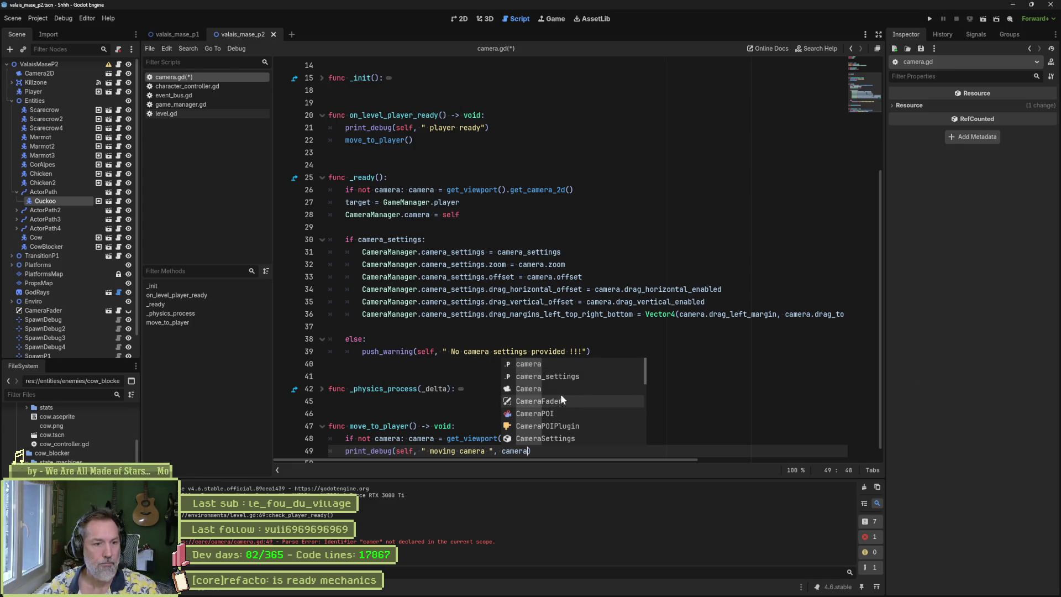
left_click(436, 388)
key("ctrl+s")
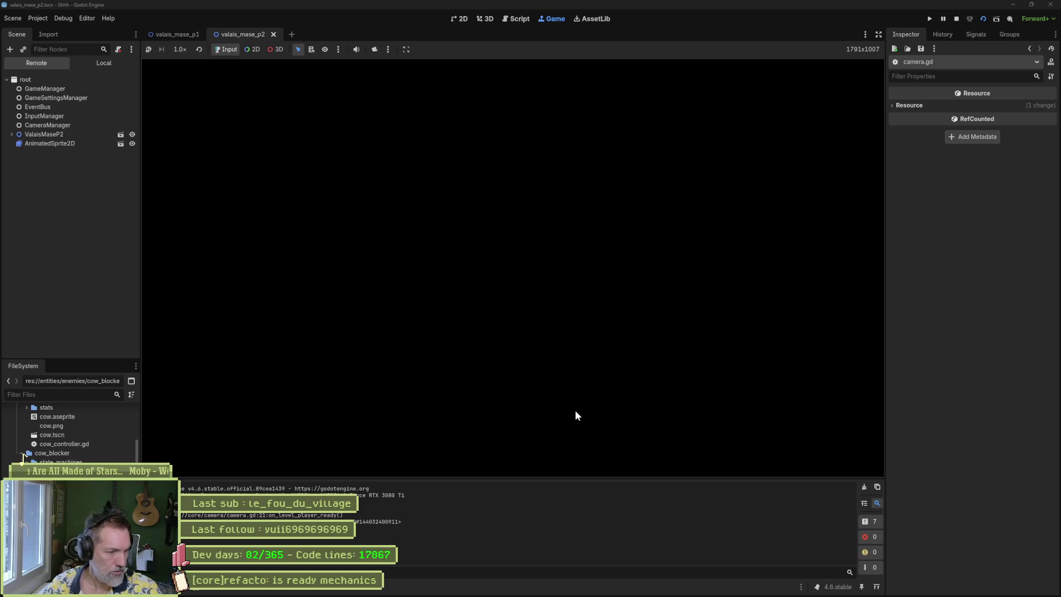
Step: Stop the game and add camera.reset_smoothing() below the camera lookup in move_to_player
key("F8")
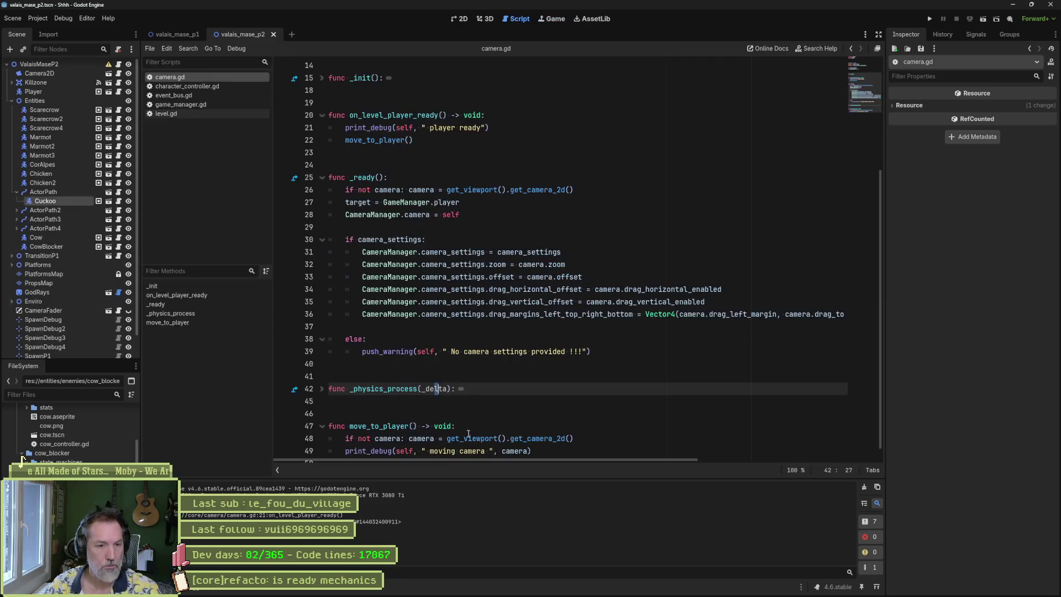
scroll(498, 407, "down", 1)
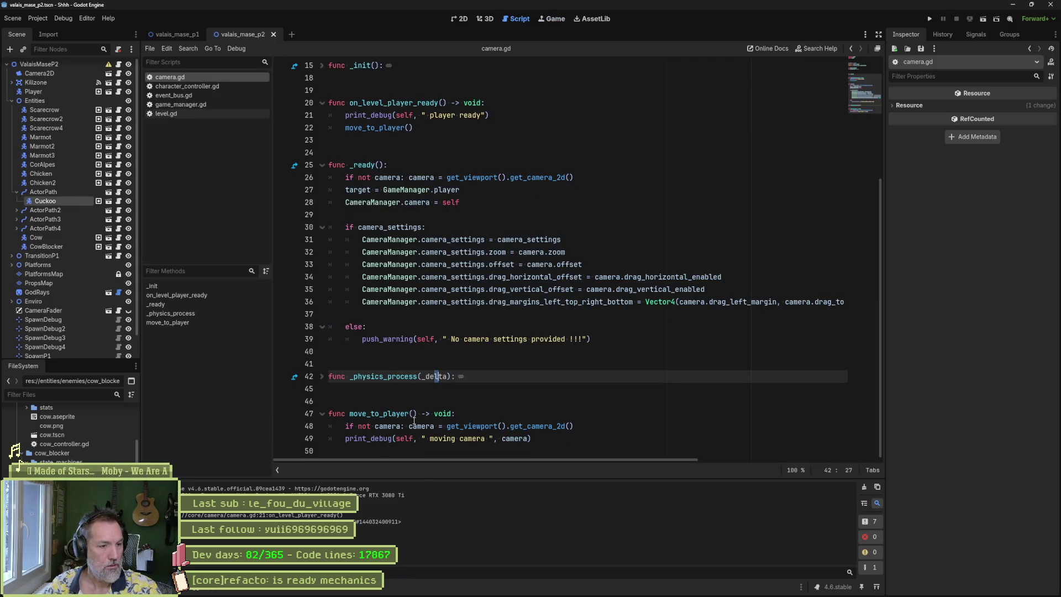
mouse_move(413, 421)
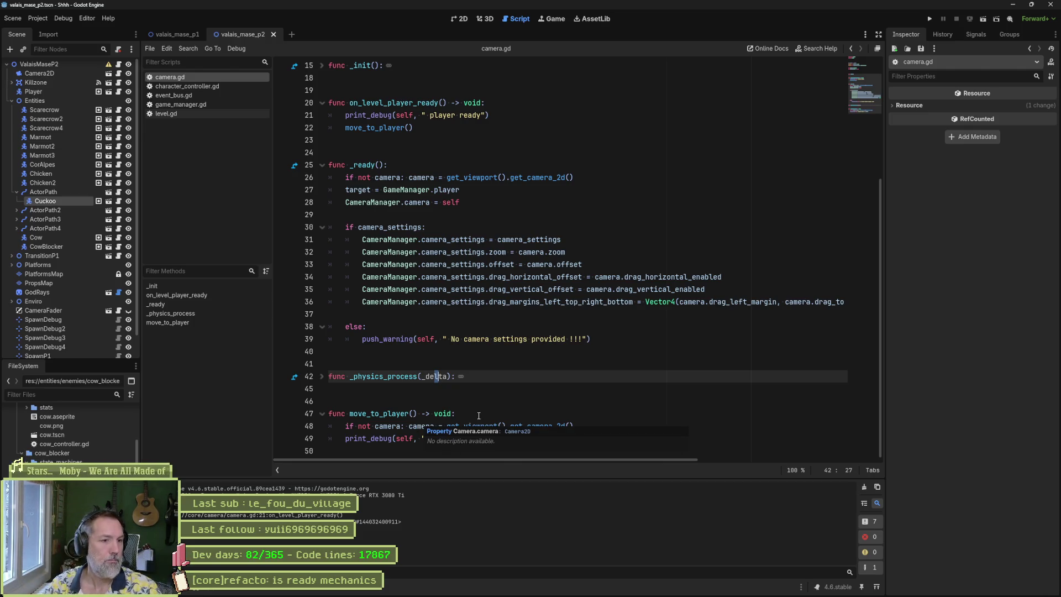
left_click(498, 414)
left_click(588, 426)
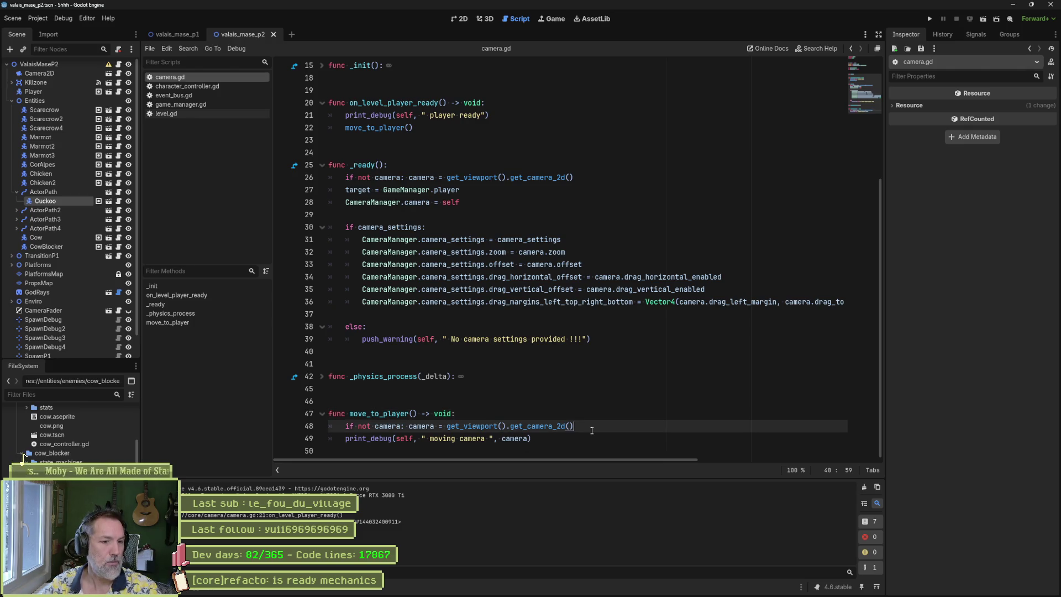
key("Return")
type("camera.smoot")
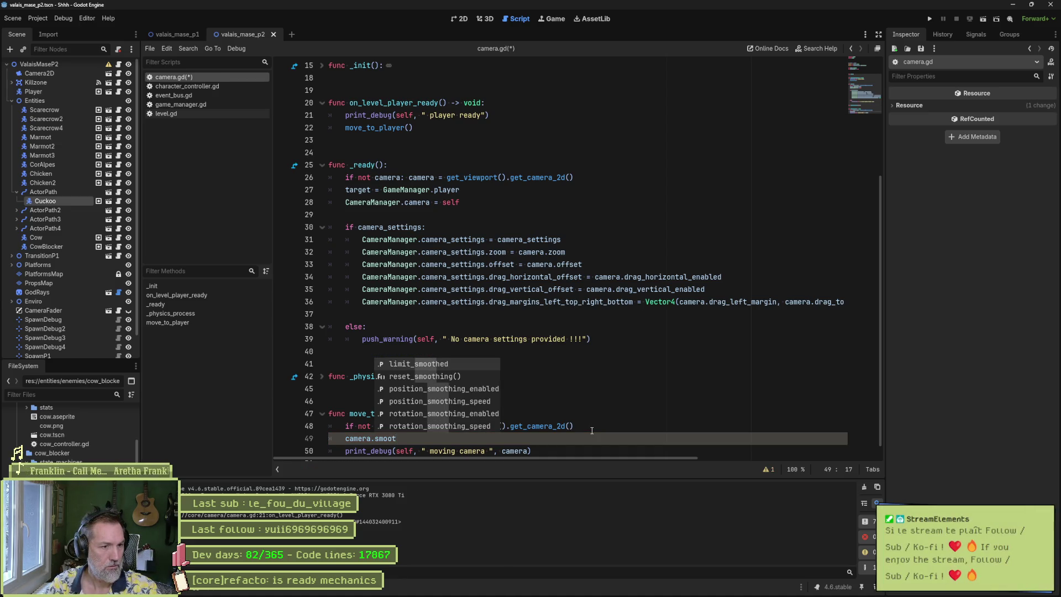
key("Down")
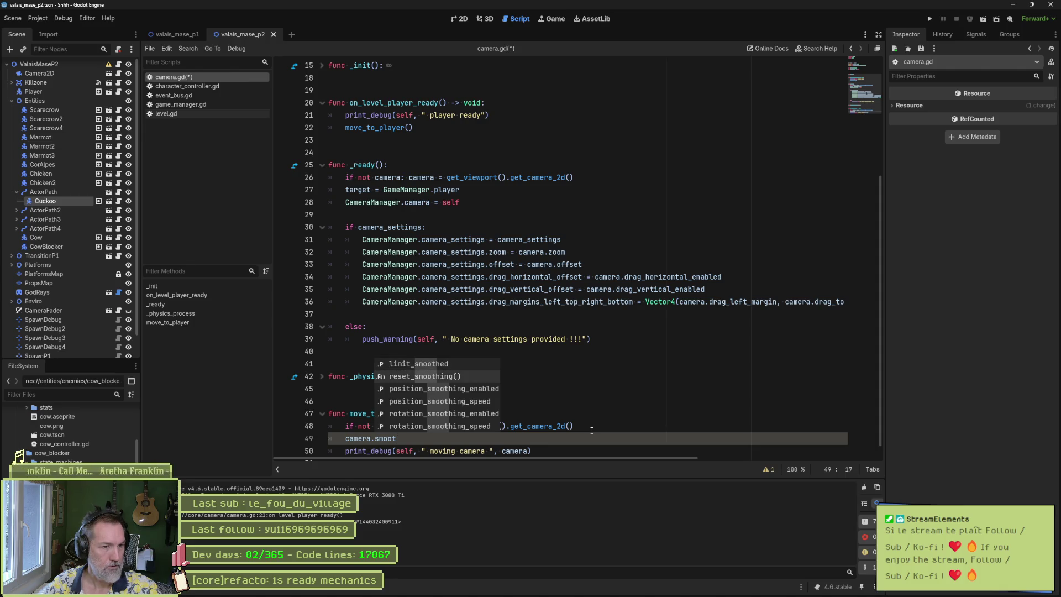
key("Return")
key("Return")
Step: Add camera.position_smoothing_enabled = false and start a camera.global_position = assignment
type("camea.")
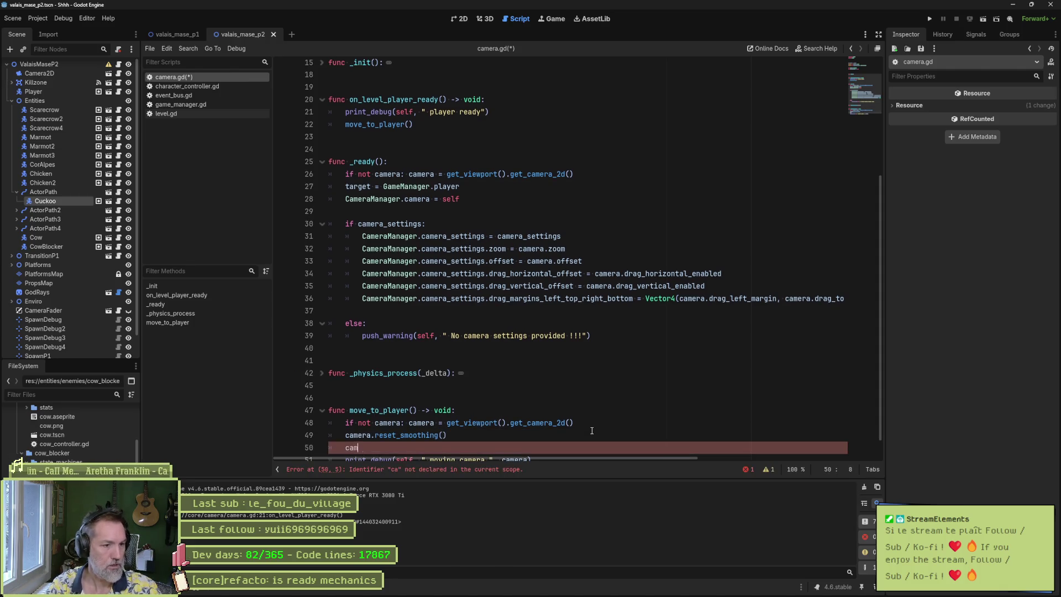
type("smooth")
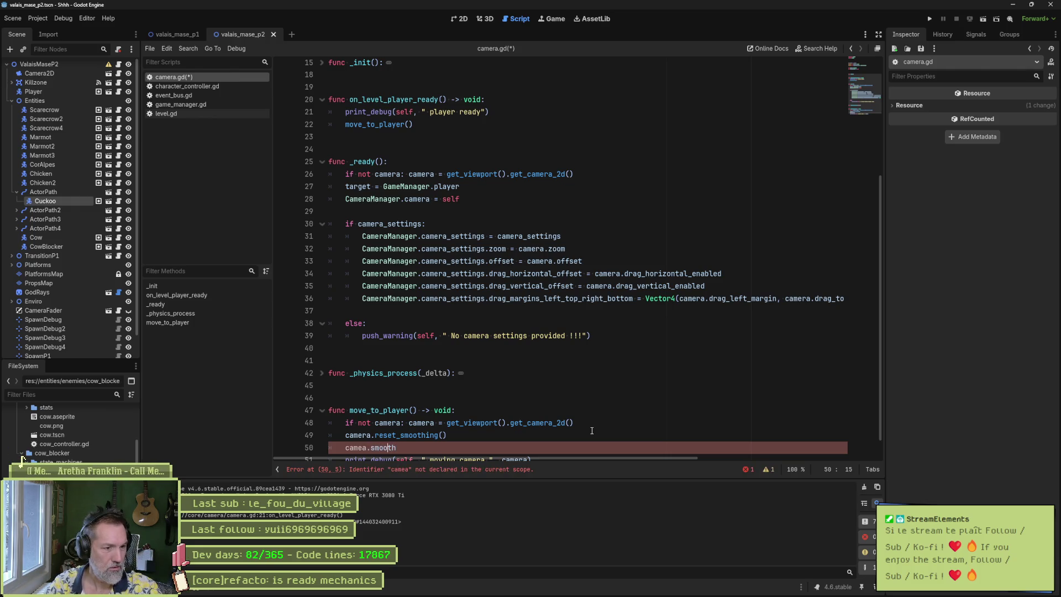
type("r")
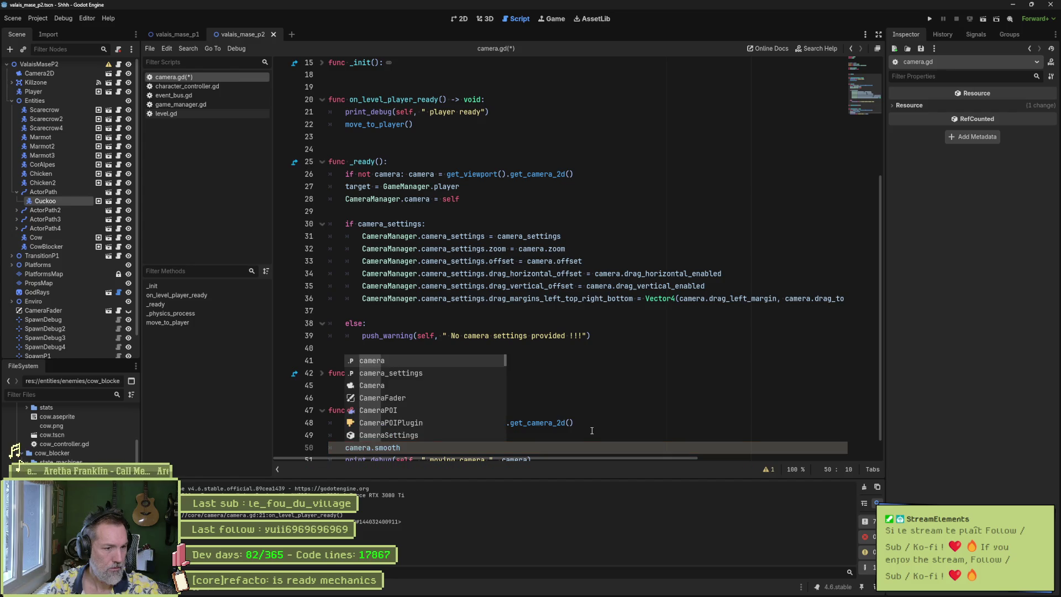
key("End")
key("ctrl+space")
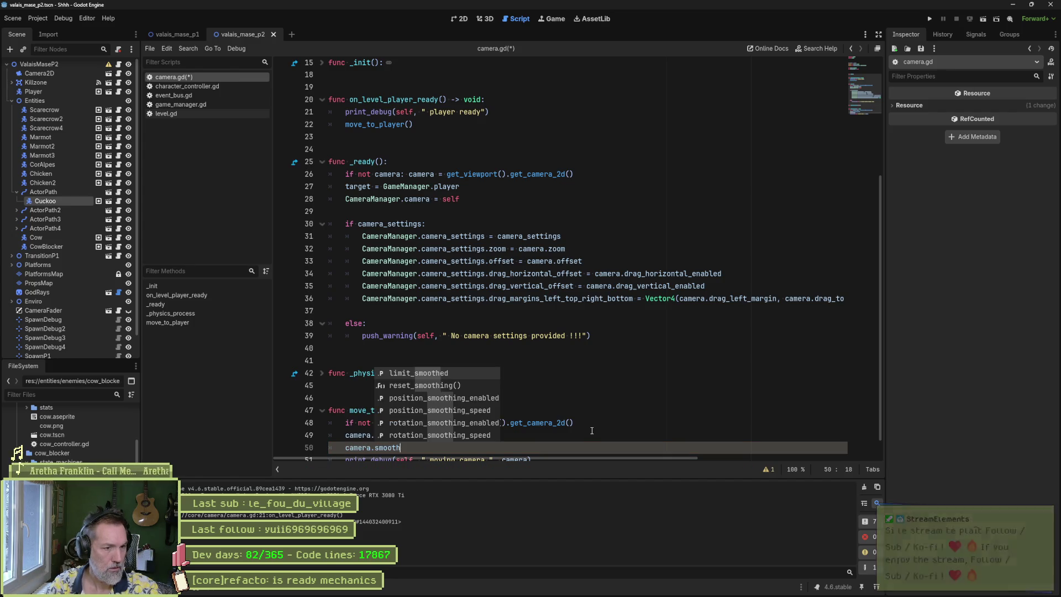
key("Down")
key("Down")
key("Return")
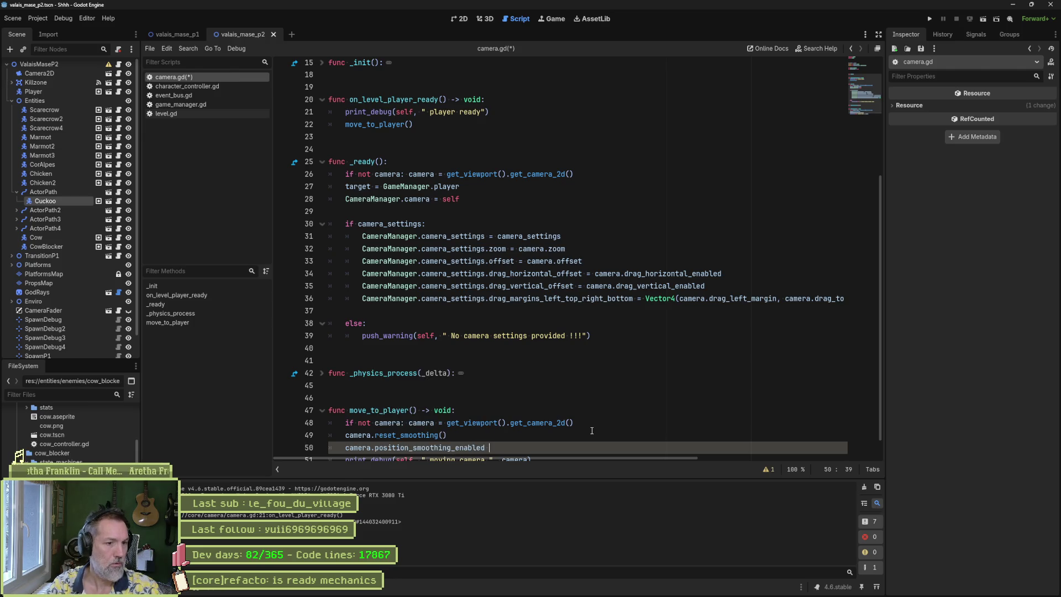
type("= false")
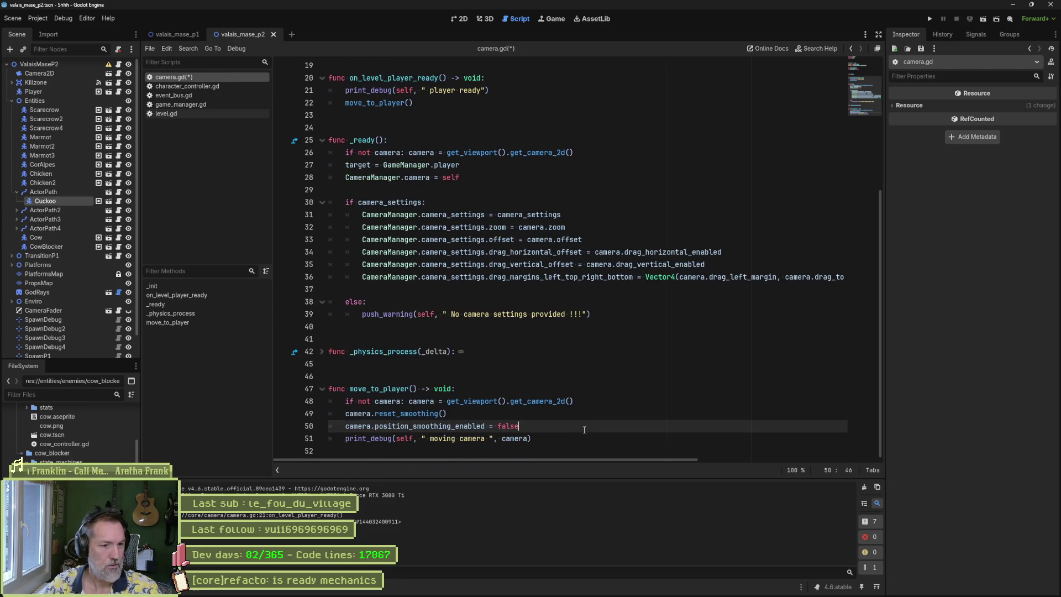
key("Return")
type("camera.")
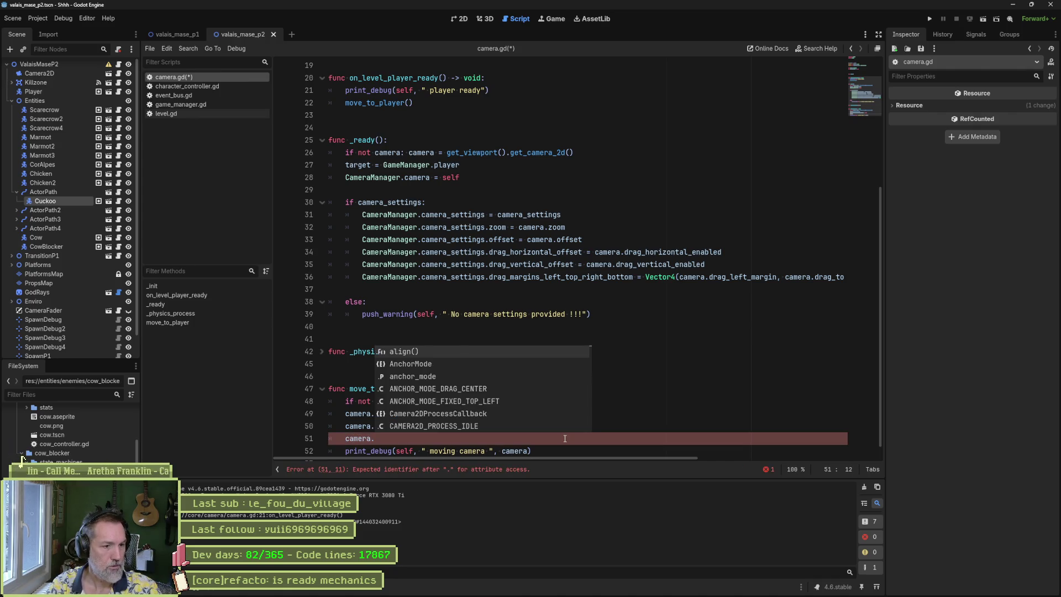
type("global_position =")
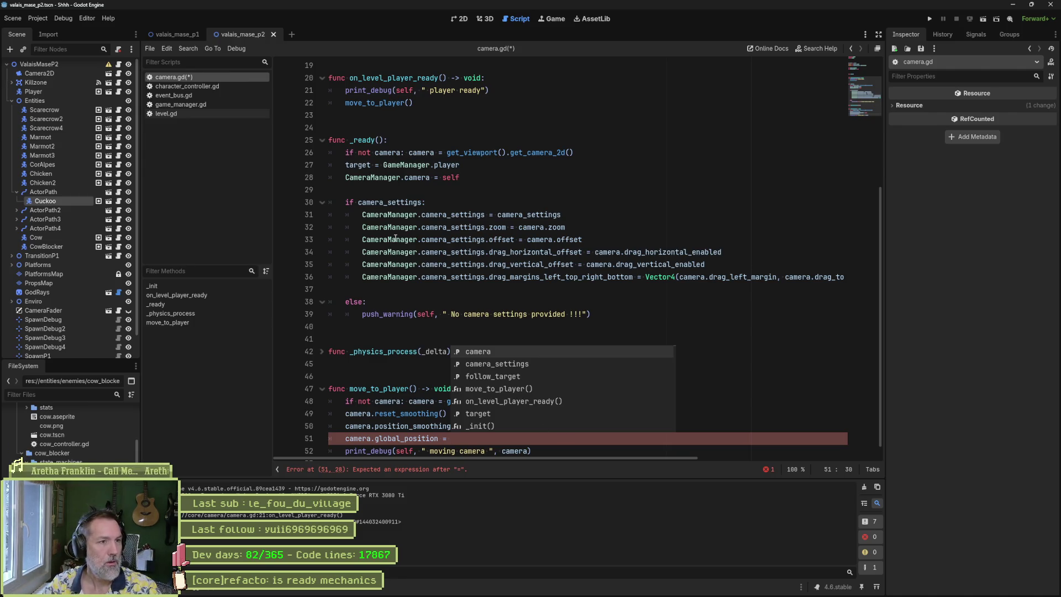
left_click(443, 77)
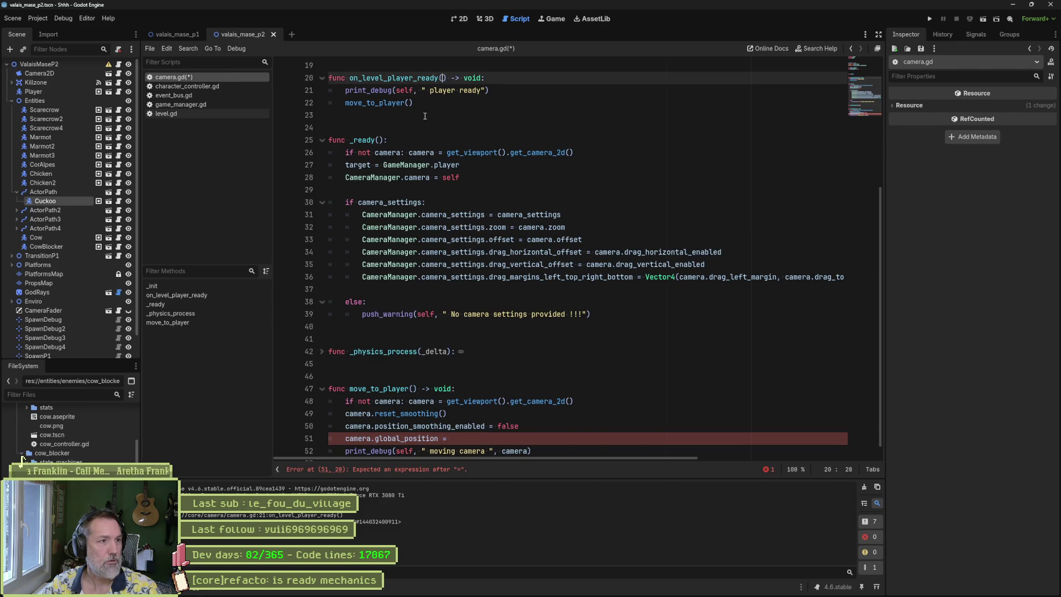
Step: Give event_bus.gd's playe_ready signal a _global_position: Vector2 parameter, save, and return to camera.gd
left_click(219, 105)
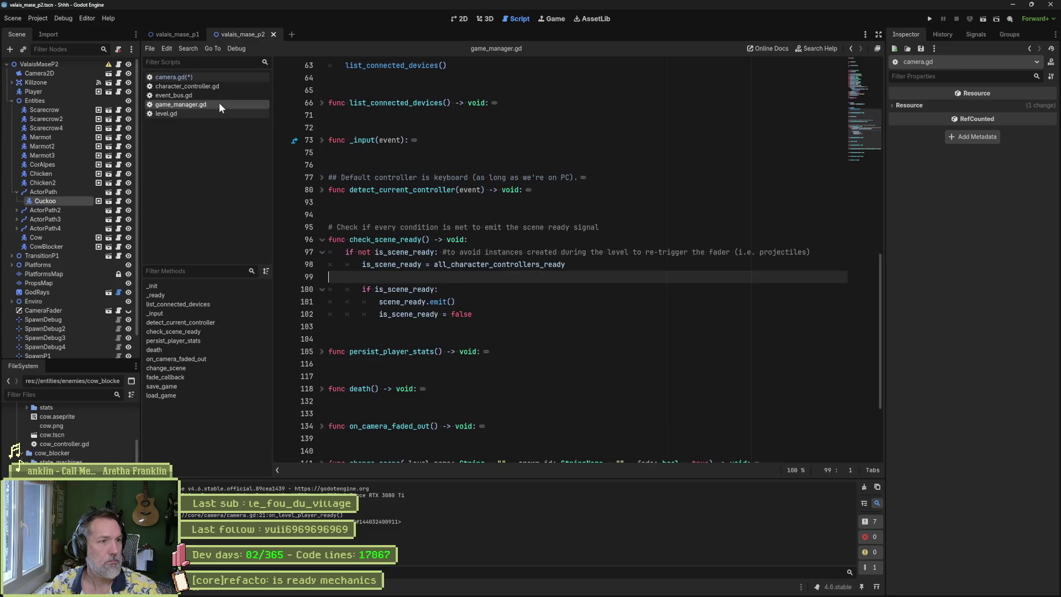
mouse_move(492, 264)
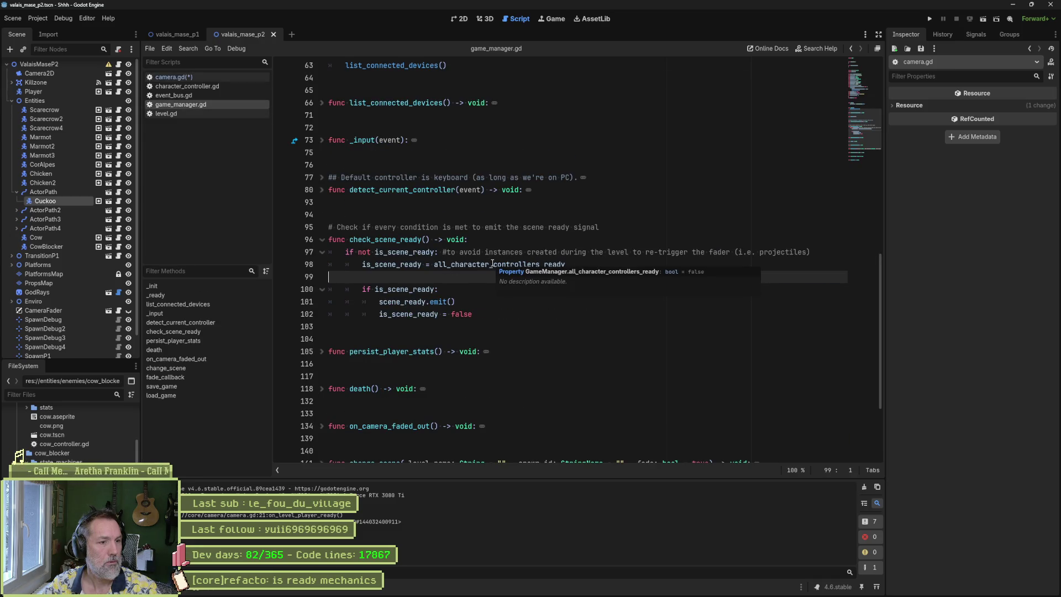
left_click(214, 95)
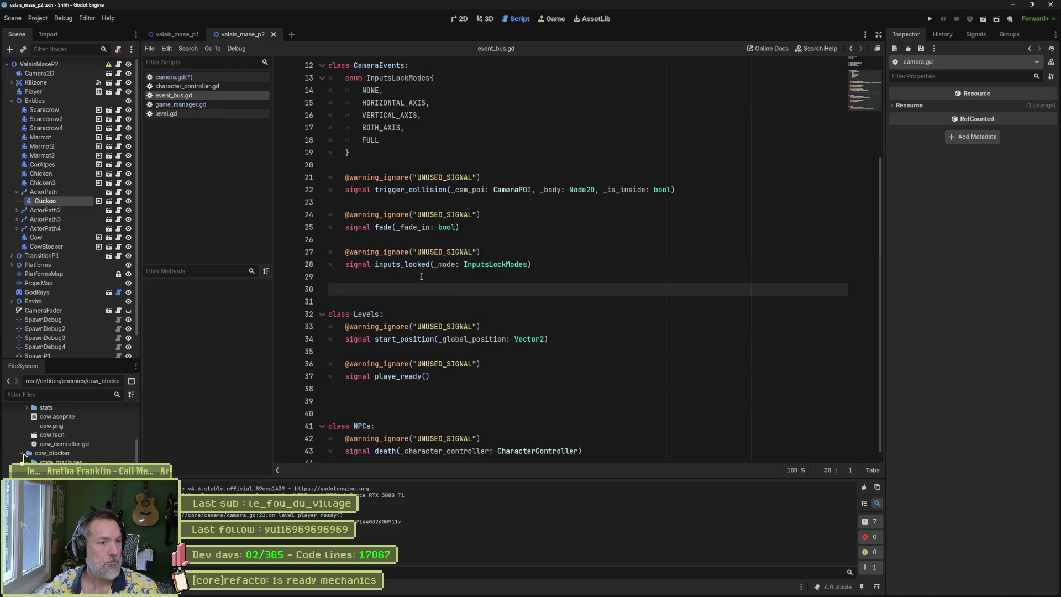
left_click(428, 377)
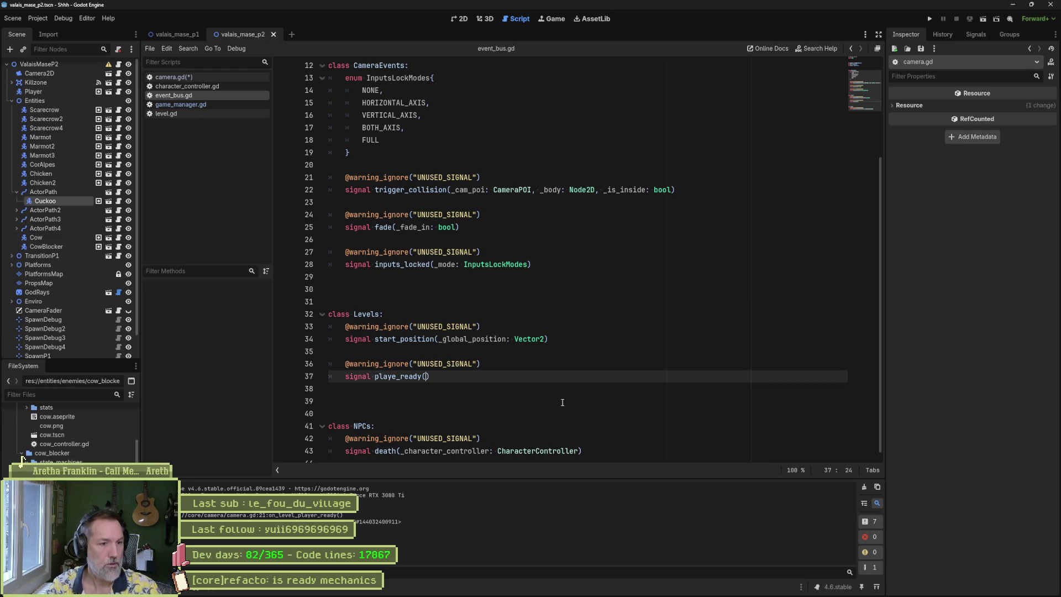
type("_global")
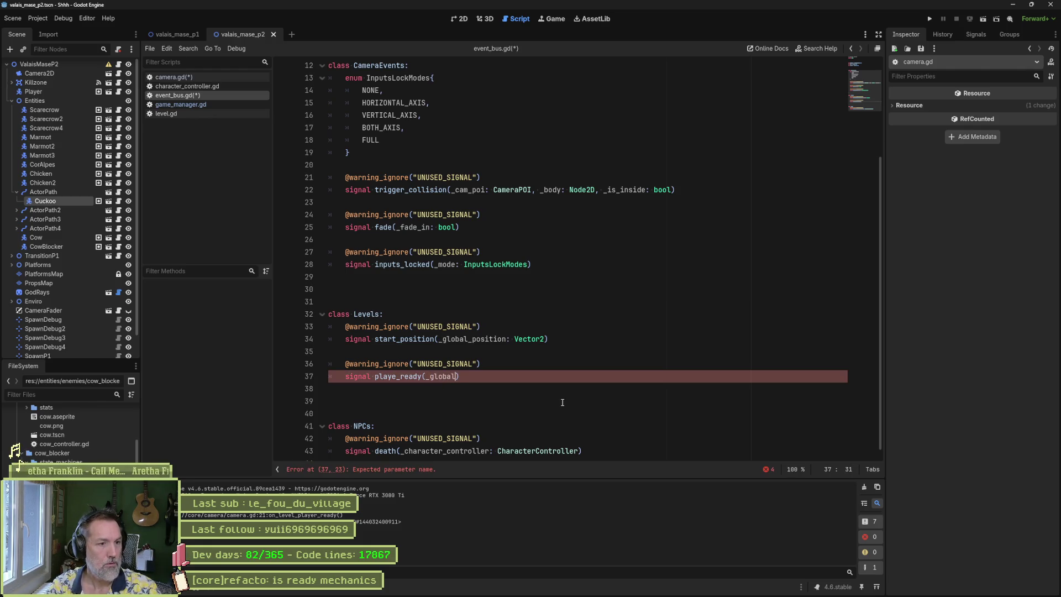
type("_position: Ve")
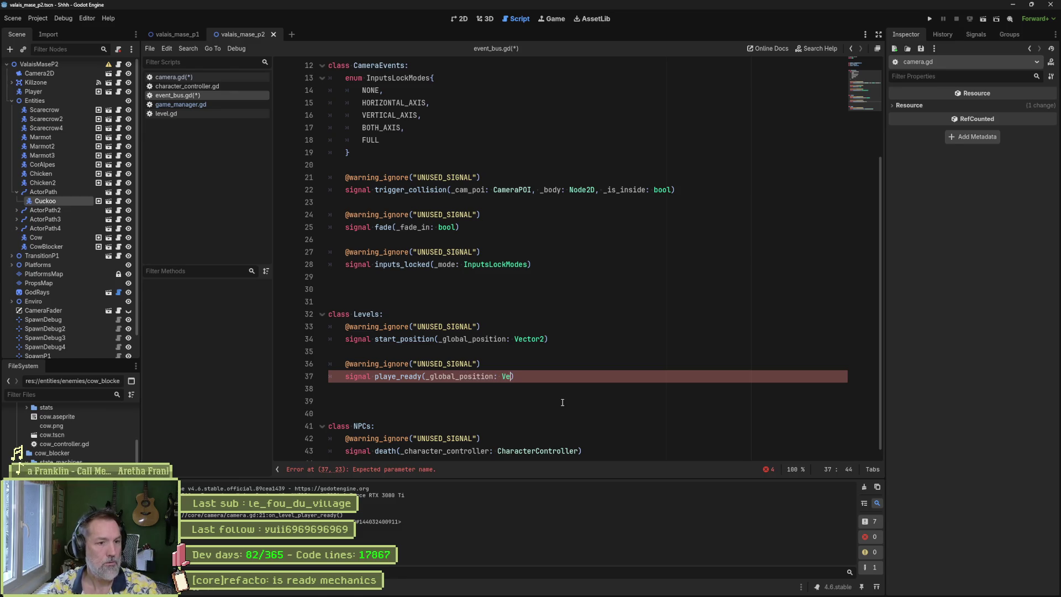
type("ctor2")
key("ctrl+s")
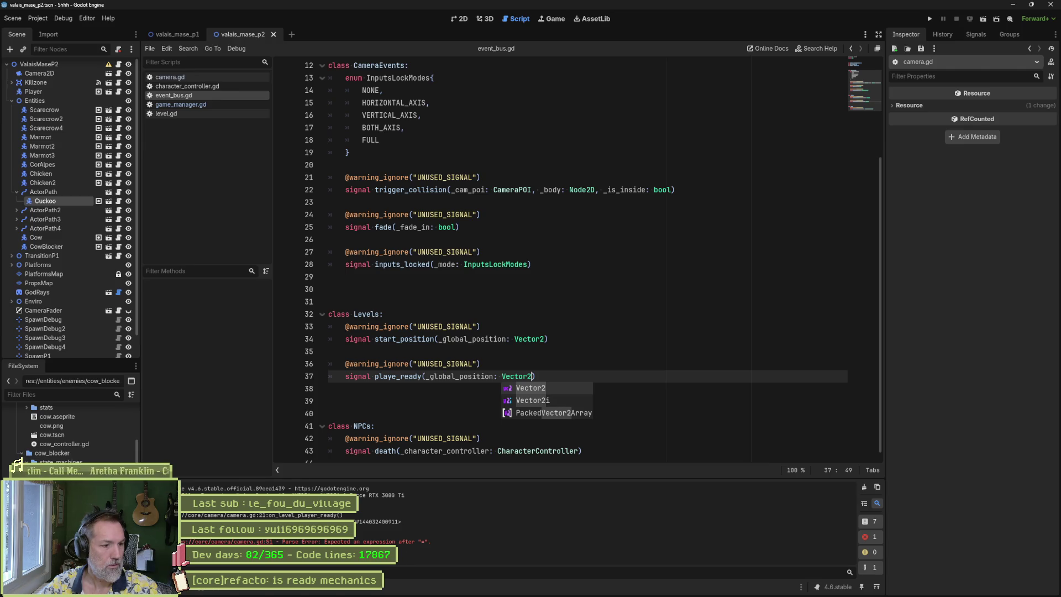
key("alt+Left")
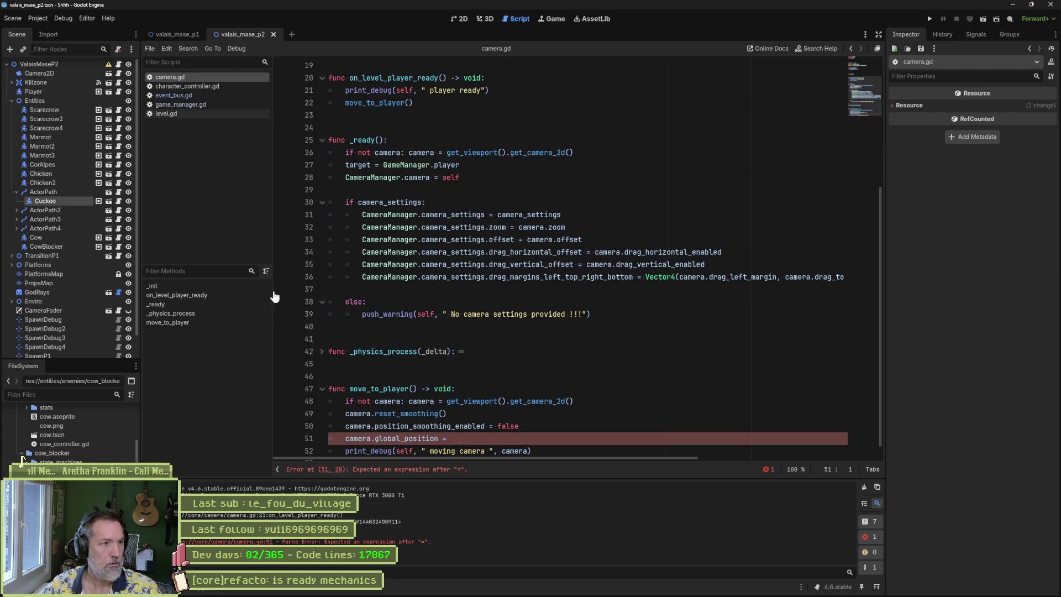
Step: In level.gd's check_player_ready, pass _cc.global_position into the playe_ready emit and save
left_click(207, 86)
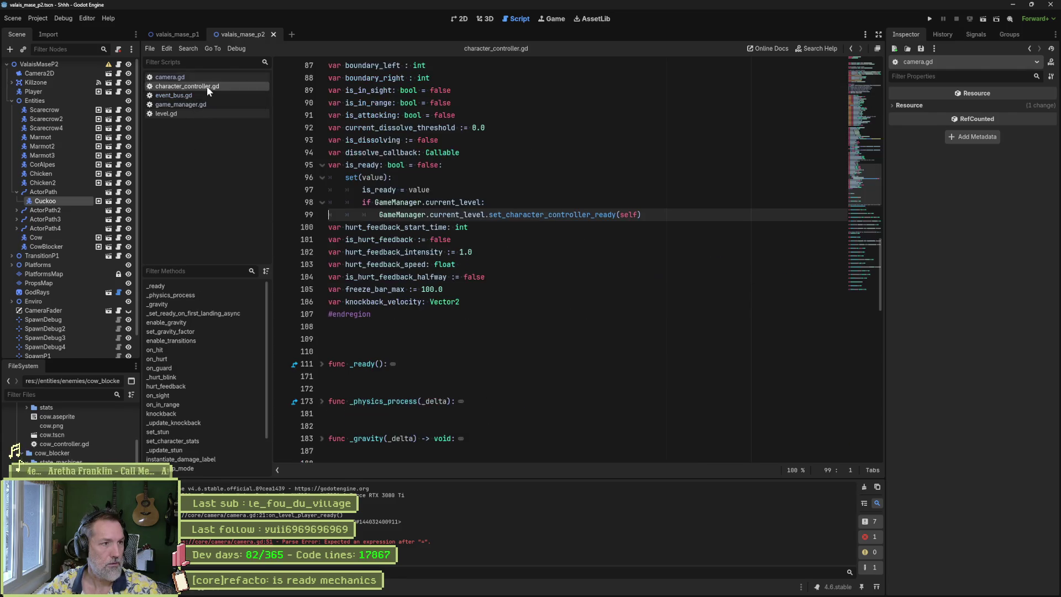
left_click(563, 214, "ctrl")
scroll(533, 274, "down", 2)
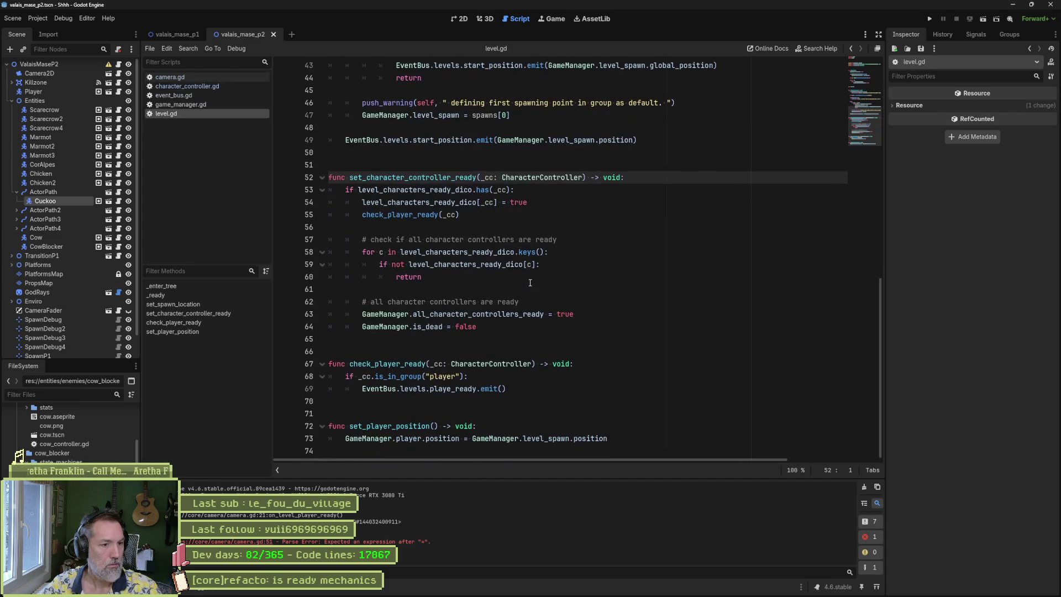
left_click(502, 388)
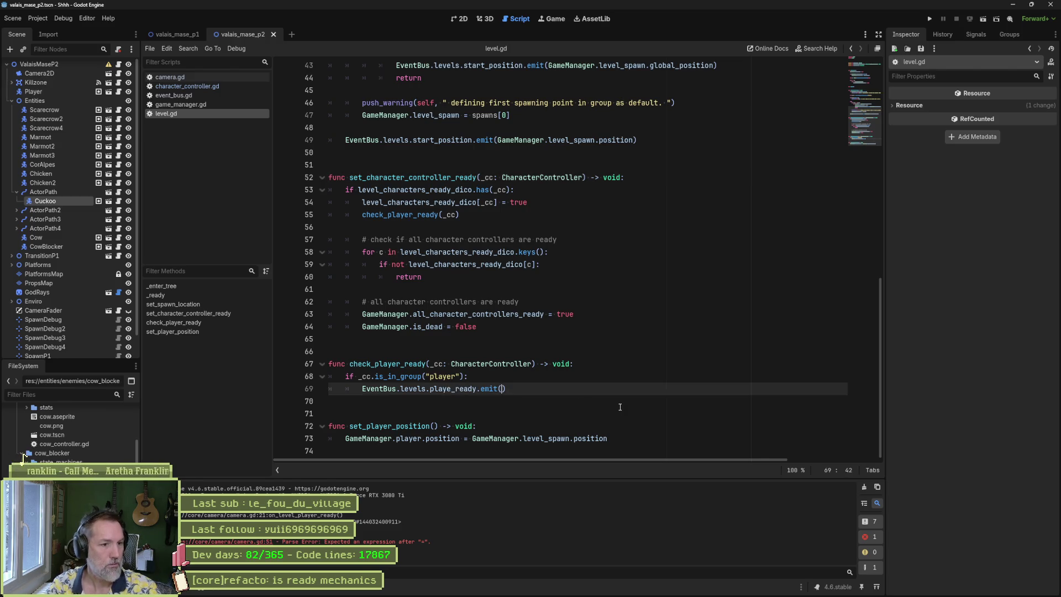
type("_cc.glo")
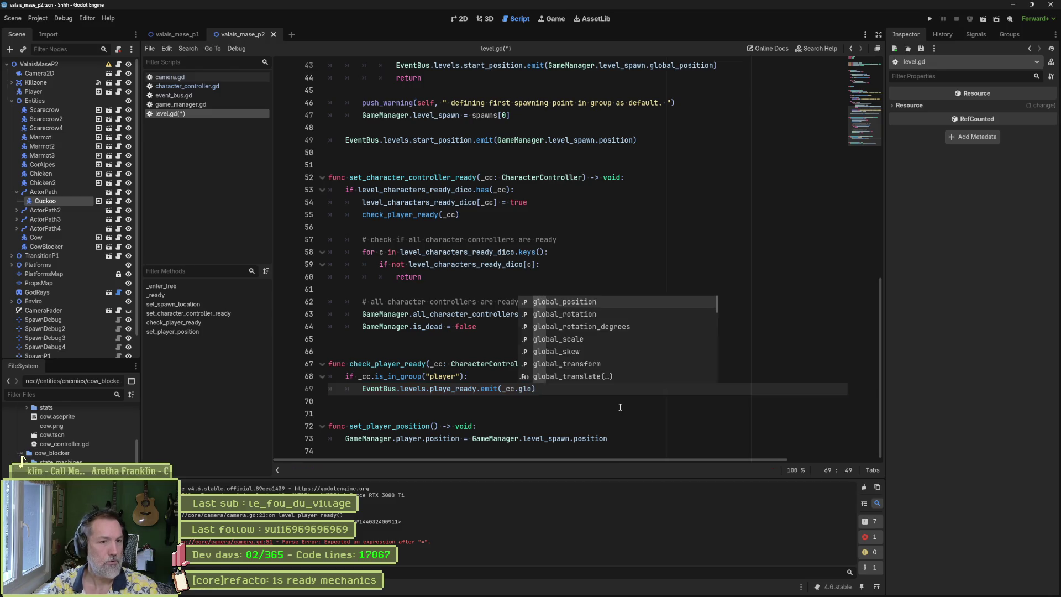
key("Return")
key("ctrl+s")
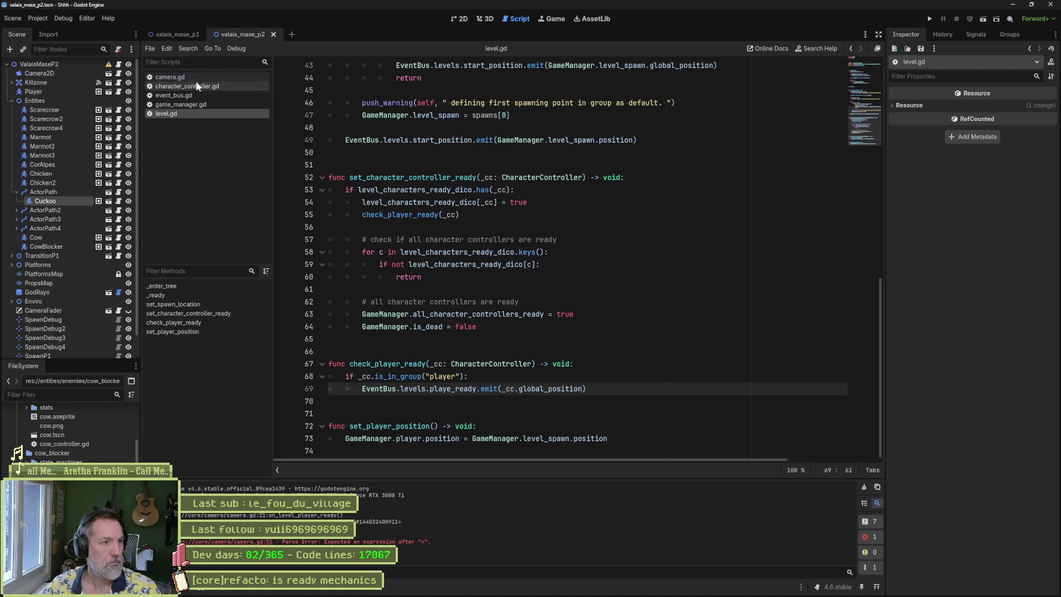
left_click(196, 79)
Step: Give move_to_player a _player_global_position: Vector2 parameter
left_click(414, 390)
type("_gl")
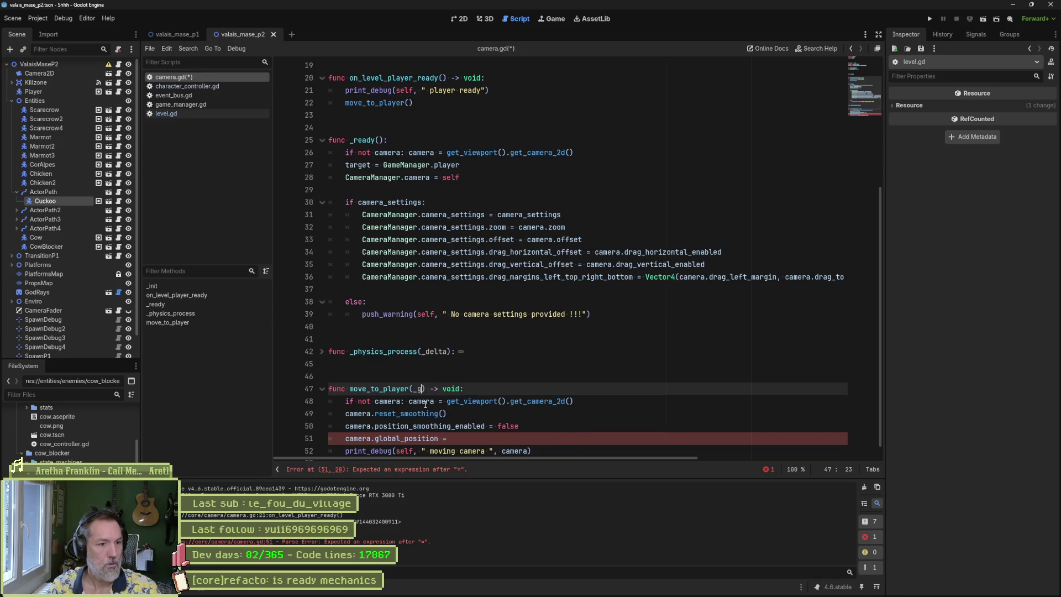
key("BackSpace")
key("BackSpace")
type("player_global_position: Vector2")
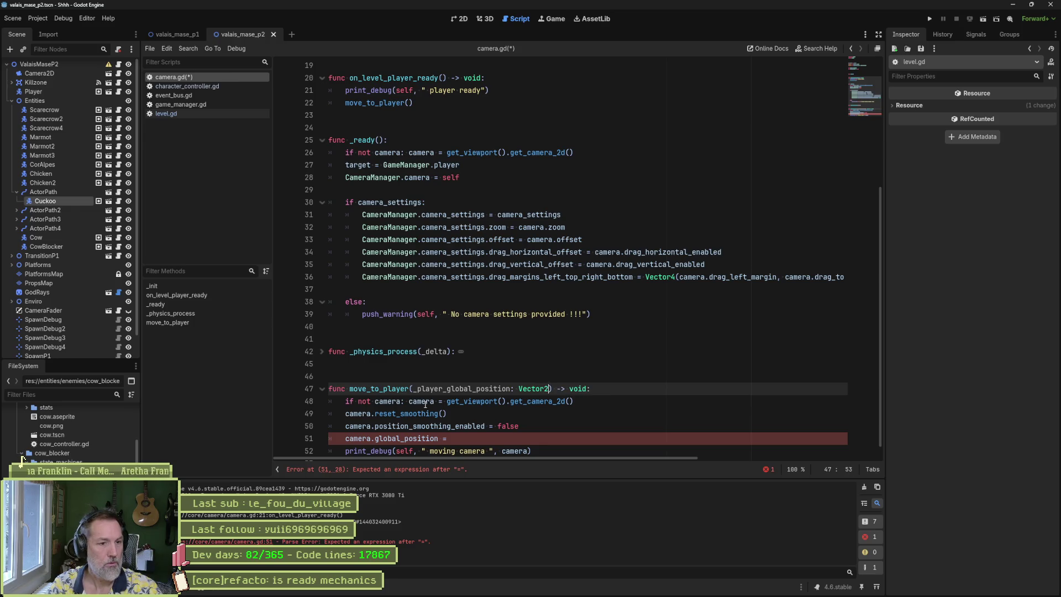
scroll(435, 380, "down", 1)
Step: Assign _player_global_position as the camera's global position on line 51 and save
double_click(441, 376)
key("ctrl+c")
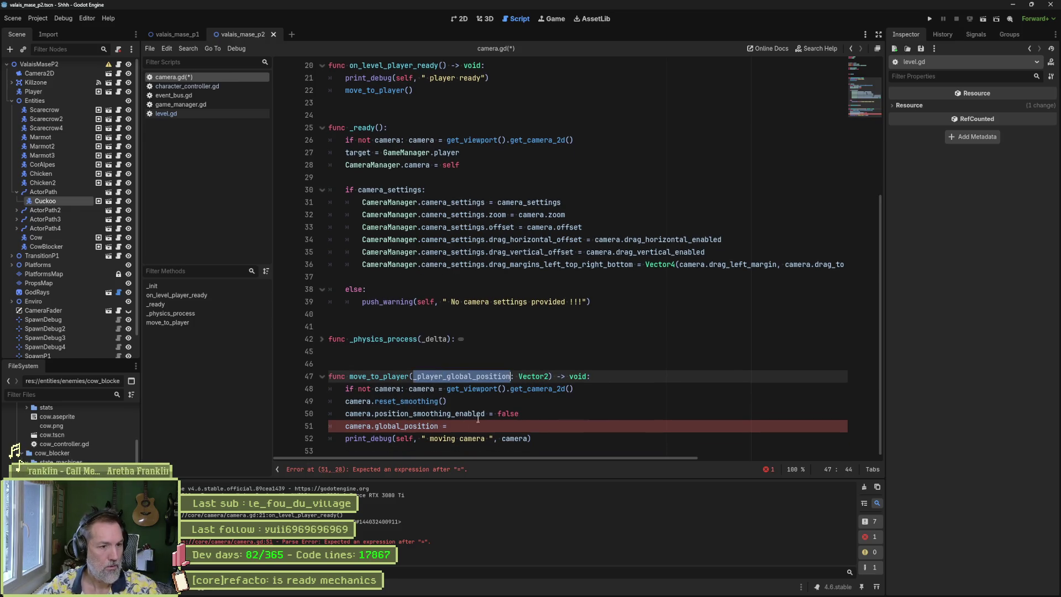
left_click(489, 426)
key("ctrl+v")
key("ctrl+s")
left_click(448, 427)
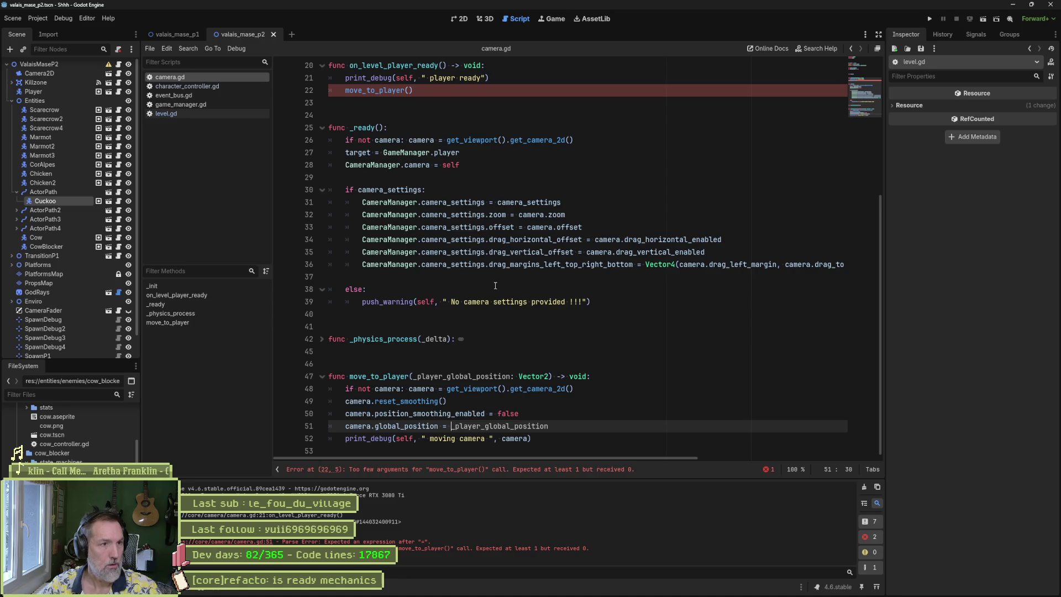
type("_")
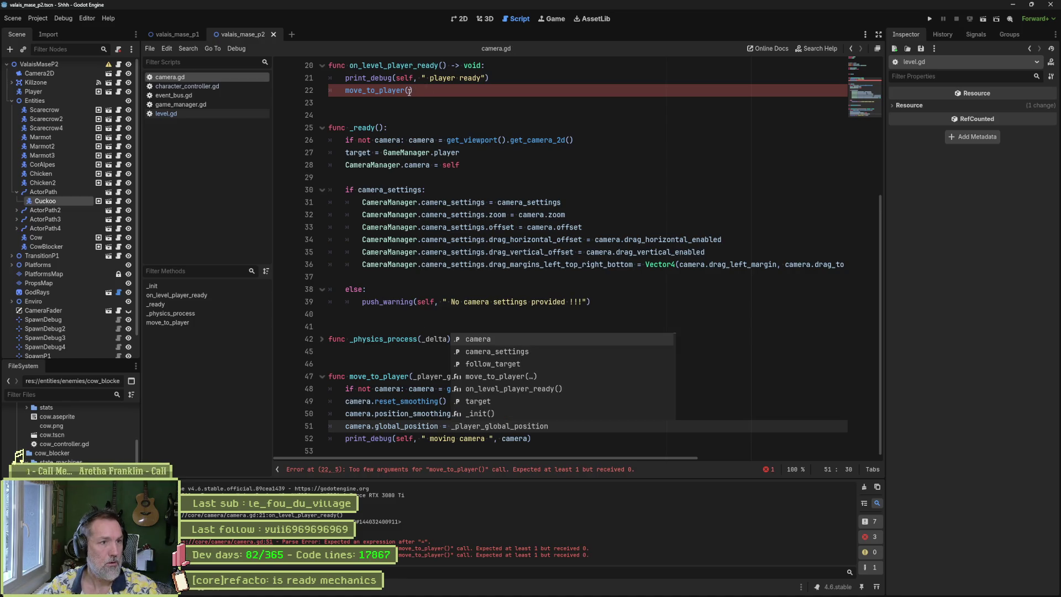
left_click(429, 314)
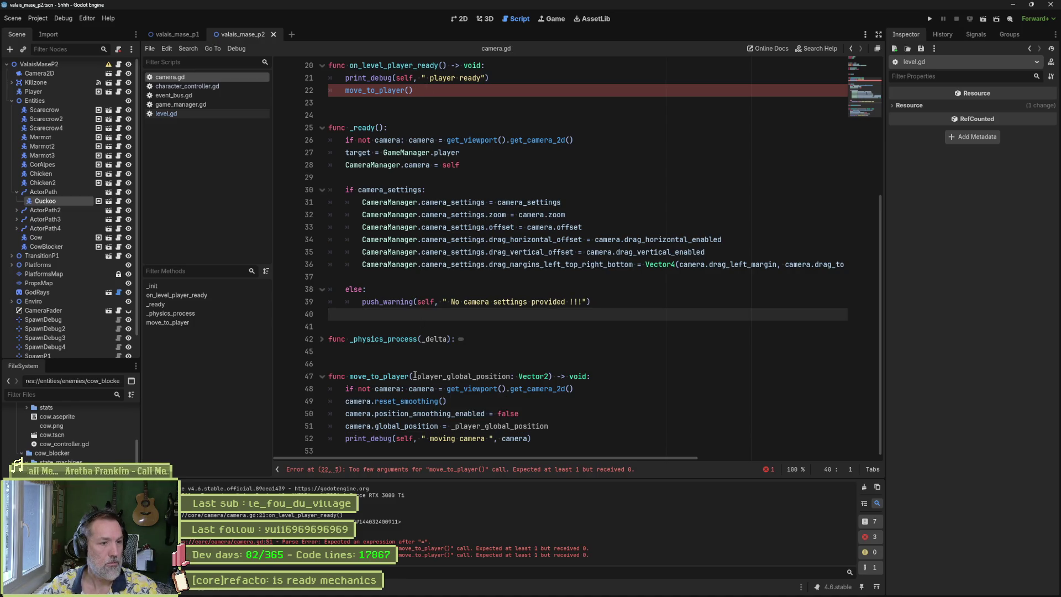
Step: Add the _player_global_position parameter to on_level_player_ready and pass it to move_to_player
left_click_drag(414, 375, 550, 378)
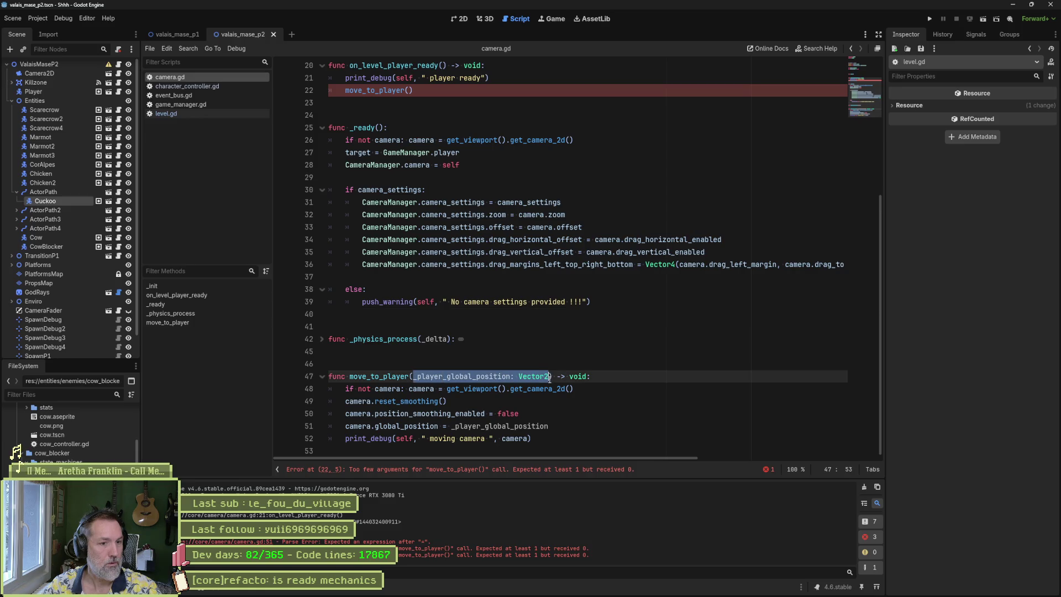
left_click(443, 65)
key("ctrl+v")
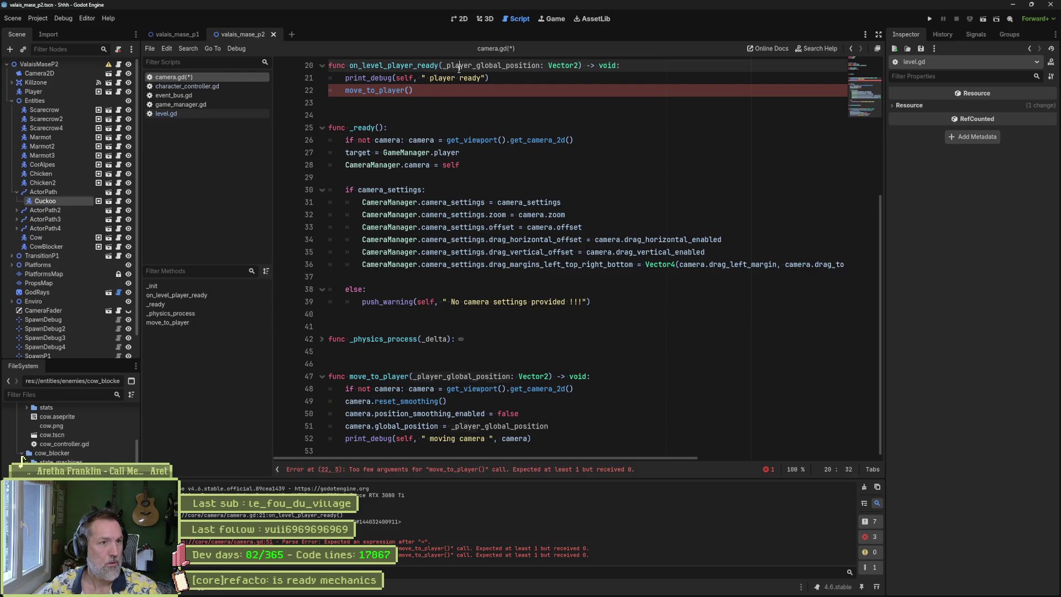
double_click(459, 65)
key("ctrl+c")
left_click(410, 90)
key("ctrl+v")
Step: Make the debug print read 'player ready at' with _player_global_position, then run the game
left_click(481, 78)
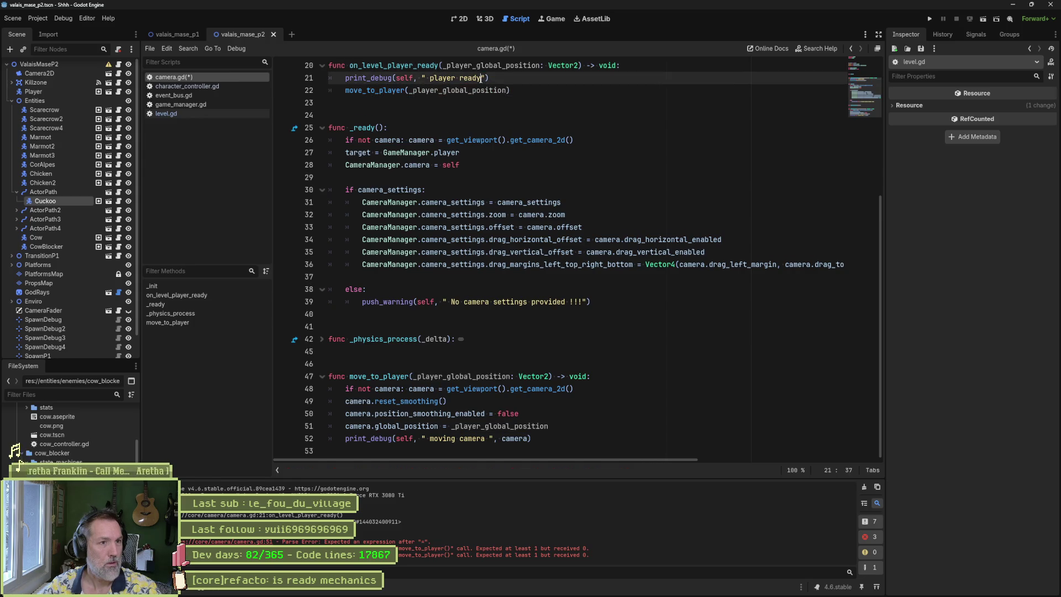
type("at pos")
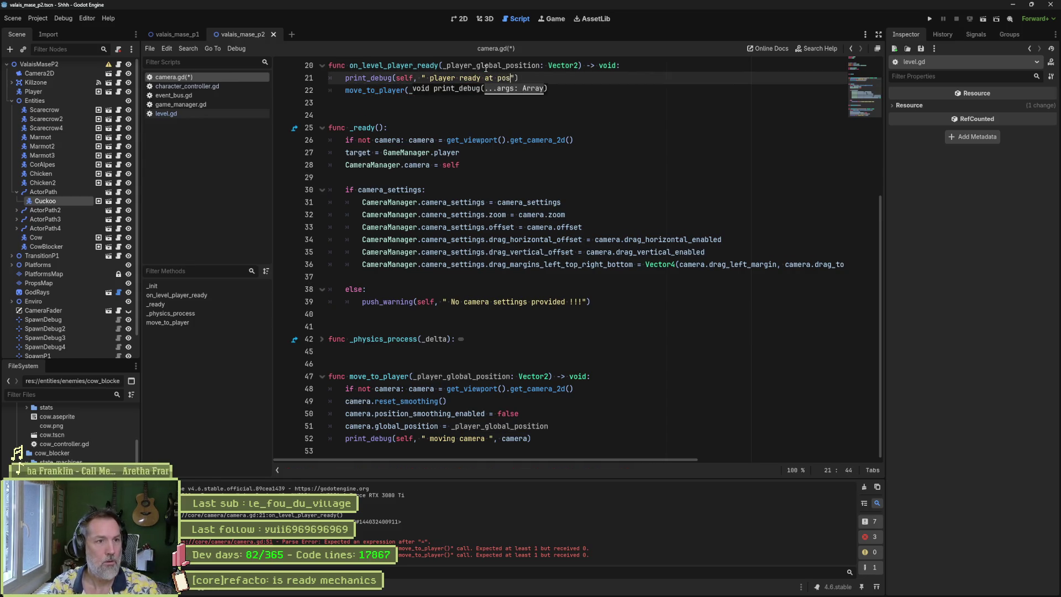
type(", _player_global_position")
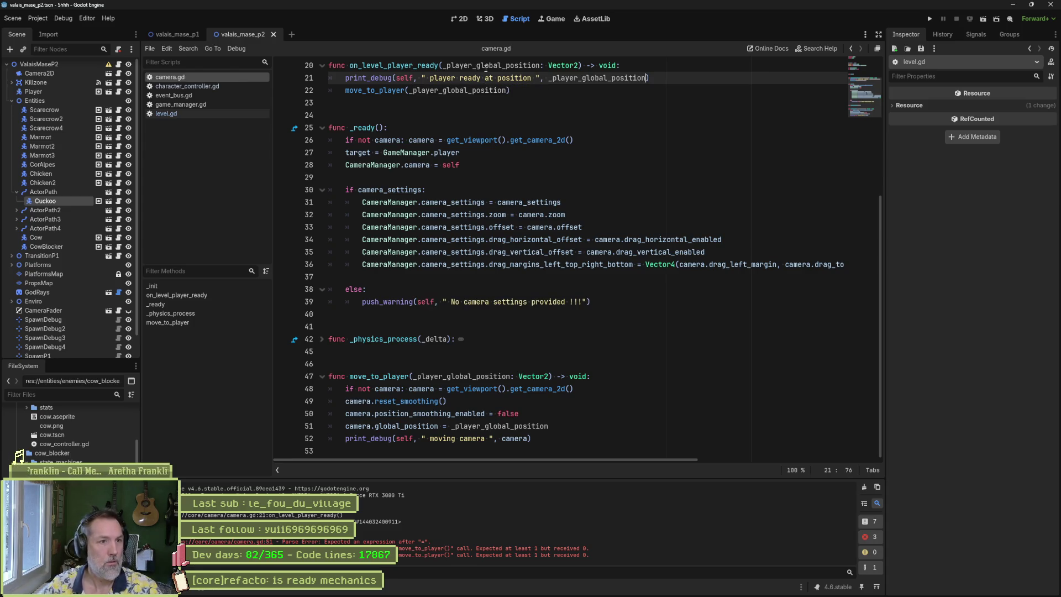
key("F6")
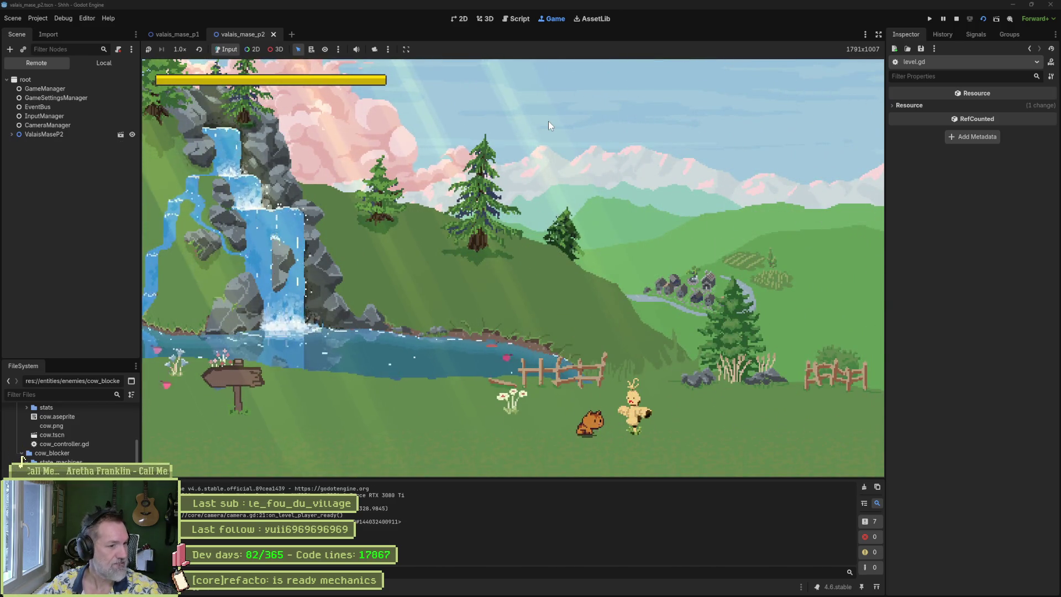
Step: Return to camera.gd from the log and inspect the SpawnP1 marker at 159, 271 px
left_click(382, 515)
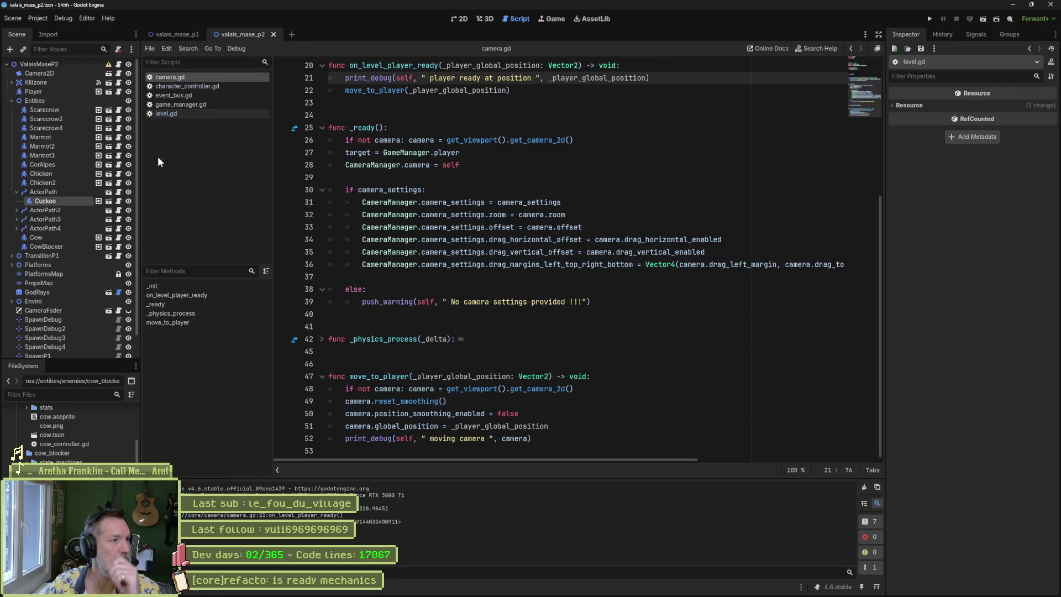
scroll(105, 297, "down", 2)
left_click(46, 294)
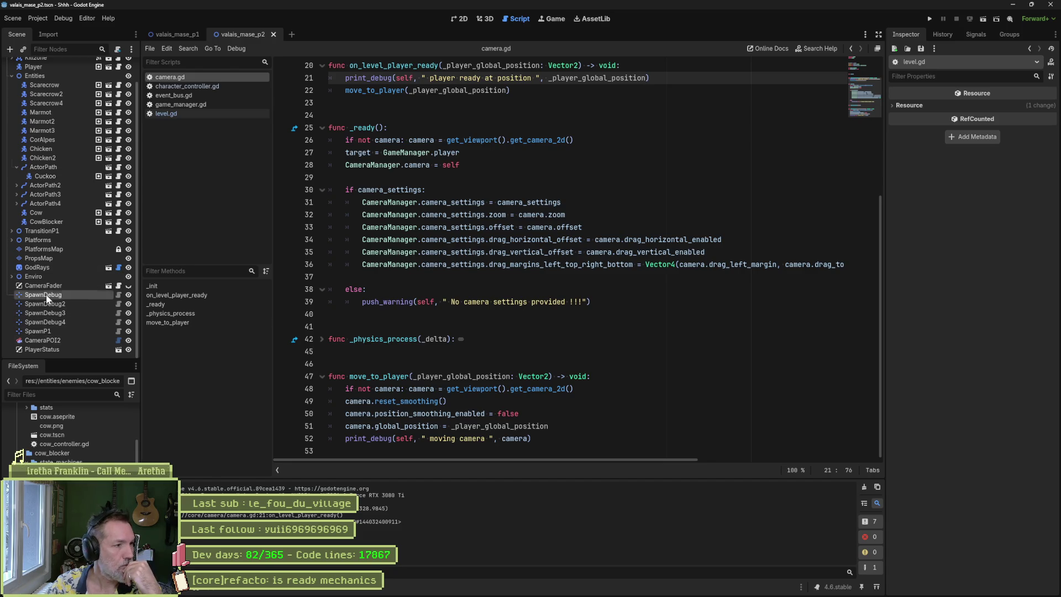
key("Down")
key("Down")
key("Down")
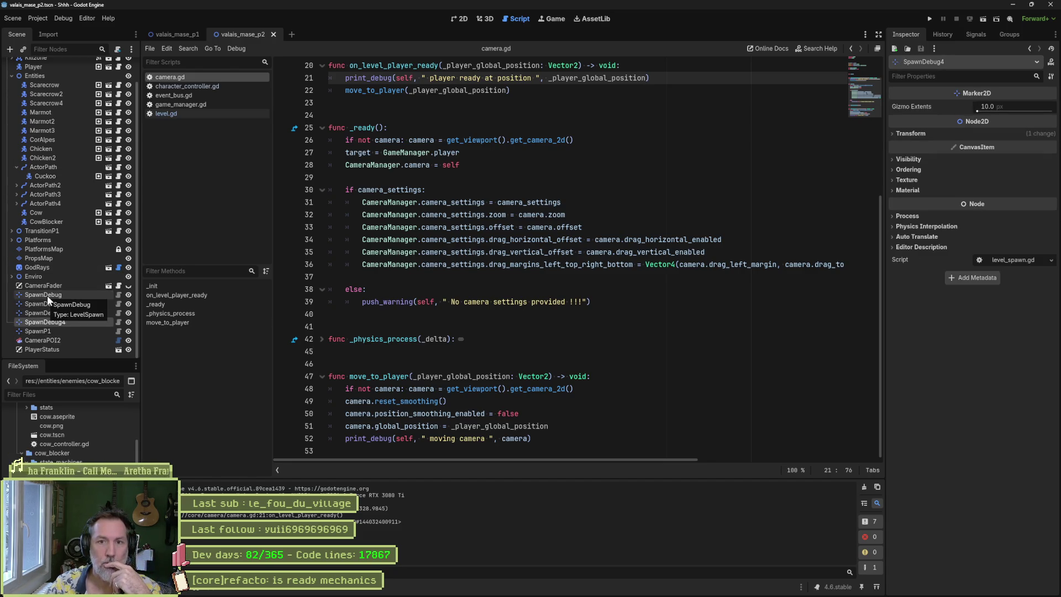
key("Down")
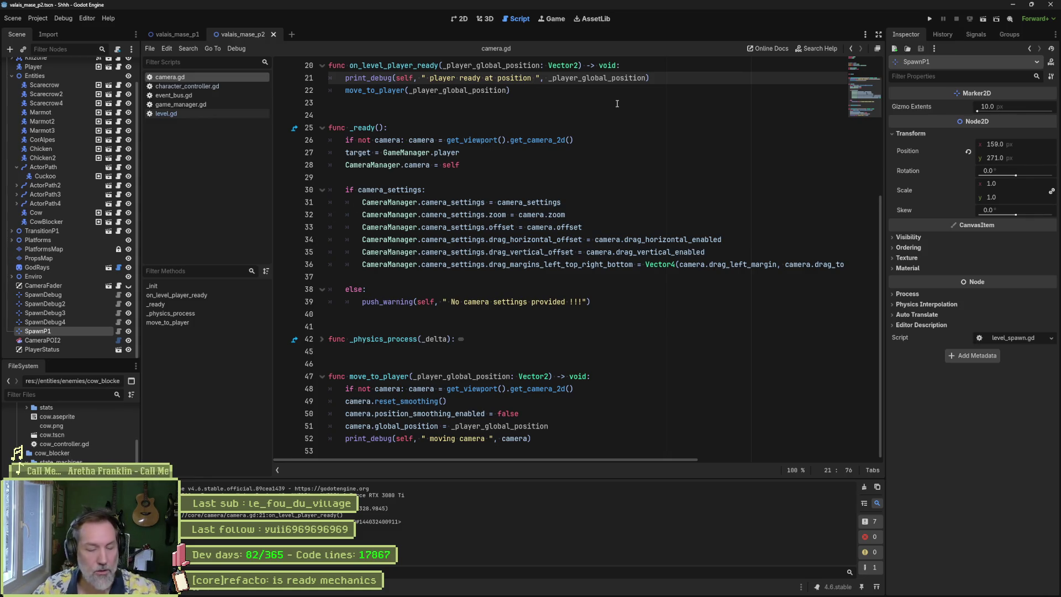
Step: Run the game and check the remote Player's position, 318, 351.984 px
key("F6")
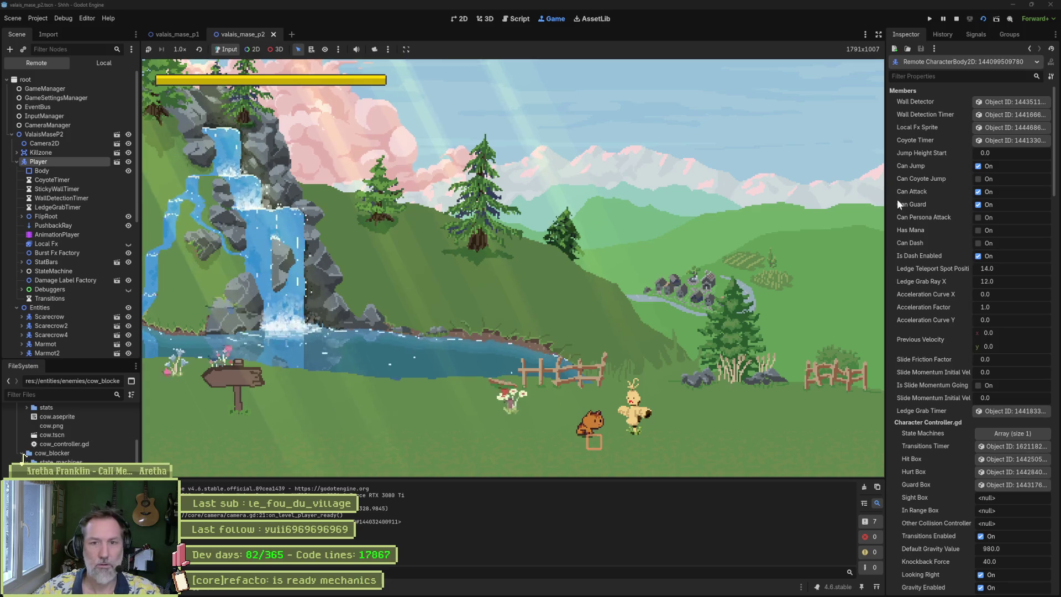
scroll(943, 316, "down", 10)
scroll(943, 340, "down", 15)
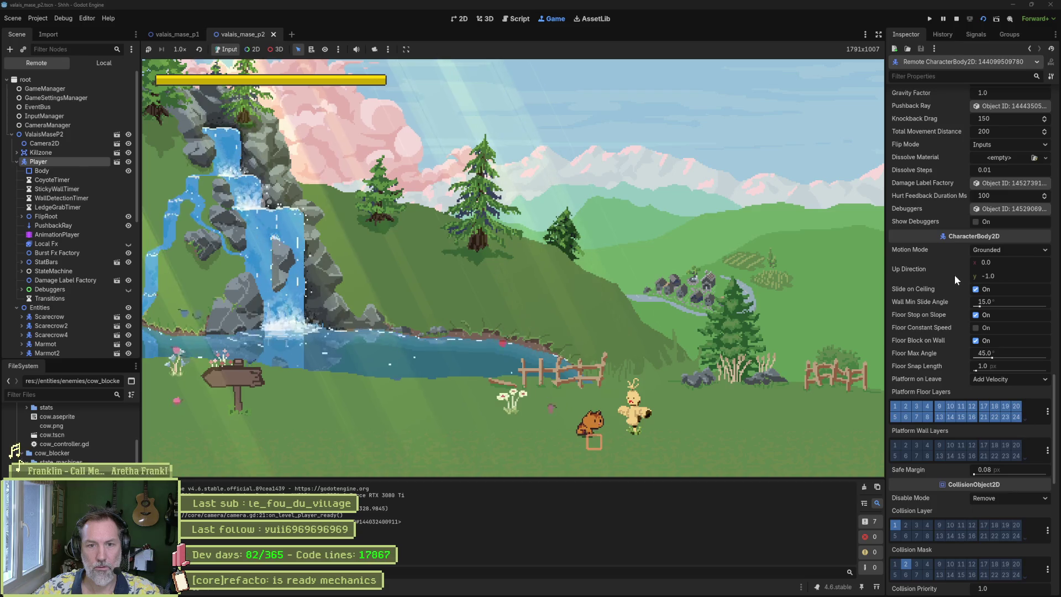
scroll(933, 288, "down", 6)
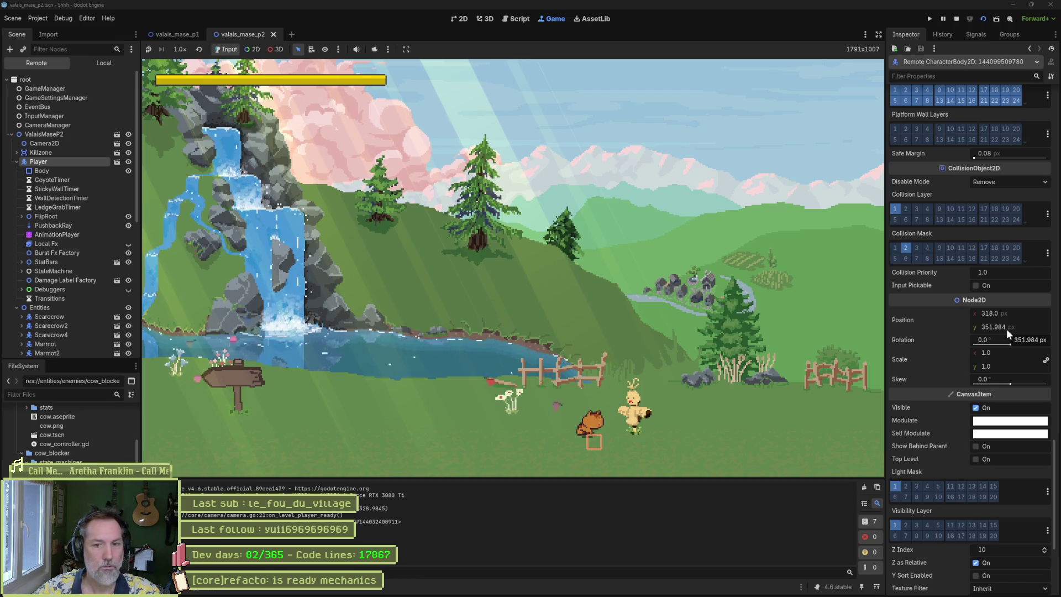
Step: Stop the game, select ValaisMaseP2 and open its Spawn point list
left_click(956, 21)
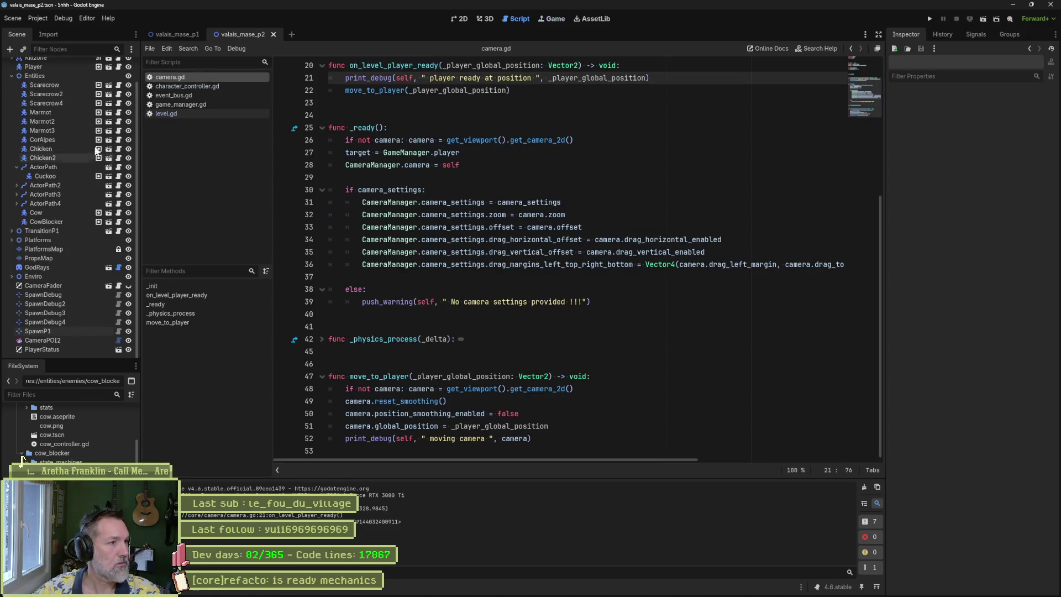
left_click(39, 65)
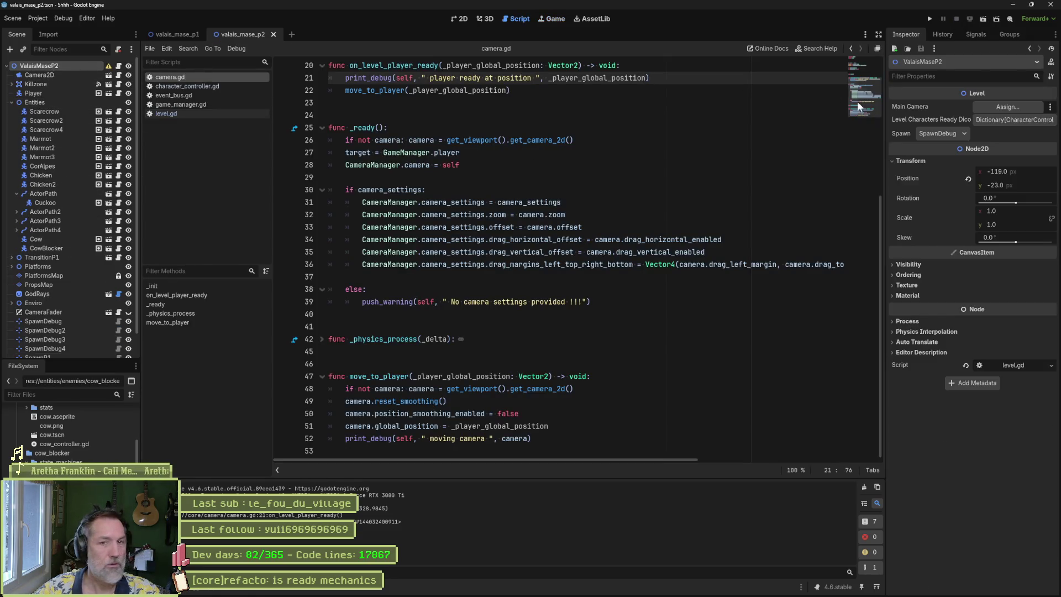
left_click(942, 133)
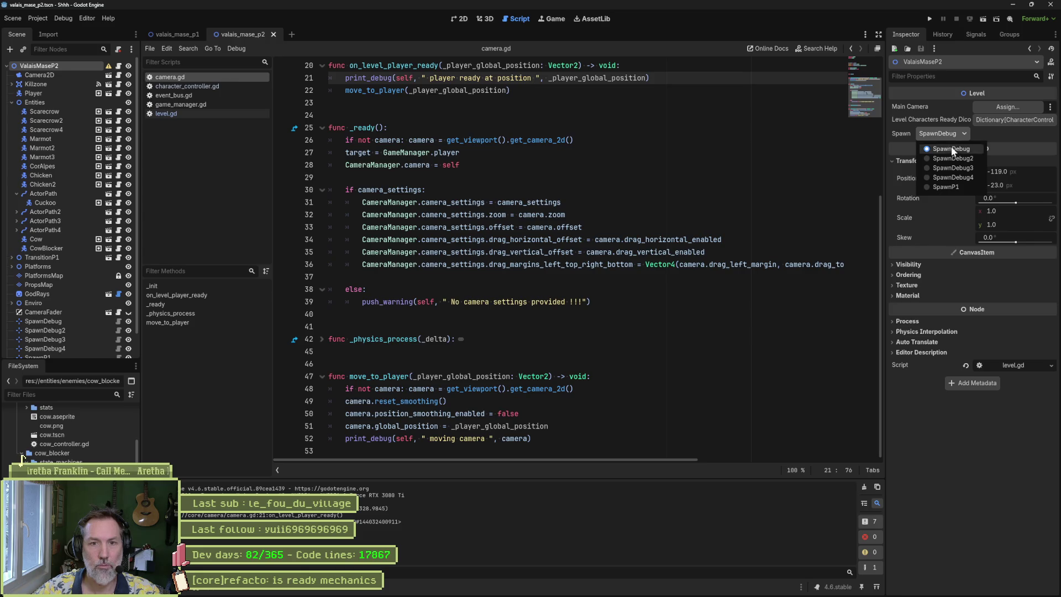
Step: Set ValaisMaseP2's Spawn to SpawnDebug4, then save and test-run the game from it
left_click(956, 177)
left_click(672, 214)
key("F6")
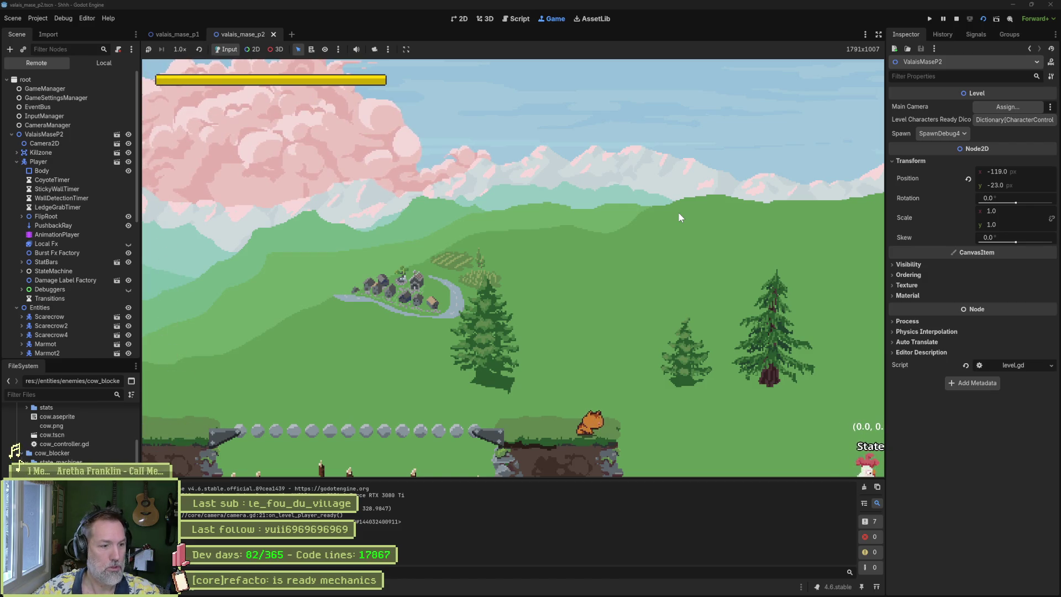
key("F8")
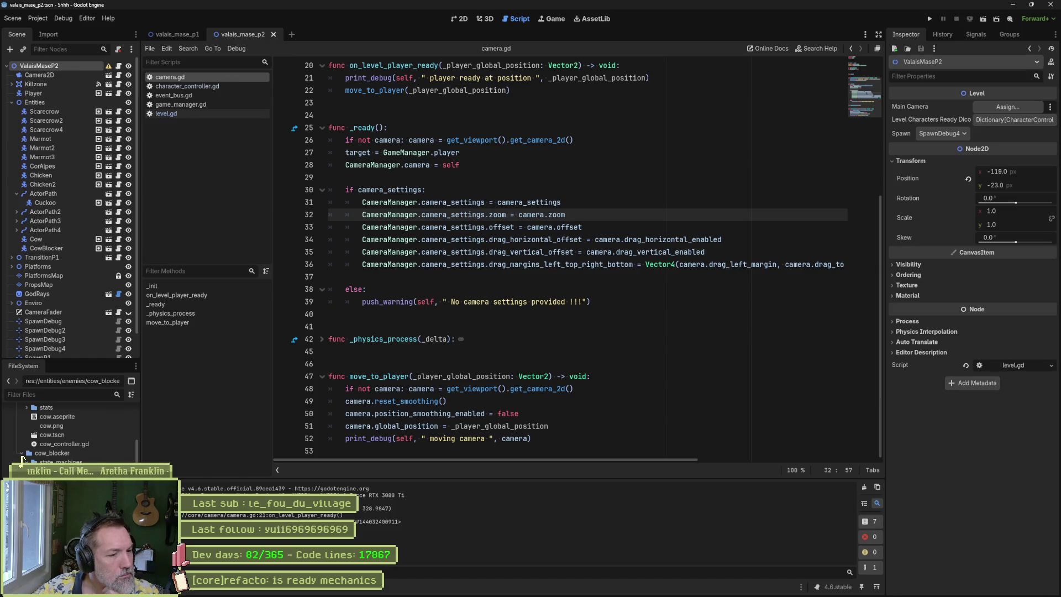
Step: Delete the 'moving camera' and 'player ready' print_debug lines from camera.gd
left_click(549, 438)
key("ctrl+shift+k")
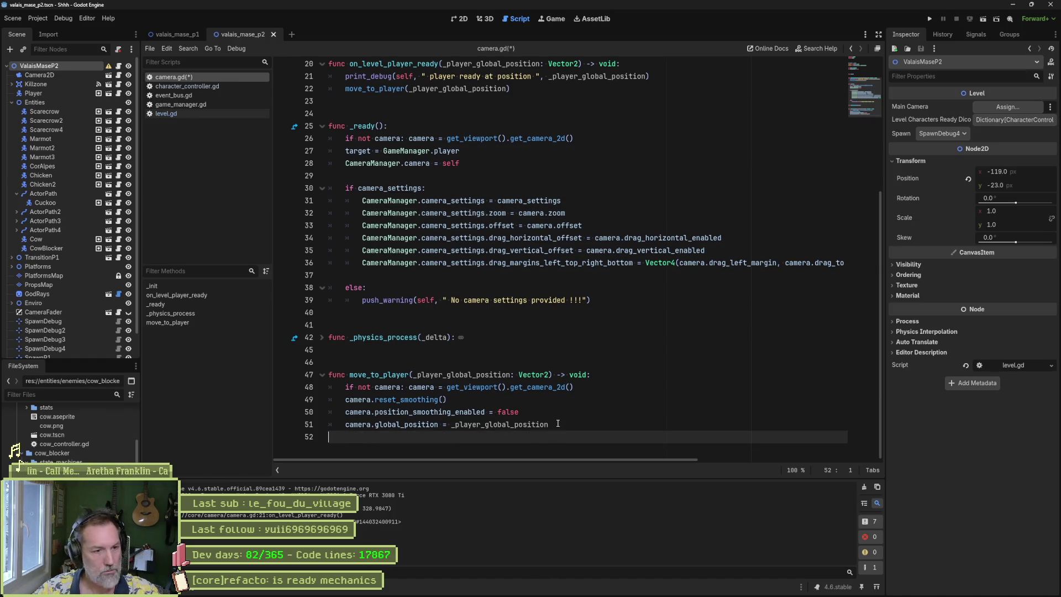
key("ctrl+s")
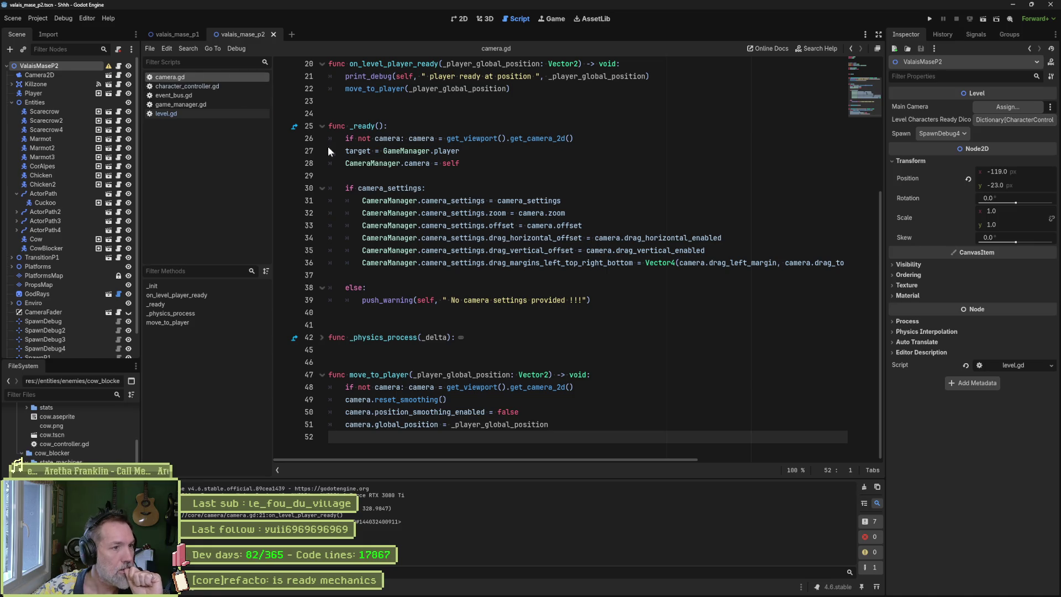
scroll(461, 215, "up", 5)
left_click(657, 276)
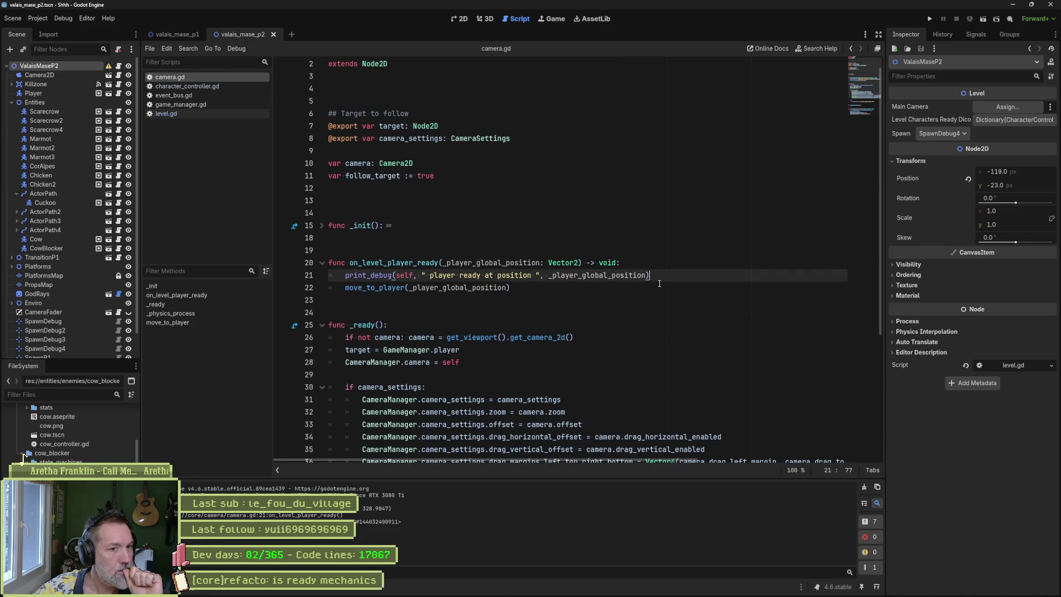
key("ctrl+shift+k")
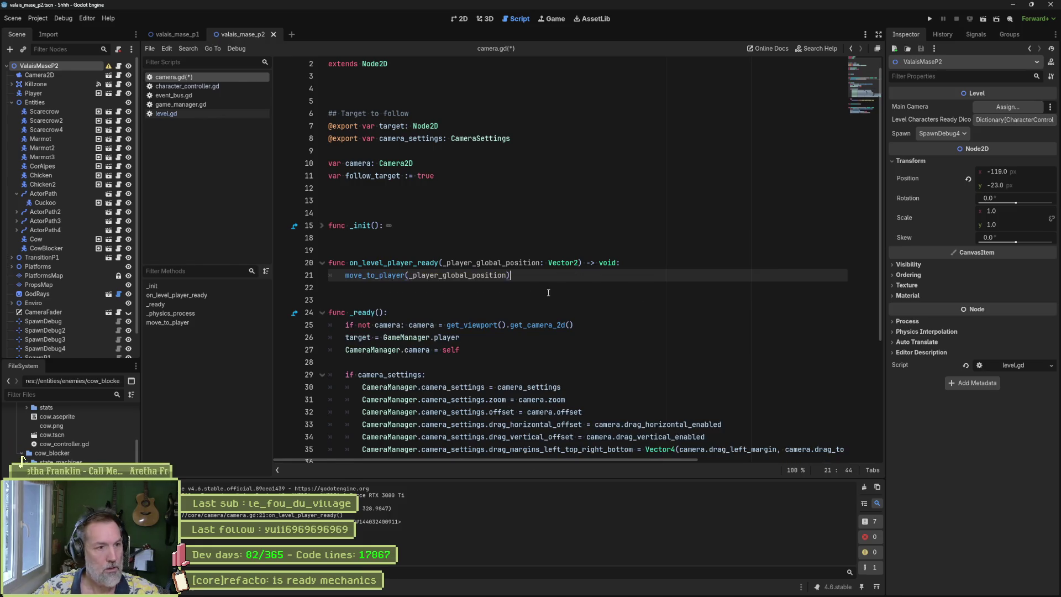
Step: End move_to_player by setting position smoothing to true, save, and run the game
left_click(386, 280, "ctrl")
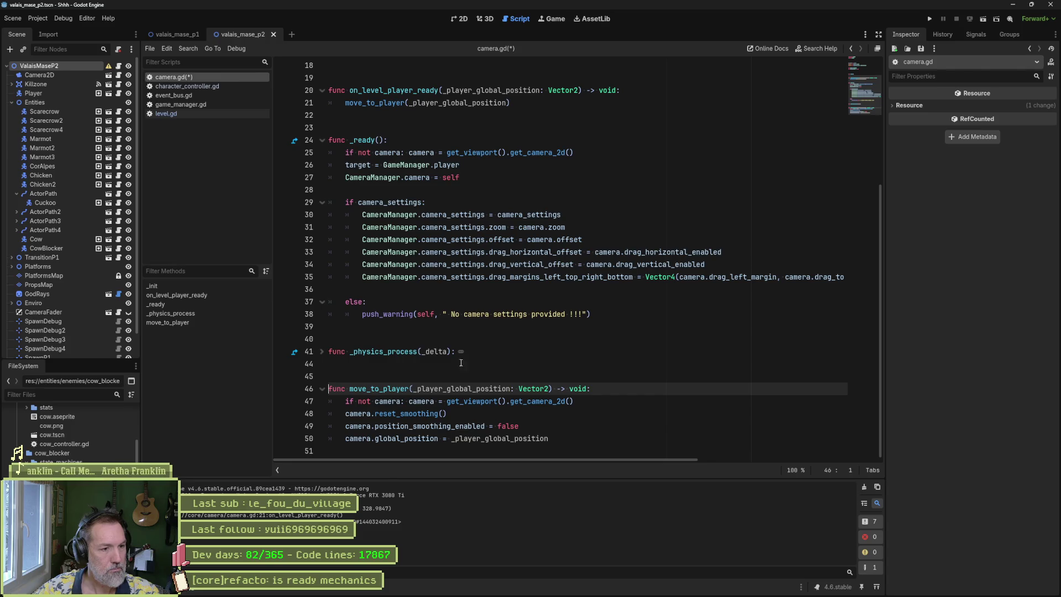
triple_click(559, 430)
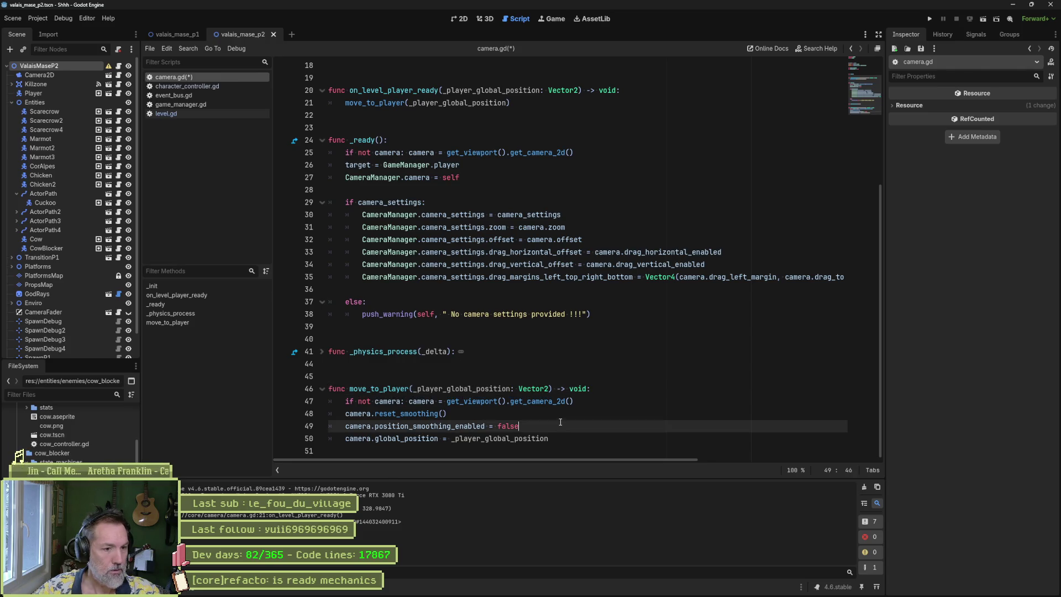
key("ctrl+c")
left_click(527, 450)
key("ctrl+v")
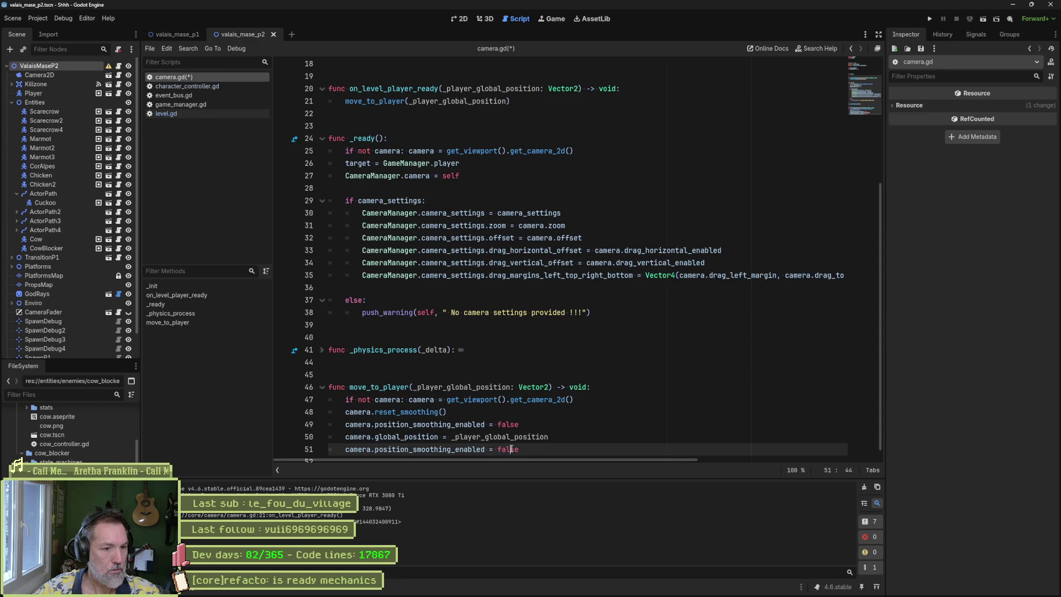
double_click(510, 448)
type("true")
key("ctrl+s")
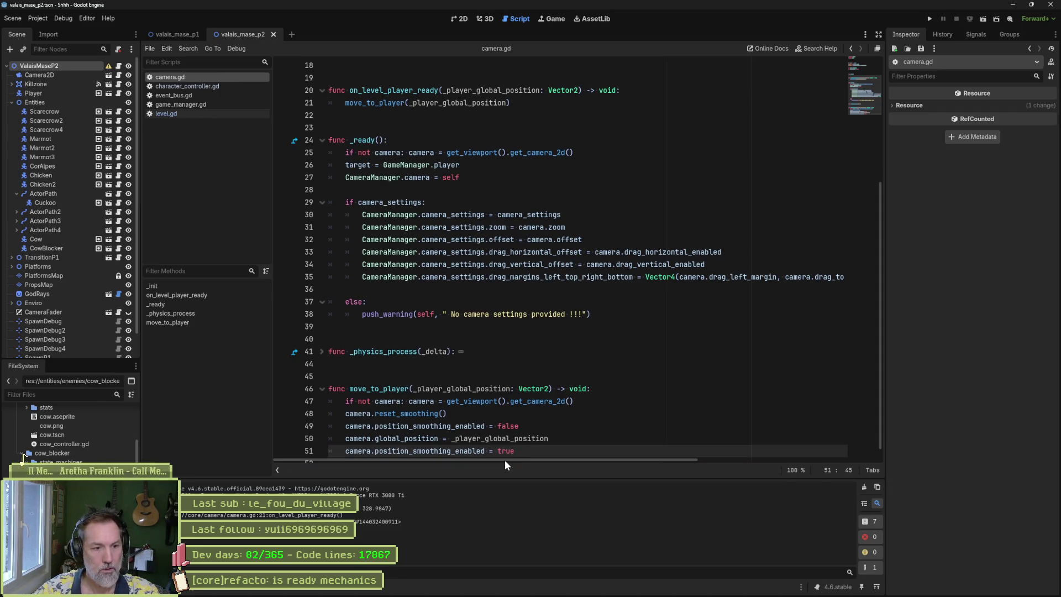
key("F6")
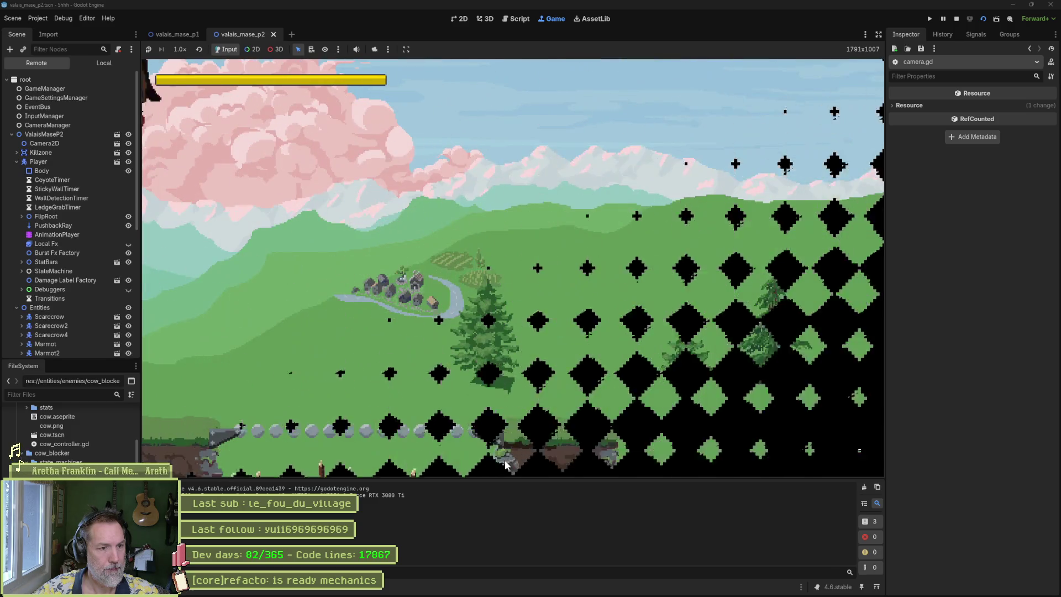
Step: Walk the cat left and right and jump onto the stakes to check the camera, then stop
key("Left")
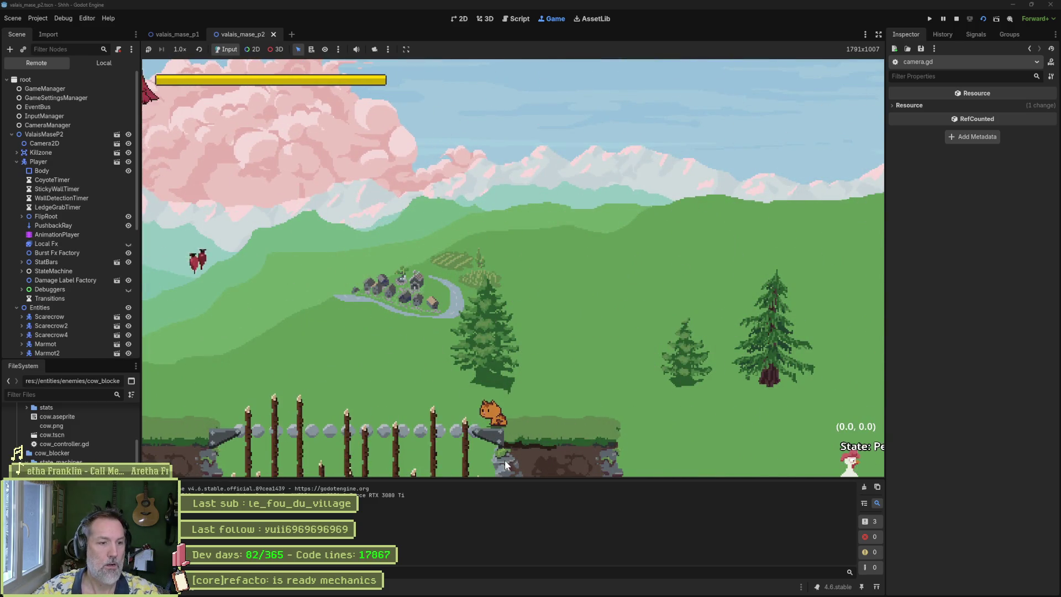
key("Right")
key("space")
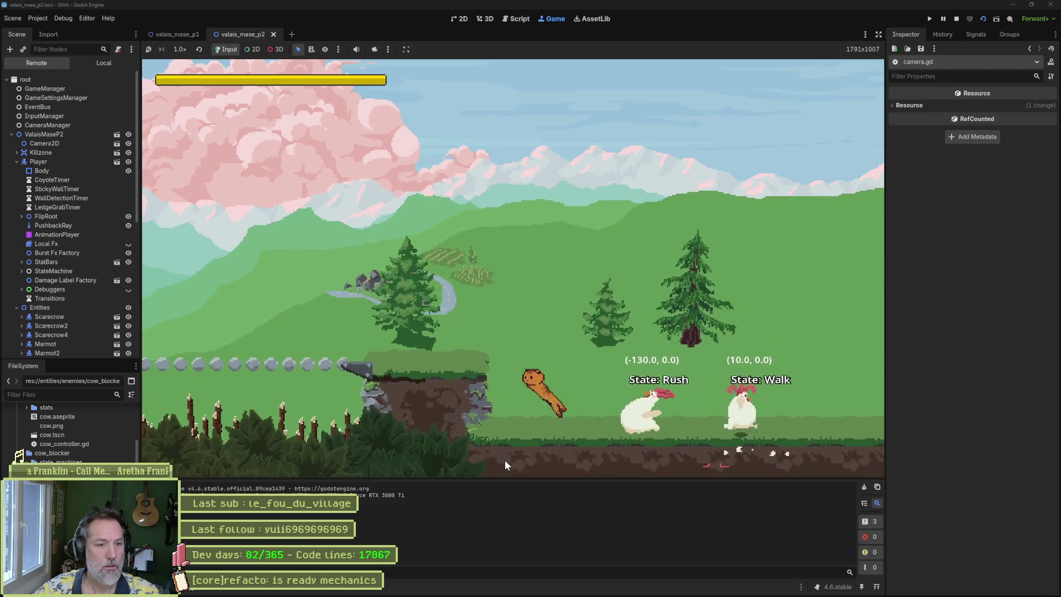
key("Left")
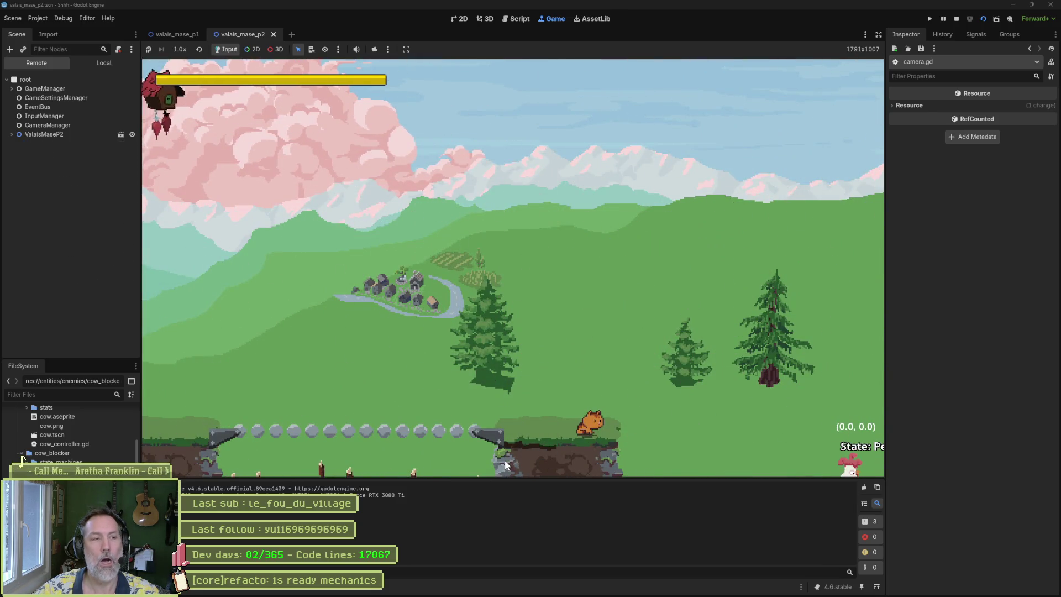
key("F8")
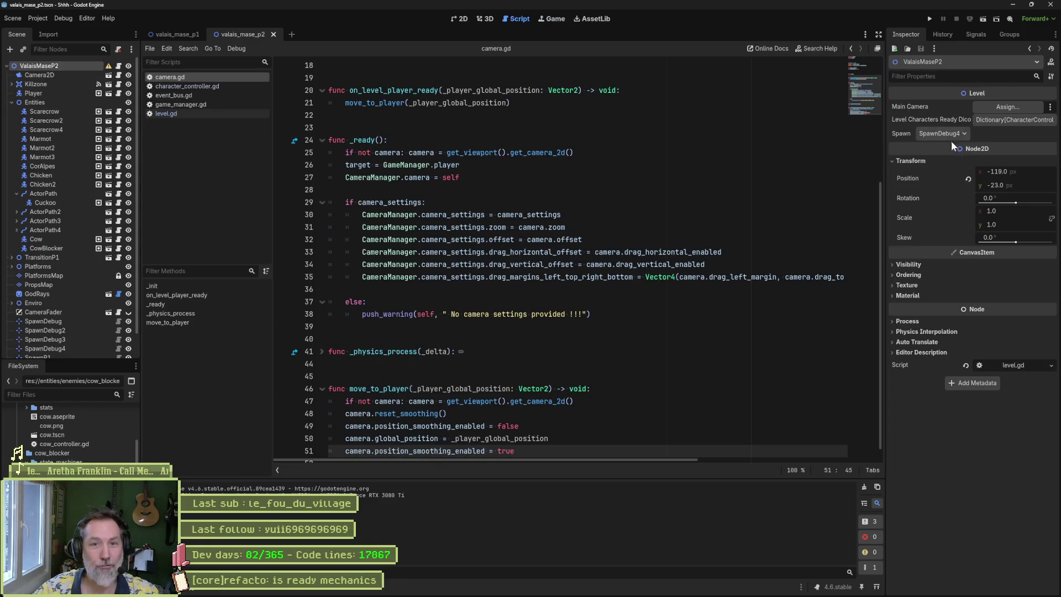
Step: Set the level's Spawn to SpawnDebug2 and run the scene
left_click(951, 134)
left_click(953, 158)
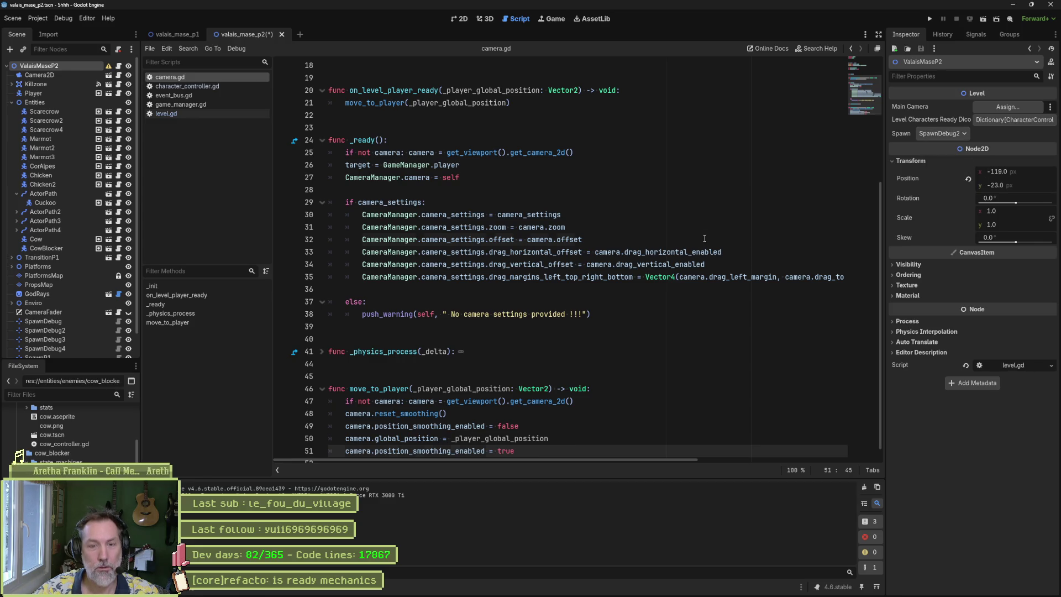
key("F6")
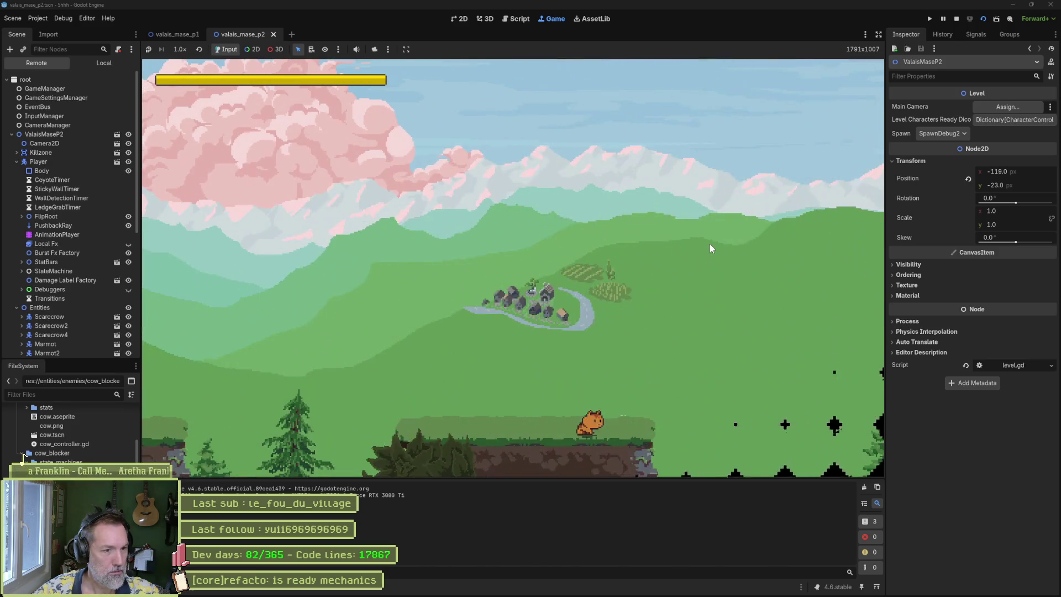
Step: Move and jump the player right past the alphorn spirit, then stop the game
key("Left")
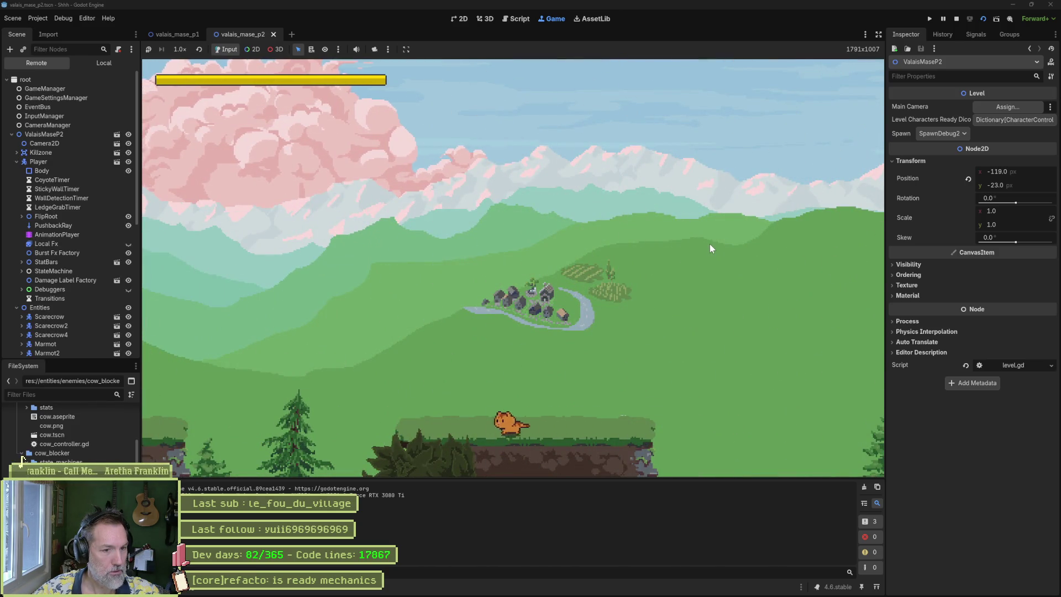
key("space")
key("Right")
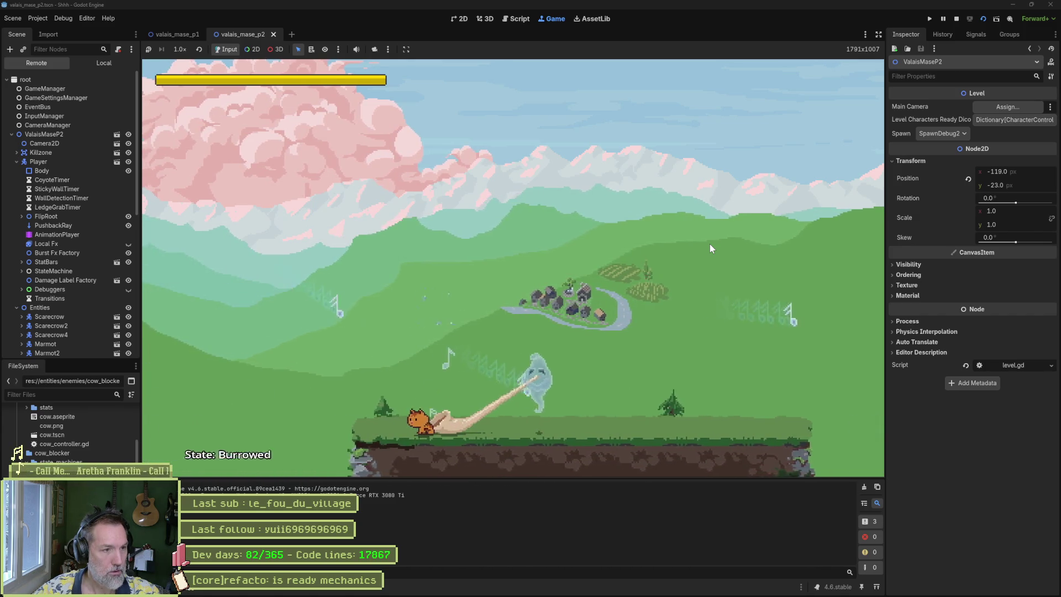
key("Right")
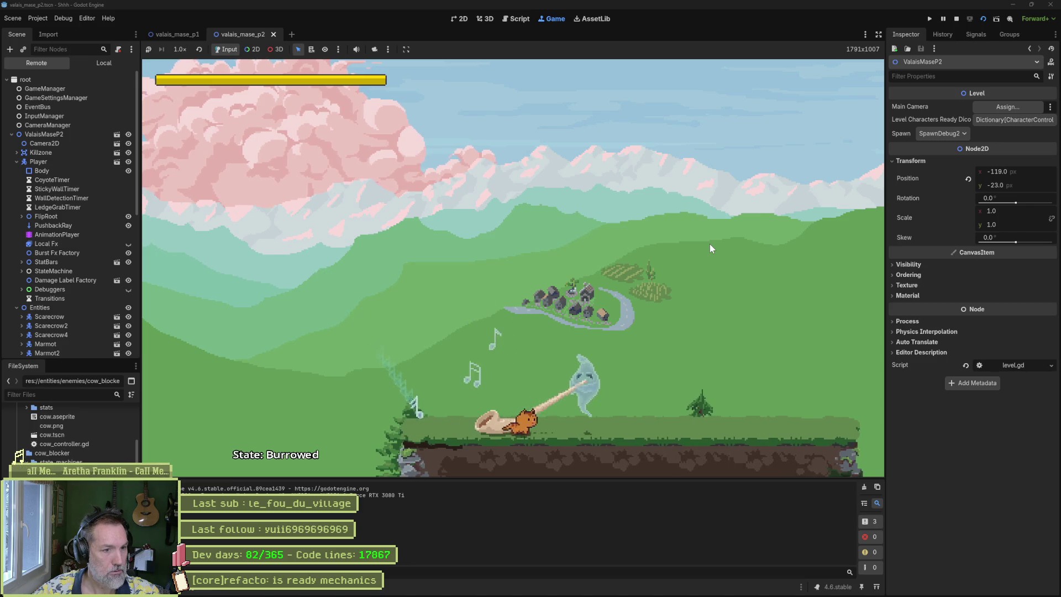
key("F8")
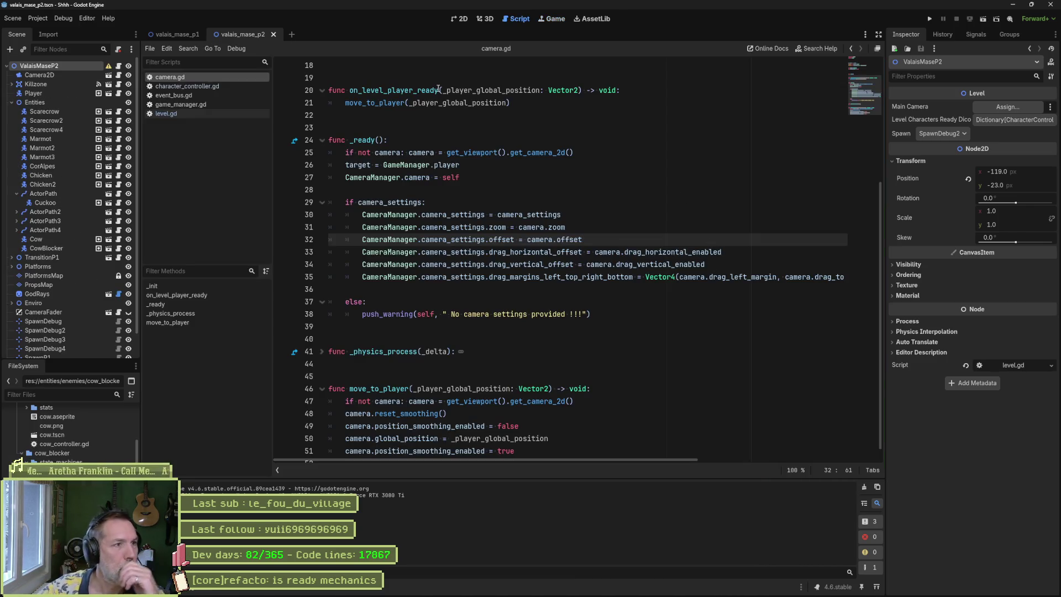
Step: Zoom into the level in the 2D view and open the CorAlpes enemy's scene
left_click(460, 18)
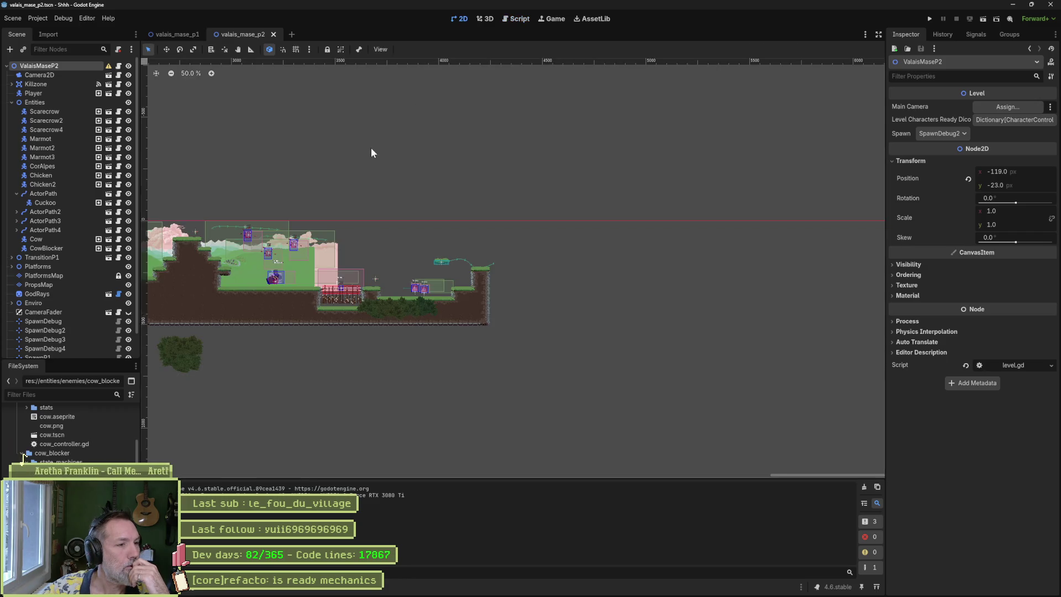
scroll(623, 197, "up", 4)
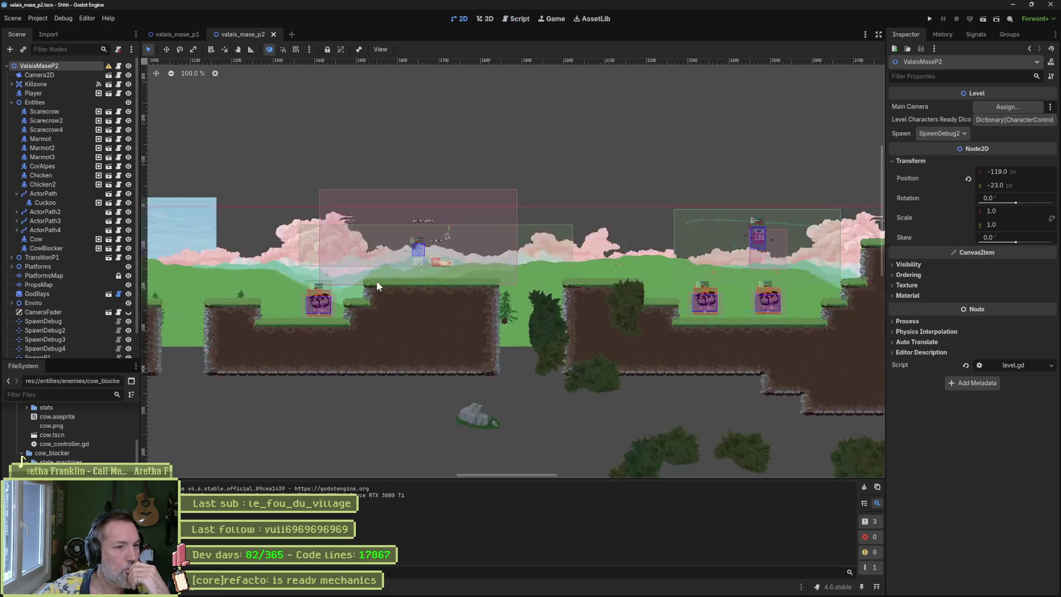
scroll(377, 286, "up", 5)
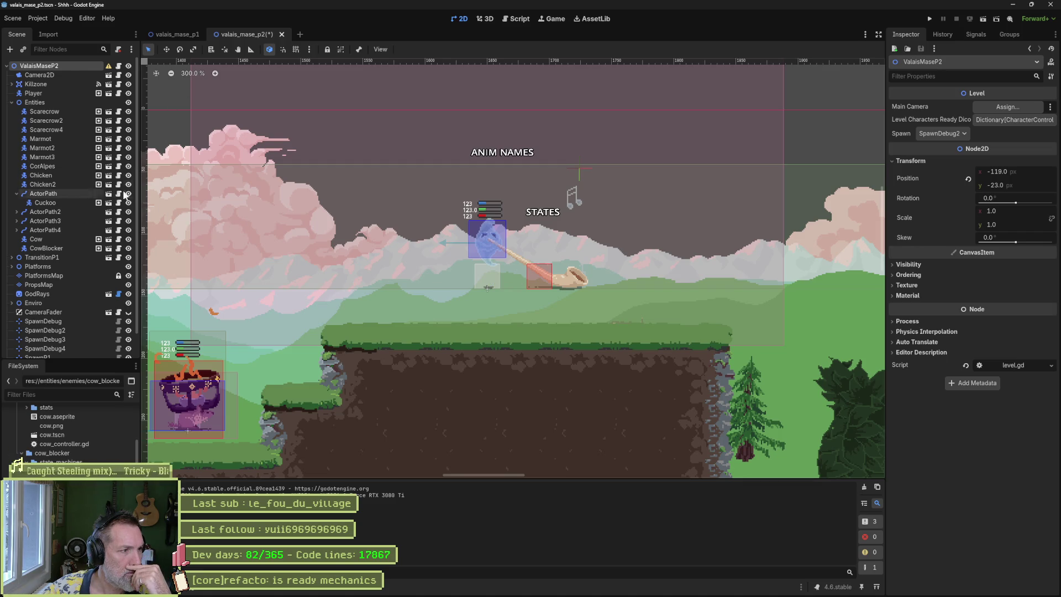
left_click(105, 167)
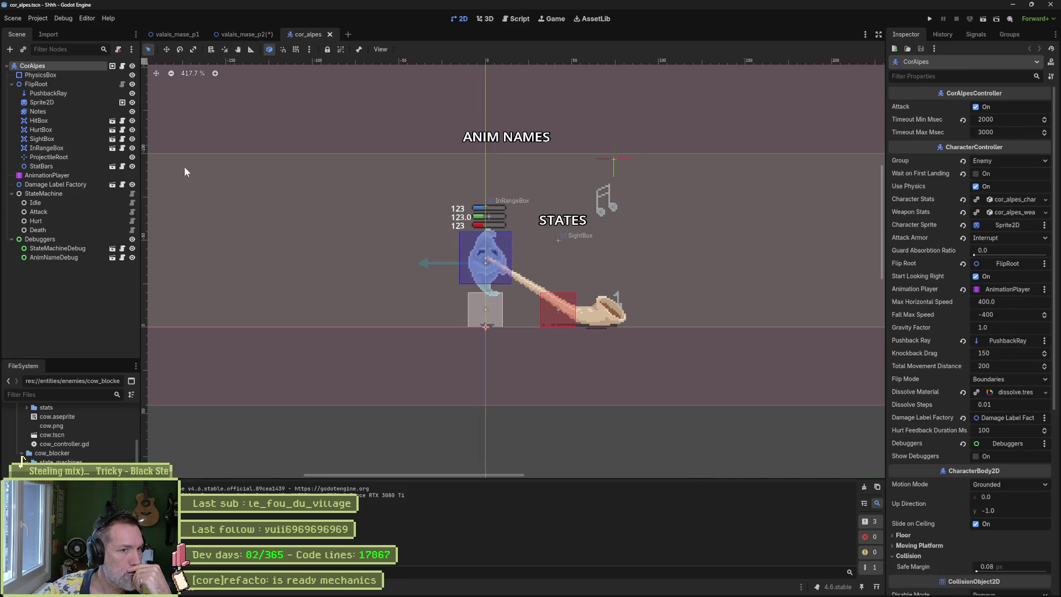
Step: Open cor_alpes_test.tscn and test-run it, moving the player right toward the enemy
key("alt+shift+o")
type("cor_alpes_te")
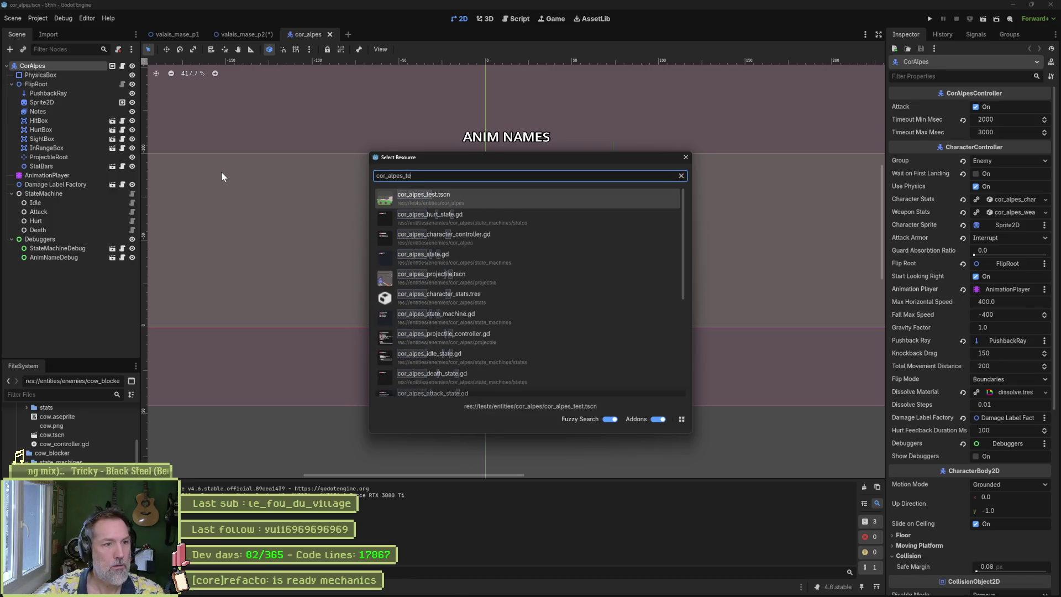
key("Return")
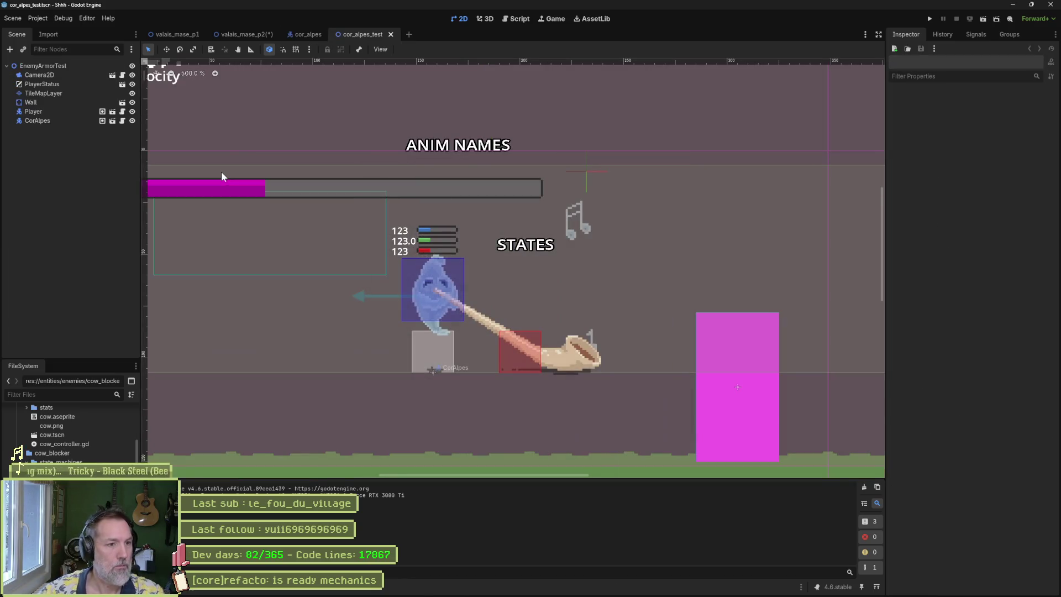
key("F6")
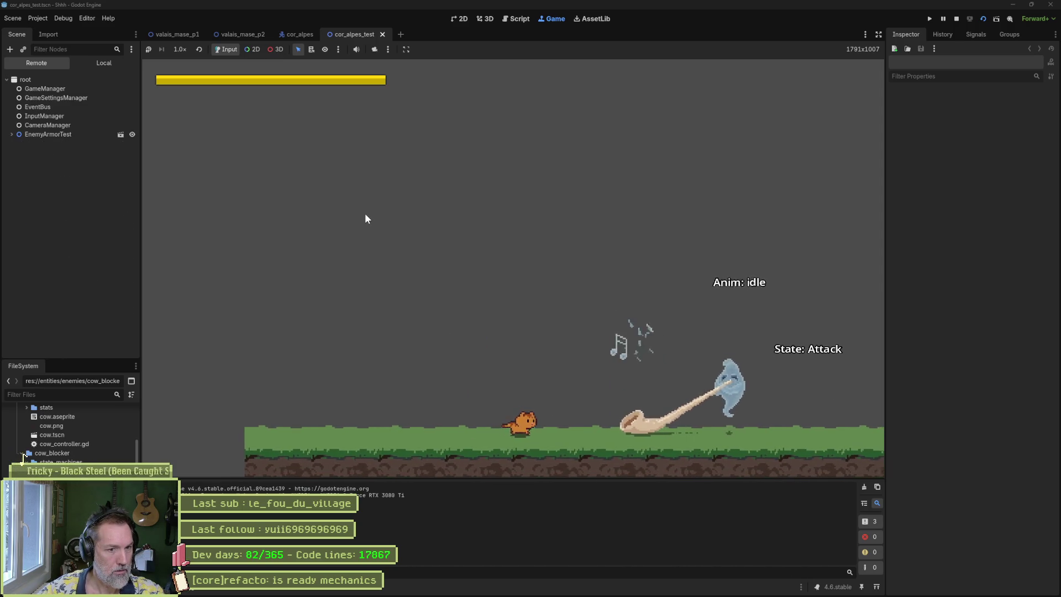
key("Right")
key("Right")
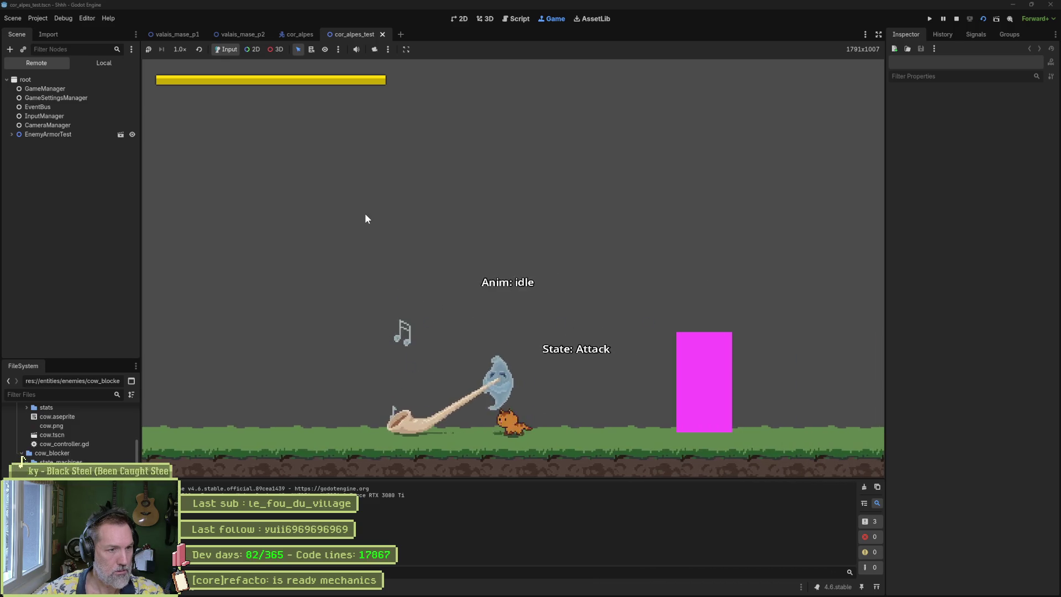
key("F8")
Step: Enable Attack on the CorAlpes enemy, save the test scene, and stop the next run
left_click(69, 120)
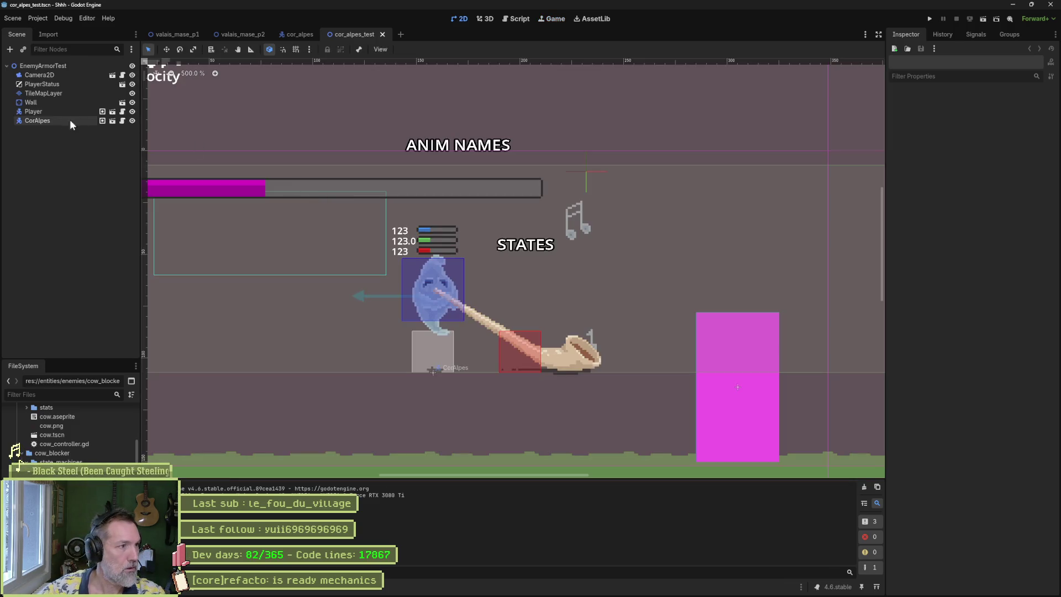
left_click(975, 107)
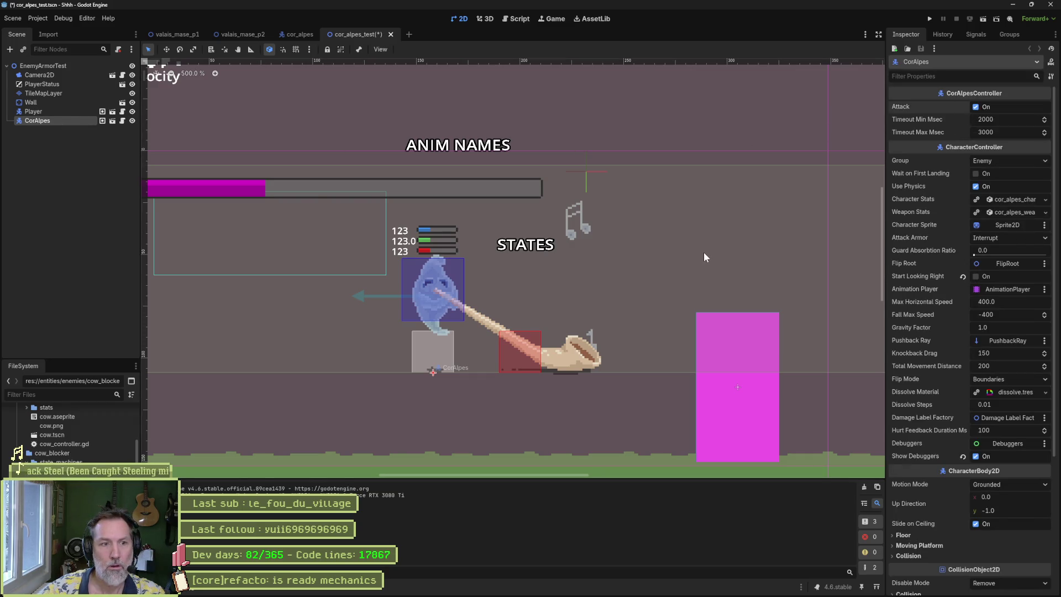
key("ctrl+s")
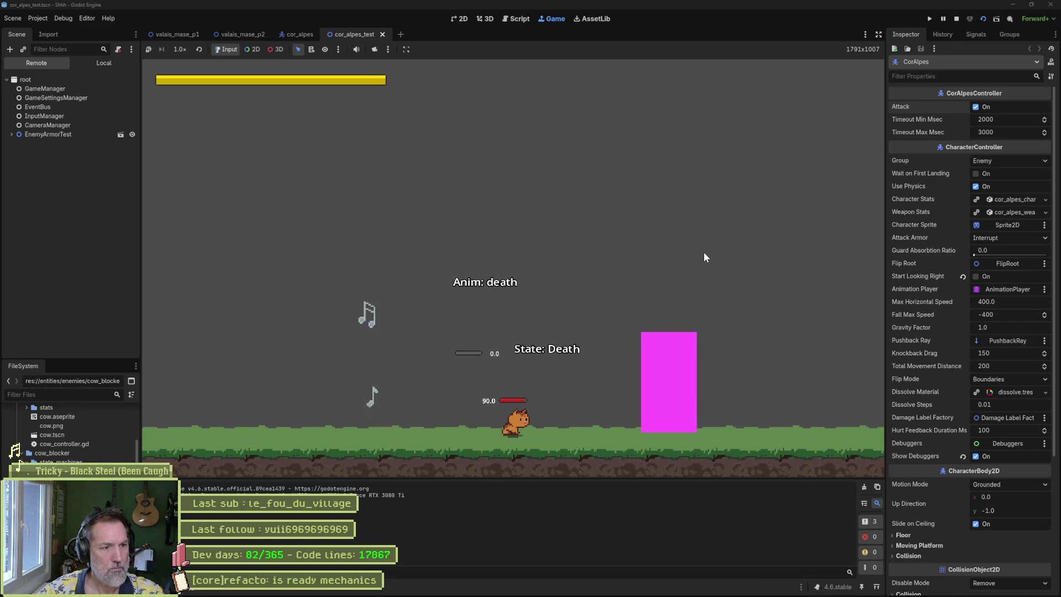
key("F8")
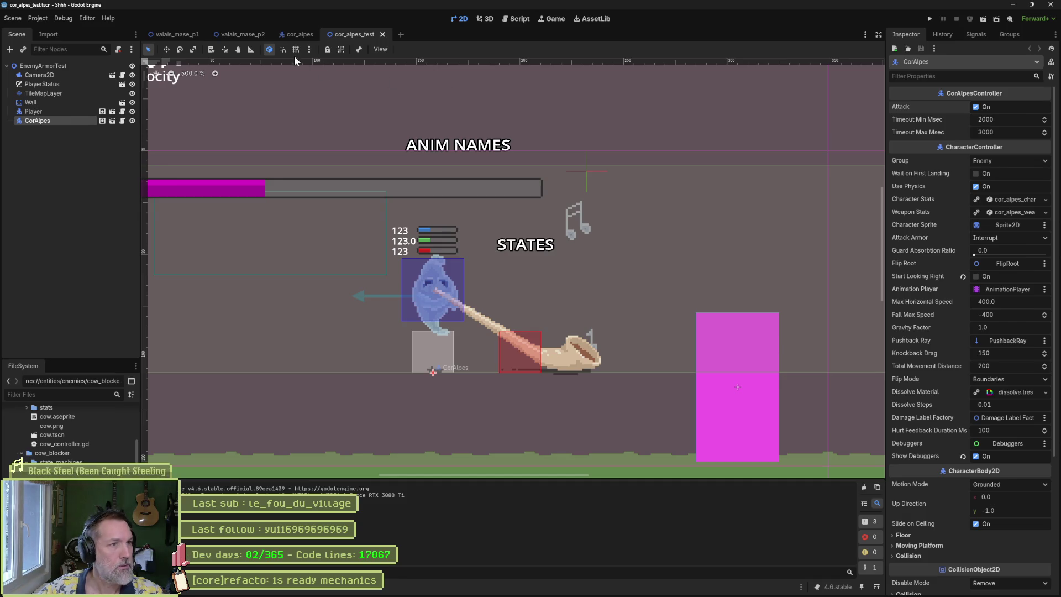
Step: Check the CorAlpes enemy in the valais_mase_p2 level and save the scene
left_click(235, 34)
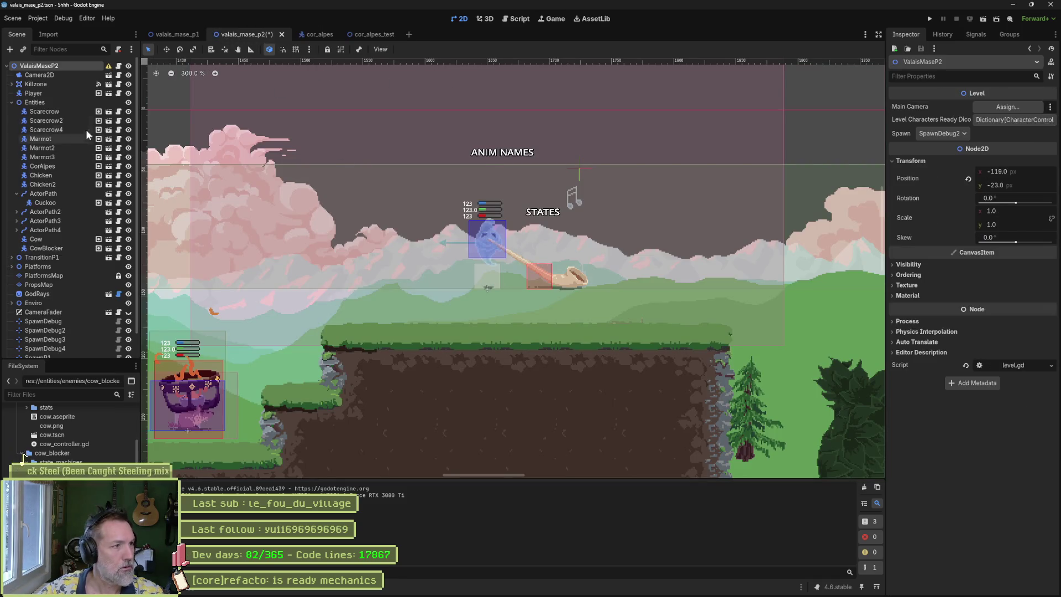
left_click(45, 167)
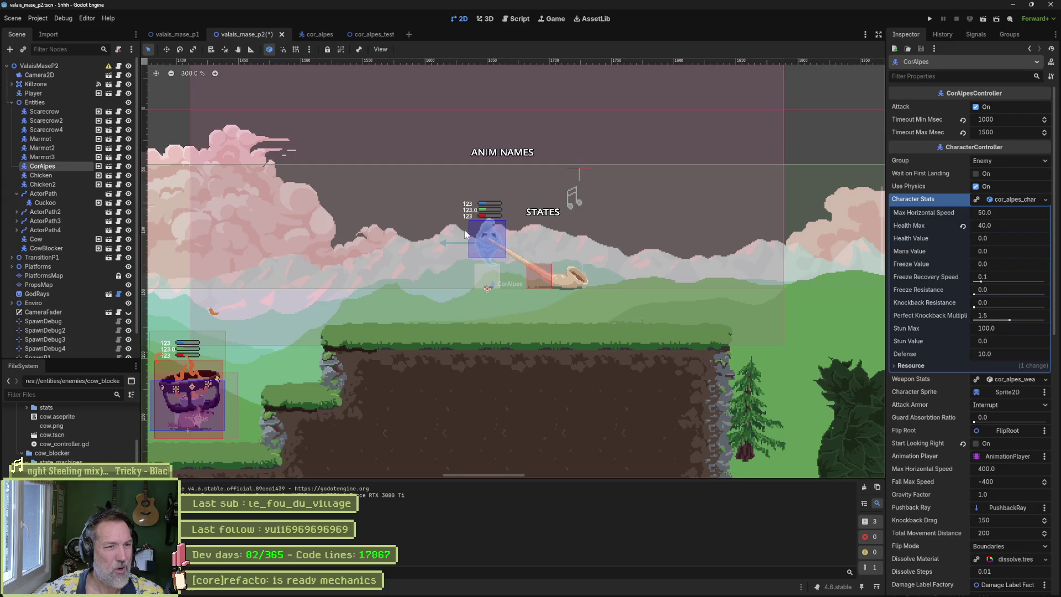
scroll(491, 290, "down", 5)
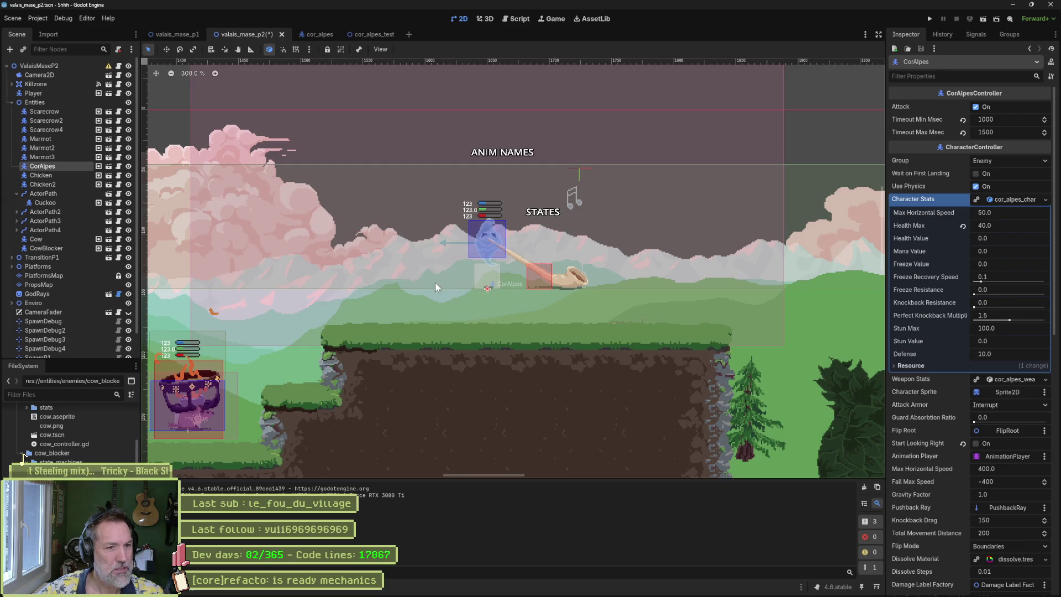
key("ctrl+s")
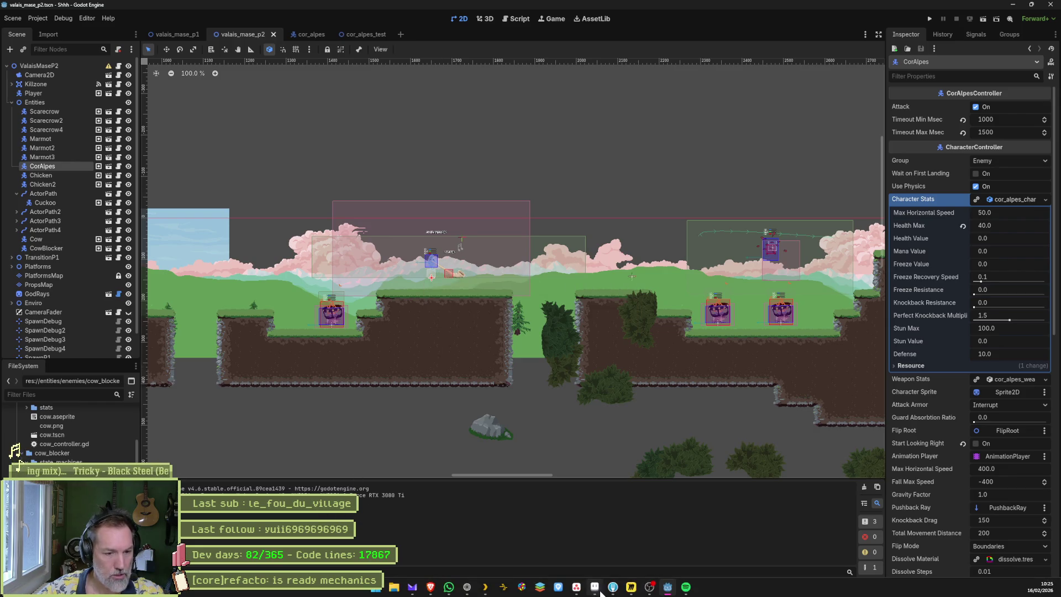
left_click(612, 587)
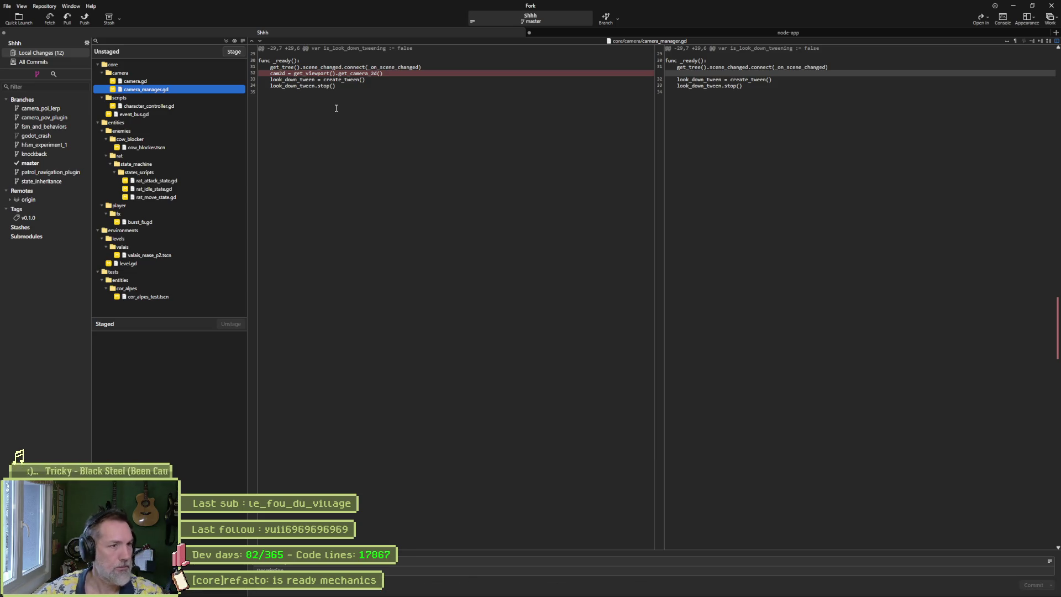
Step: Review the camera.gd diff with the new move_to_player function in Fork, then return to Godot
left_click(181, 81)
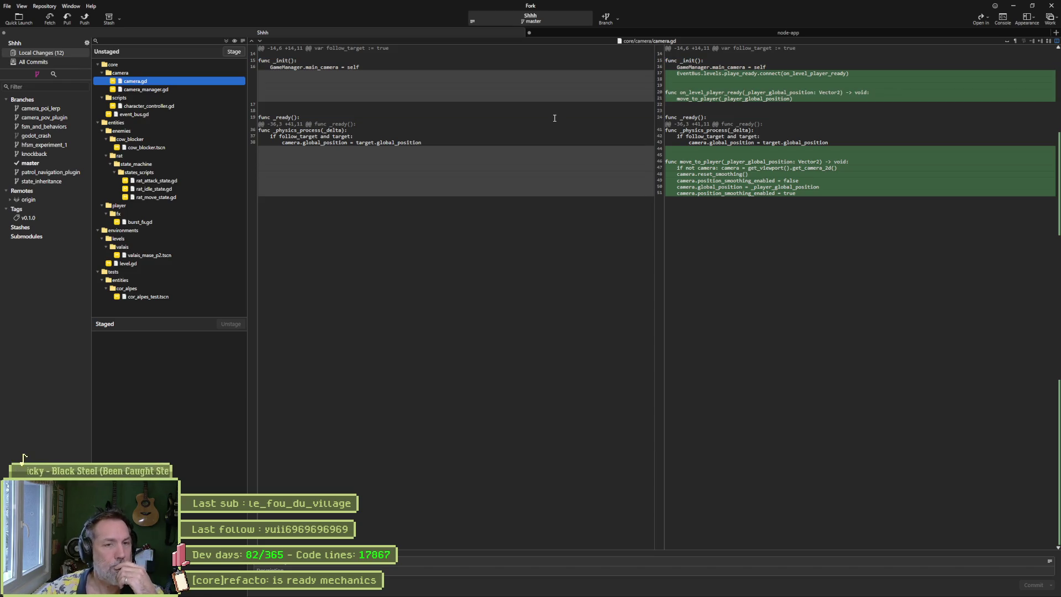
mouse_move(552, 111)
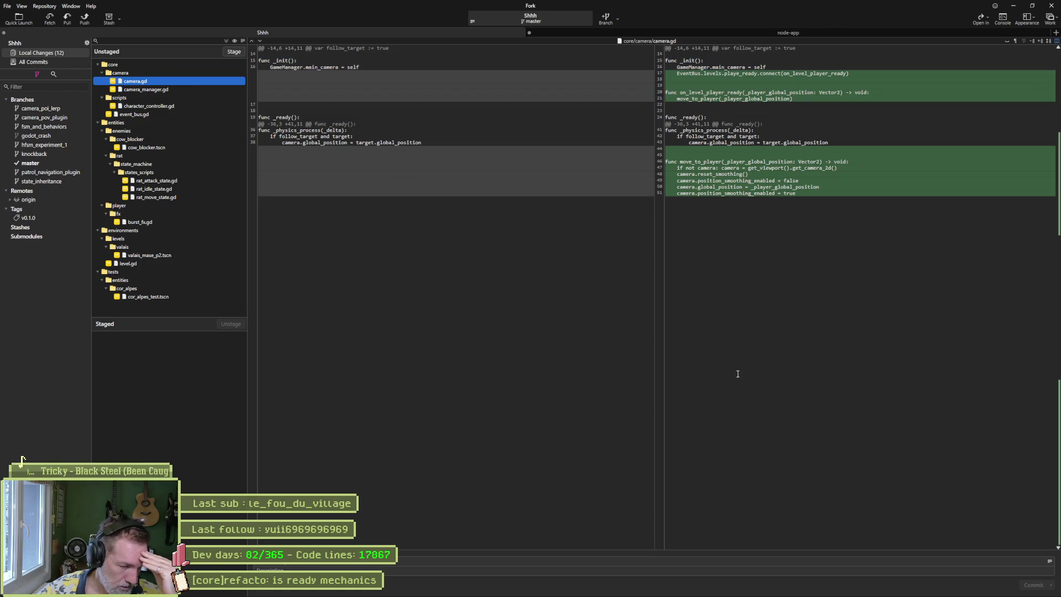
mouse_move(630, 587)
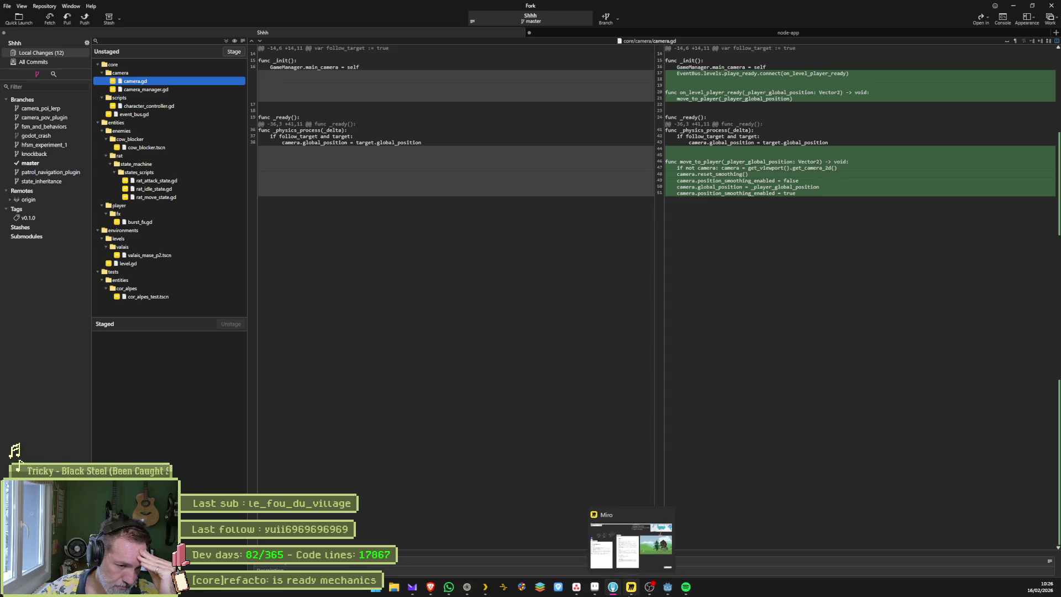
left_click(668, 587)
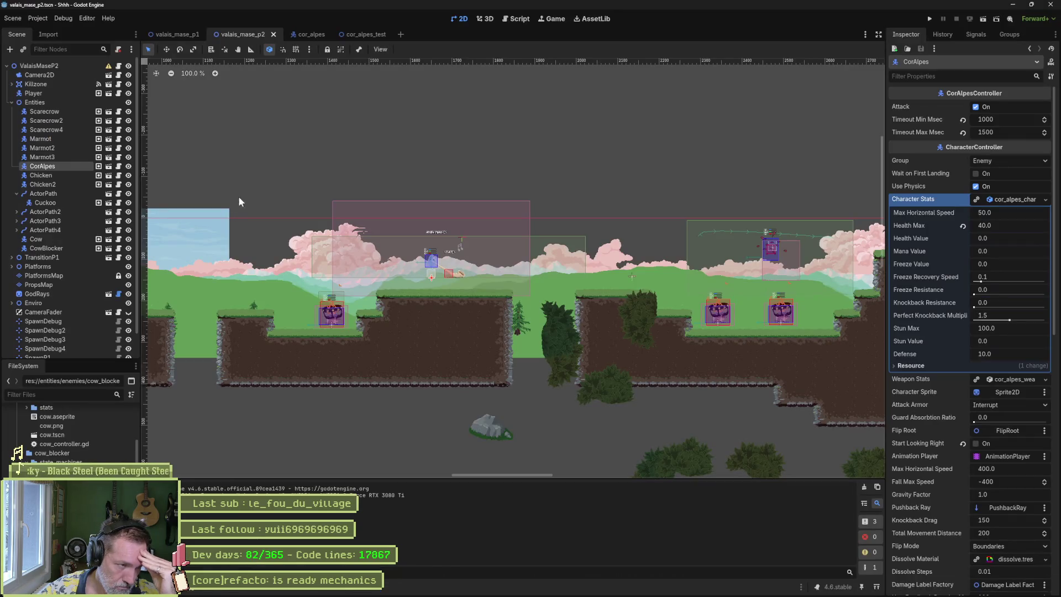
left_click(501, 18)
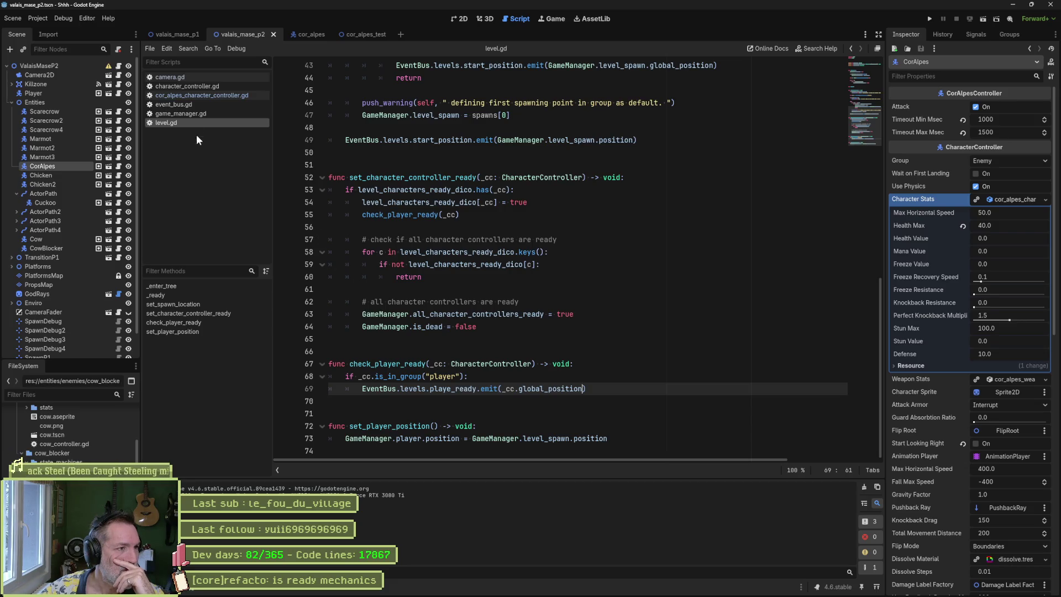
Step: Show camera.gd and place the caret at the end of move_to_player on line 51
left_click(197, 78)
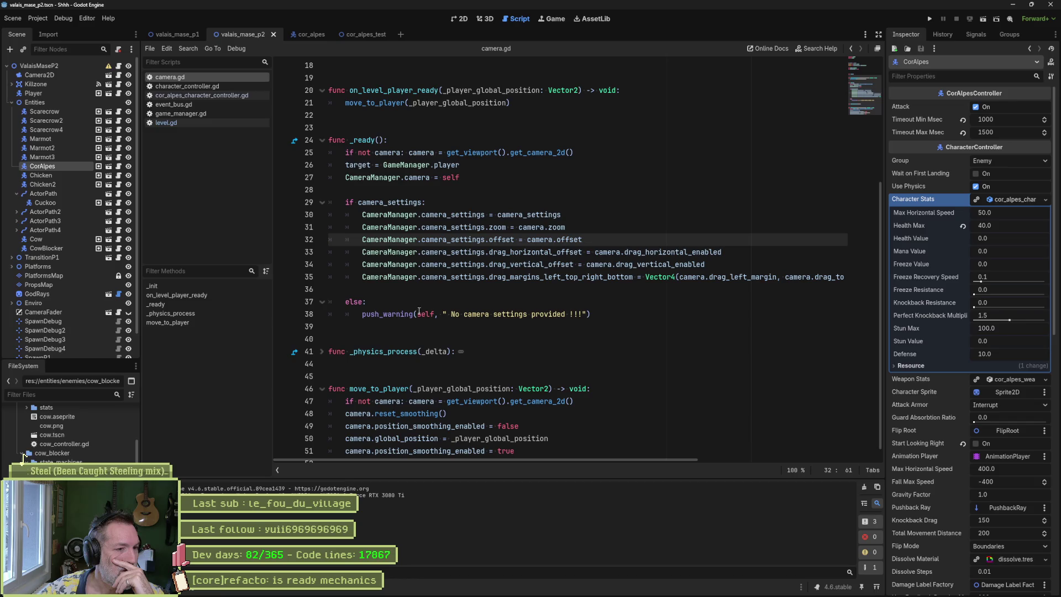
scroll(392, 389, "down", 1)
left_click(532, 440)
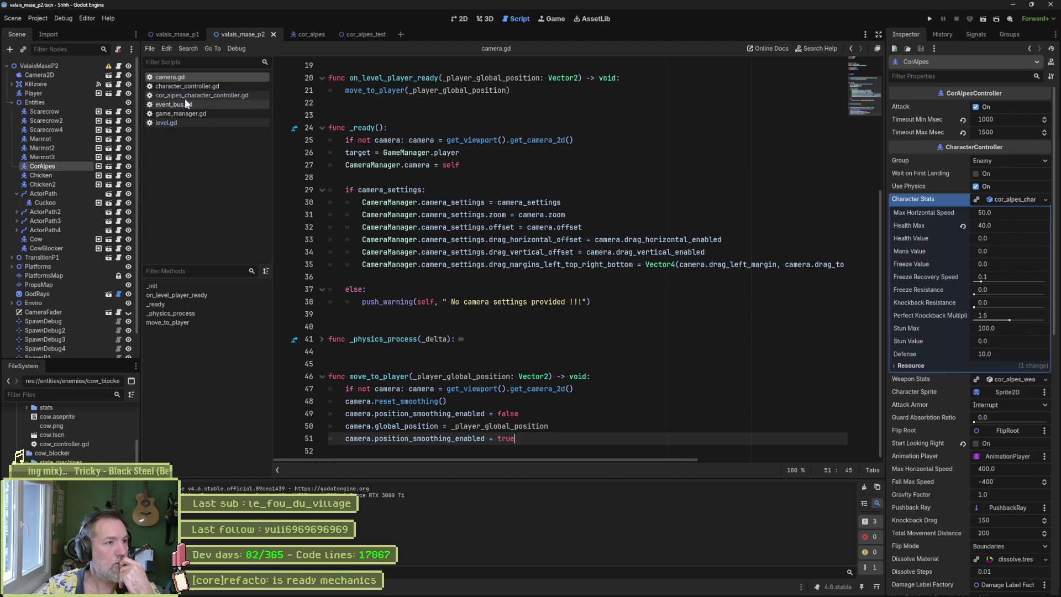
Step: Open character_controller.gd and select the set_character_controller_ready call on line 99
left_click(201, 88)
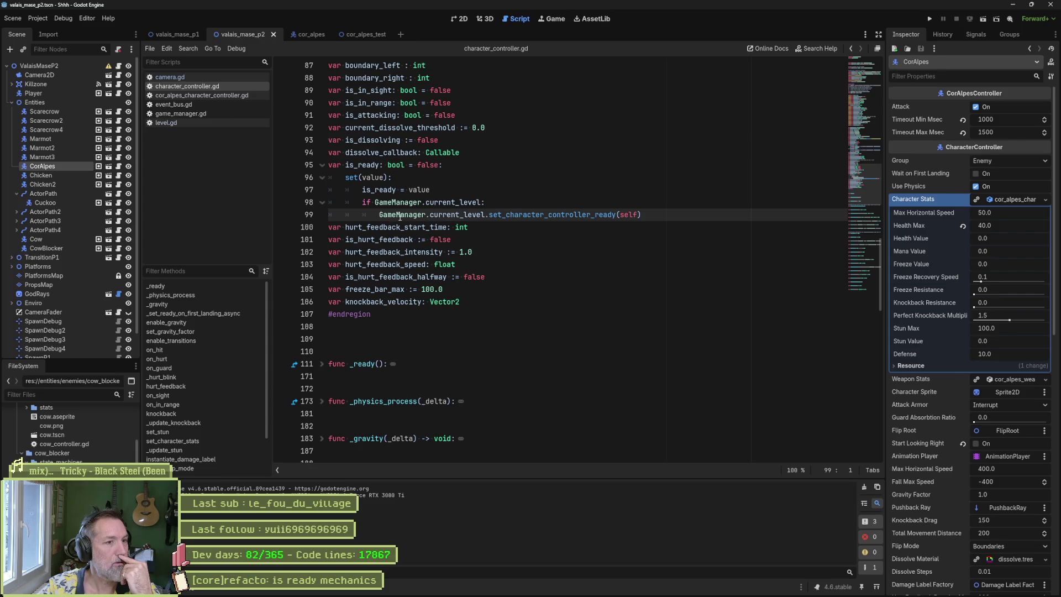
left_click_drag(380, 215, 641, 214)
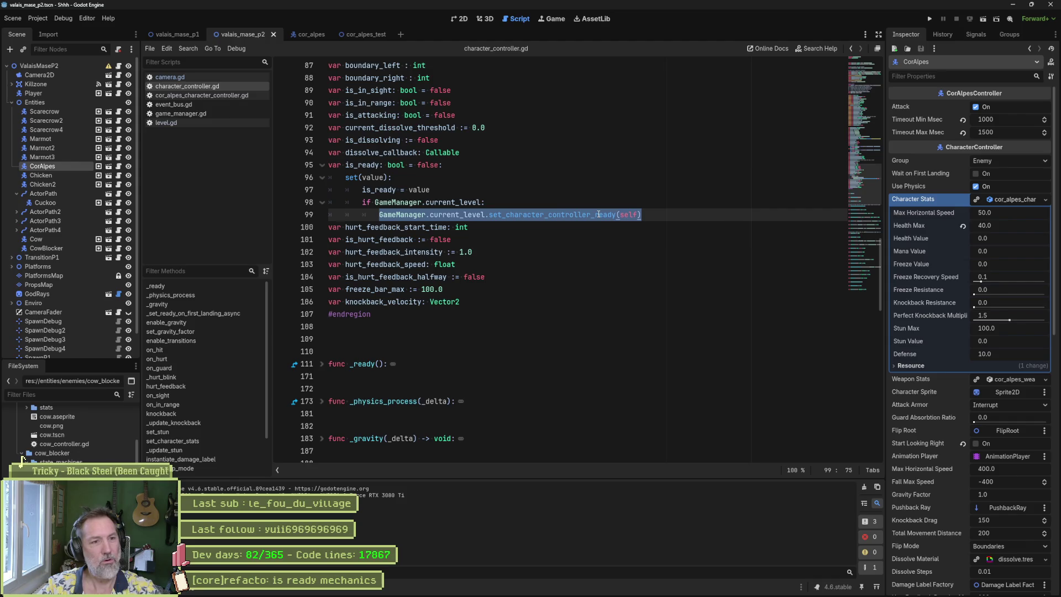
mouse_move(598, 215)
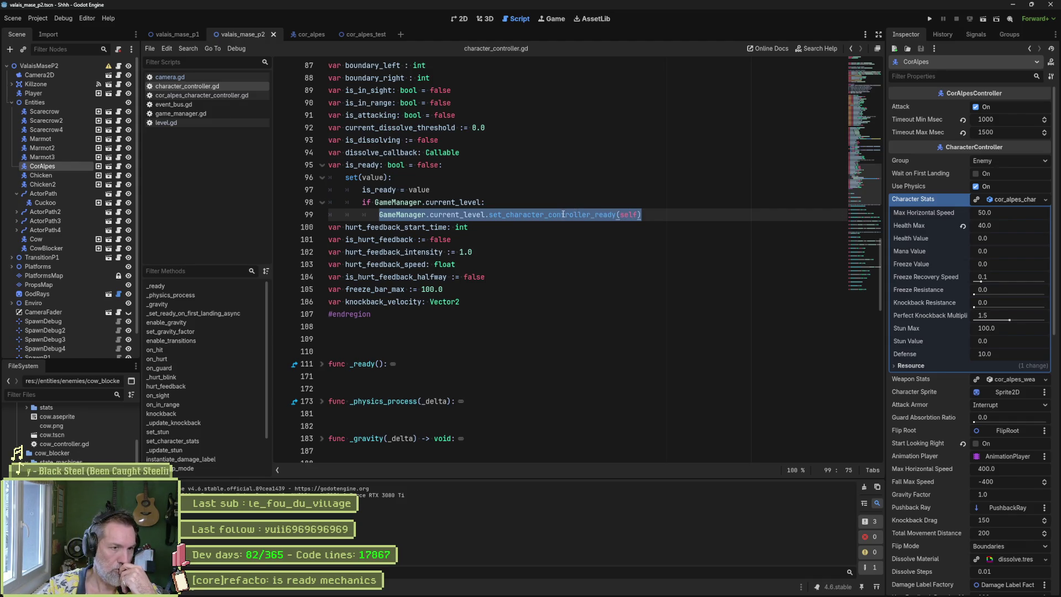
mouse_move(561, 215)
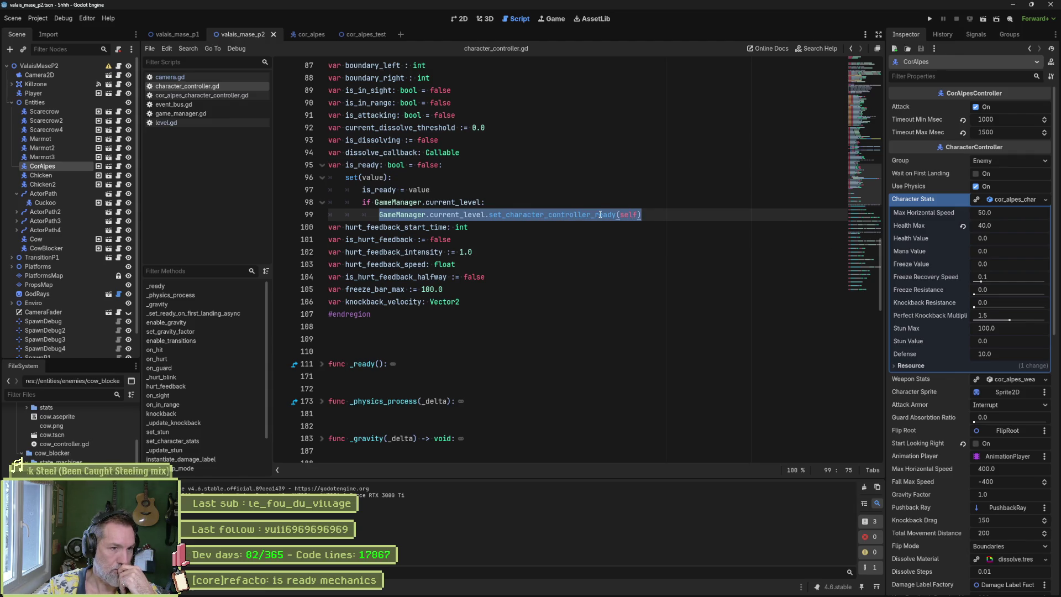
Step: Jump to set_character_controller_ready in level.gd and clear the space below it
left_click(565, 217, "ctrl")
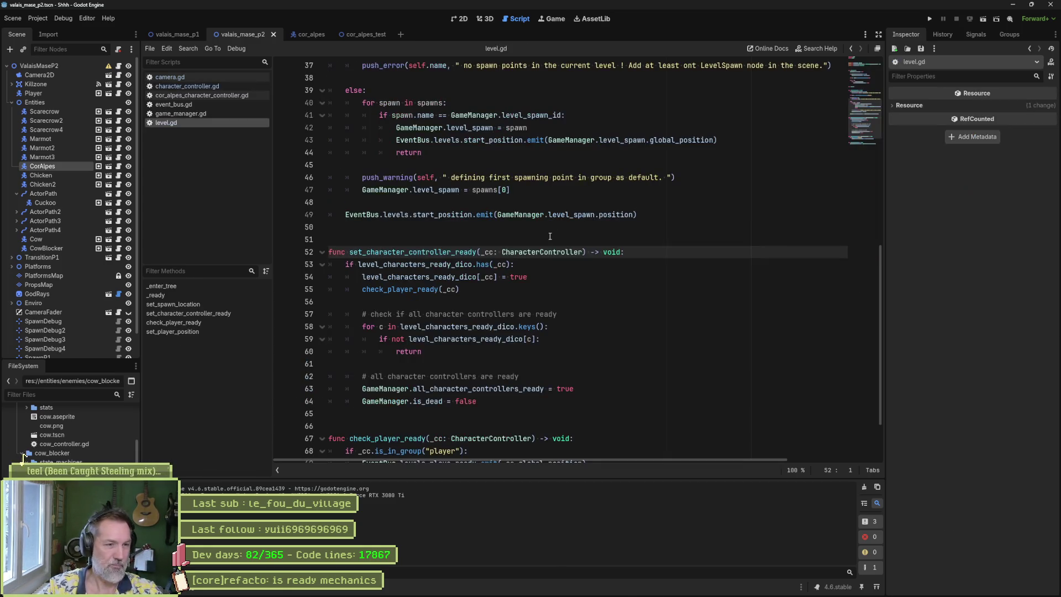
left_click(456, 418)
key("Down")
key("Down")
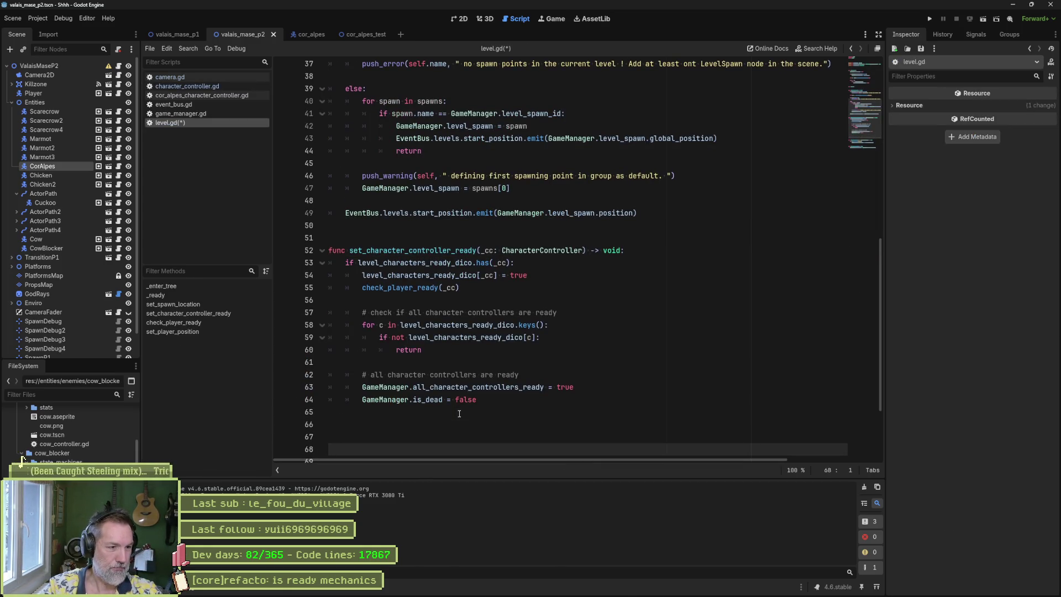
key("ctrl+shift+End")
key("Delete")
Step: Write func set_camera_ready() -> void: with the body is_camera_ready = true
type("func set_camea_rea")
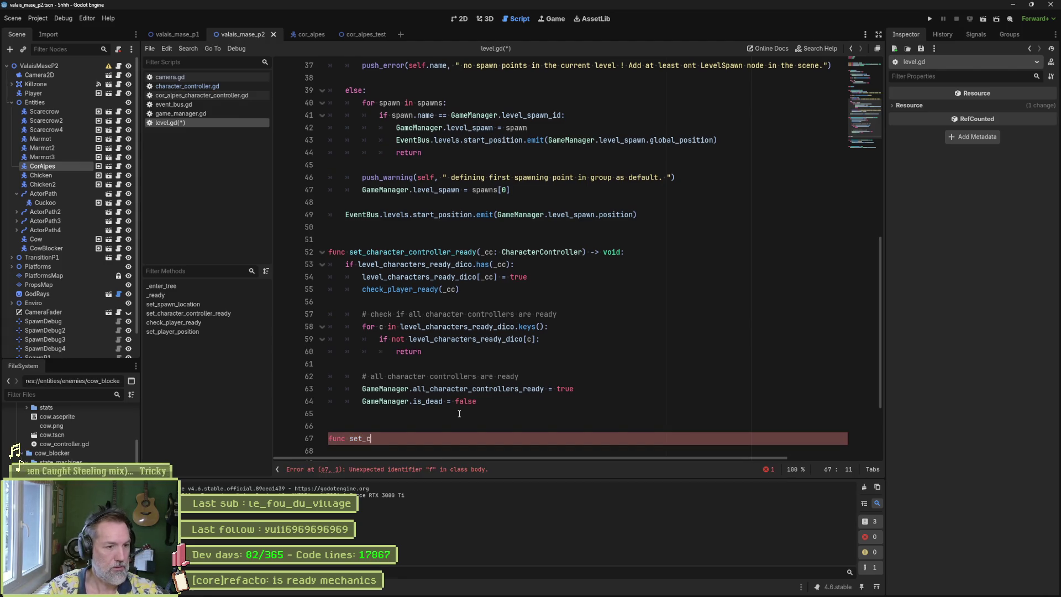
key("BackSpace")
key("BackSpace")
key("BackSpace")
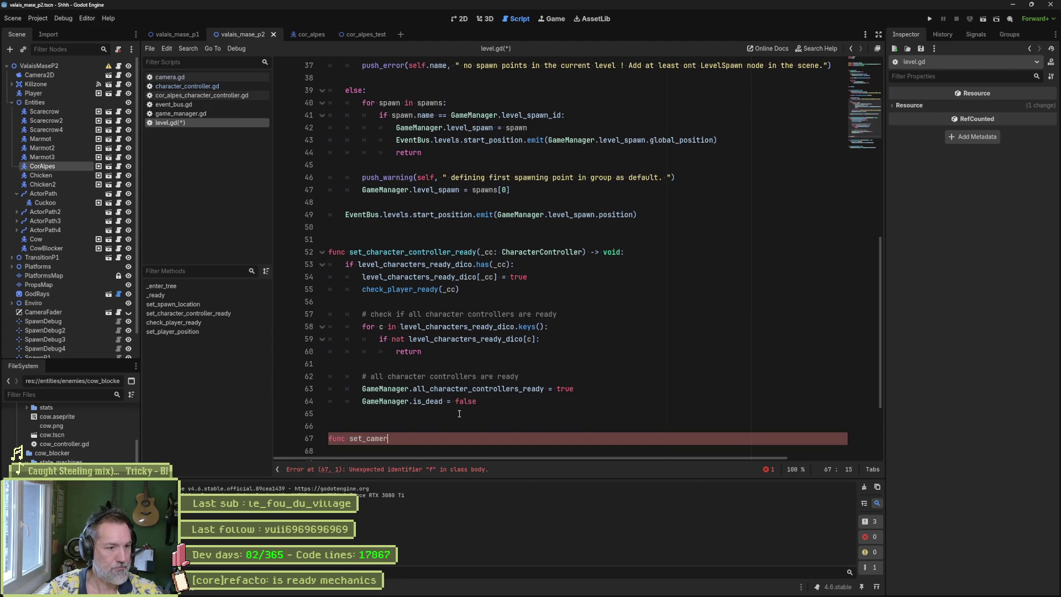
type("ra_ready")
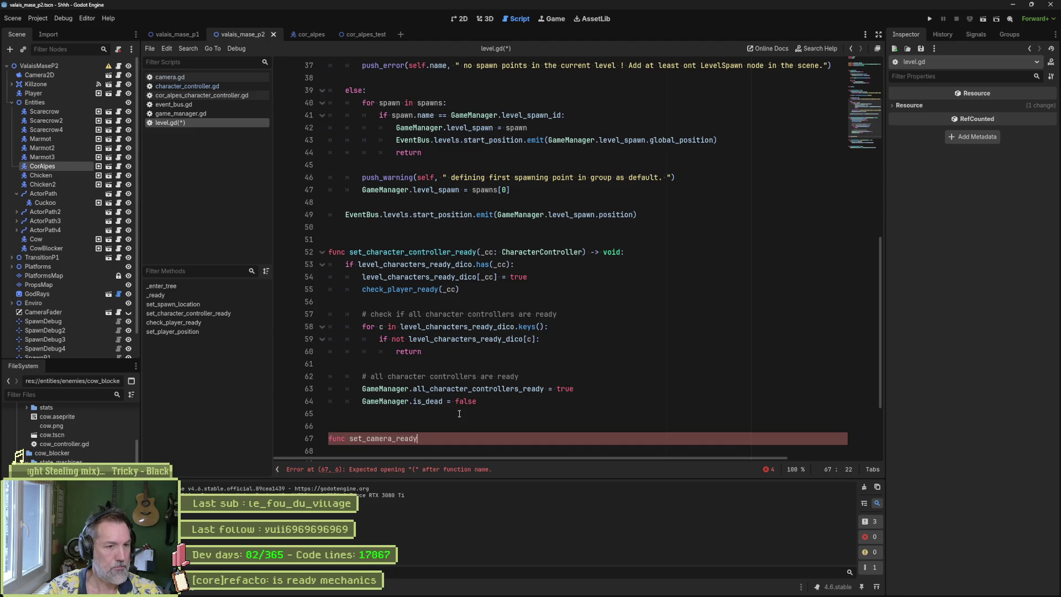
type("() -> void:")
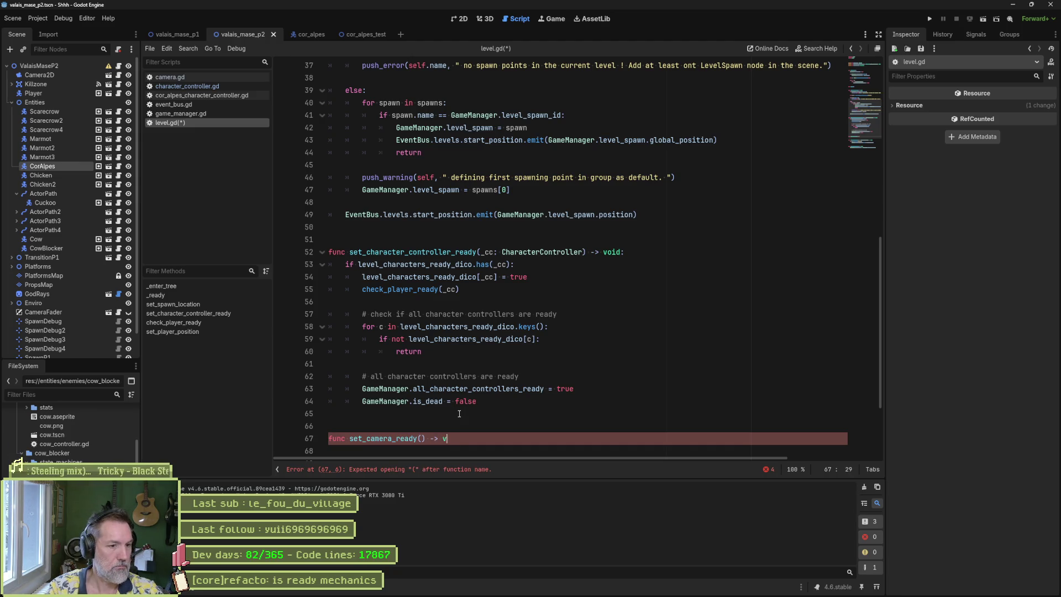
key("Return")
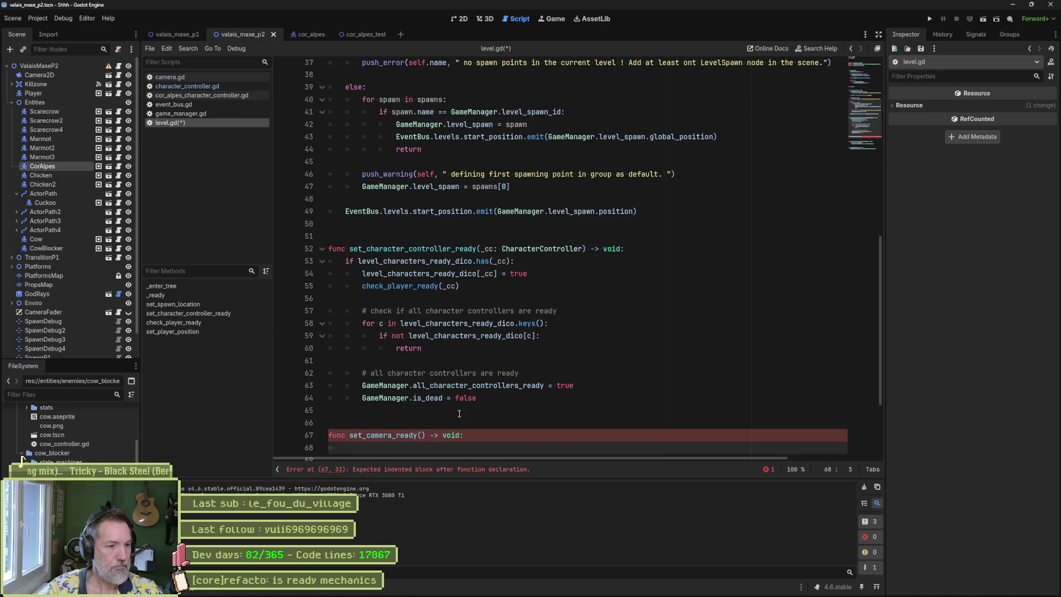
type("is_camera_")
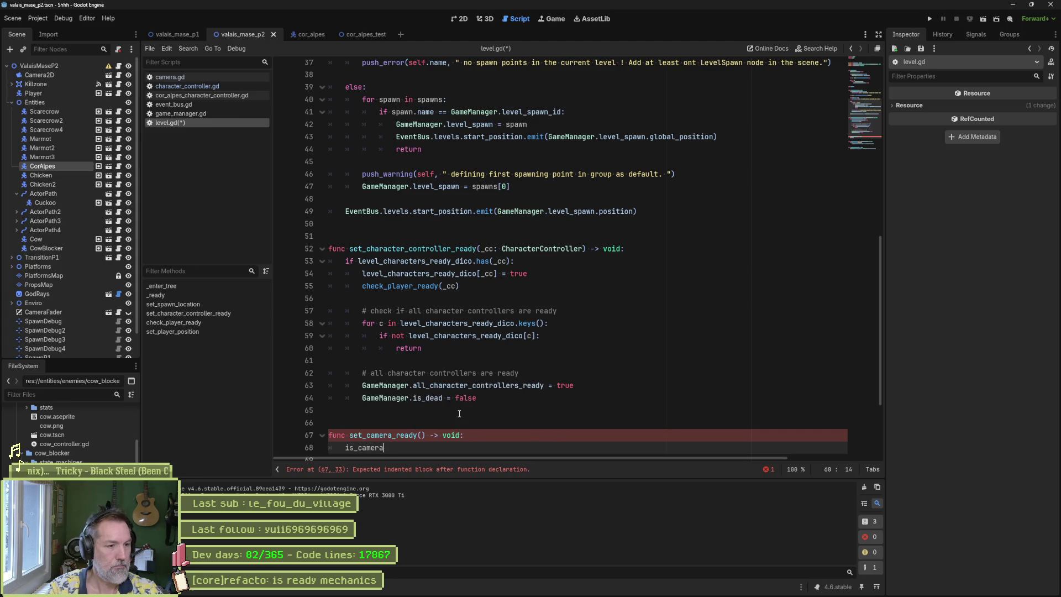
type("ready = true")
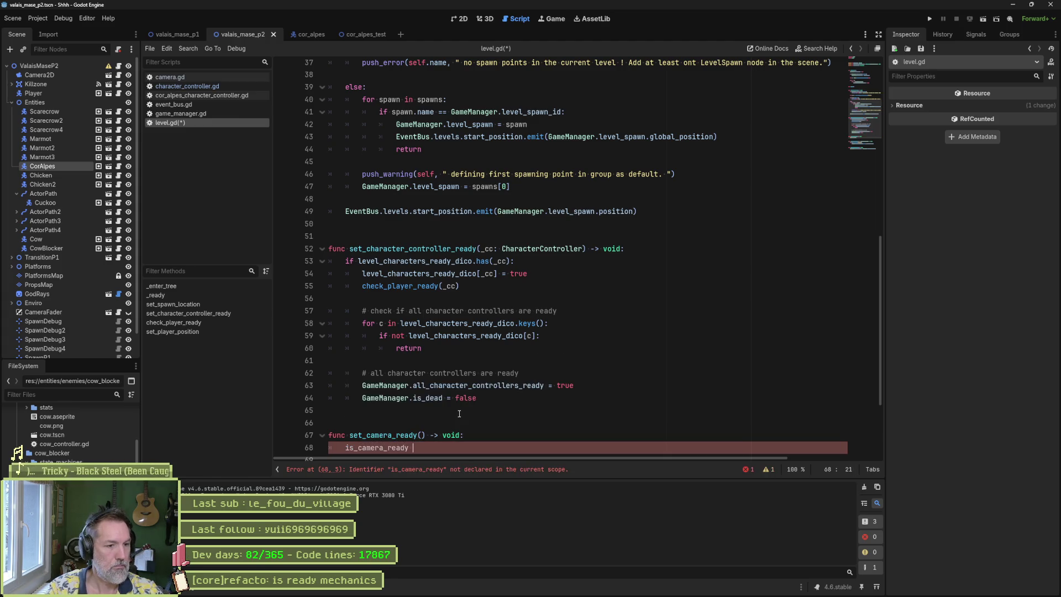
scroll(456, 420, "down", 1)
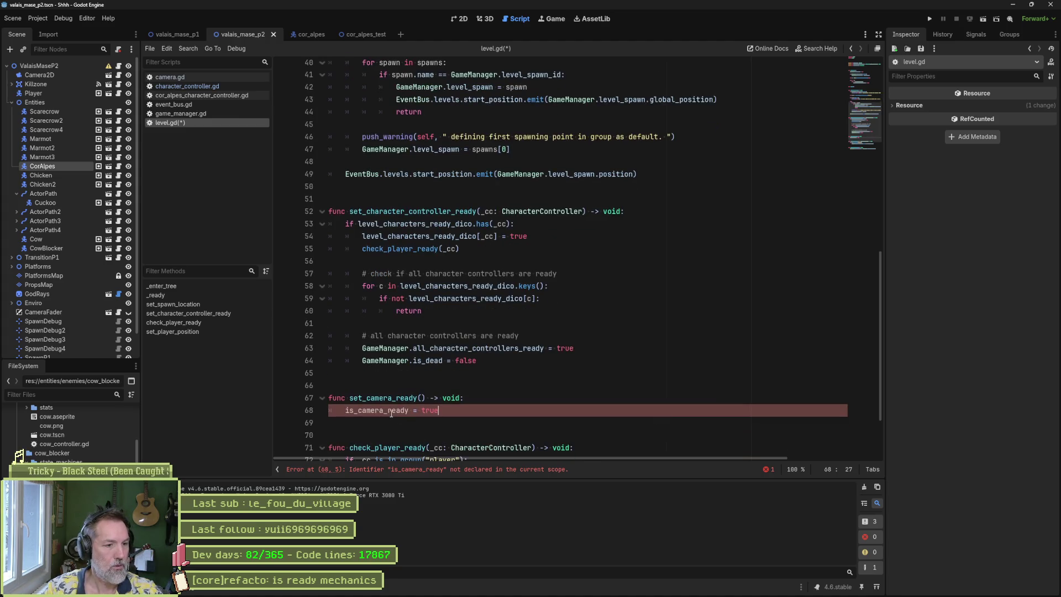
double_click(377, 411)
scroll(520, 258, "up", 13)
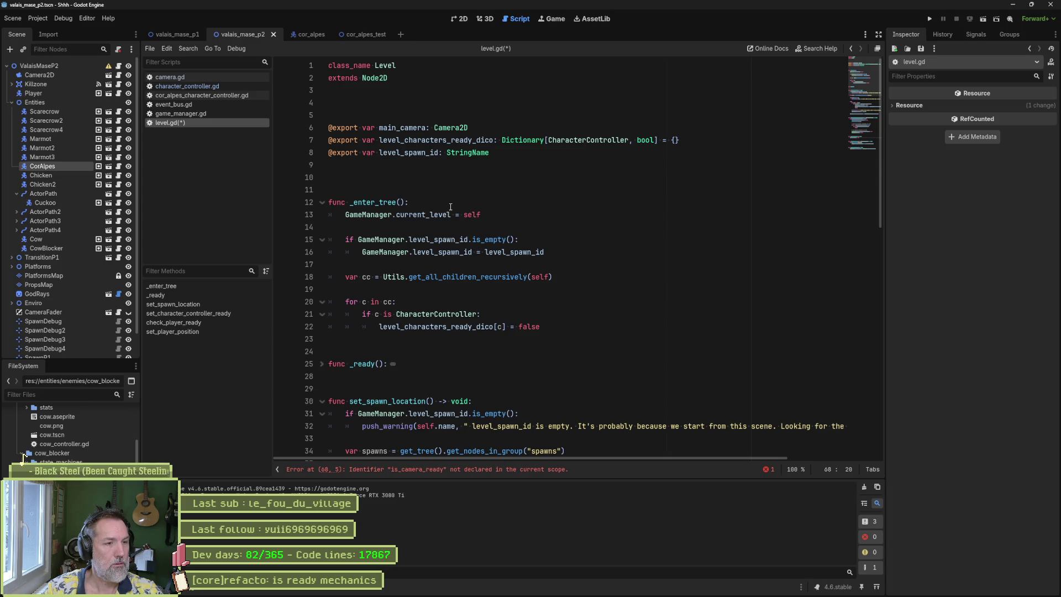
Step: Declare var is_camera_ready := false below the main_camera export
left_click(501, 127)
key("Return")
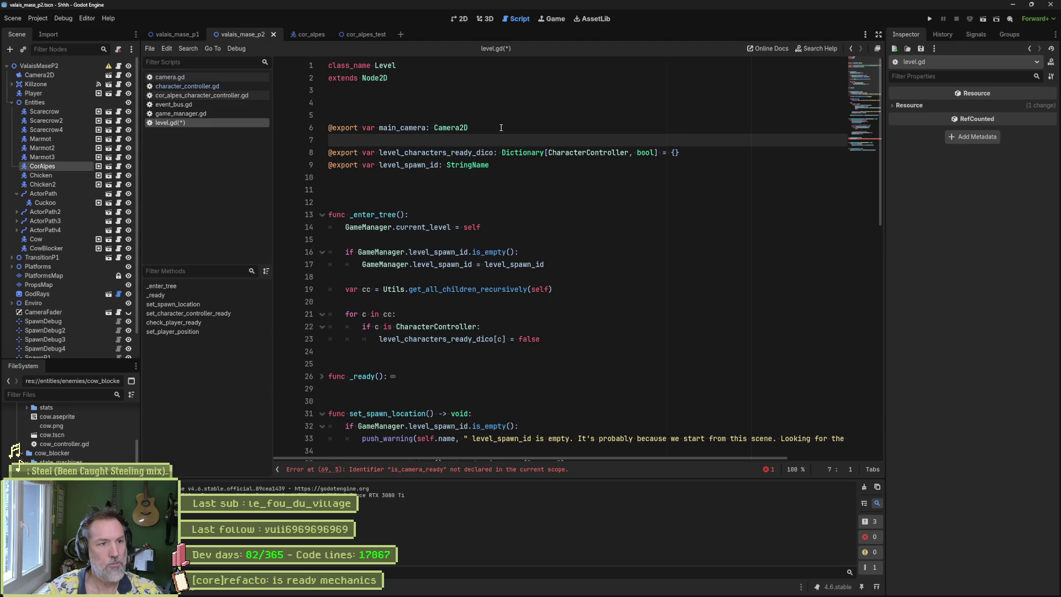
key("BackSpace")
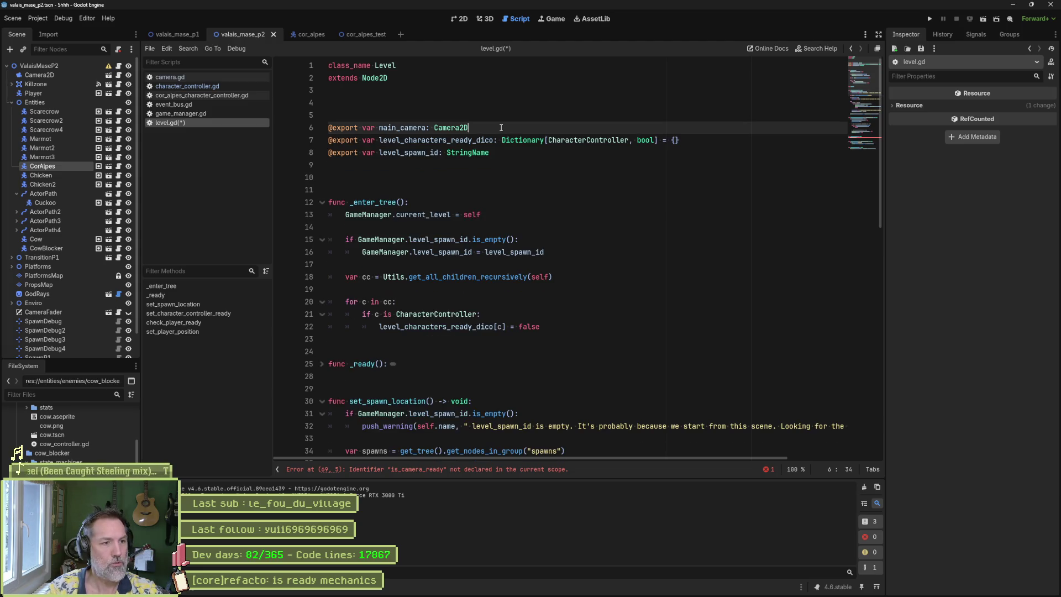
key("Down")
key("Down")
key("Down")
key("Return")
key("Return")
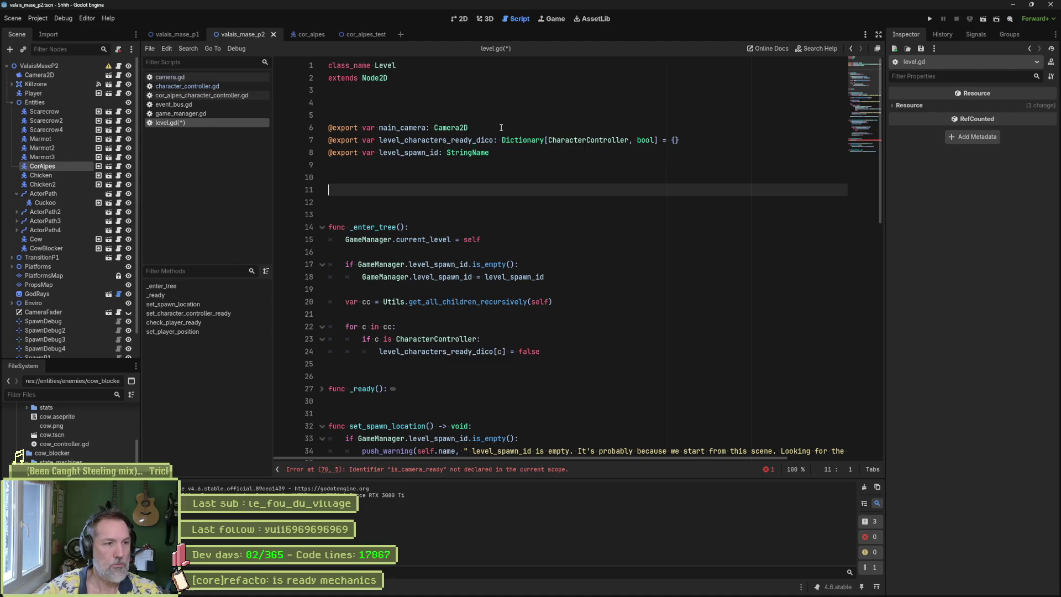
key("Up")
type("ar ")
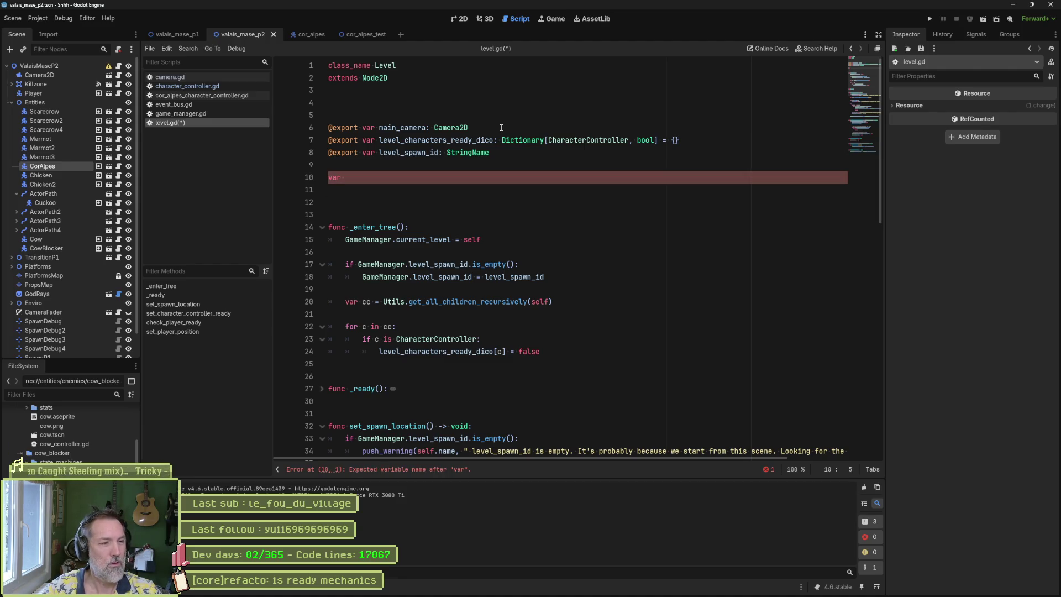
type("is_camera_ready := f")
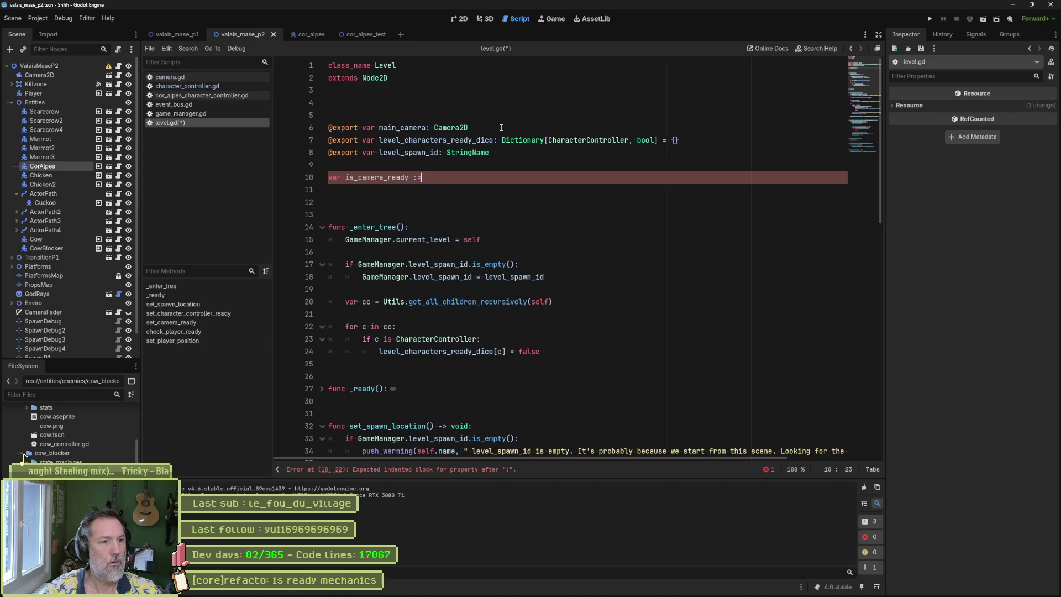
type("alse")
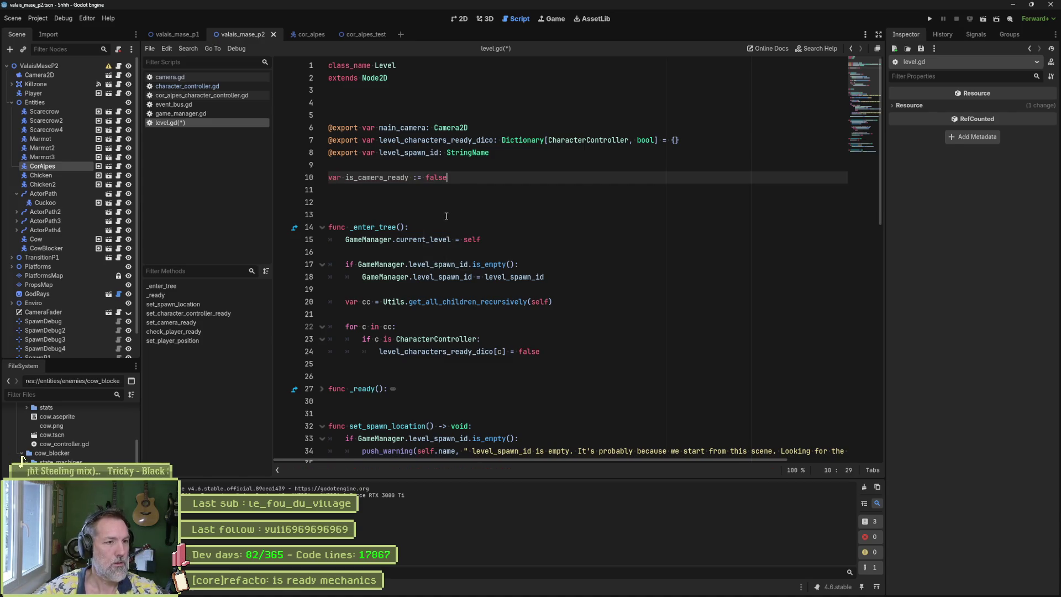
Step: Add is_camera_ready = false inside _enter_tree and save level.gd
left_click_drag(345, 178, 458, 180)
key("ctrl+c")
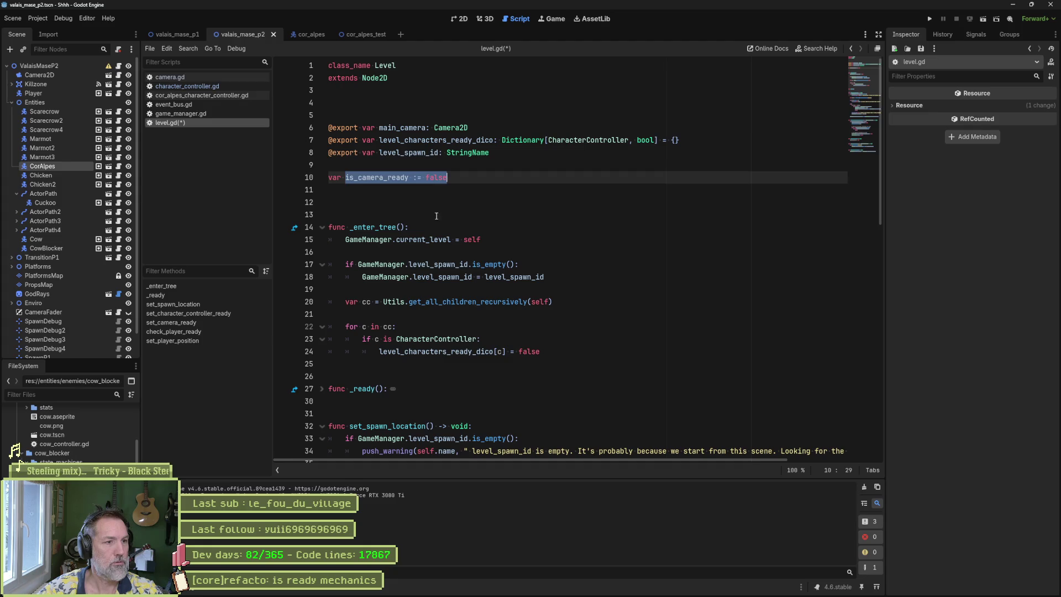
left_click(476, 227)
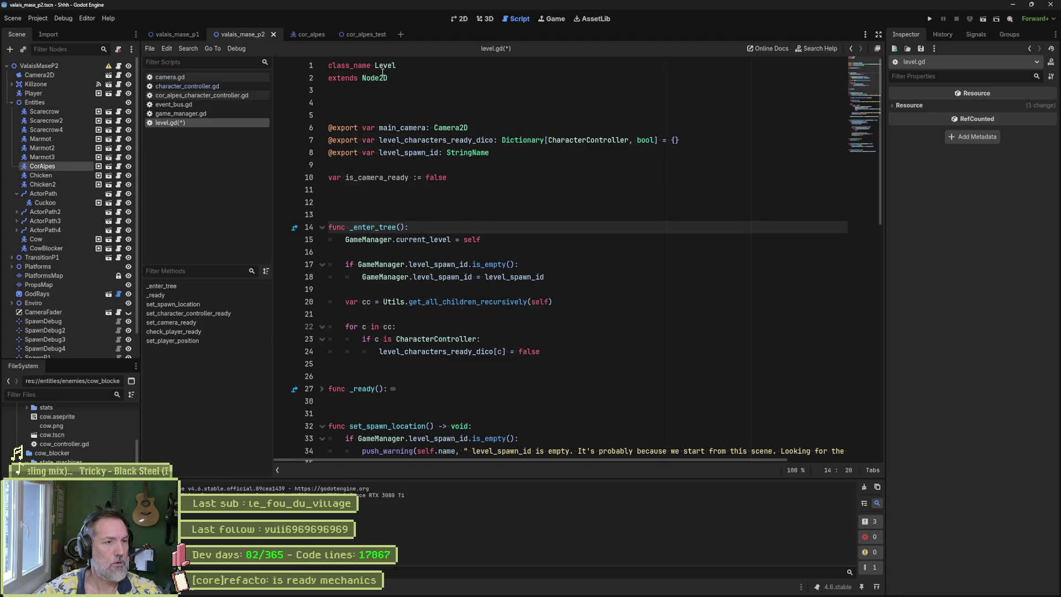
mouse_move(383, 72)
left_click(416, 208)
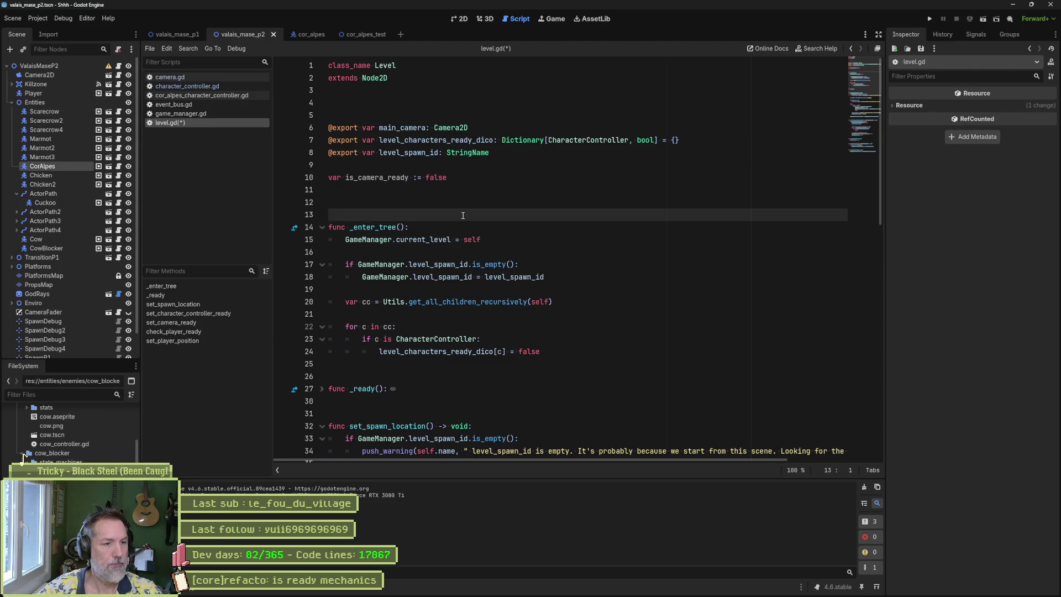
left_click(494, 231)
key("Down")
key("End")
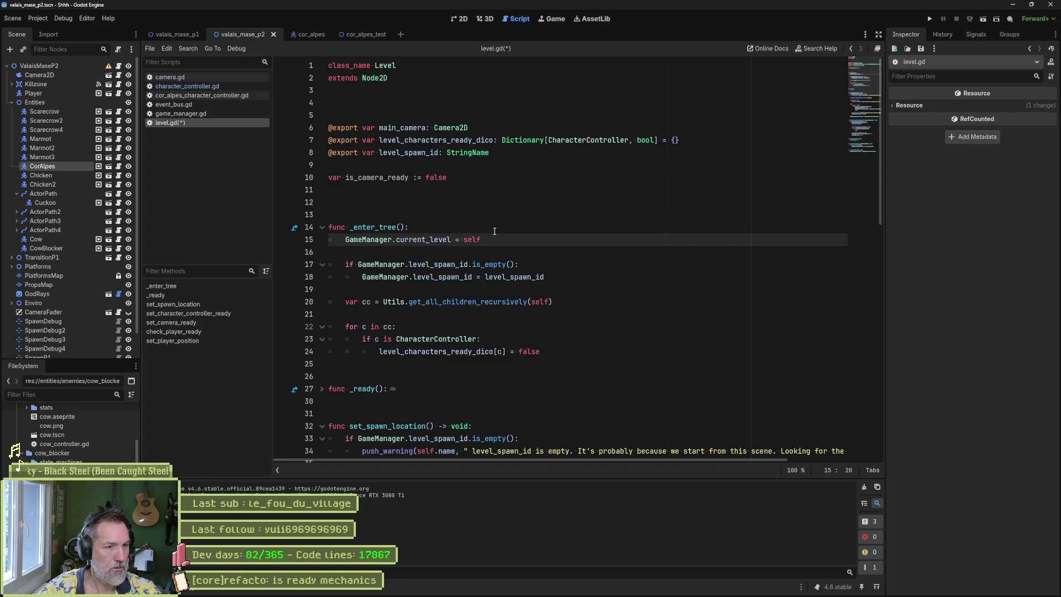
key("Return")
key("ctrl+v")
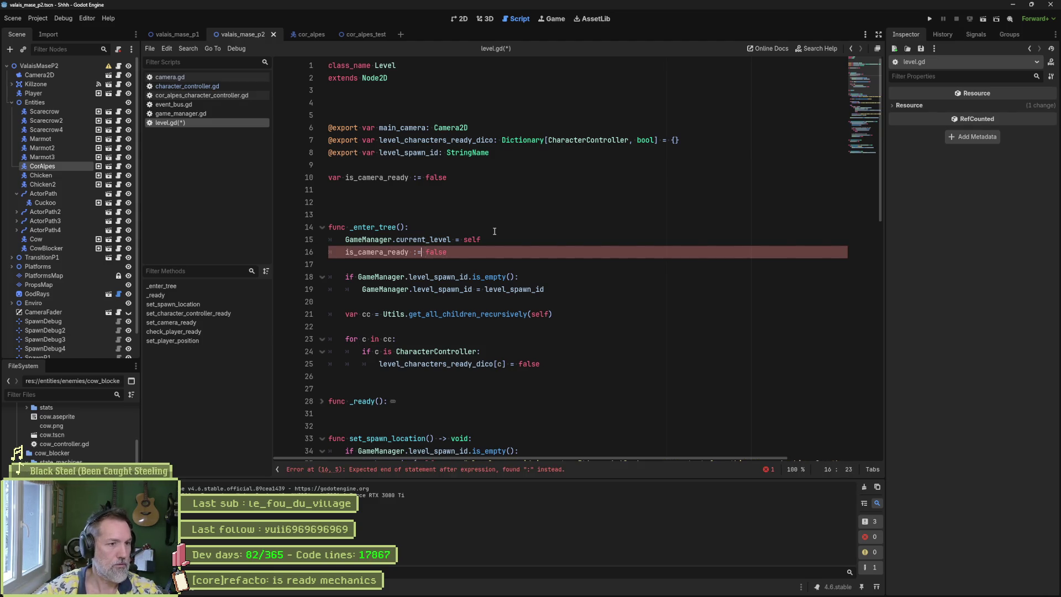
key("Left")
key("Left")
key("Left")
key("BackSpace")
key("ctrl+s")
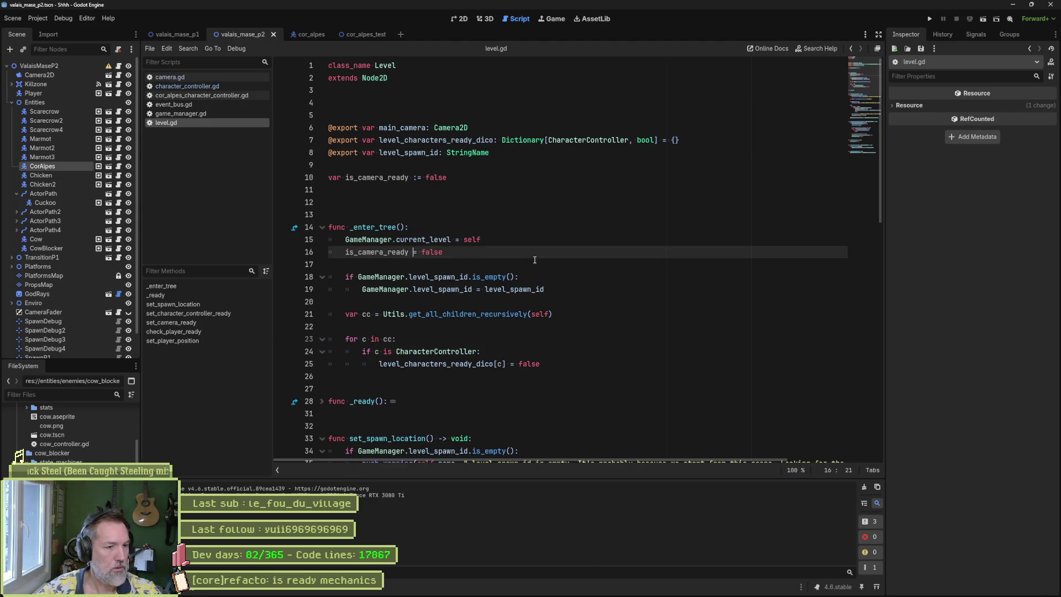
double_click(401, 251)
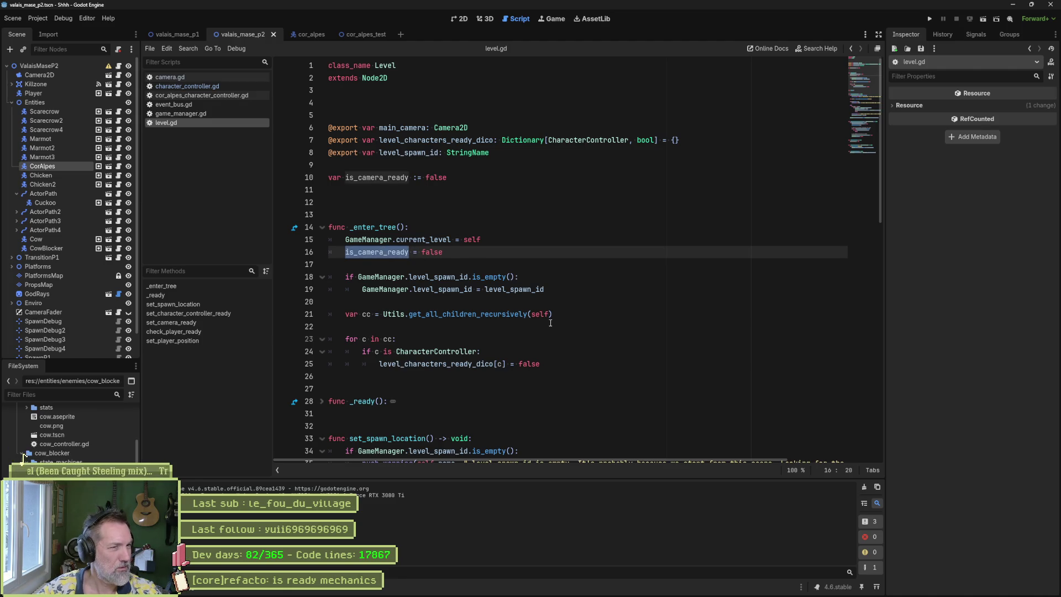
Step: Fold all level.gd functions, then unfold set_camera_ready and set_character_controller_ready for review
scroll(551, 336, "down", 6)
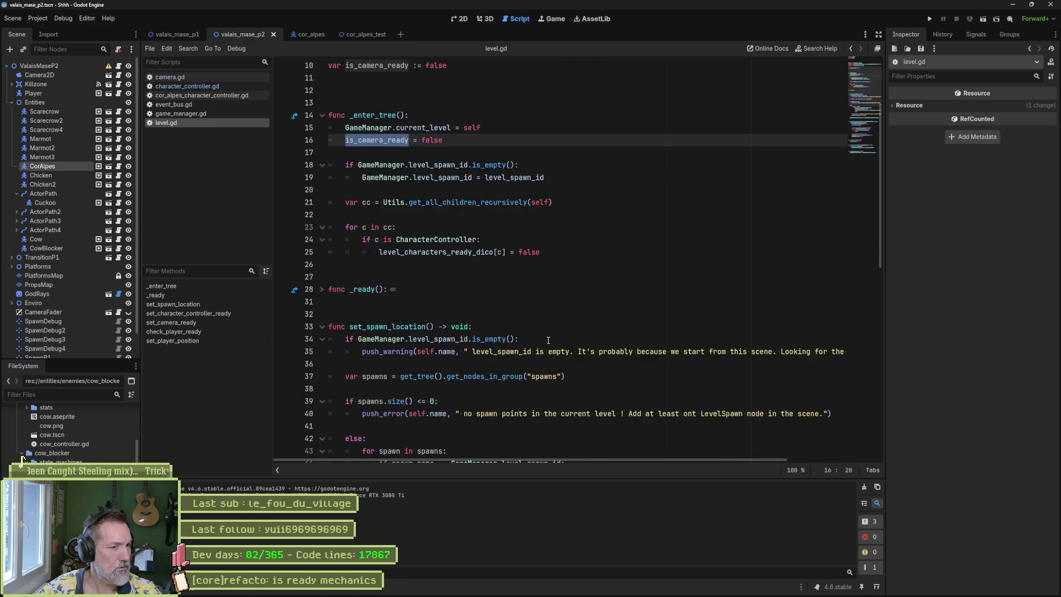
key("ctrl+alt+f")
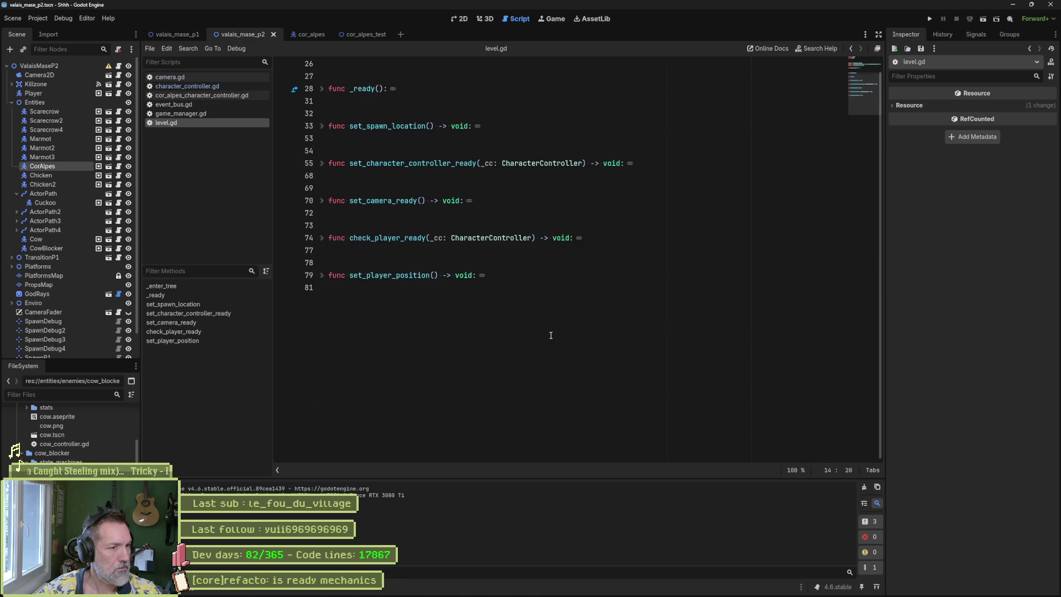
left_click(322, 194)
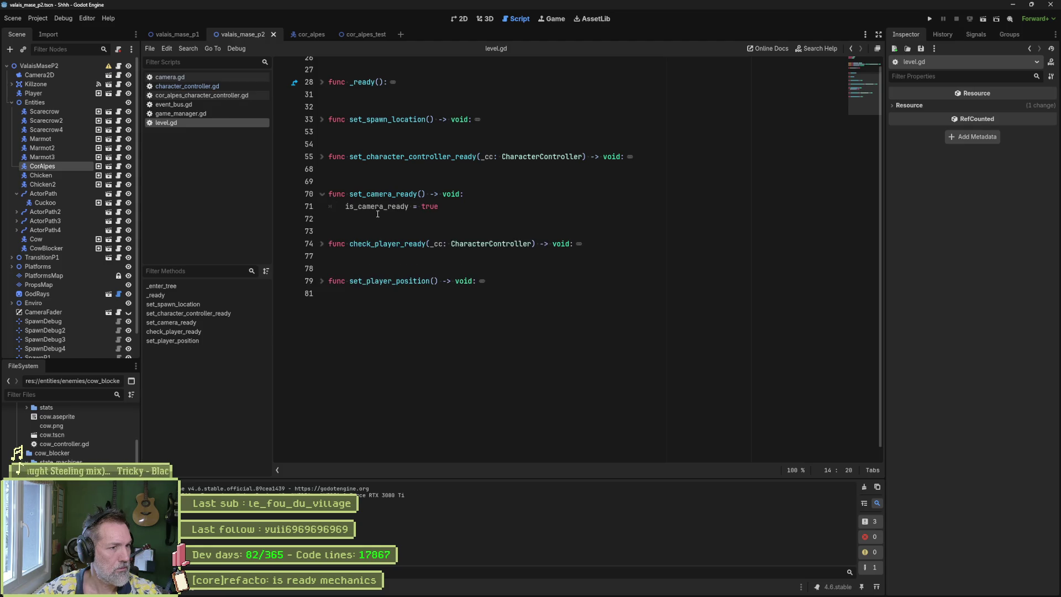
double_click(376, 208)
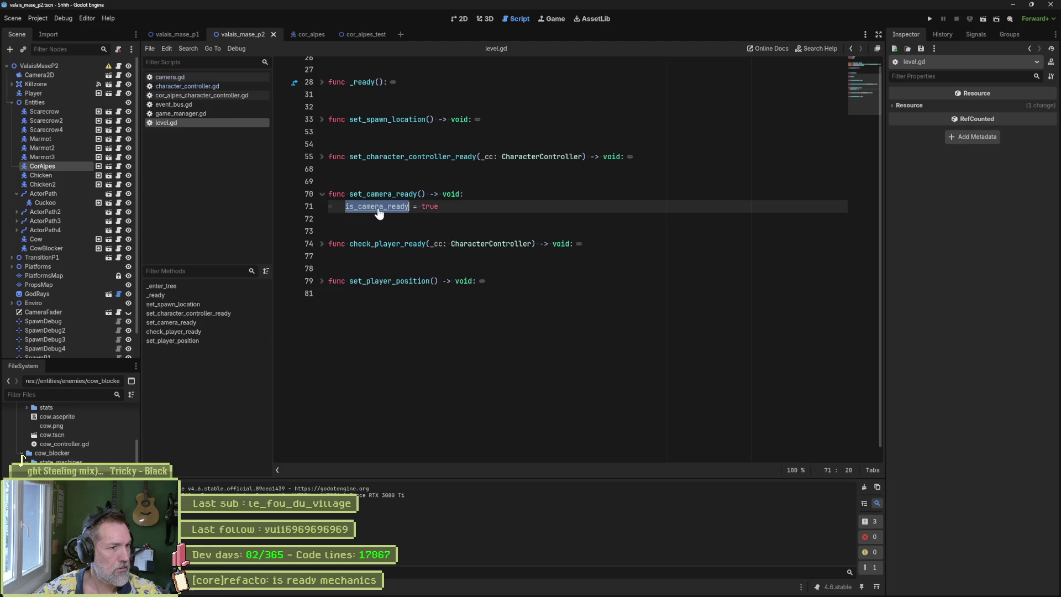
left_click(435, 158)
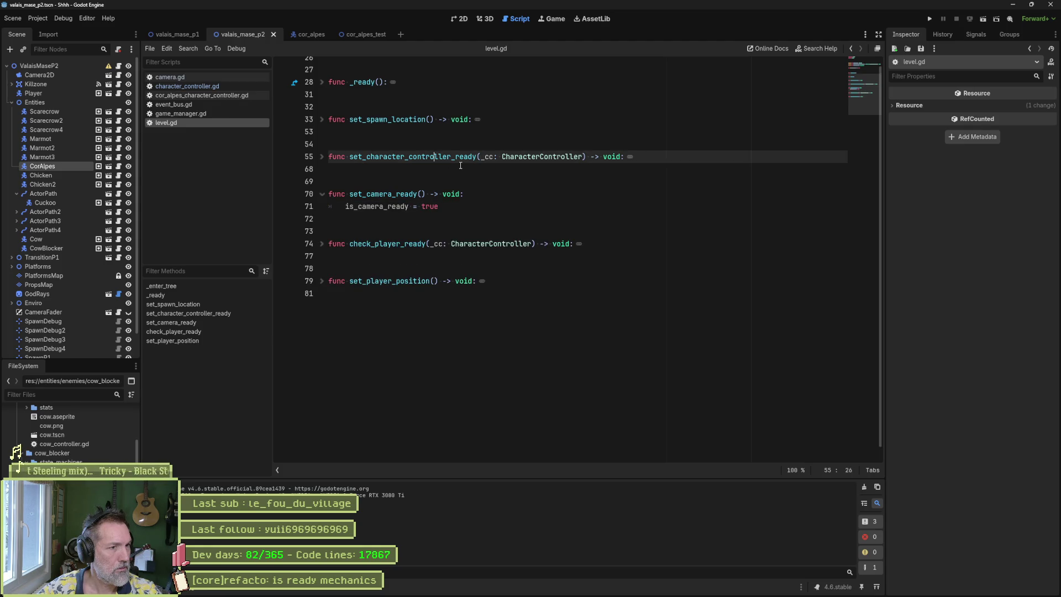
left_click(412, 245)
left_click(386, 281)
left_click(400, 158)
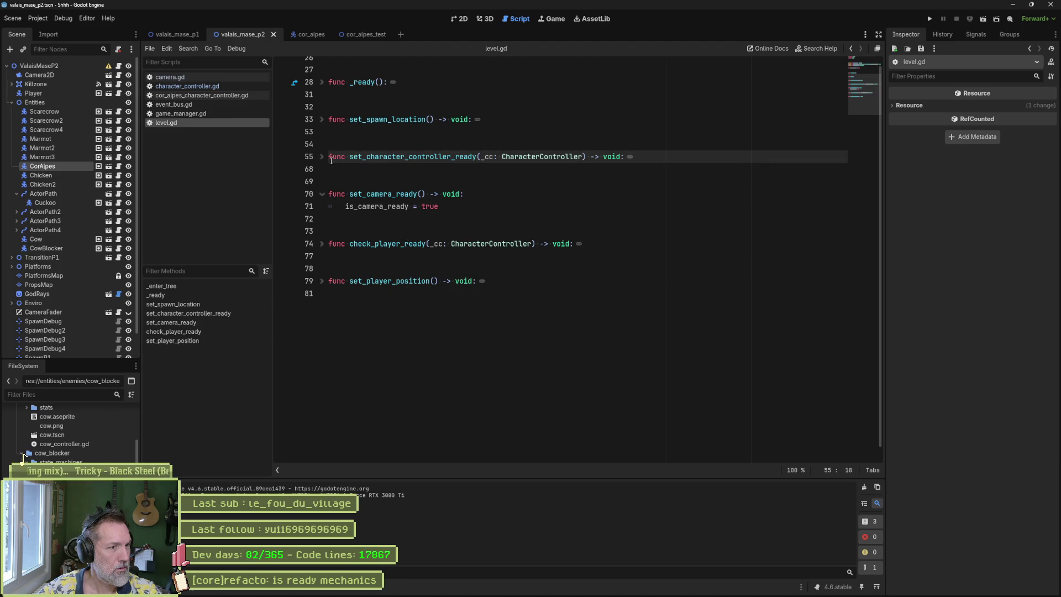
left_click(321, 157)
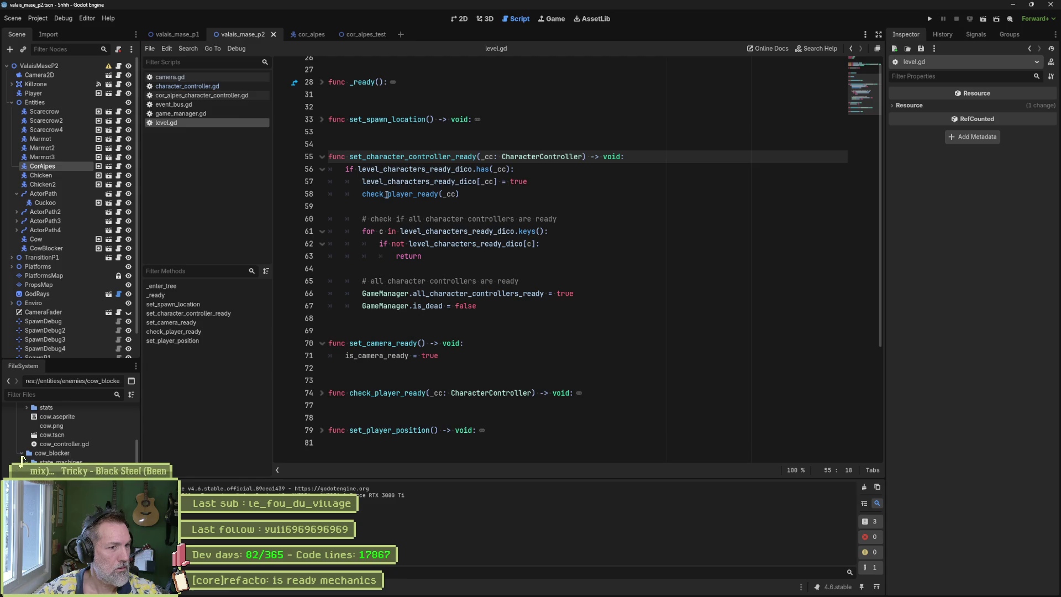
left_click_drag(406, 294, 565, 294)
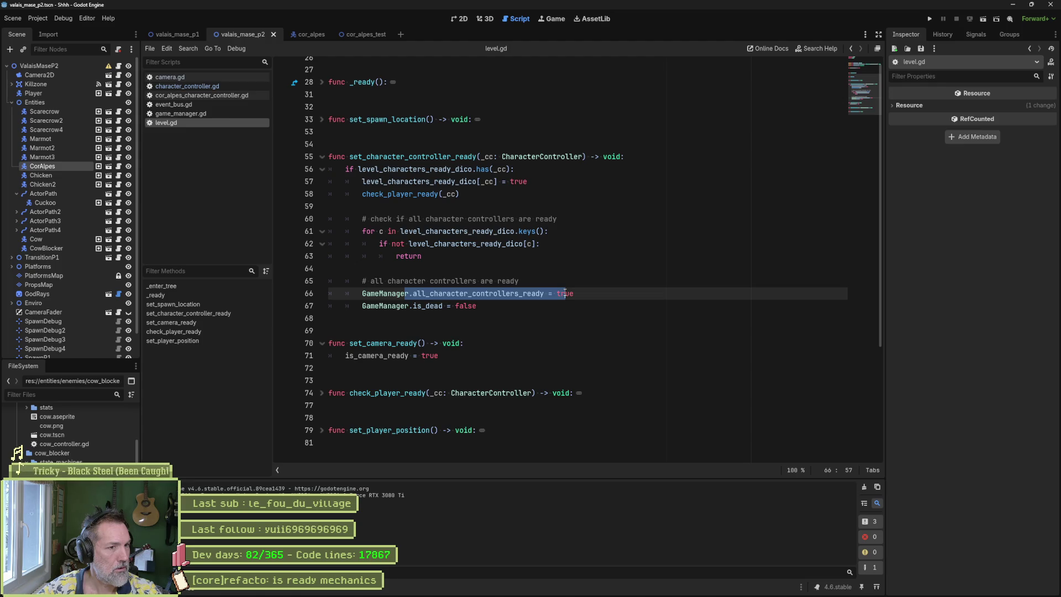
Step: Add var is_camera_ready := false above all_character_controllers_ready in game_manager.gd, then check check_scene_ready
left_click(531, 293, "ctrl")
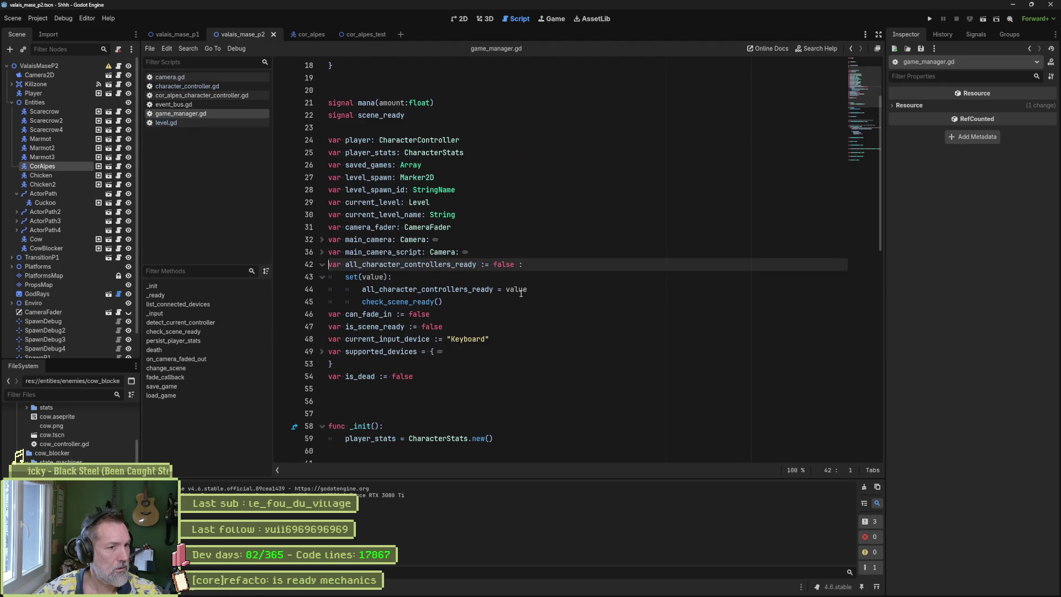
mouse_move(519, 292)
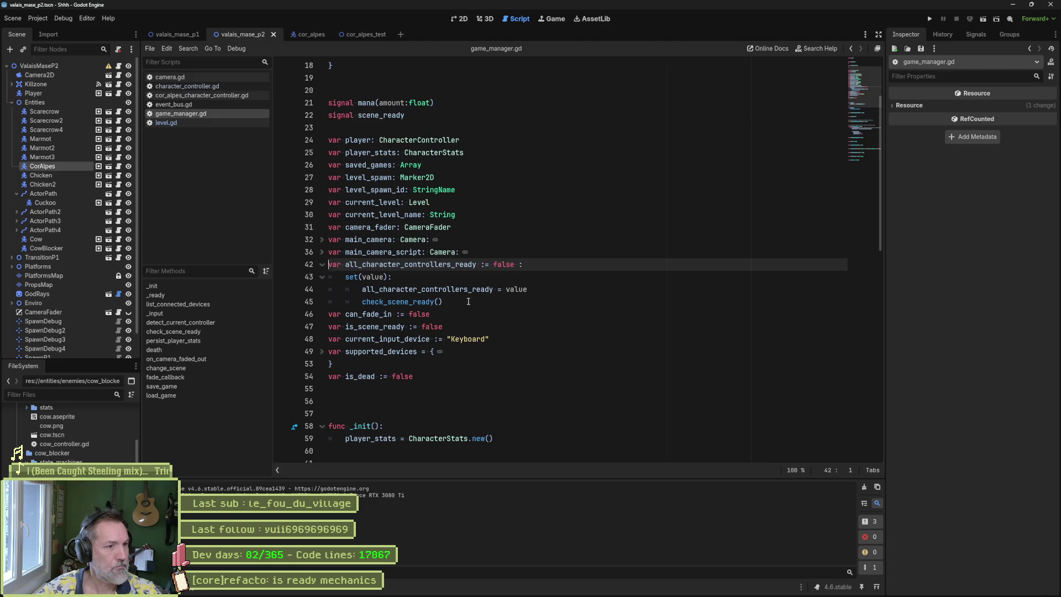
key("ctrl+shift+Return")
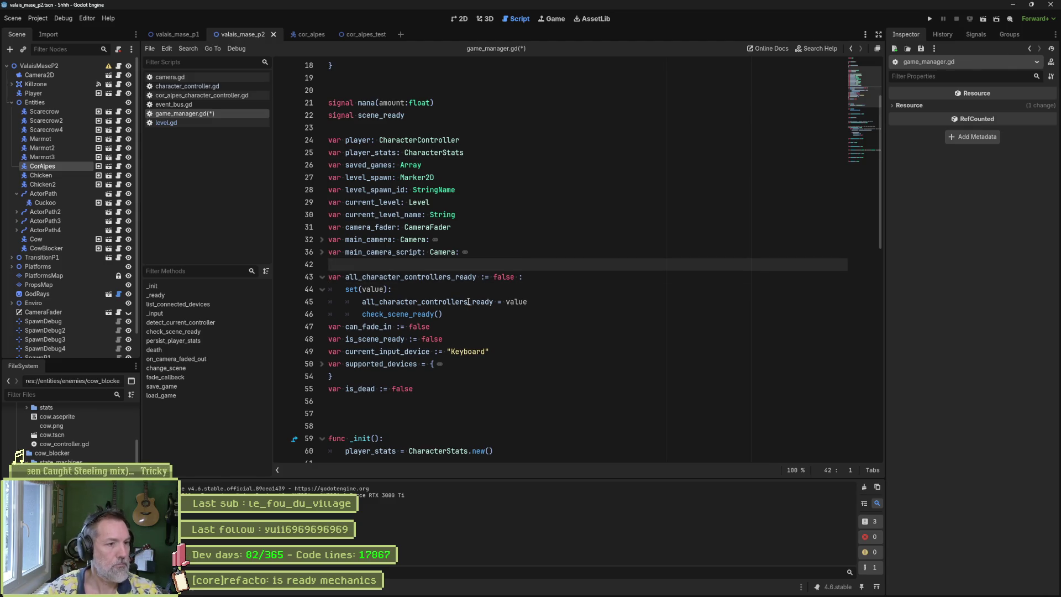
type("var is_camera_ready")
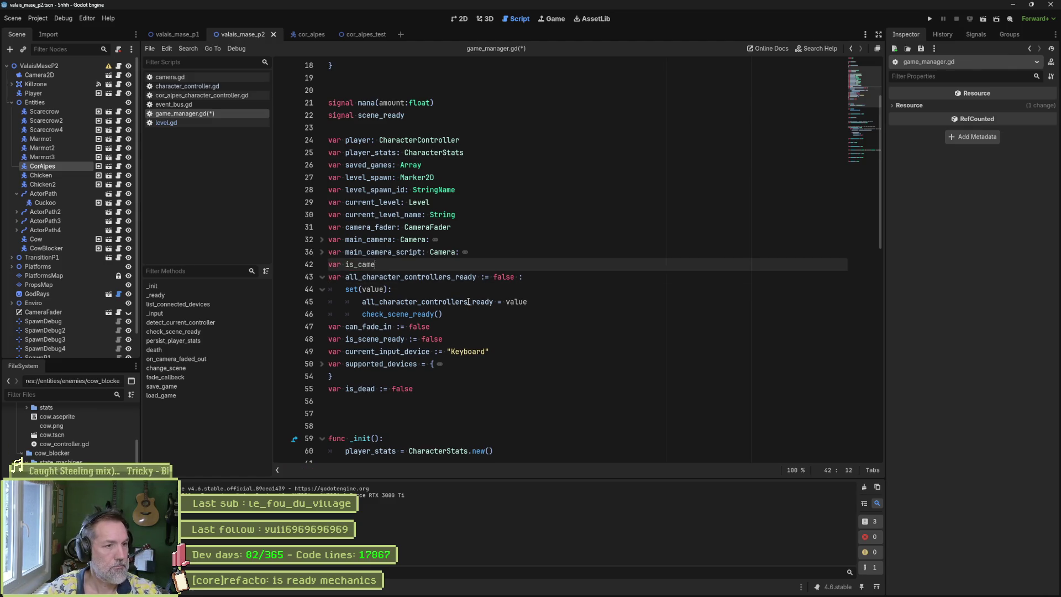
type(" := fa")
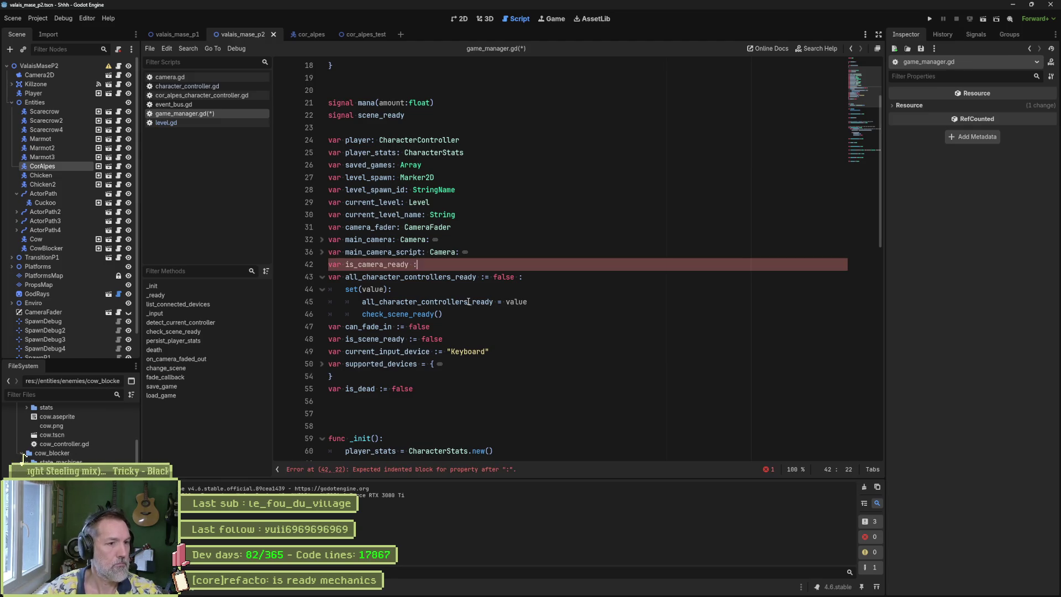
type("lse")
double_click(377, 264)
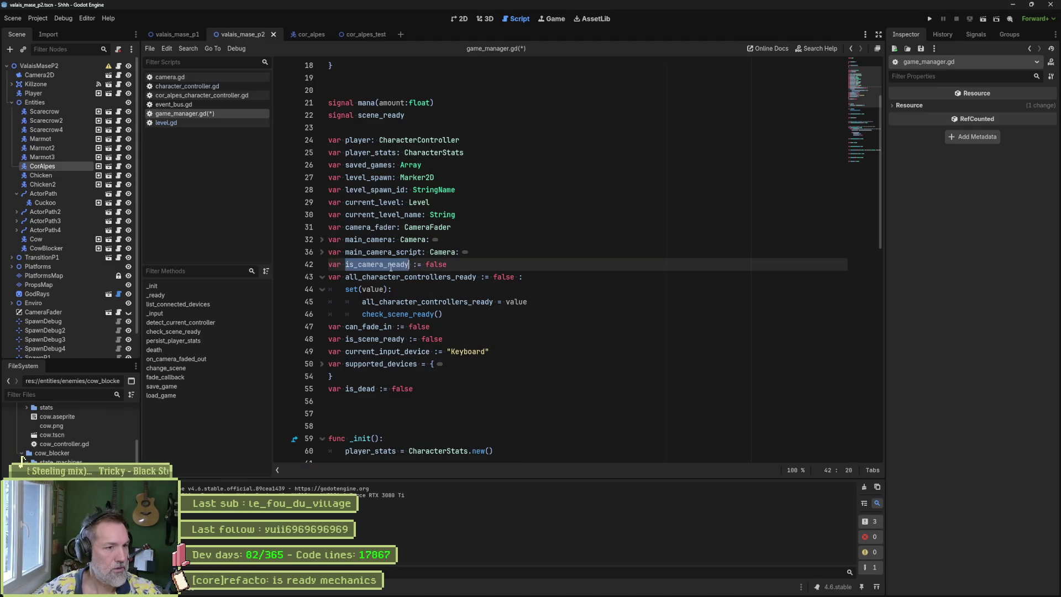
left_click(403, 313, "ctrl")
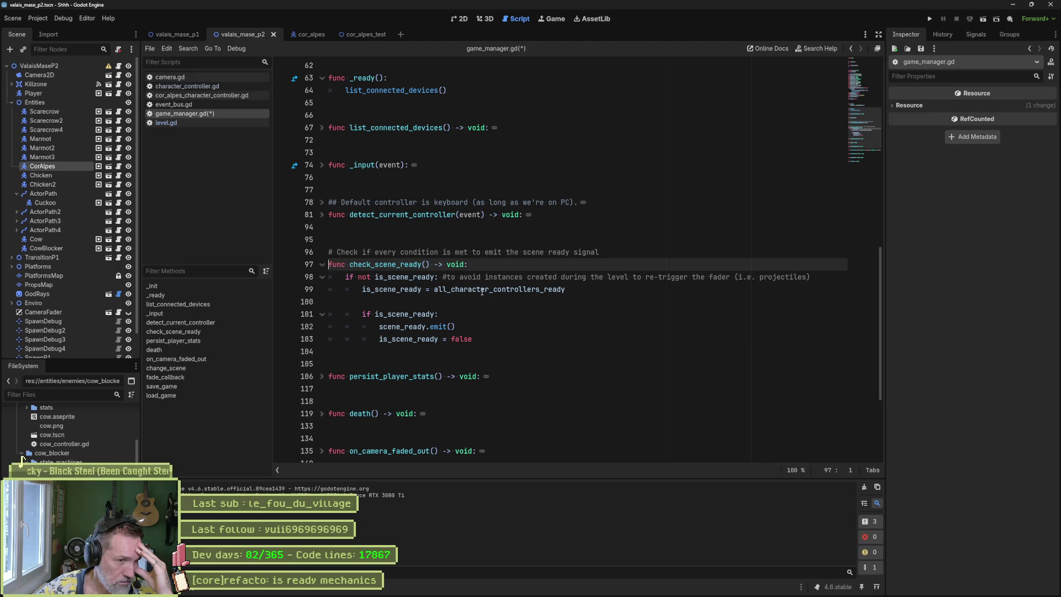
key("alt+Left")
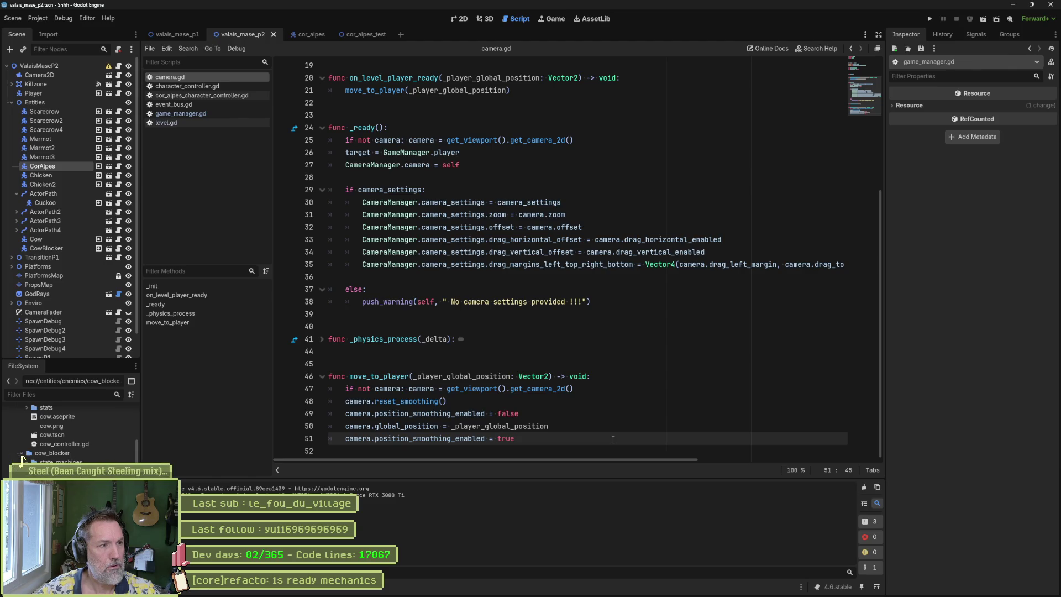
Step: End move_to_player with GameManager.current_level.is_camera_ready = true and save camera.gd
left_click(241, 86)
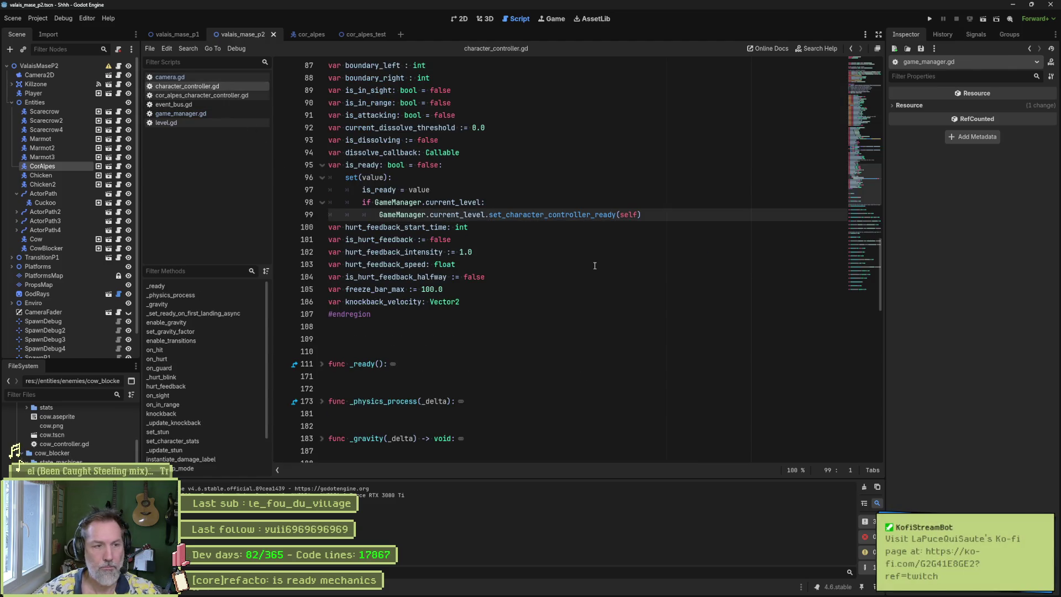
left_click_drag(379, 214, 489, 214)
key("ctrl+c")
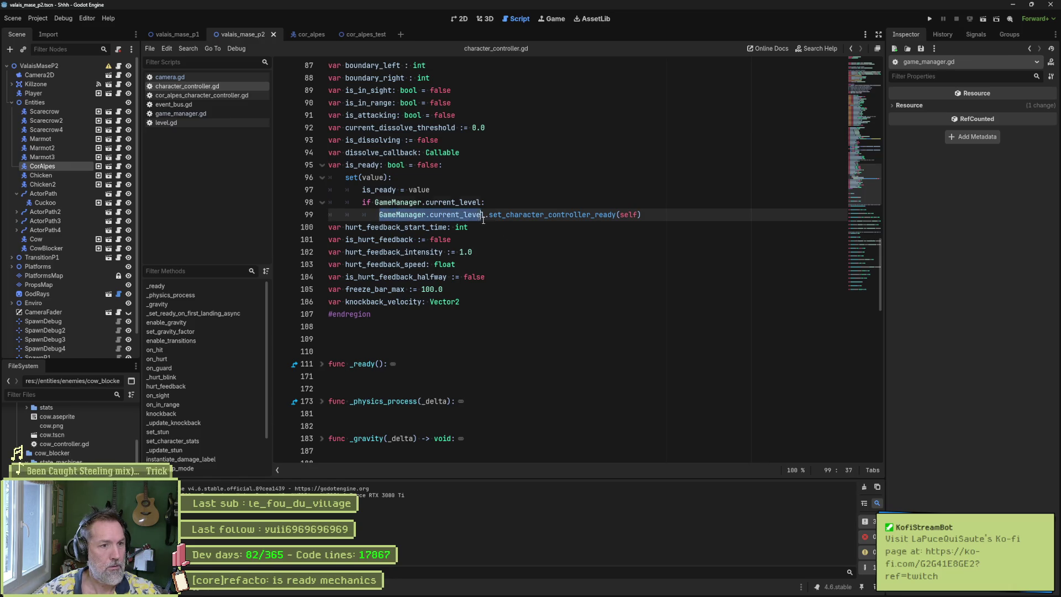
left_click(239, 78)
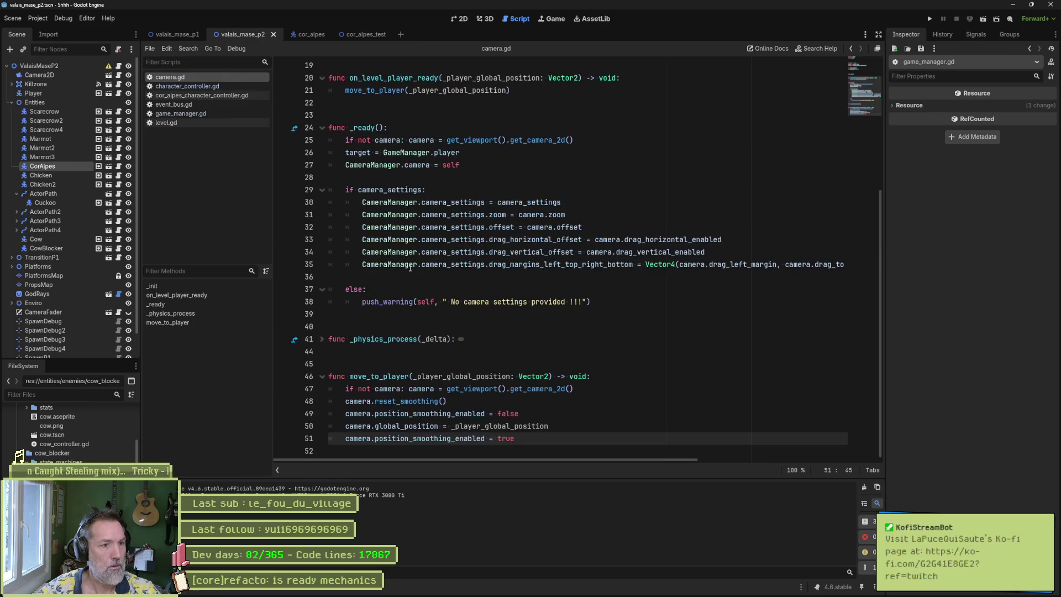
key("Return")
key("ctrl+v")
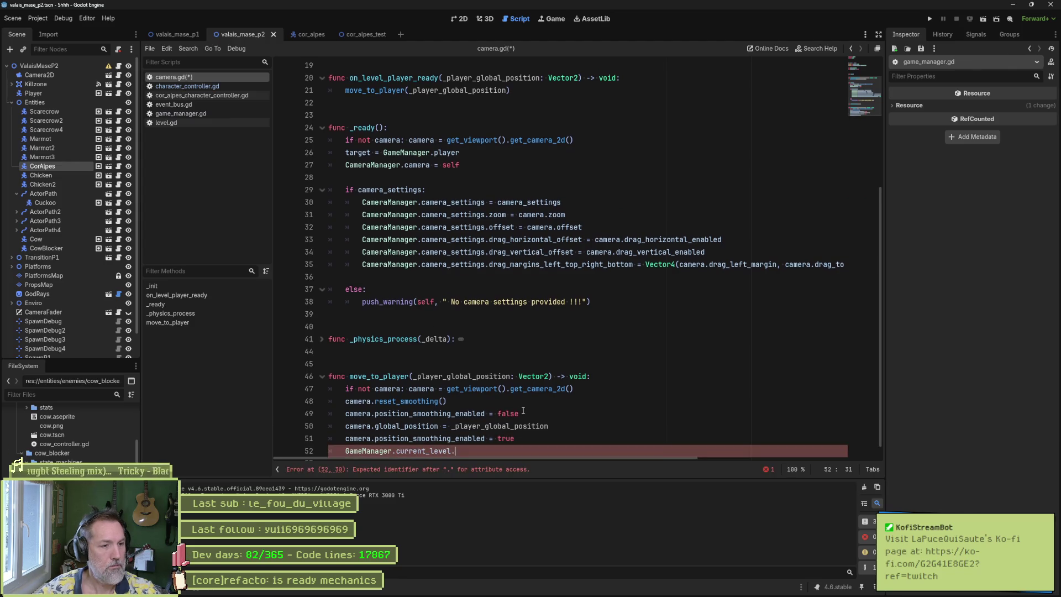
type("is_camera_ready =")
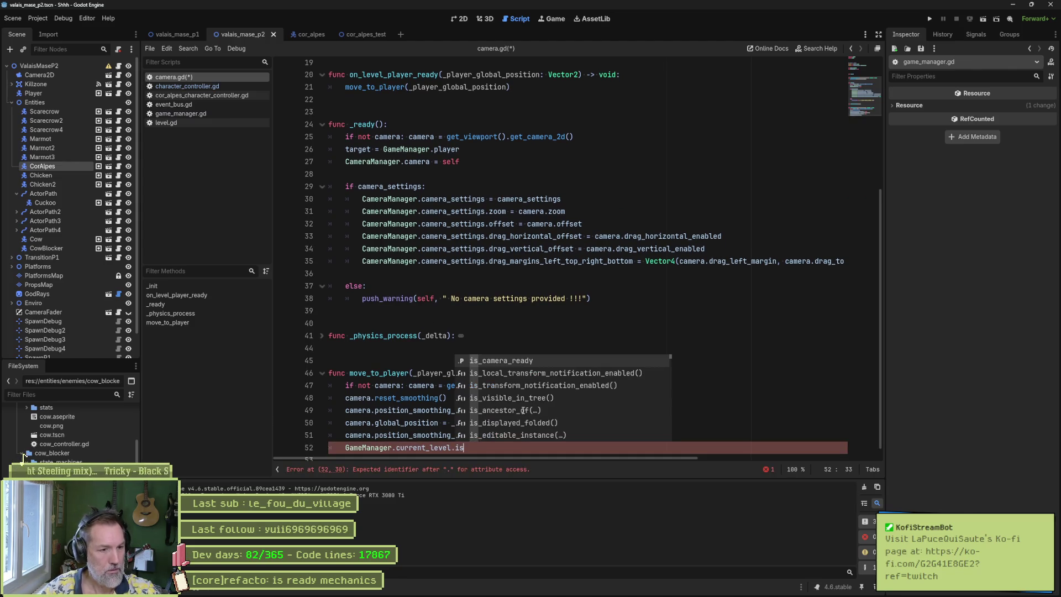
type(" true")
key("ctrl+s")
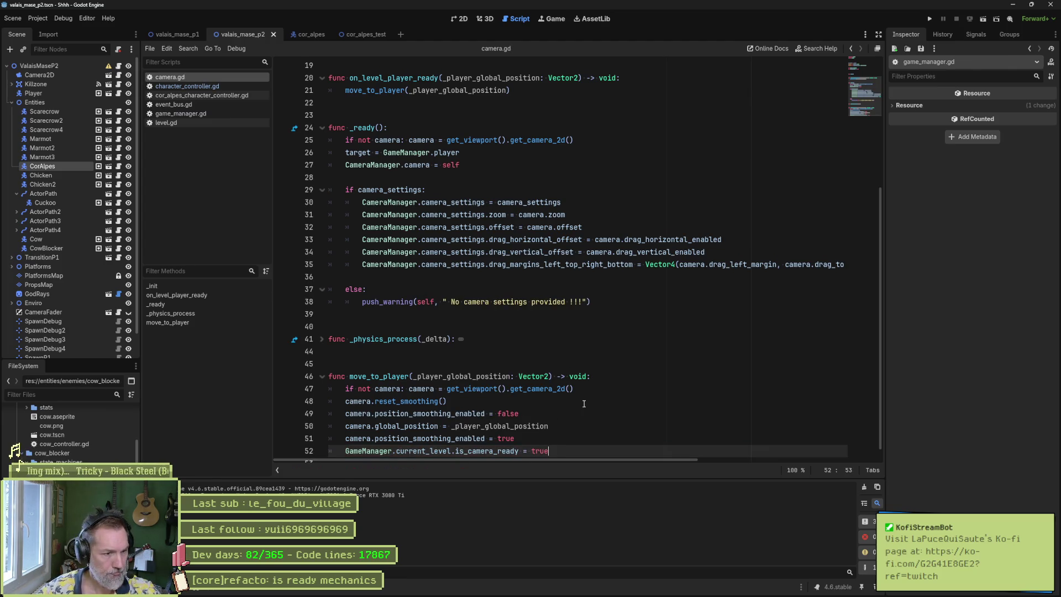
Step: Test-run the current scene with F6, then stop it with F8
key("F6")
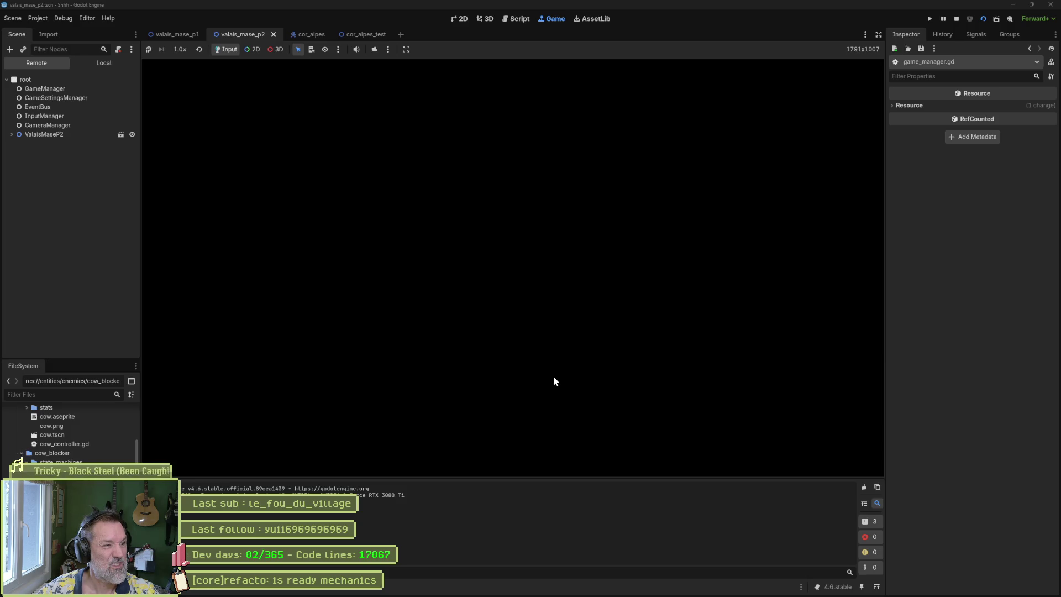
key("F8")
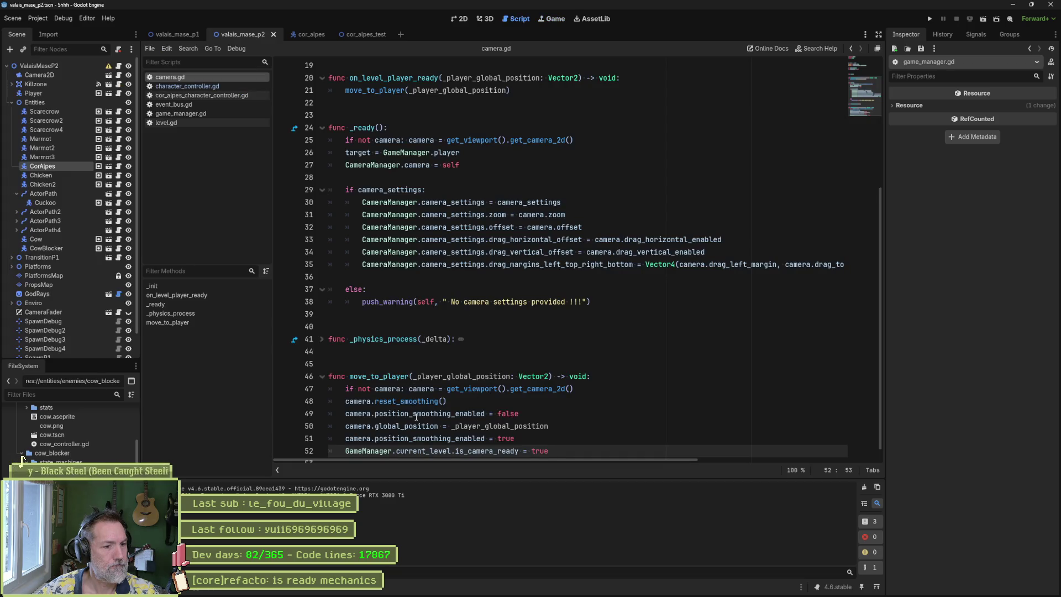
scroll(416, 417, "down", 1)
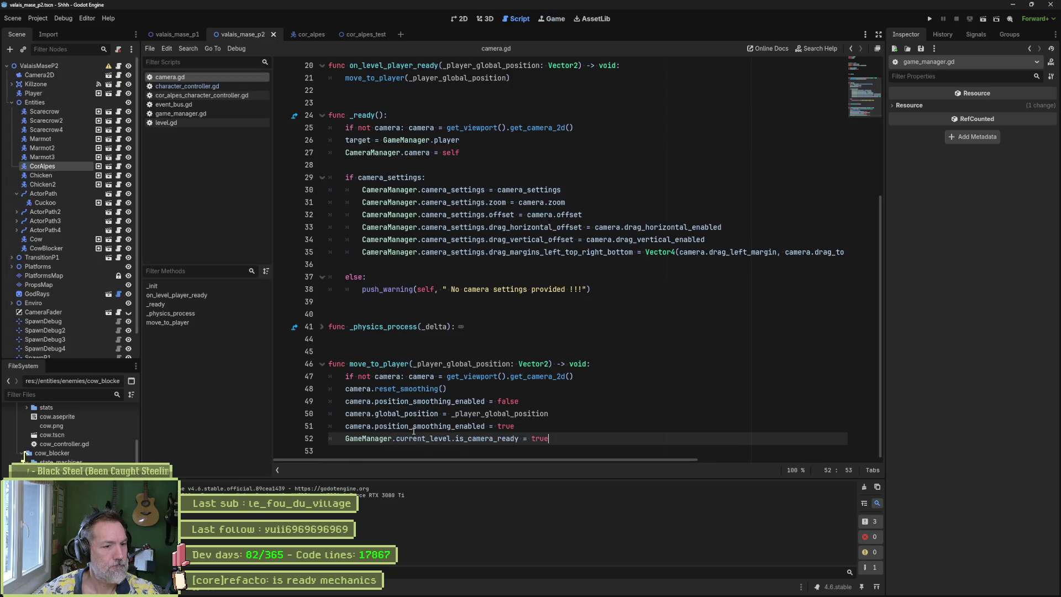
Step: Rename the flag to _is_camera_ready in its line 10 declaration and in set_camera_ready
left_click(497, 439, "ctrl")
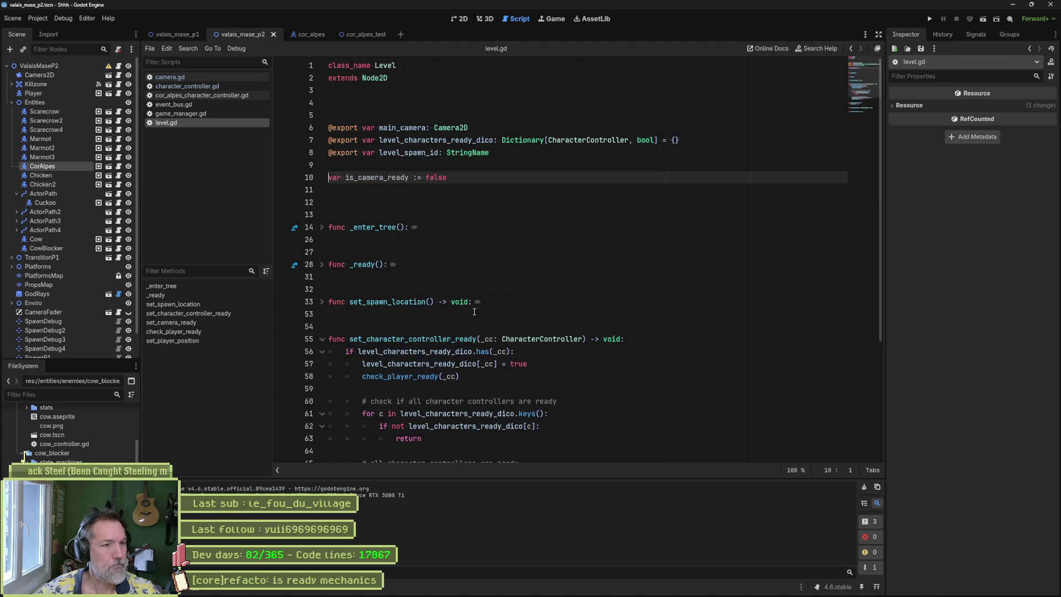
double_click(365, 177)
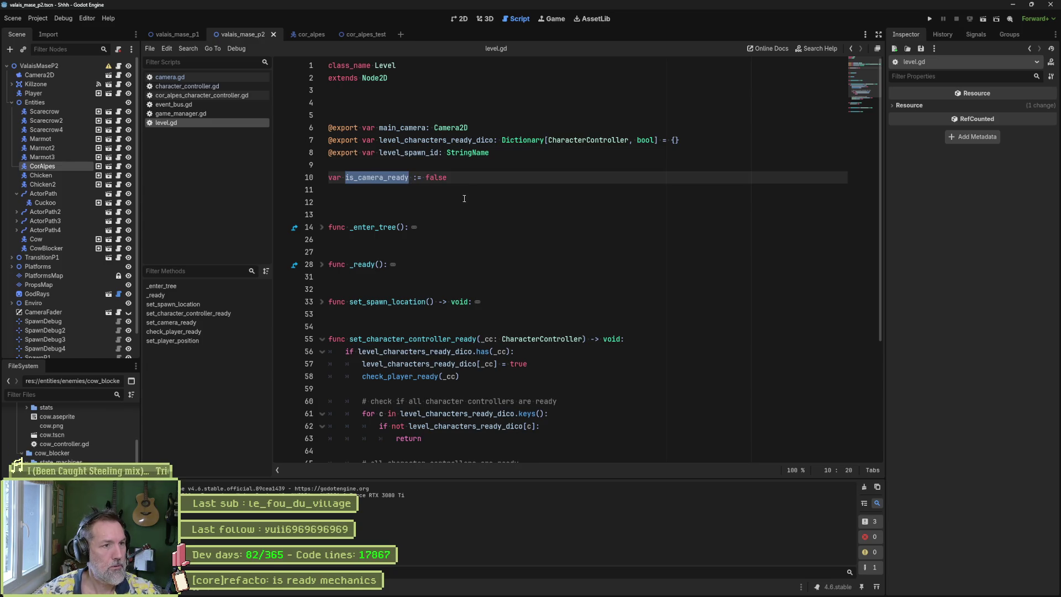
scroll(565, 249, "down", 3)
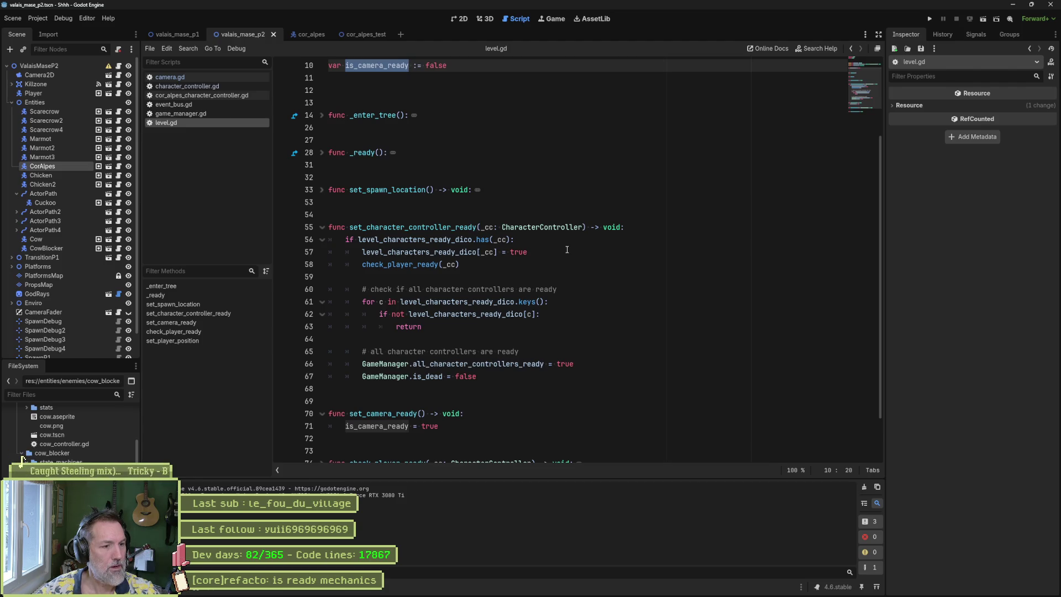
double_click(400, 413)
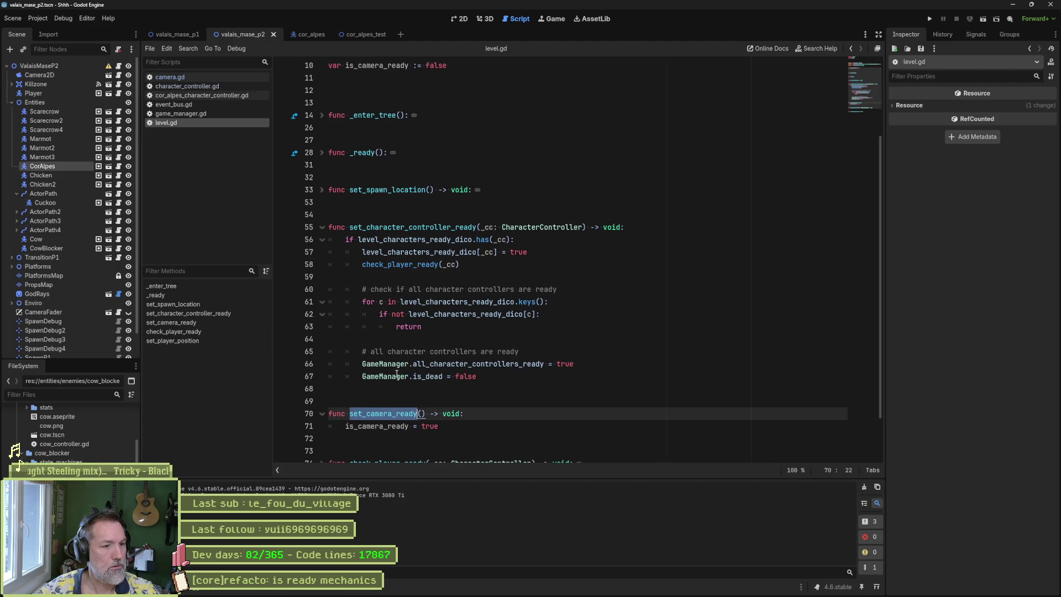
scroll(364, 160, "up", 3)
left_click(350, 178)
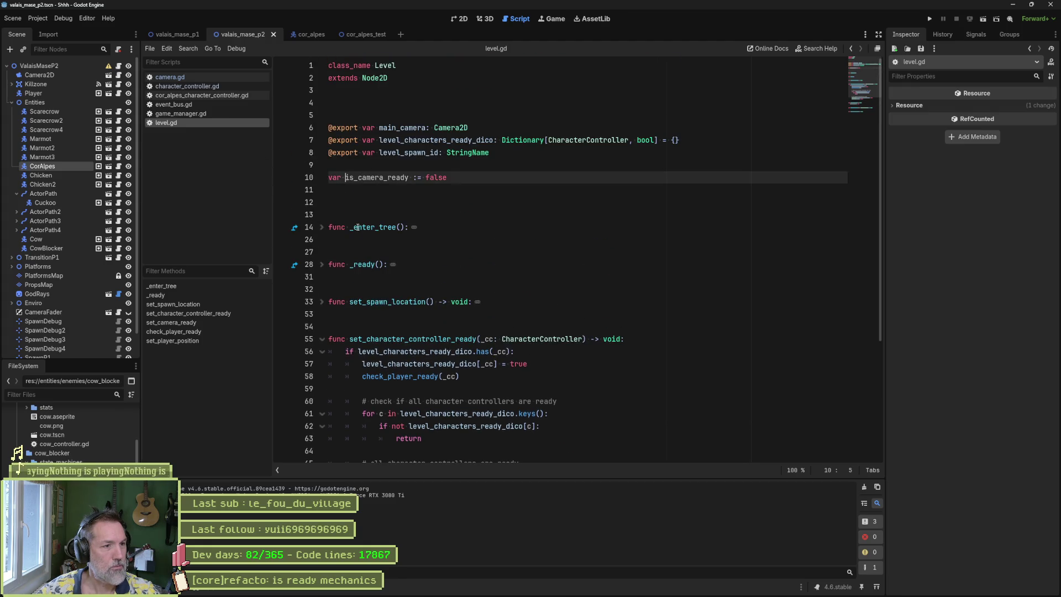
scroll(591, 239, "down", 3)
key("ctrl+k")
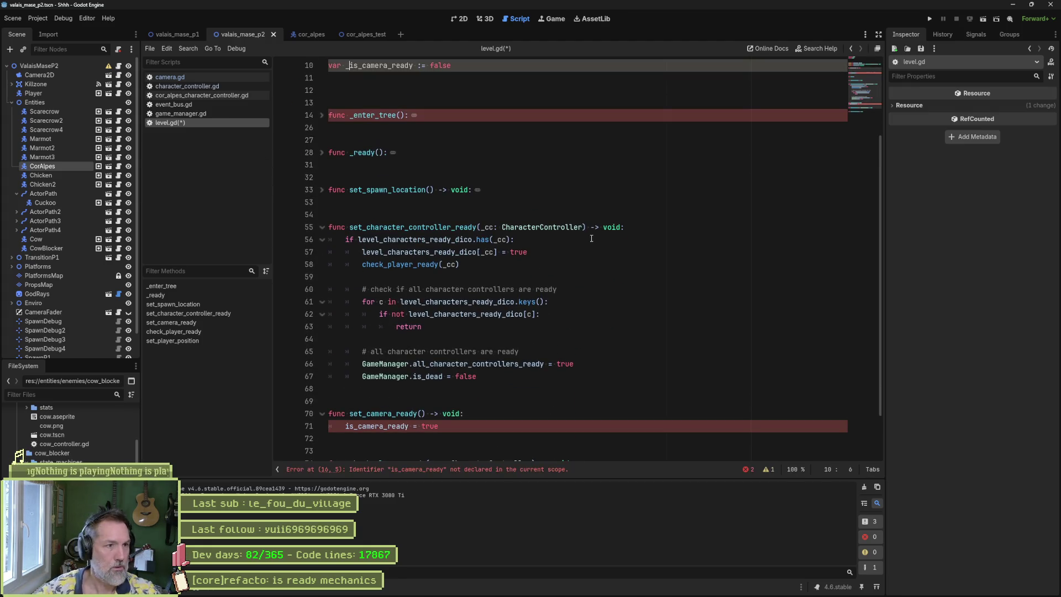
scroll(497, 277, "down", 2)
left_click(347, 372)
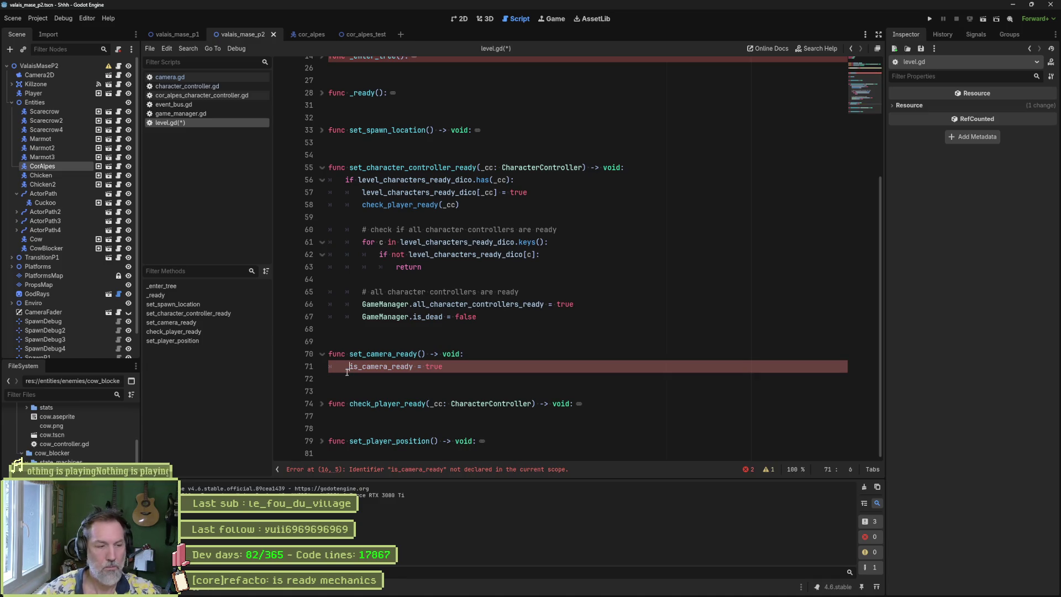
type("_")
Step: Rename the _enter_tree reset to _is_camera_ready and save level.gd
left_click(552, 242)
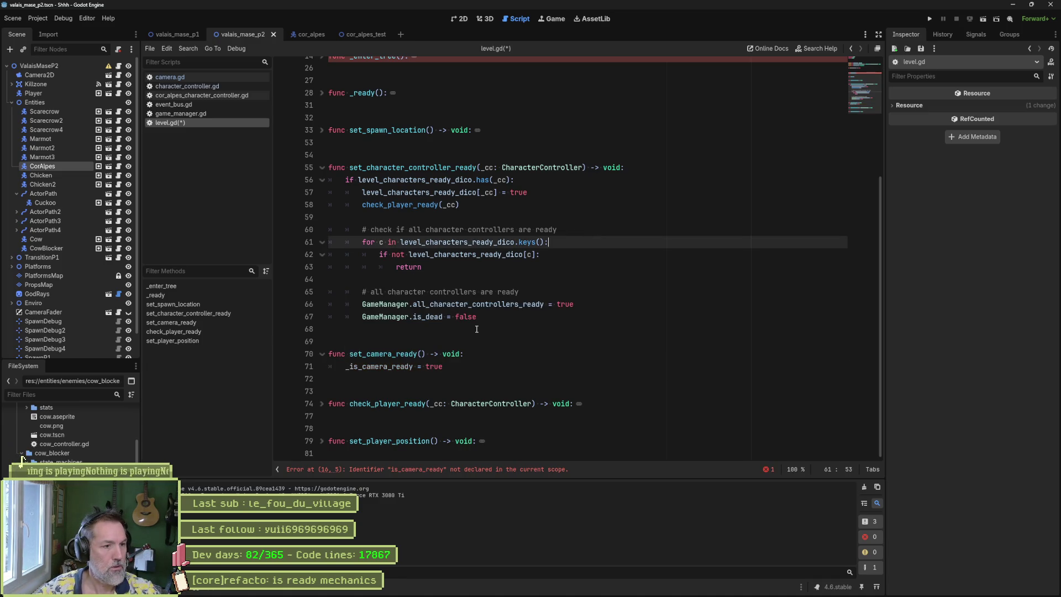
double_click(425, 354)
scroll(413, 258, "up", 3)
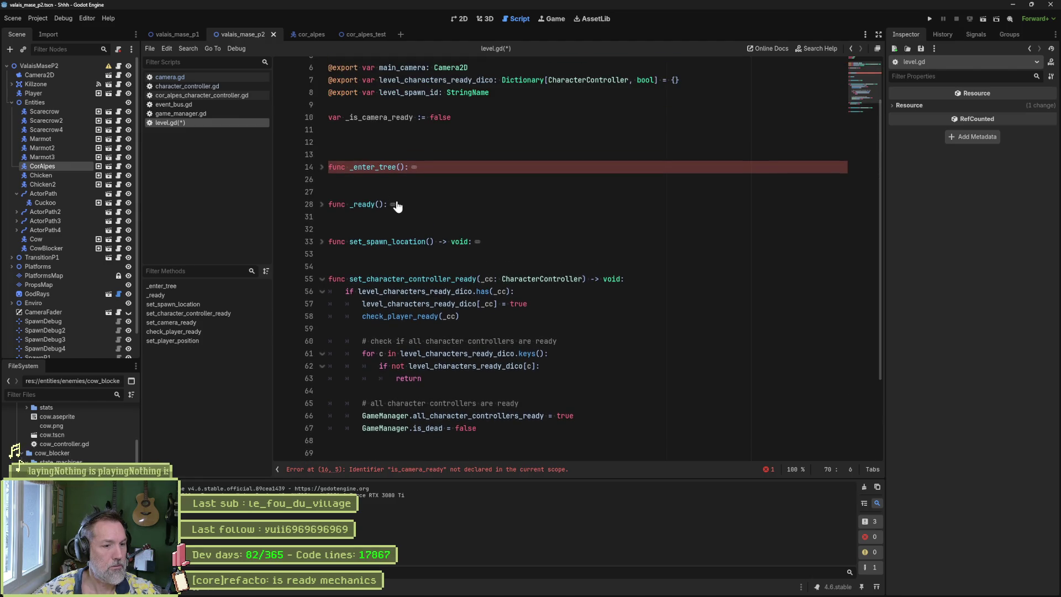
left_click(322, 169)
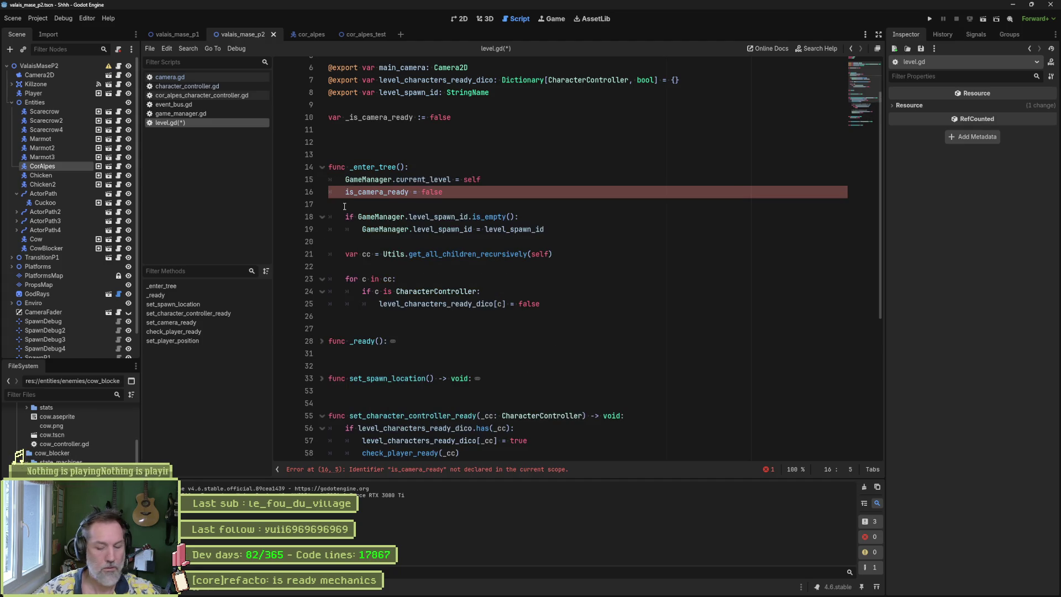
type("_")
key("ctrl+s")
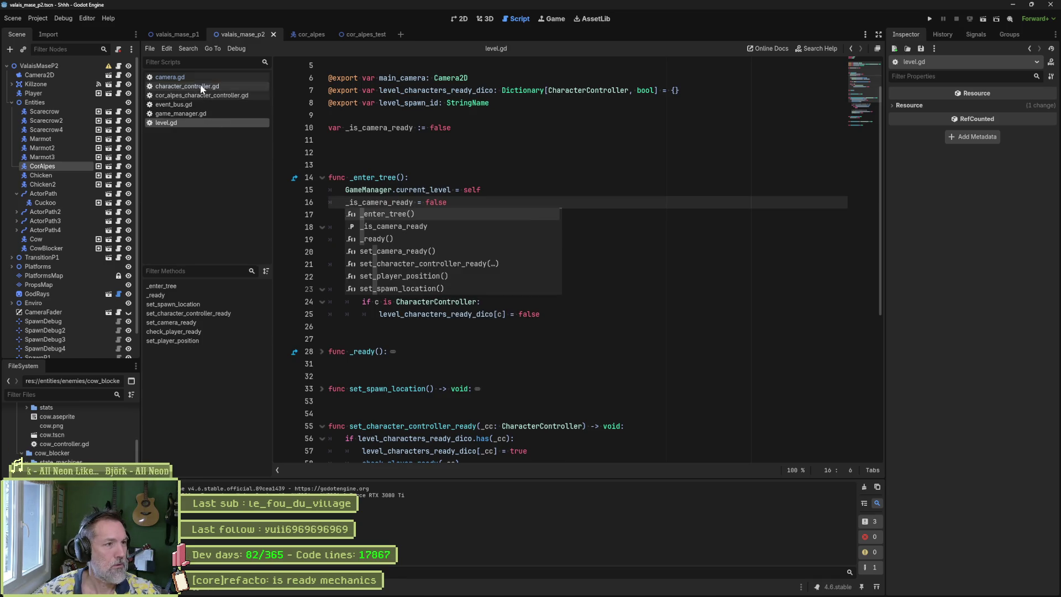
left_click(182, 78)
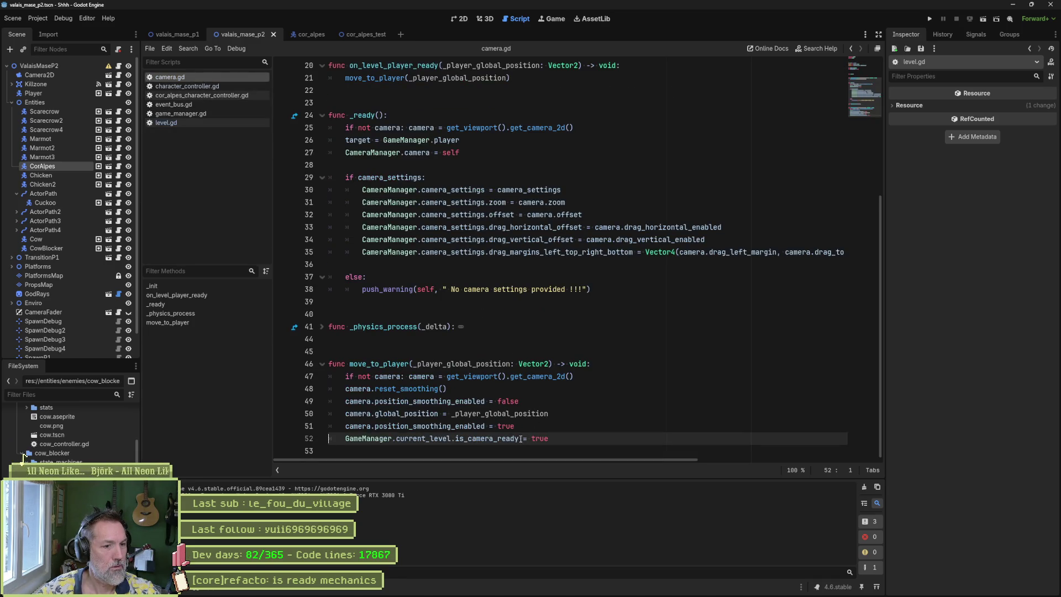
Step: Replace the line 52 flag assignment in move_to_player with set_camera_ready(), then test-run the game and stop it
double_click(493, 440)
type("set_camera_ready()")
key("Delete")
key("Delete")
key("Delete")
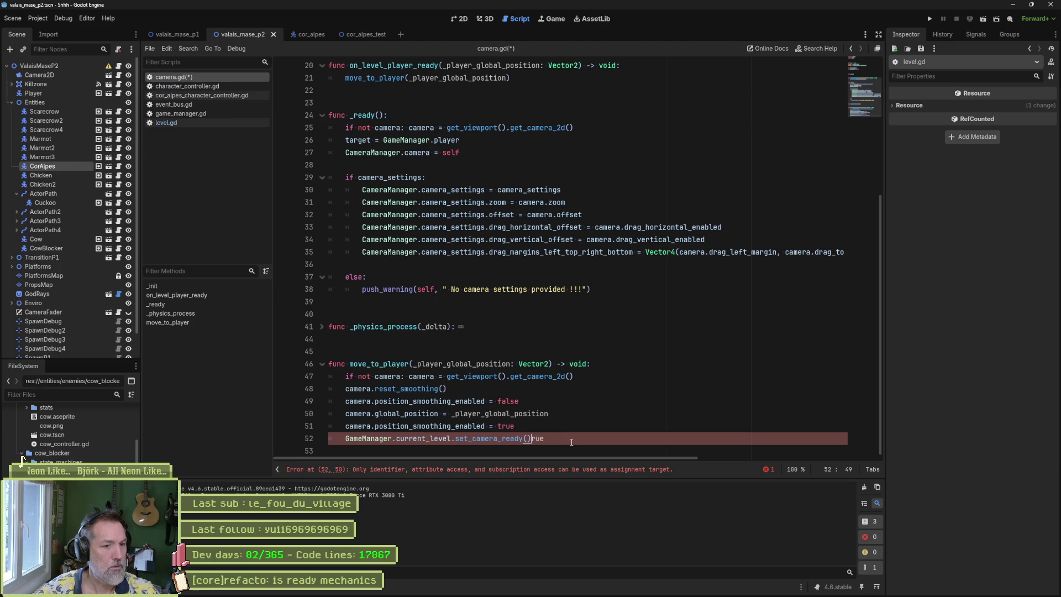
key("Delete")
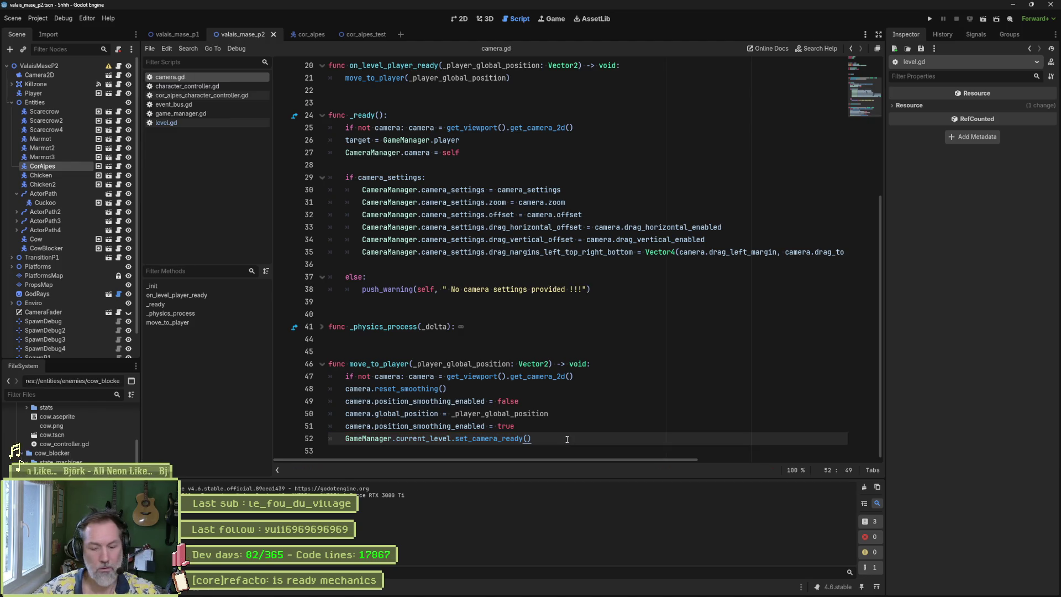
key("F5")
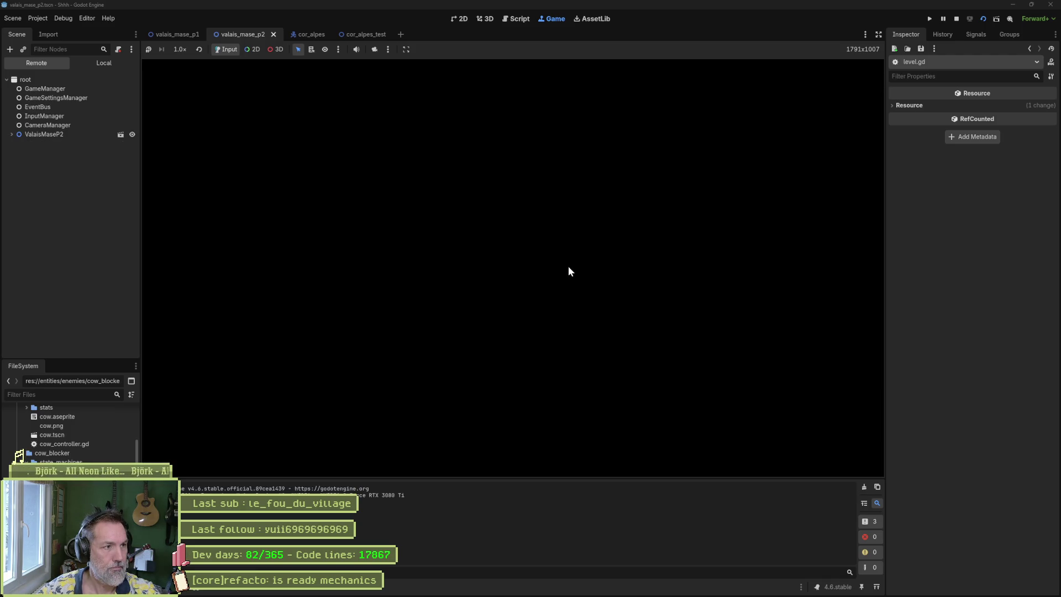
key("F8")
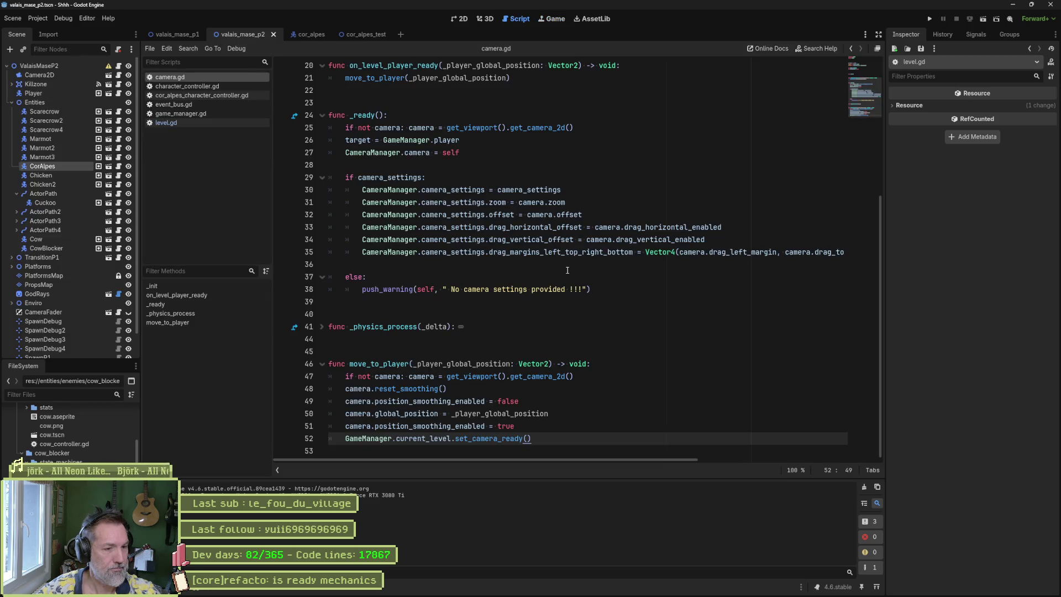
Step: In level.gd's set_camera_ready, replace _is_camera_ready on line 71 with GameManager.current_level copied from character_controller.gd
left_click(482, 436, "ctrl")
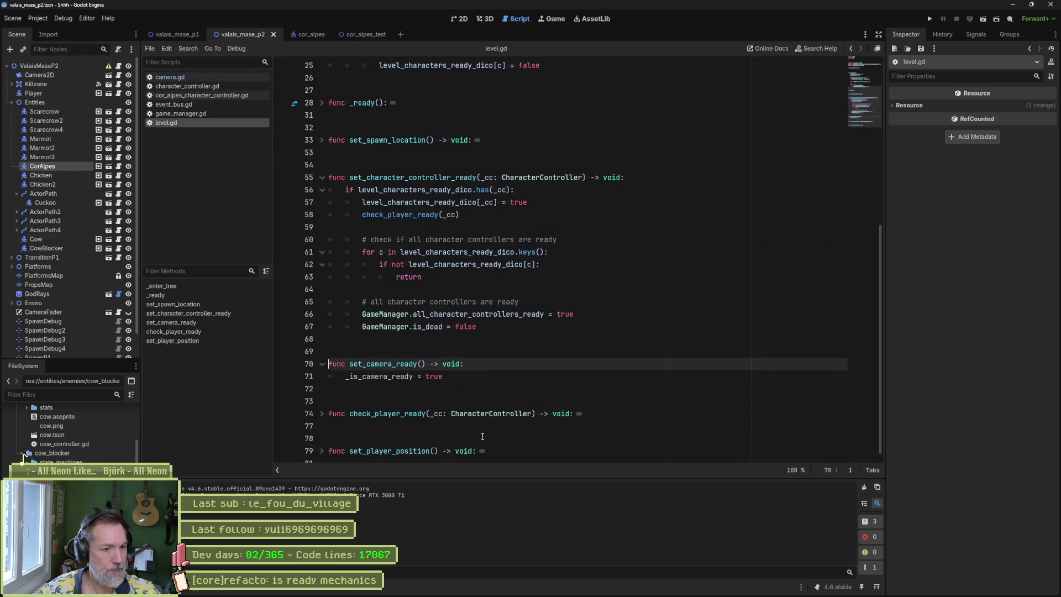
double_click(389, 381)
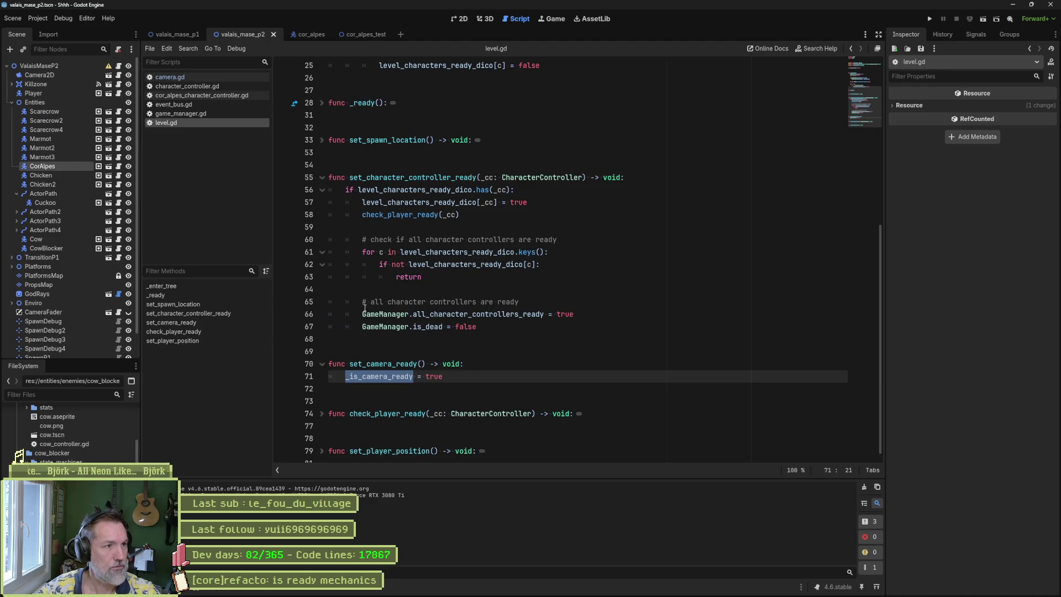
left_click(210, 86)
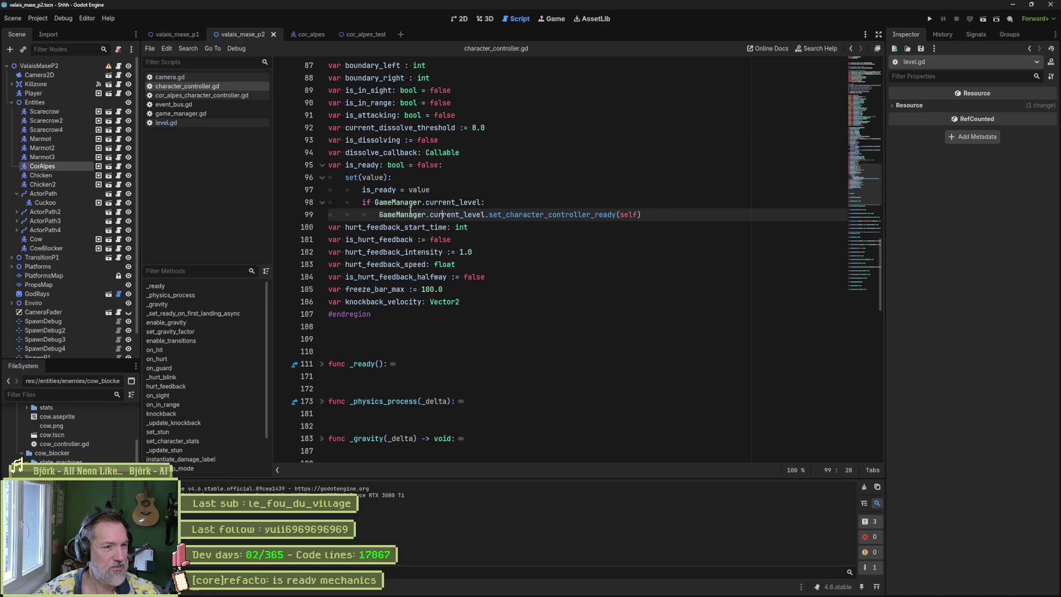
left_click_drag(379, 215, 485, 214)
key("ctrl+c")
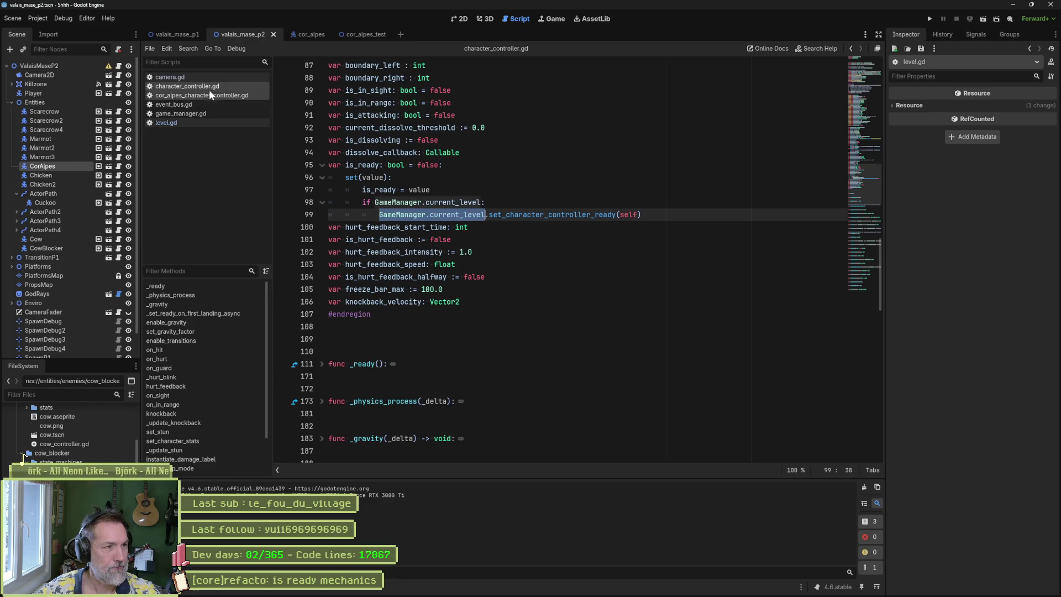
left_click(193, 123)
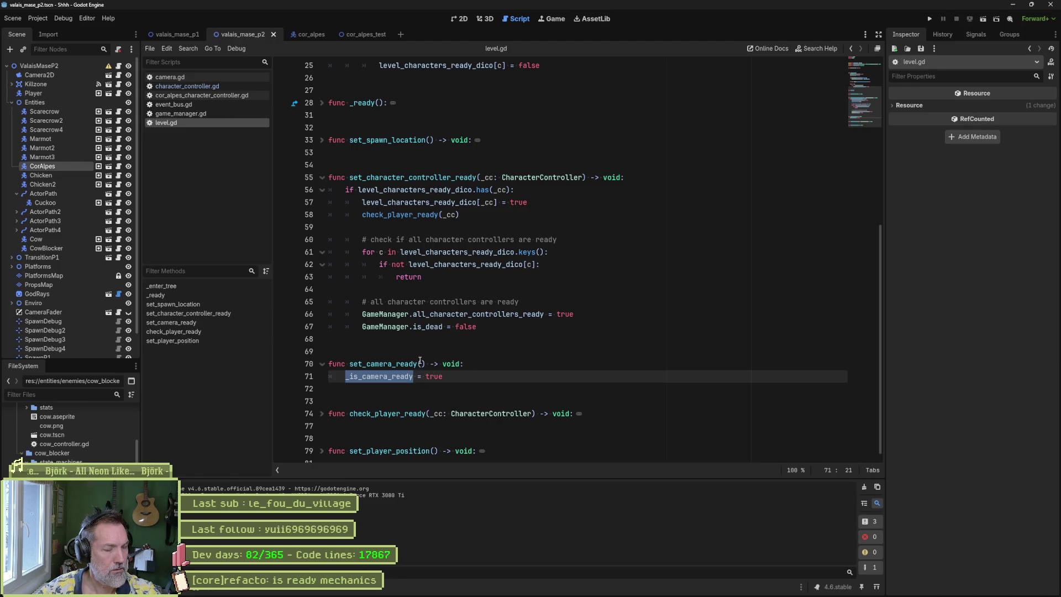
key("ctrl+v")
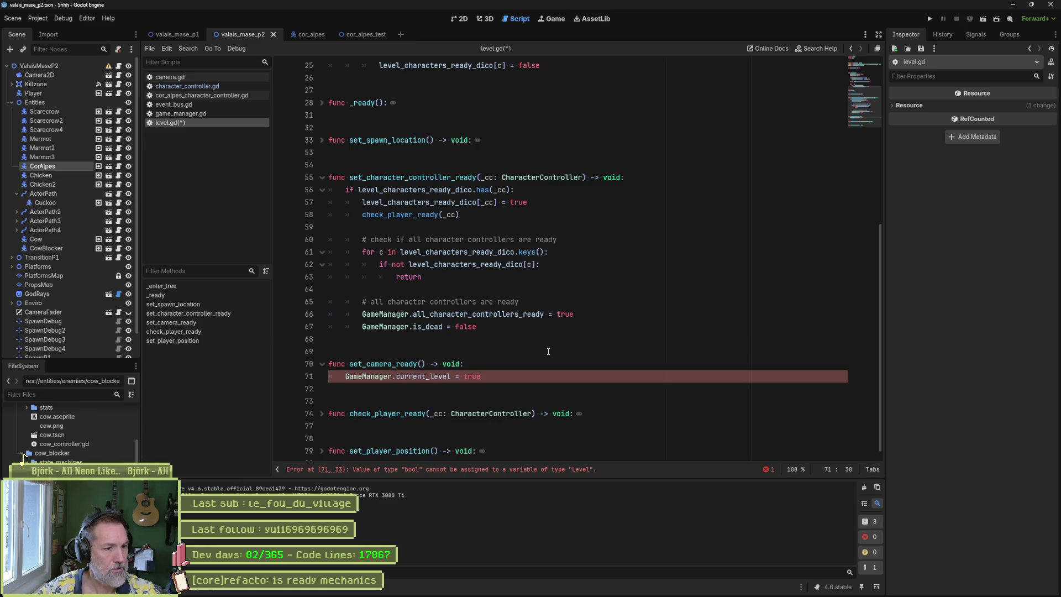
Step: Complete line 71 as GameManager.current_level.set_camera_ready() and save level.gd
type(".is")
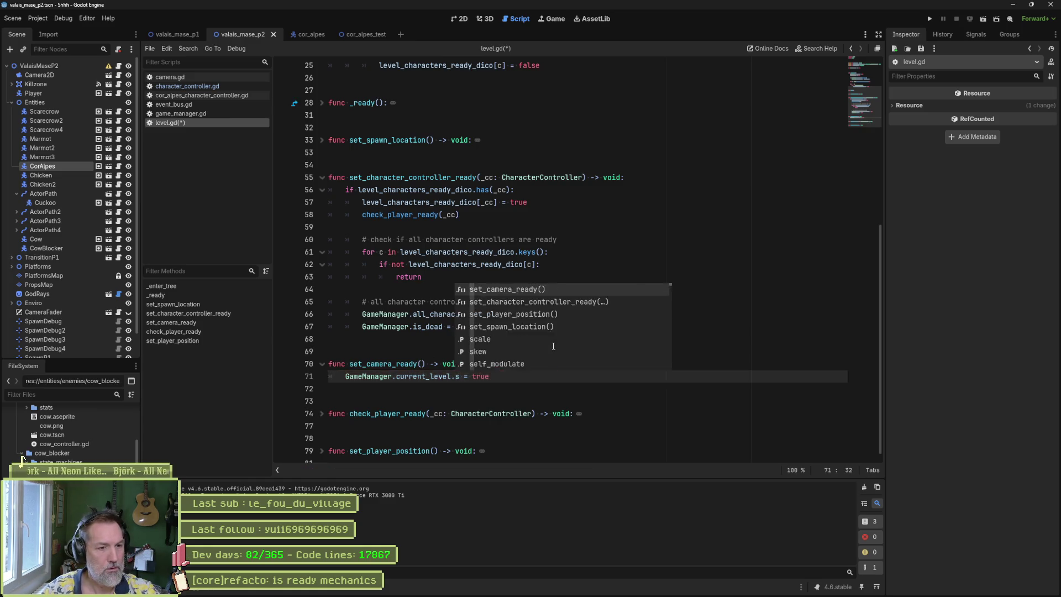
type("_c")
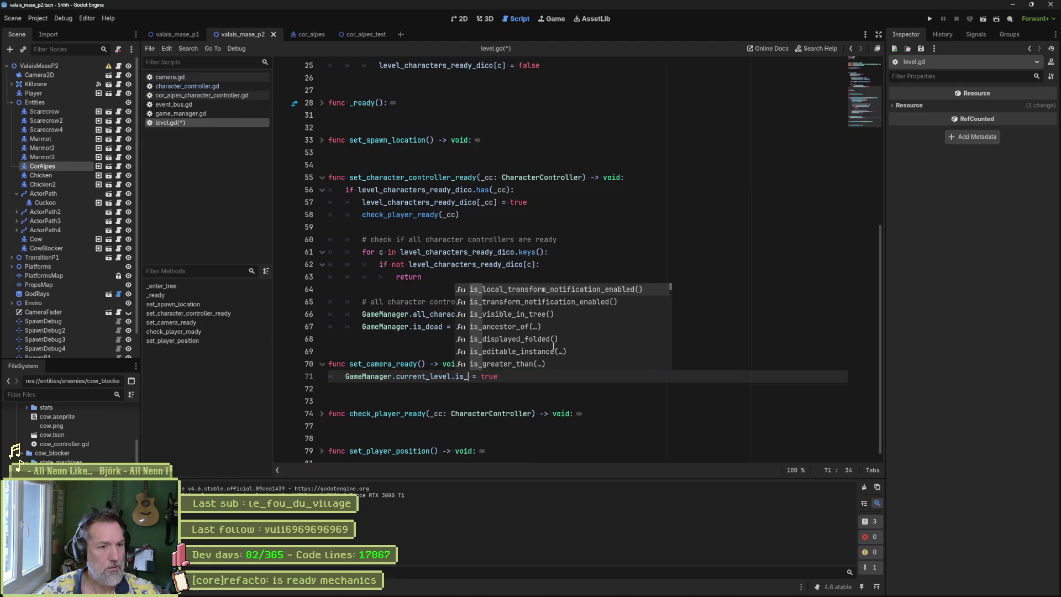
key("Down")
key("Down")
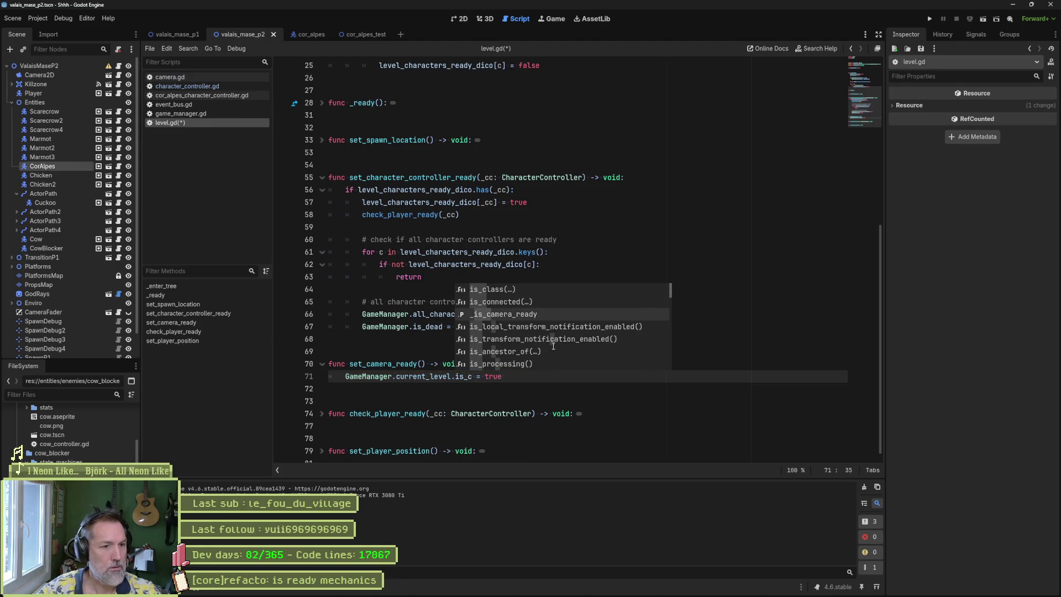
key("BackSpace")
key("BackSpace")
key("BackSpace")
type("set")
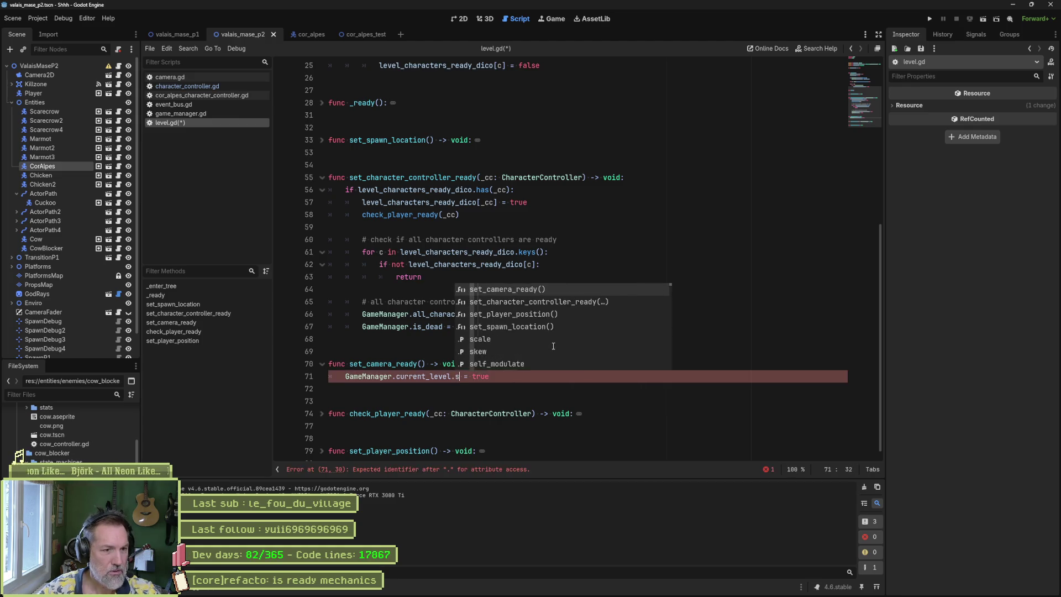
key("Tab")
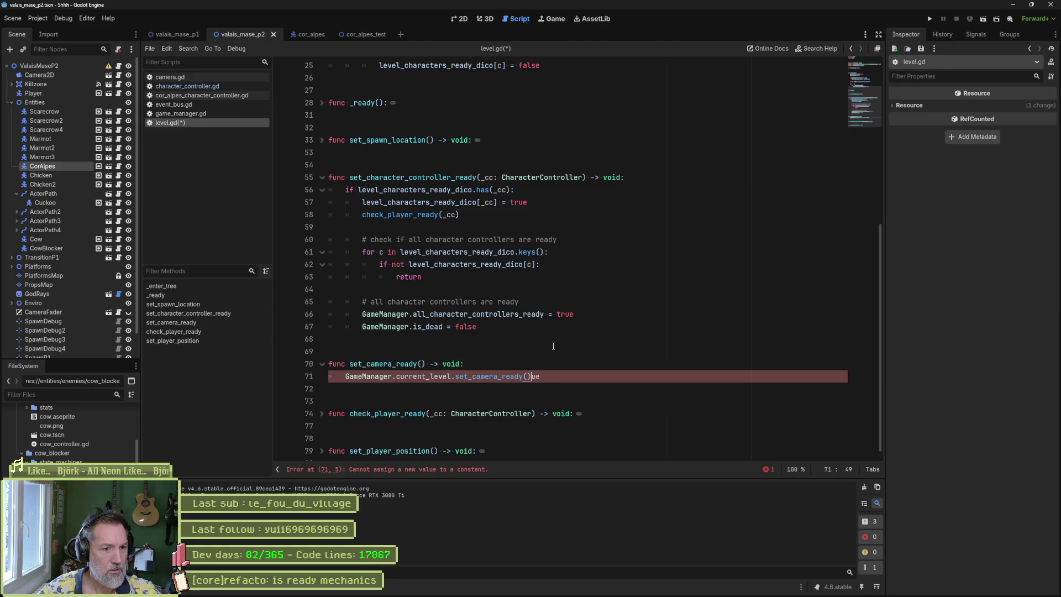
key("Delete")
key("ctrl+s")
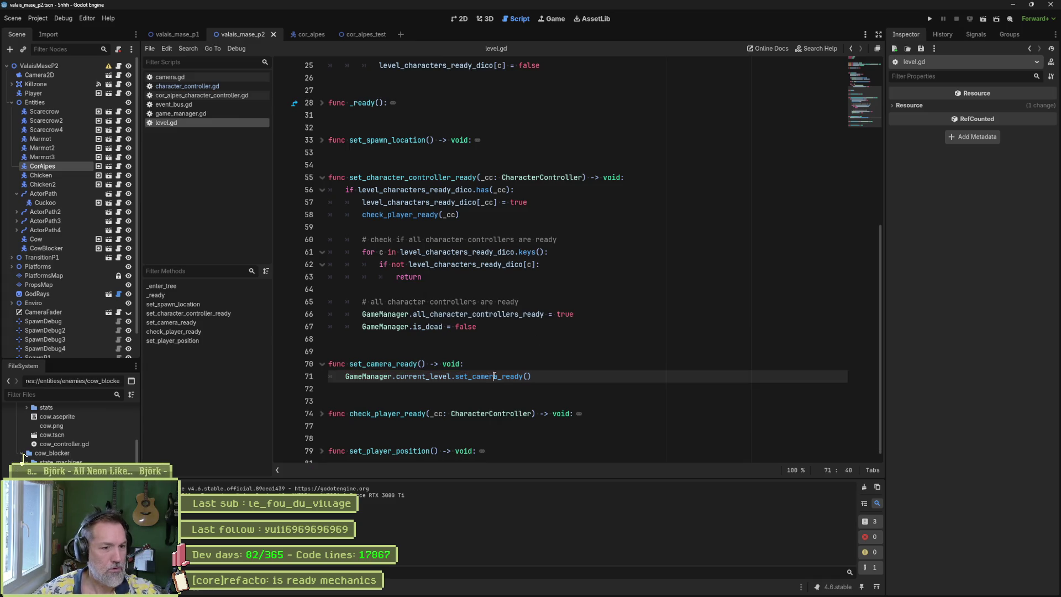
Step: Search all scripts for set_camera_ready (3 matches in 2 files) and open the camera.gd match
double_click(494, 376)
key("ctrl+shift+f")
key("Return")
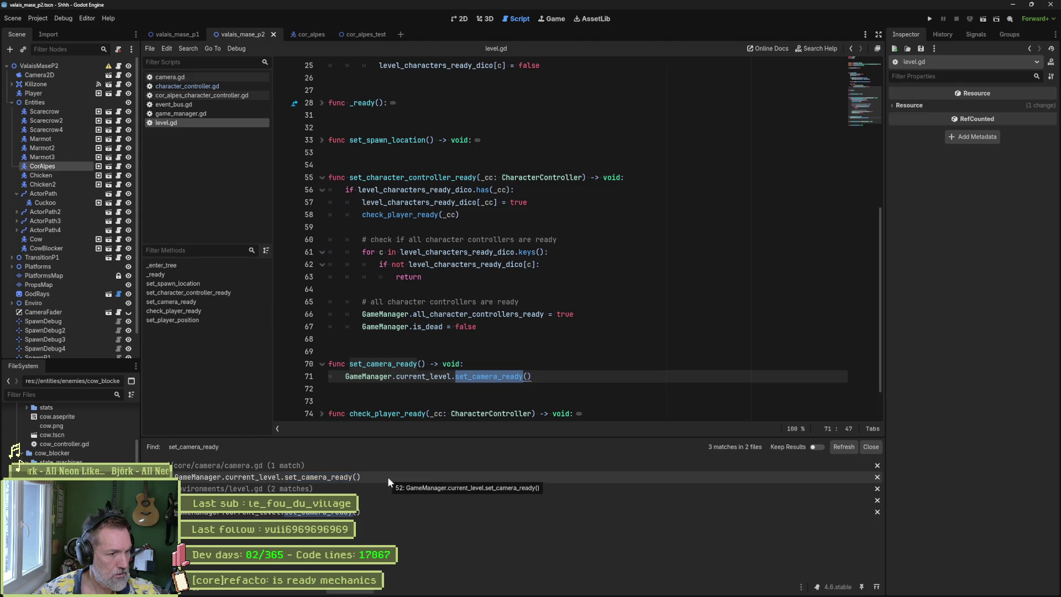
left_click(387, 476)
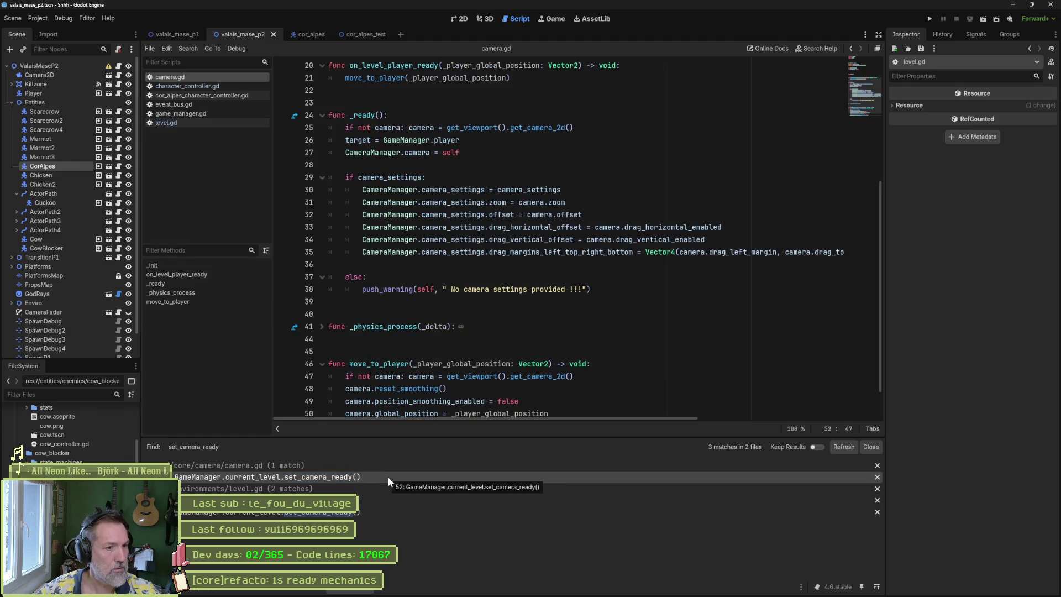
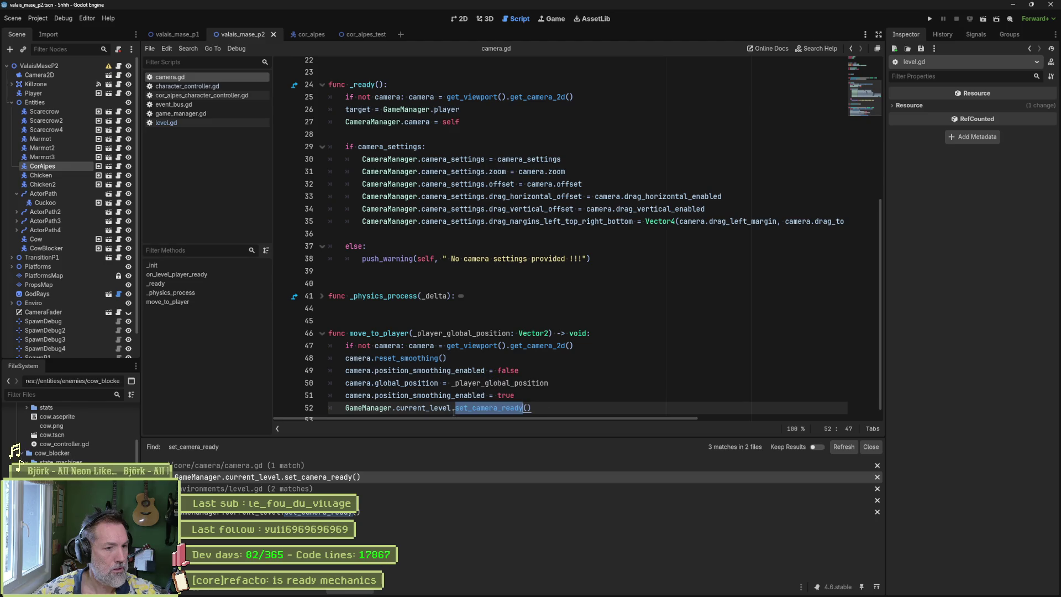
Step: Move between the camera.gd and level.gd matches for set_camera_ready and open its definition in level.gd
left_click(488, 409, "ctrl")
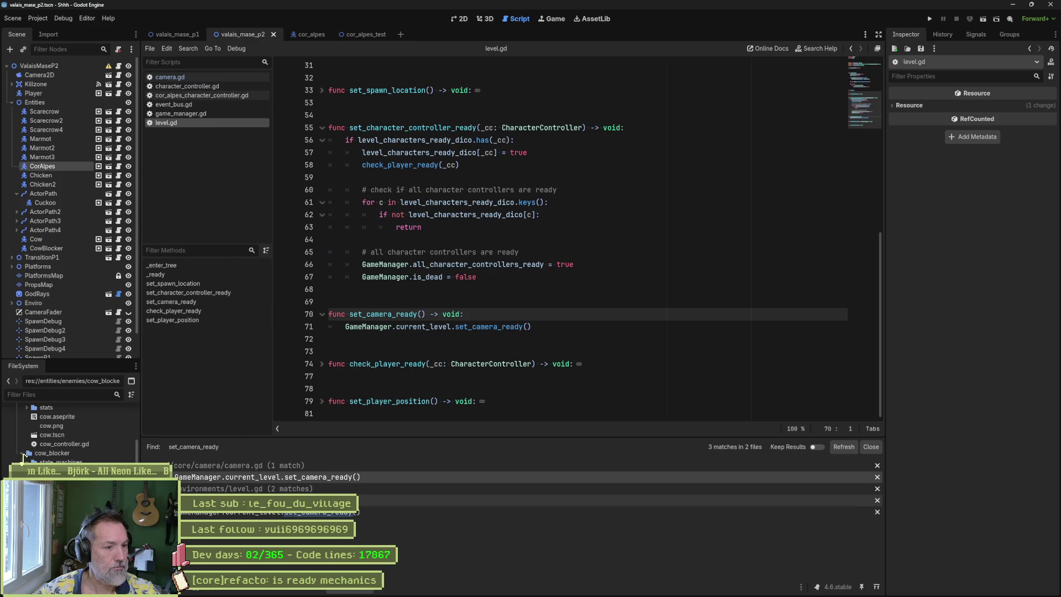
left_click(345, 513)
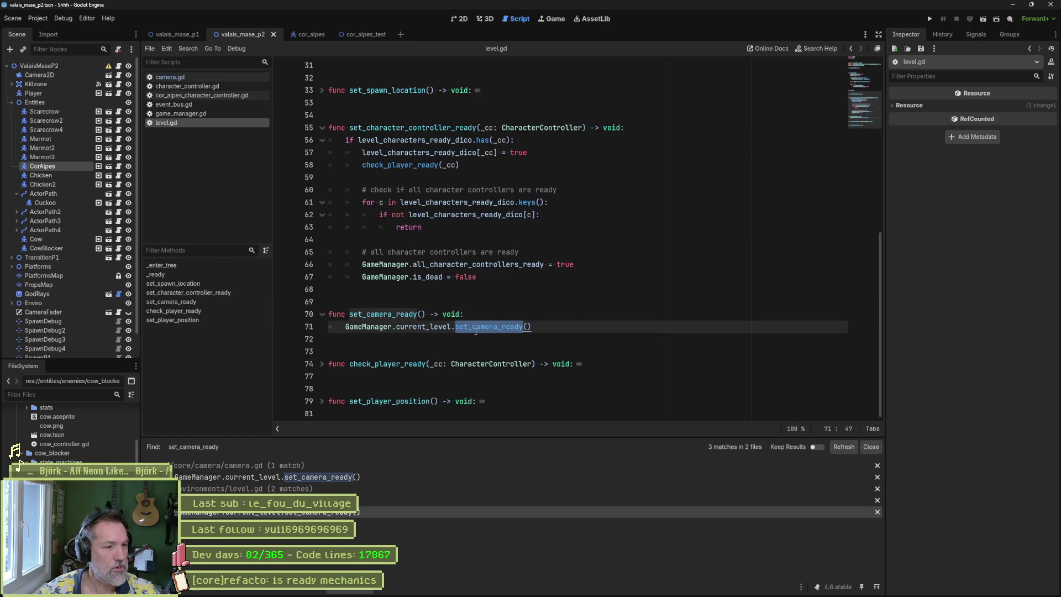
left_click(370, 476)
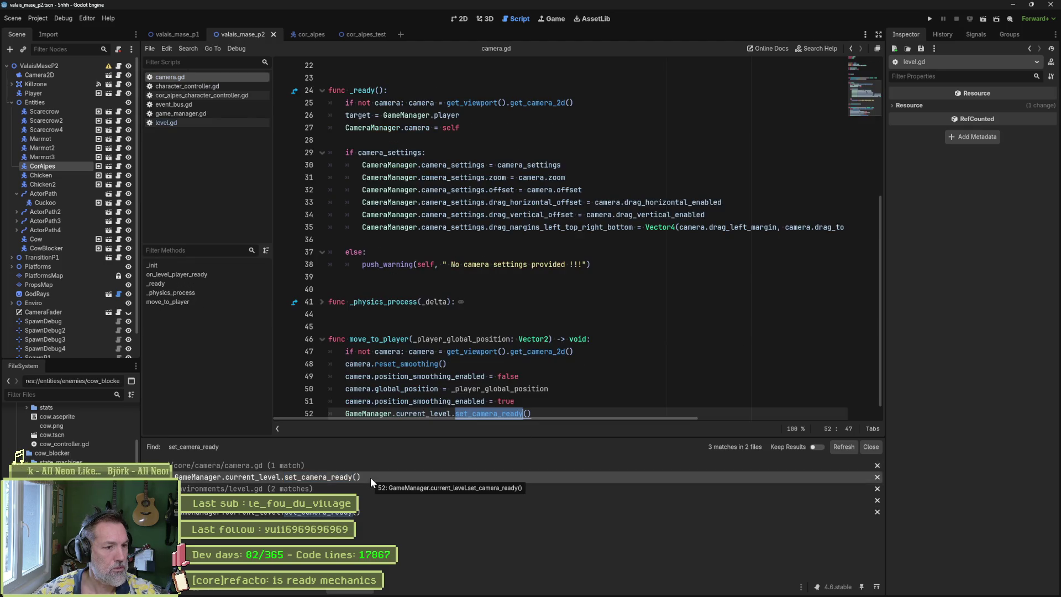
mouse_move(492, 414)
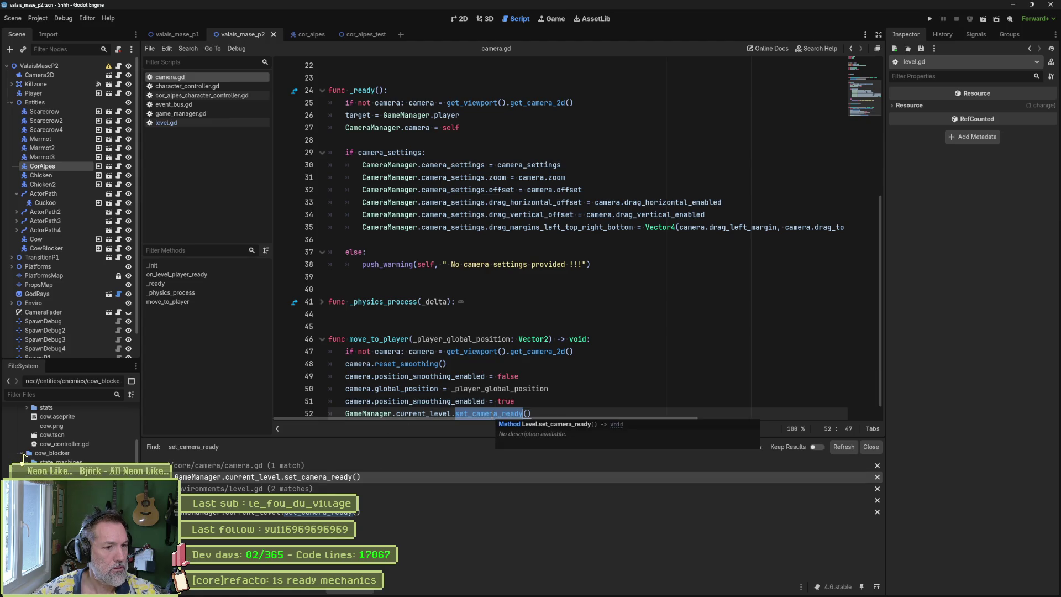
scroll(492, 414, "down", 1)
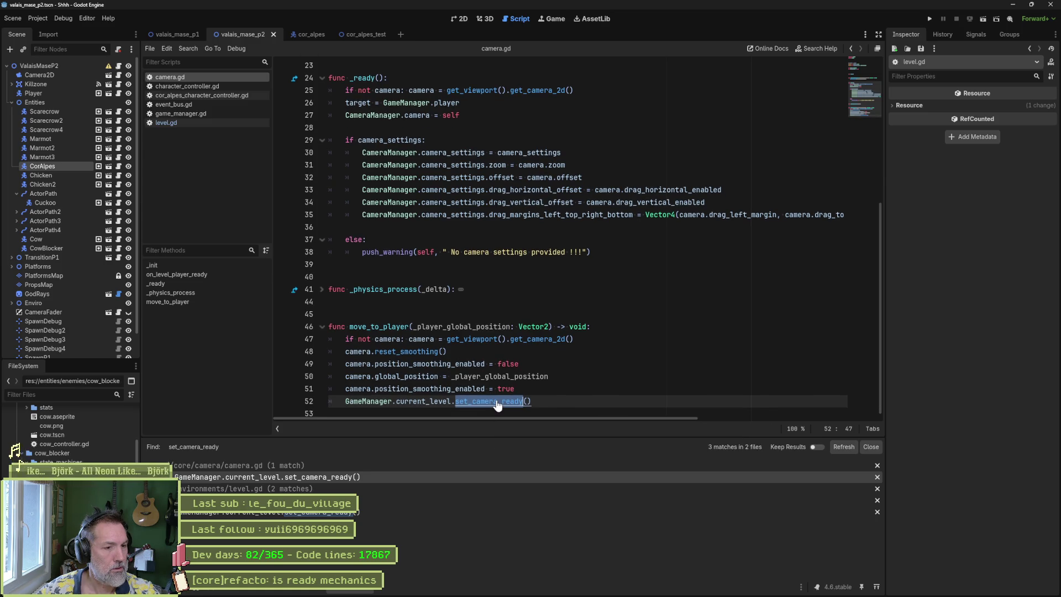
left_click(497, 401, "ctrl")
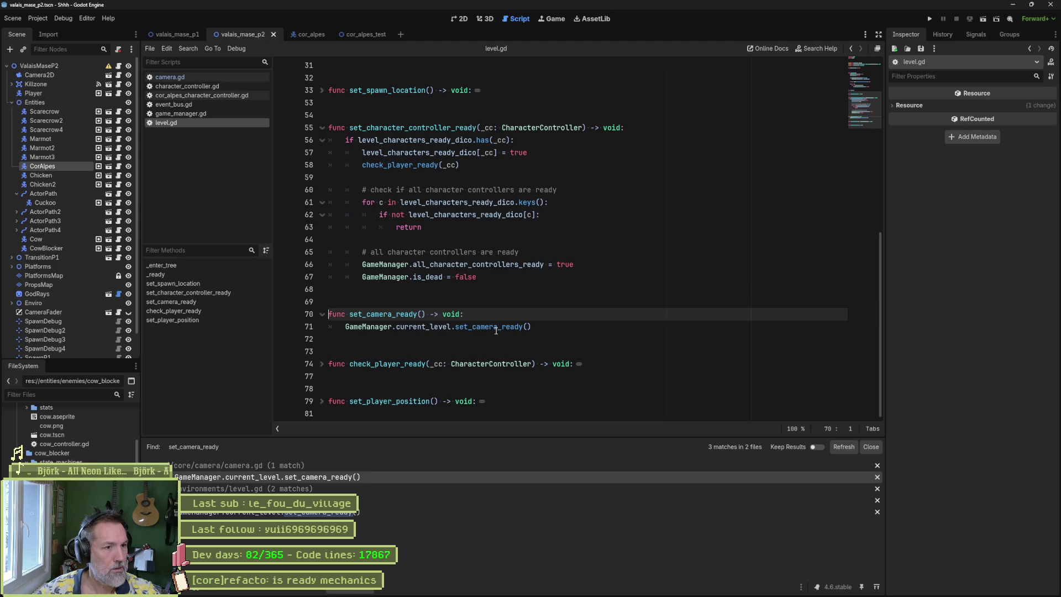
Step: Replace line 71 of set_camera_ready with '_is_camera_ready = true' and save level.gd
left_click(346, 326)
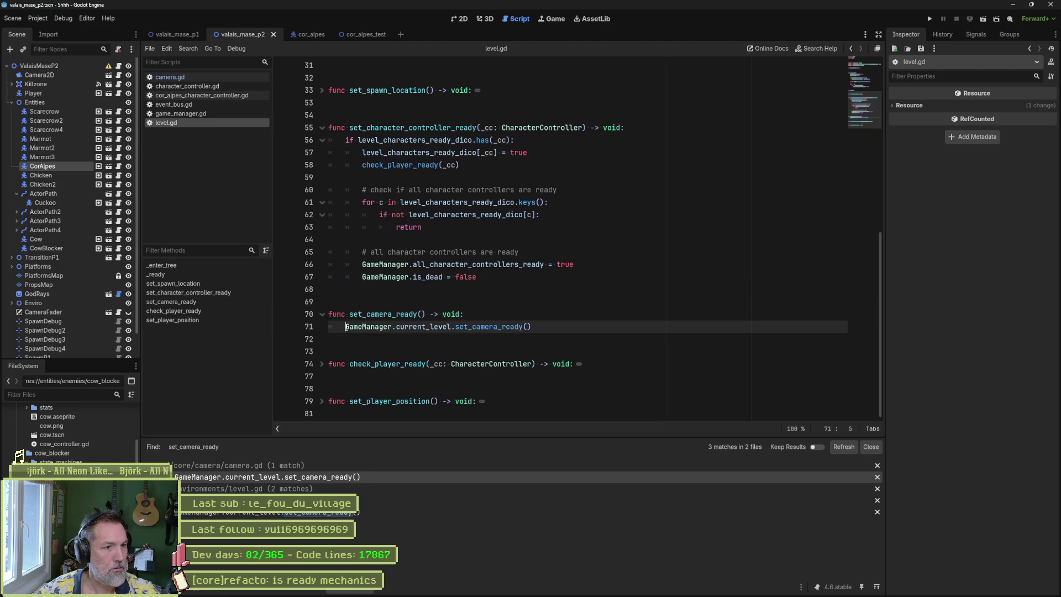
left_click_drag(346, 327, 530, 327)
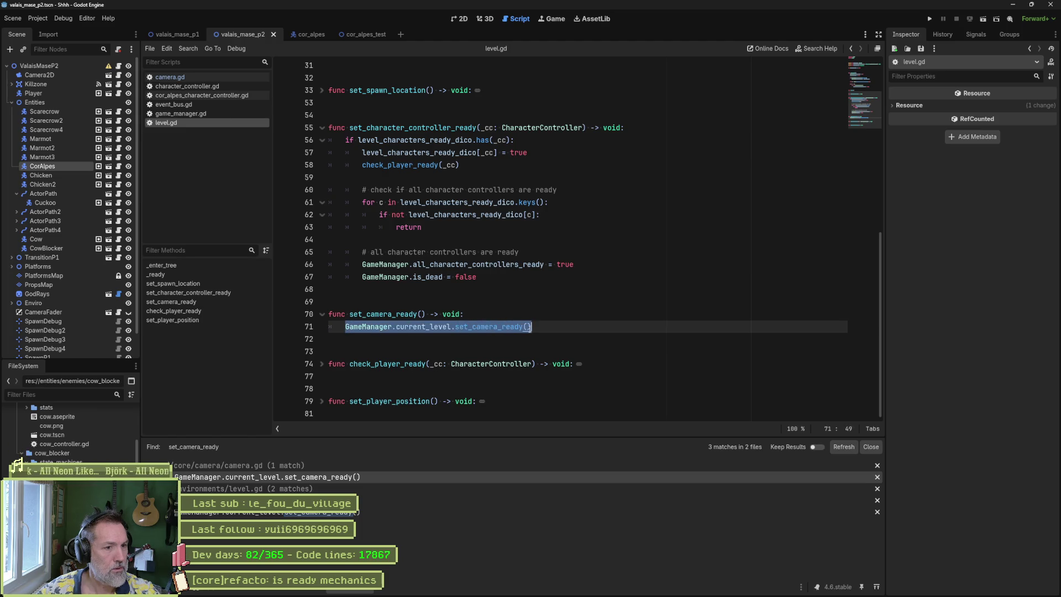
type("_is_c")
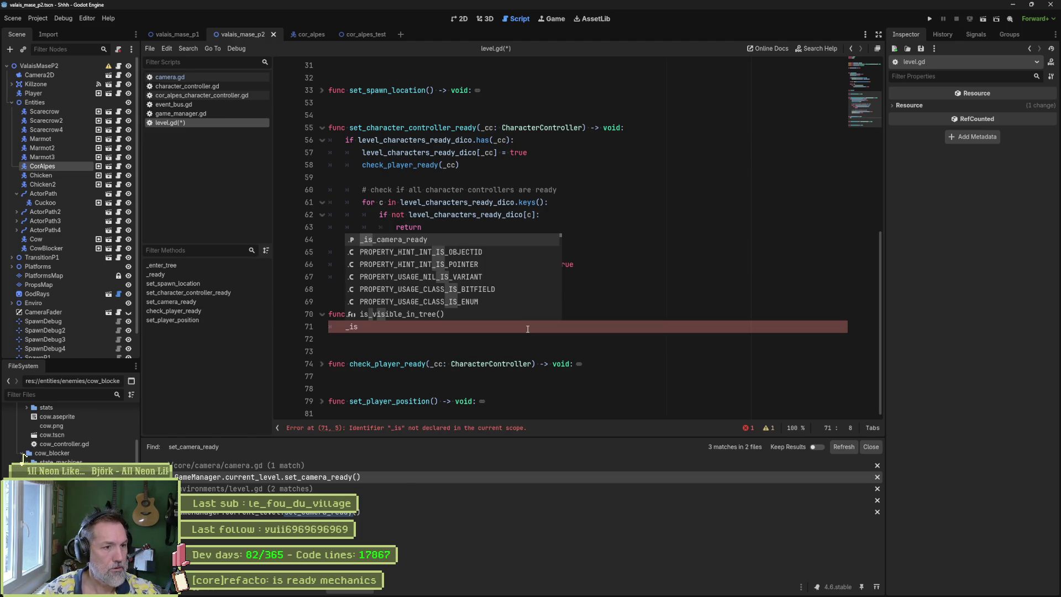
key("Return")
type("= true")
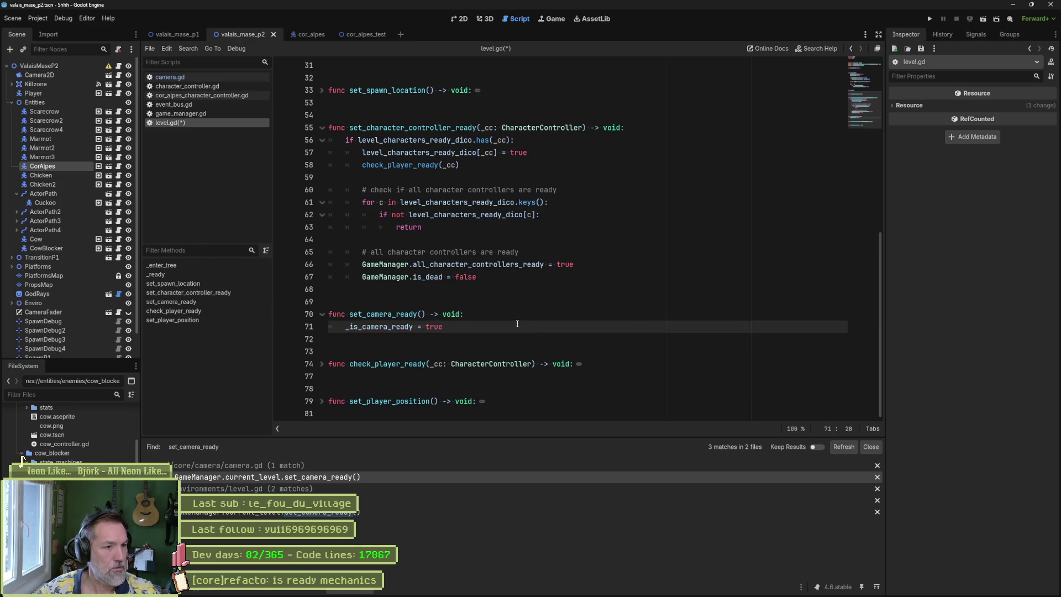
key("ctrl+s")
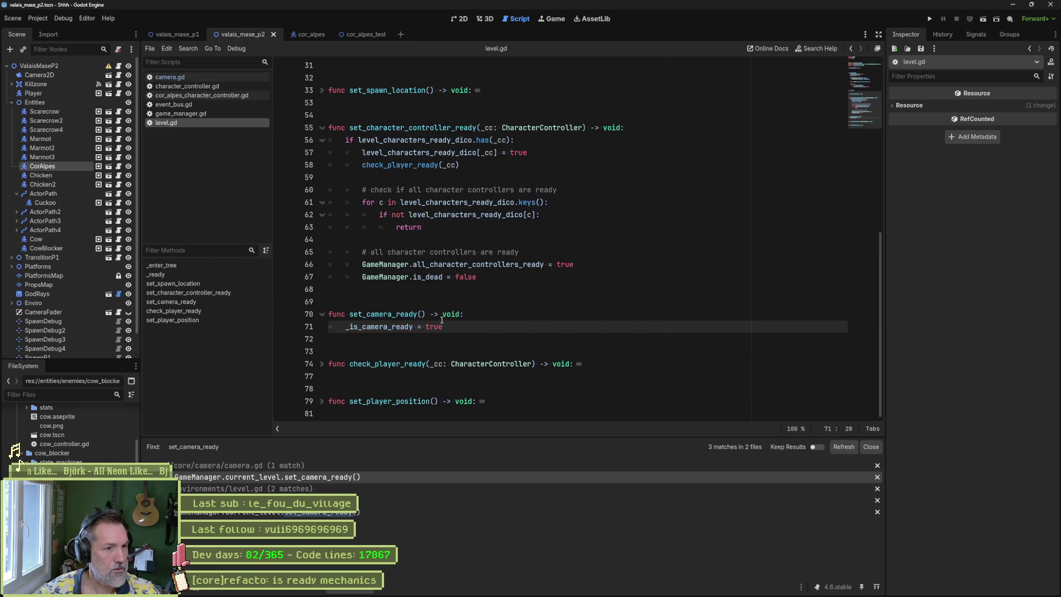
left_click(492, 265)
Step: Follow all_character_controllers_ready to its declaration and open the check_scene_ready definition
left_click(493, 265, "ctrl")
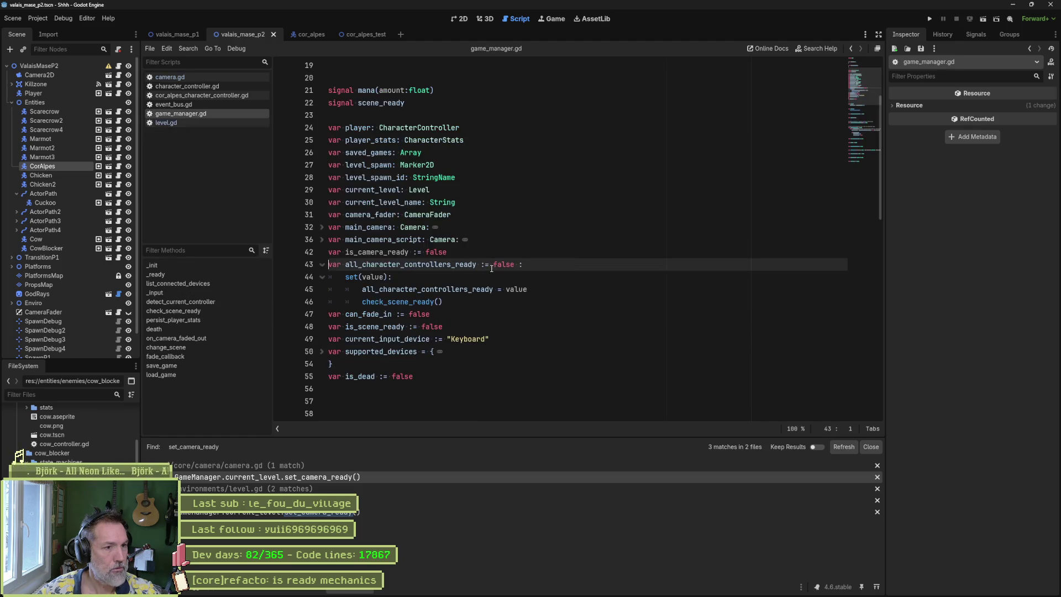
left_click(416, 302, "ctrl")
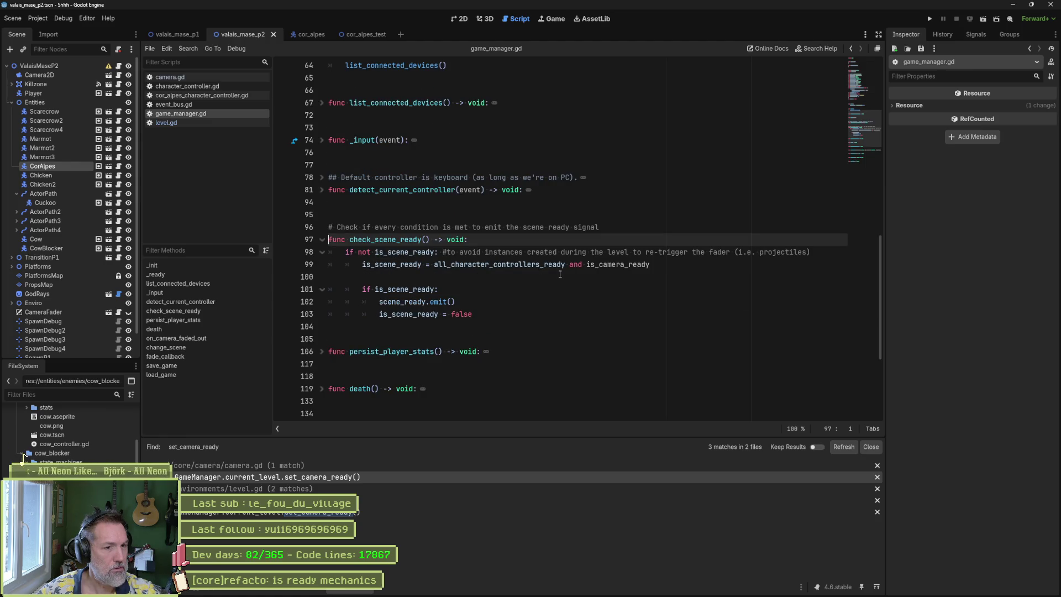
mouse_move(610, 268)
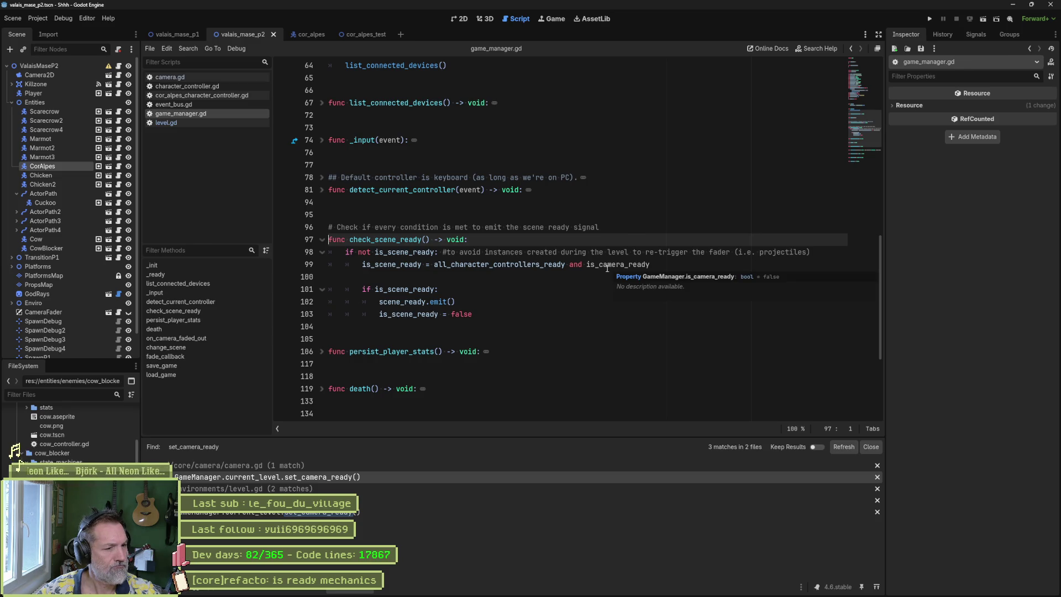
Step: Test-run the scene with F6, stop it with F8, and switch to camera.gd
key("F6")
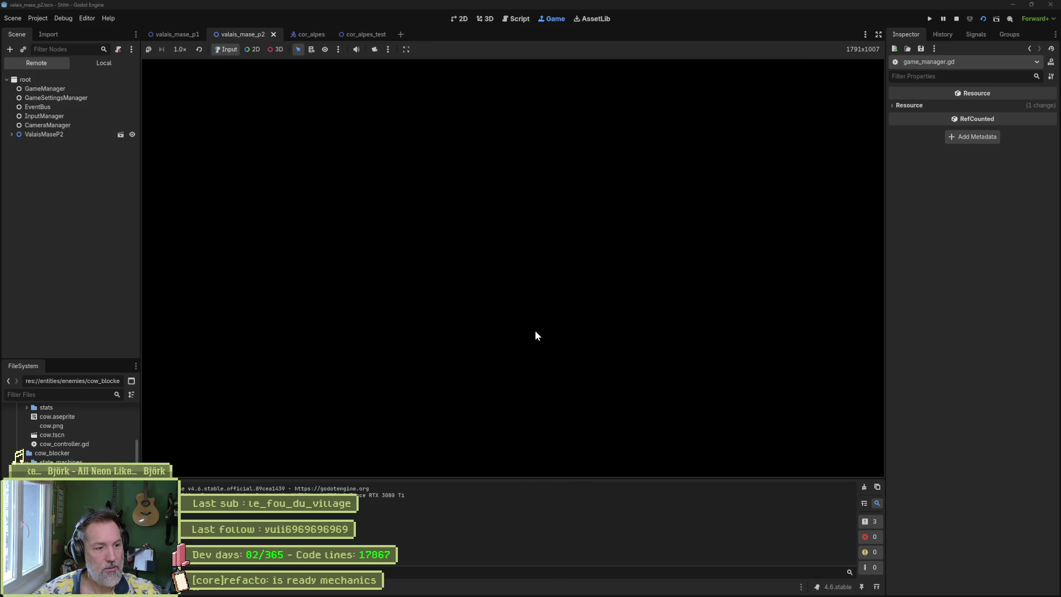
key("F8")
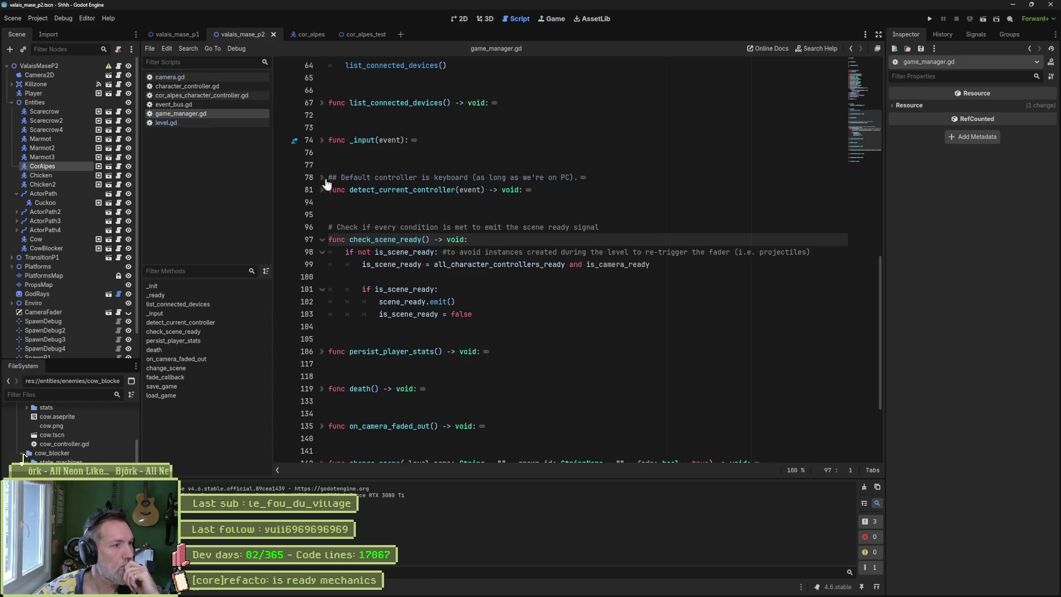
left_click(204, 78)
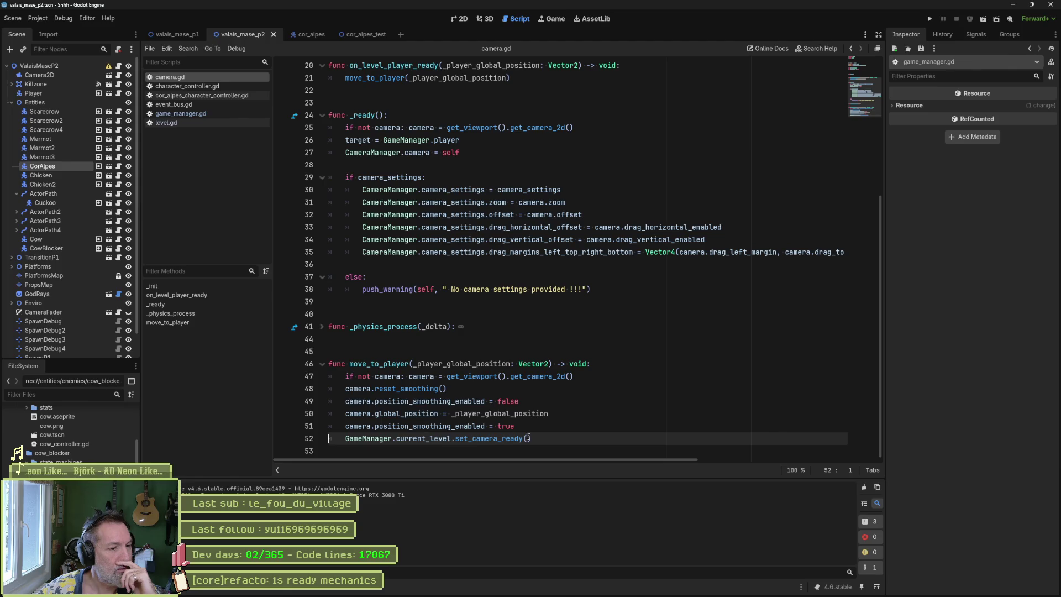
mouse_move(513, 438)
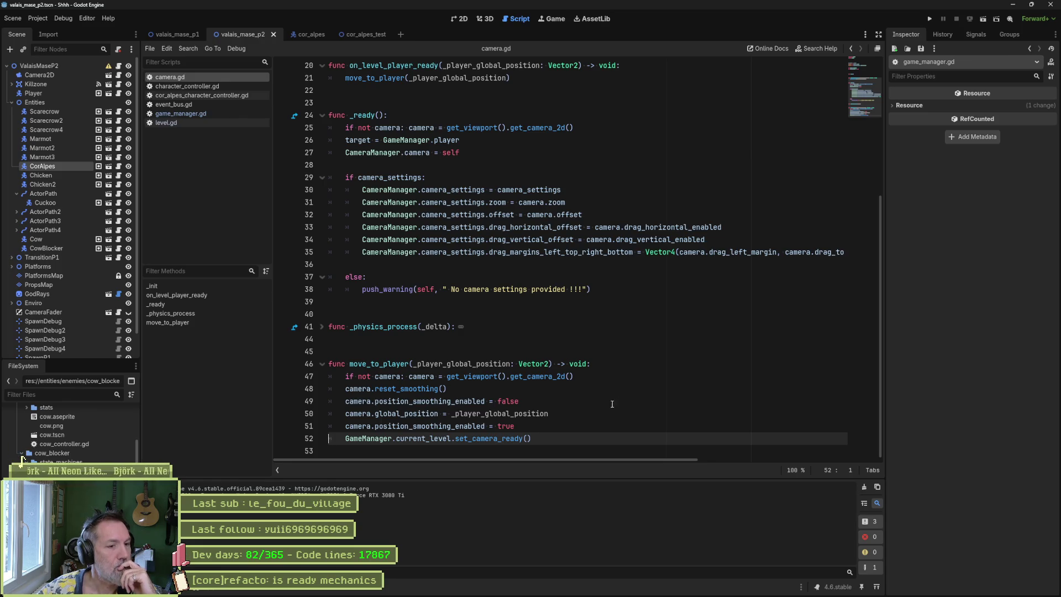
Step: Open level.gd at set_camera_ready, select _is_camera_ready, and scroll through the script to review it
left_click(505, 441, "ctrl")
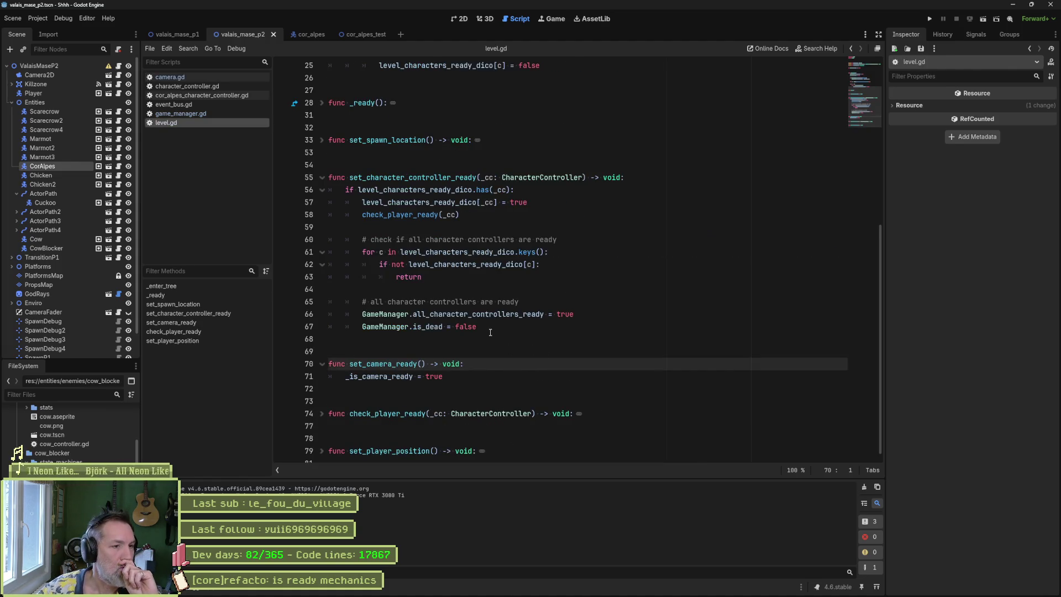
double_click(409, 376)
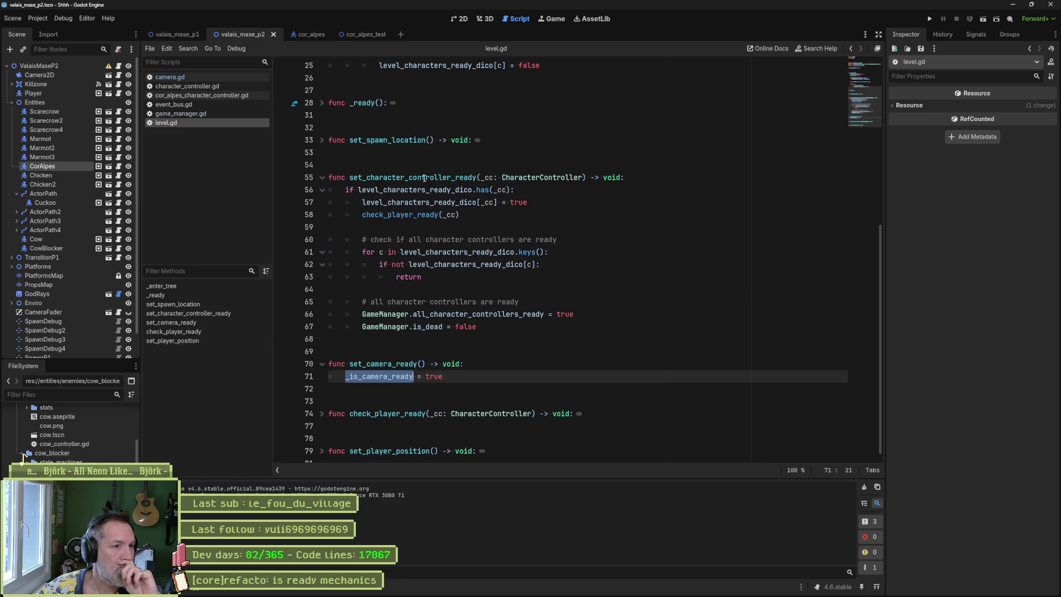
mouse_move(417, 216)
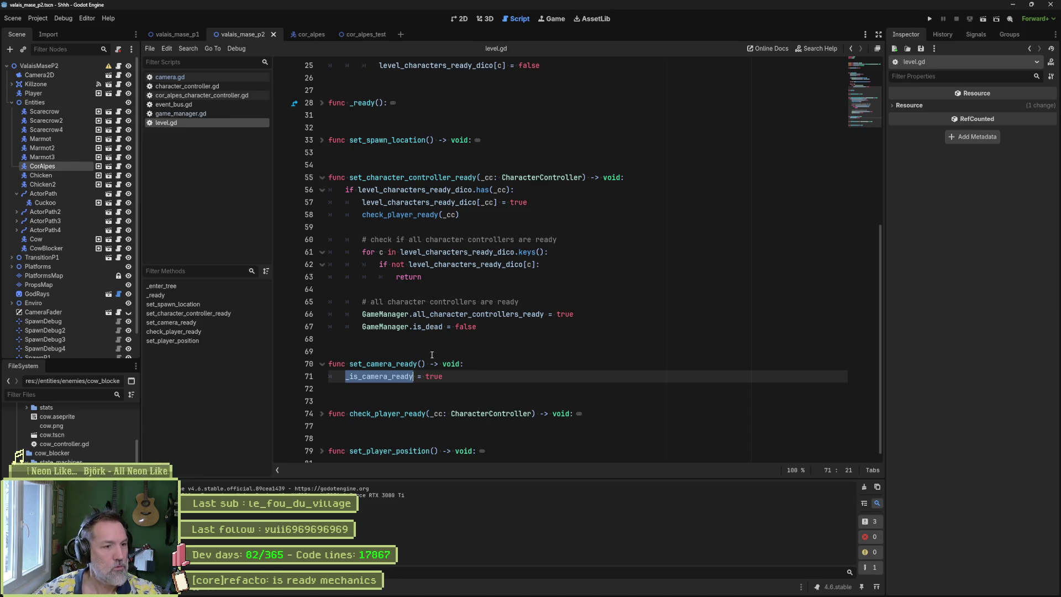
scroll(408, 359, "up", 6)
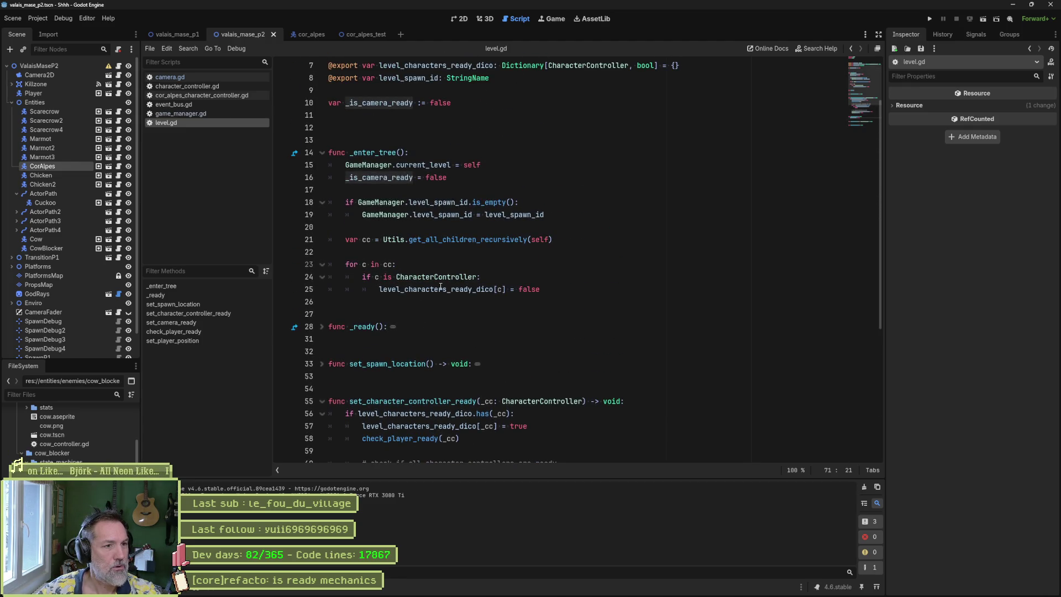
scroll(447, 296, "up", 2)
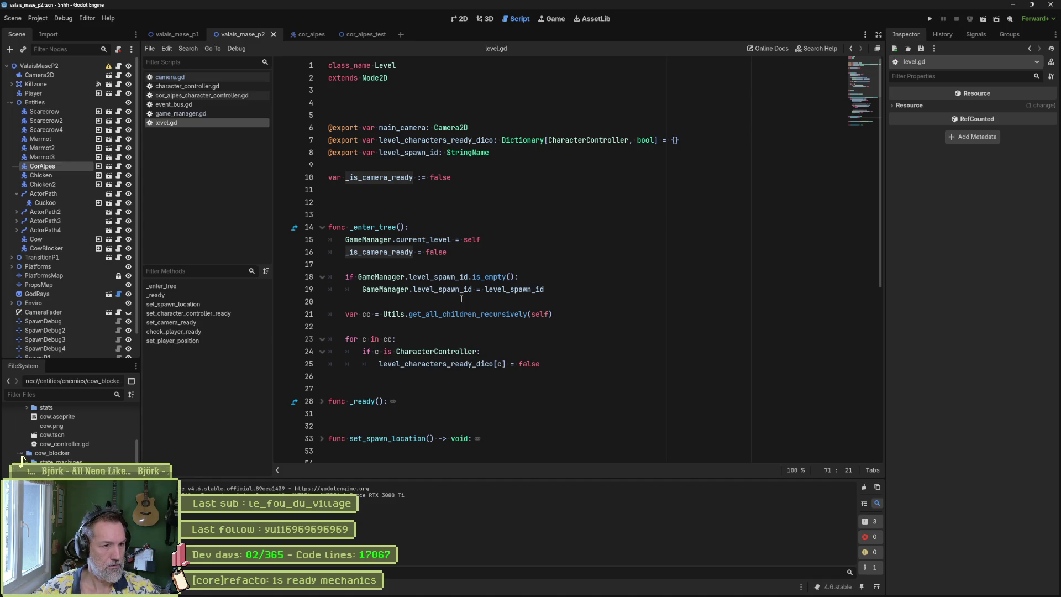
scroll(464, 301, "down", 5)
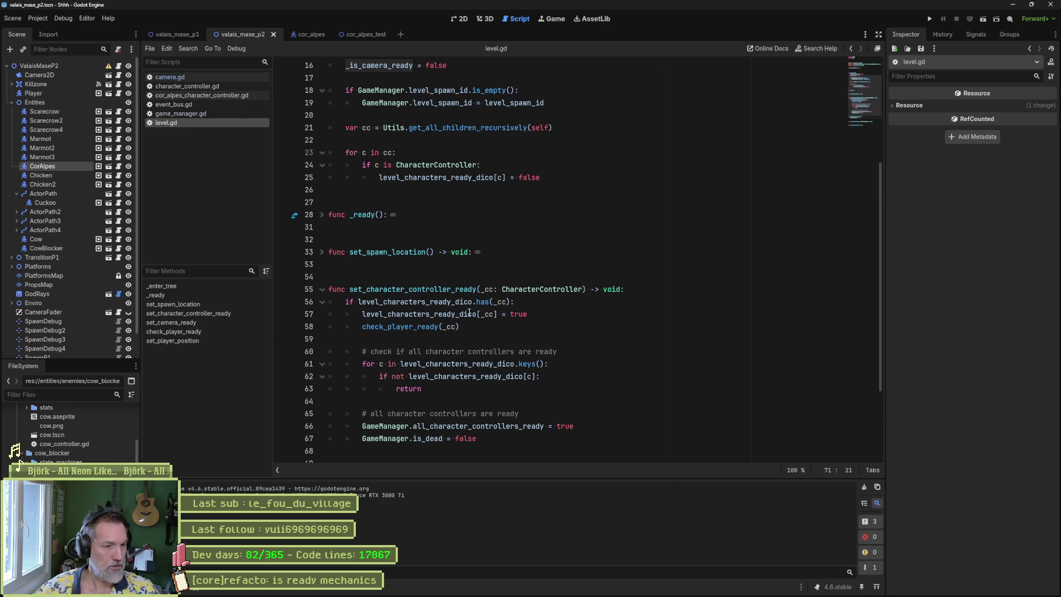
mouse_move(464, 311)
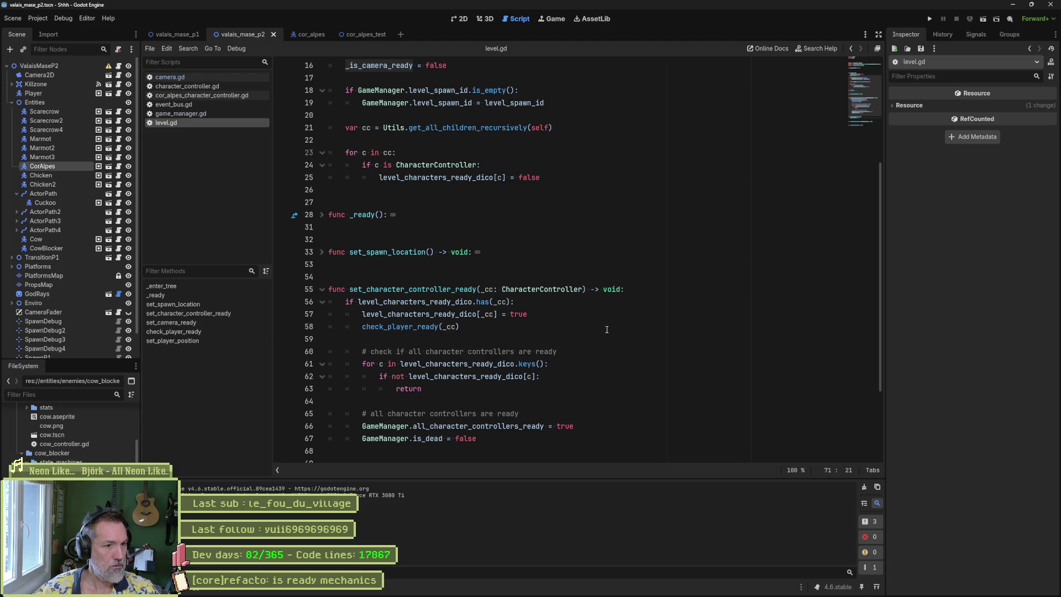
scroll(607, 329, "down", 2)
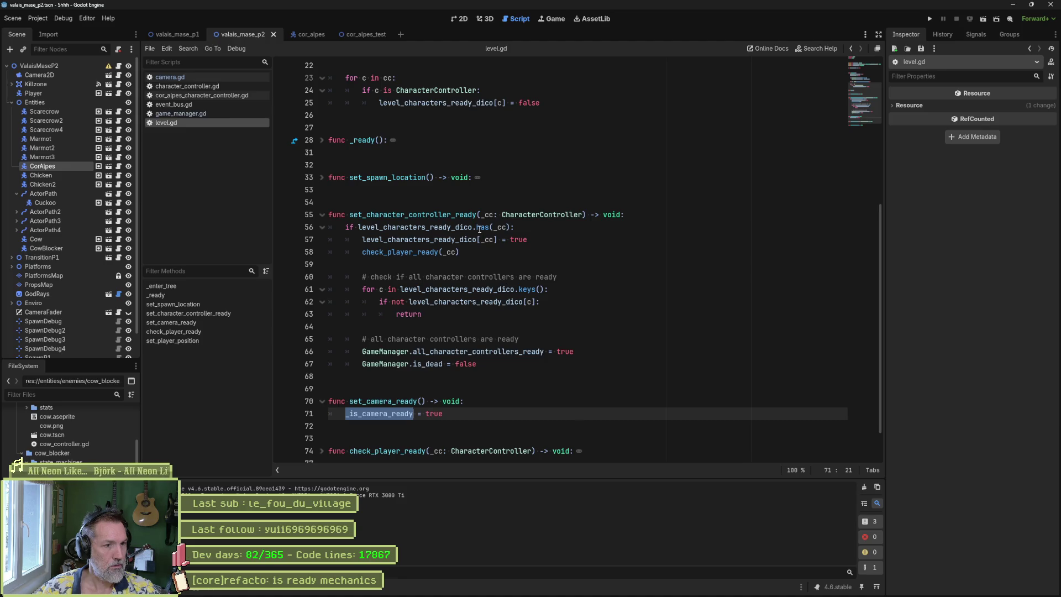
scroll(628, 337, "down", 1)
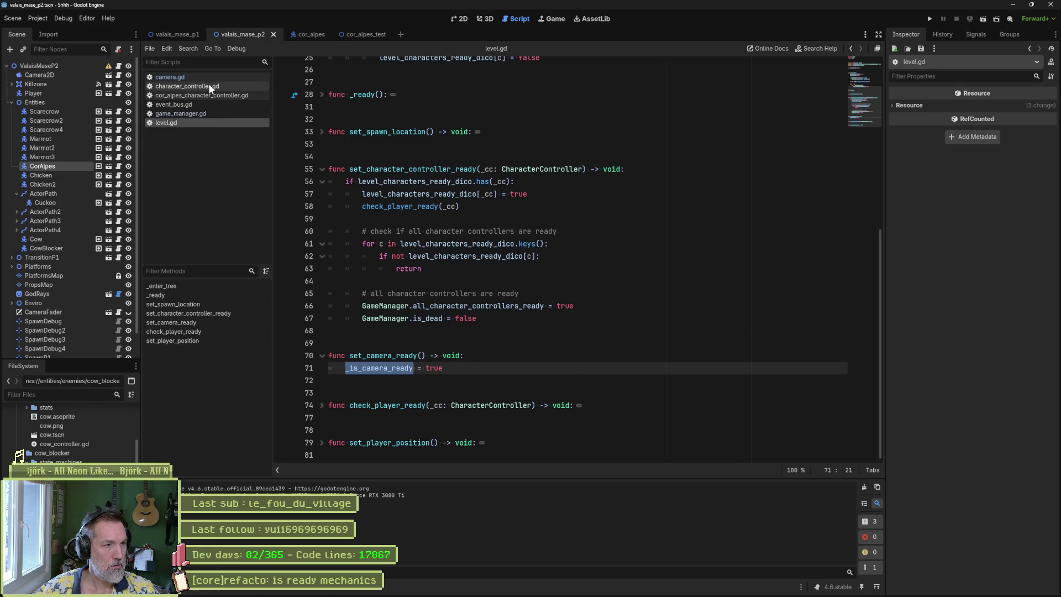
Step: In game_manager.gd, search all files for check_scene_ready and inspect the all_character_controllers_ready setter's call
left_click(189, 115)
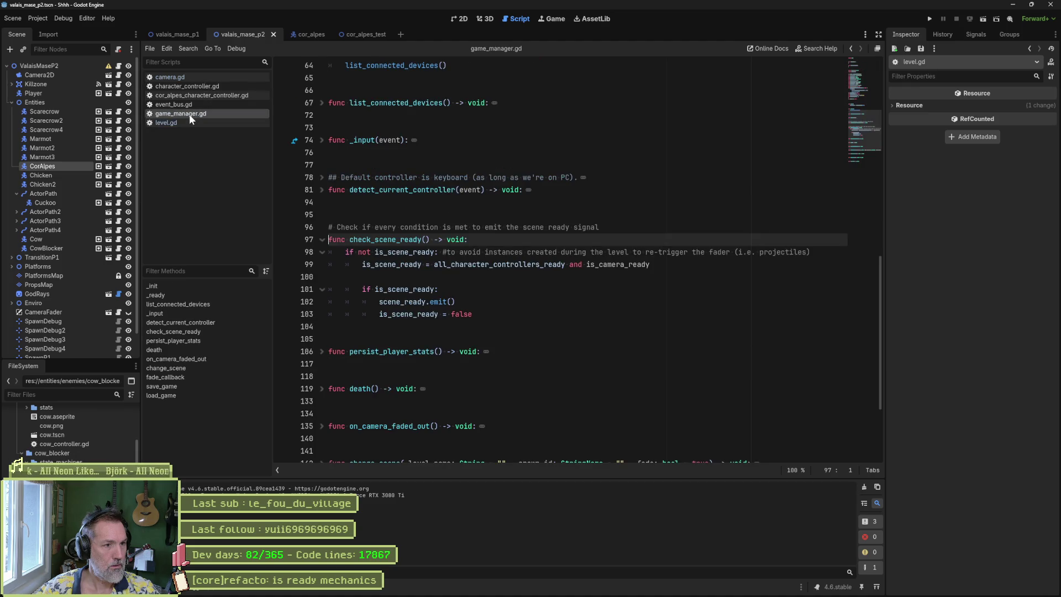
double_click(402, 245)
key("ctrl+shift+f")
left_click(524, 336)
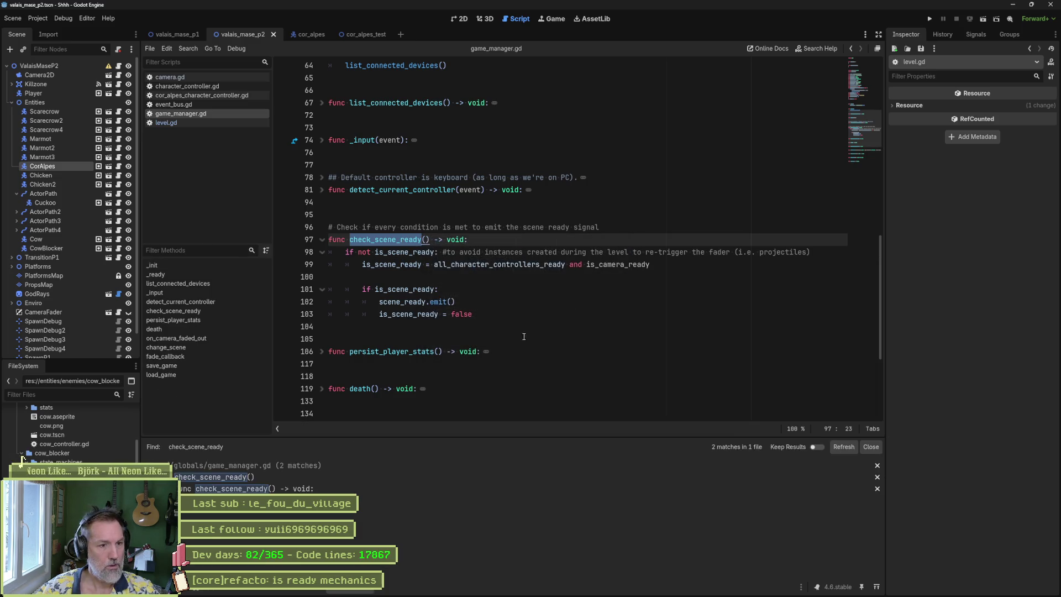
left_click(359, 477)
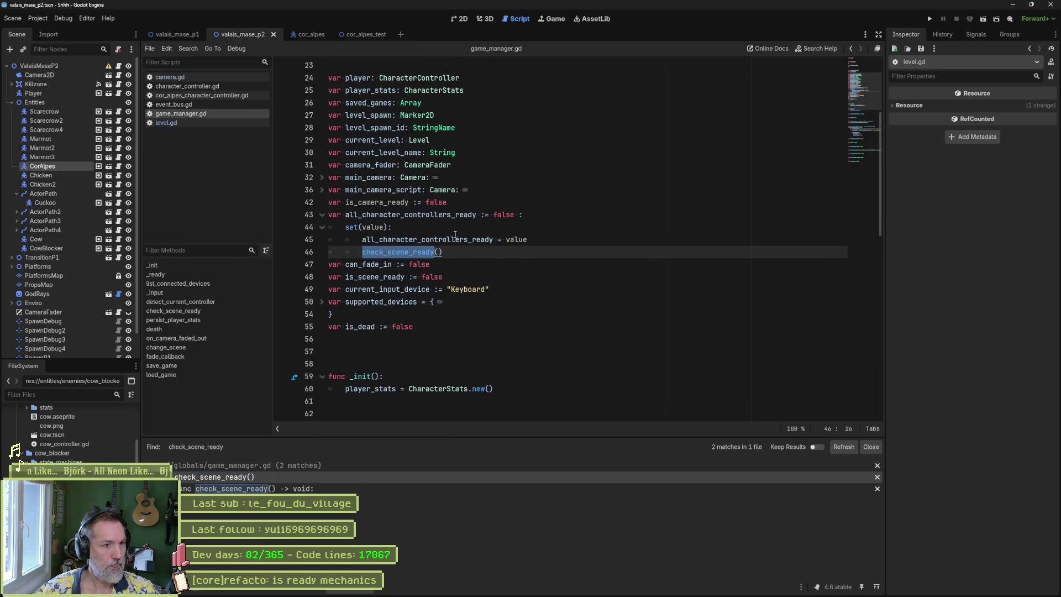
double_click(420, 216)
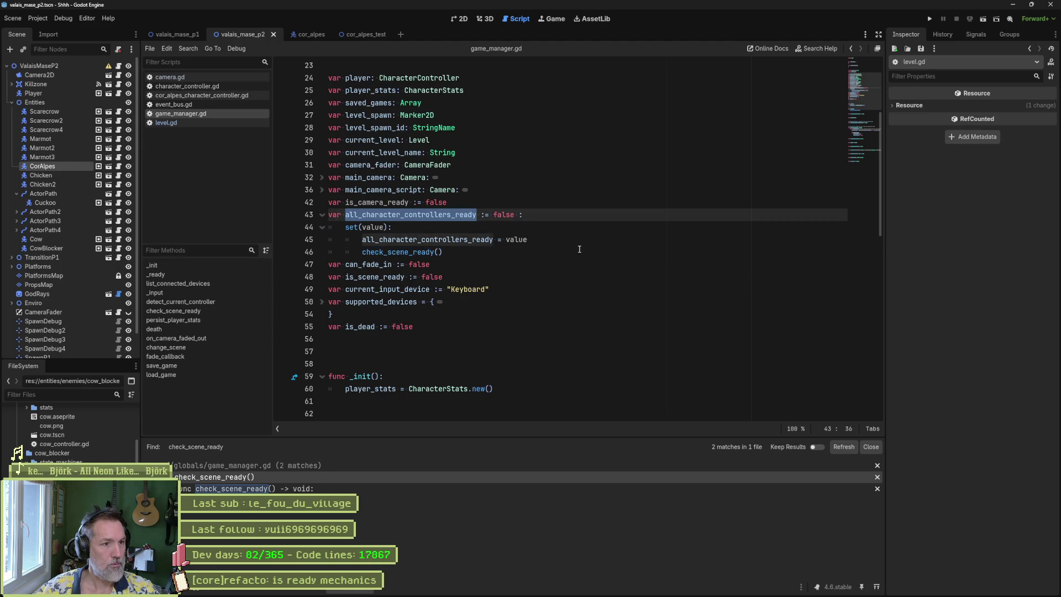
left_click_drag(579, 249, 540, 244)
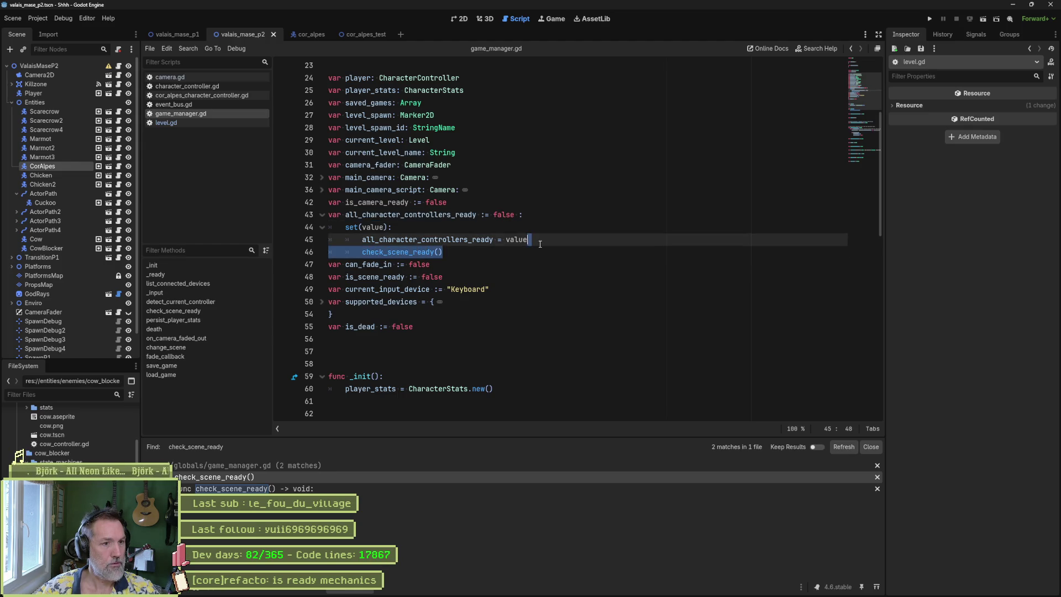
Step: Give is_camera_ready a set(value) setter storing the value and calling check_scene_ready(), then run with F5
left_click(478, 202)
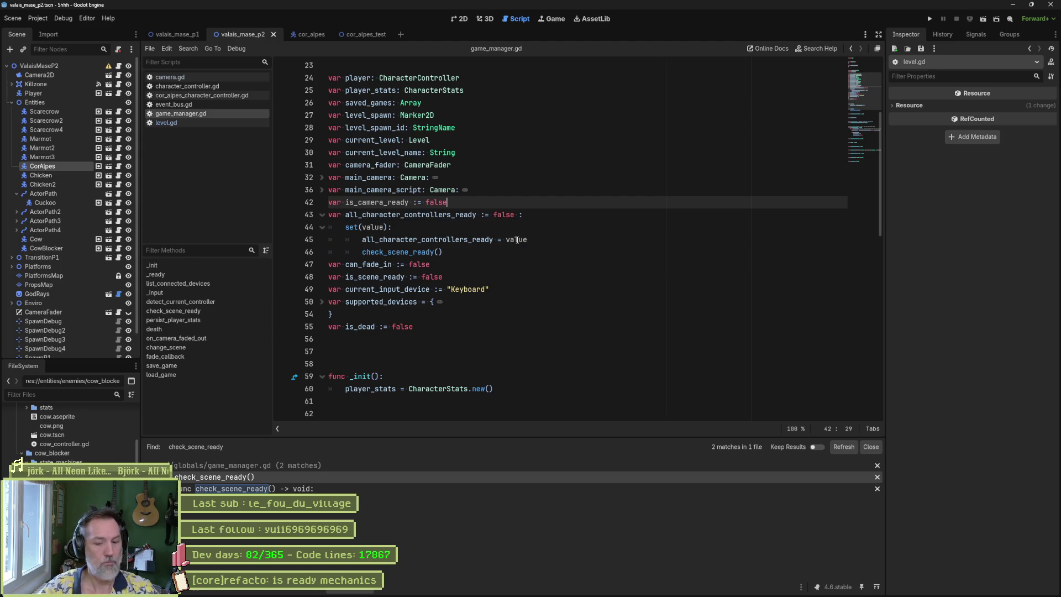
type(":")
key("Return")
type("set(")
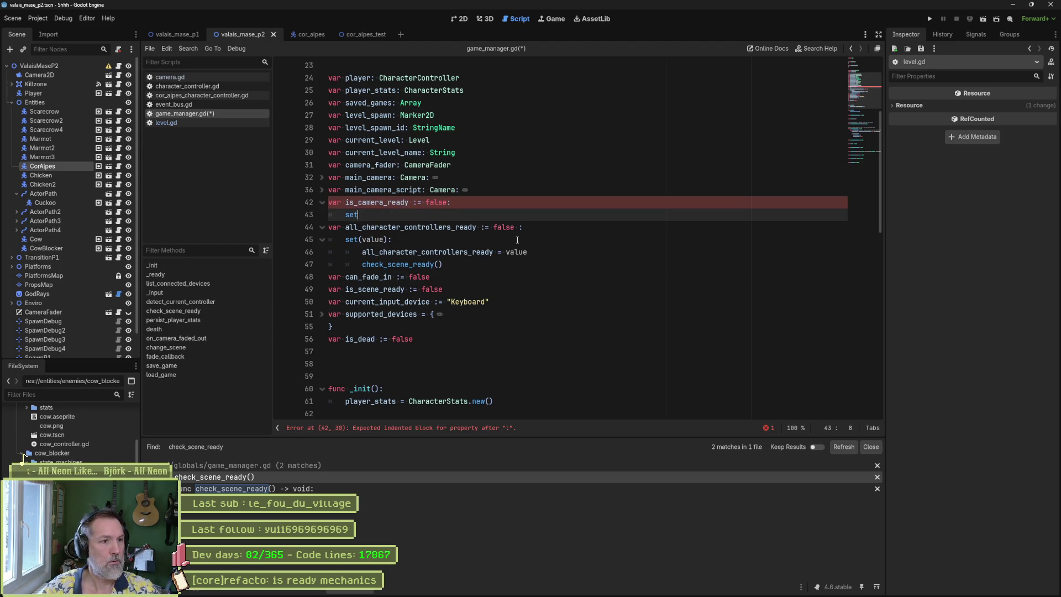
type("value):")
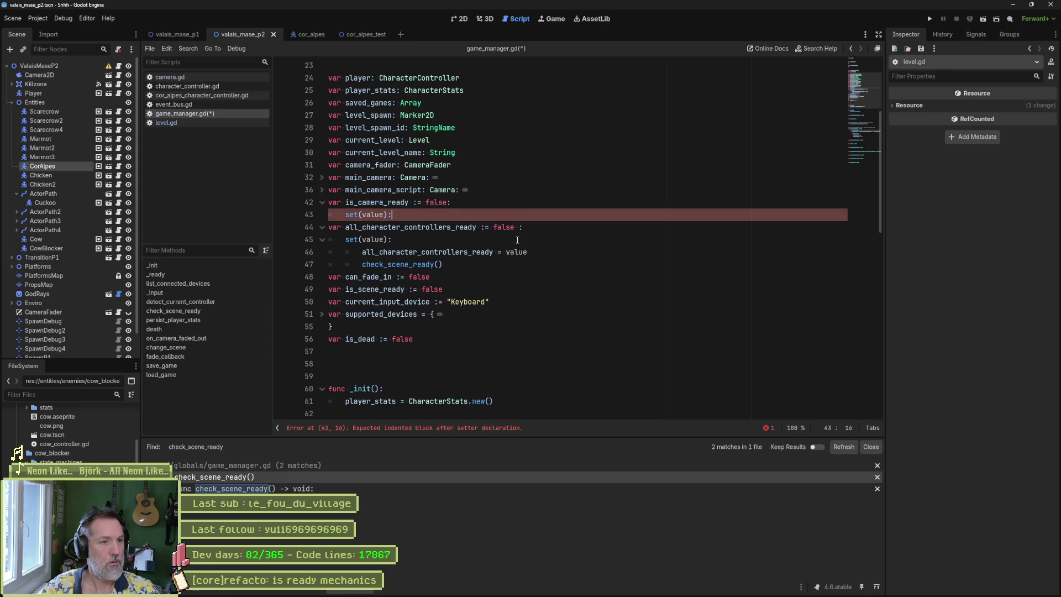
key("Return")
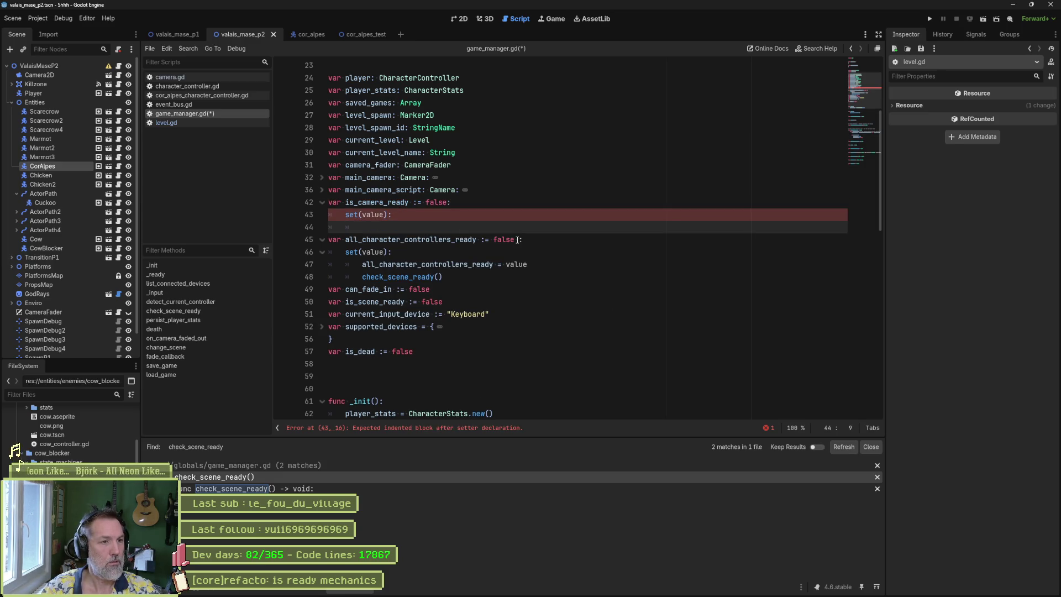
type("is_c")
key("Return")
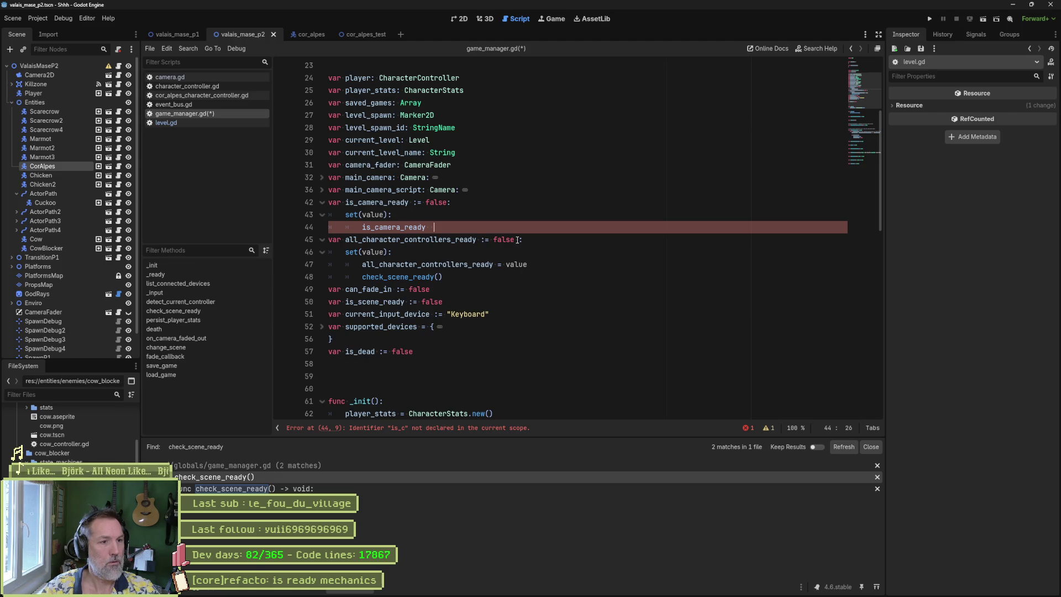
type("= value")
key("Return")
type("check_scene_ready()")
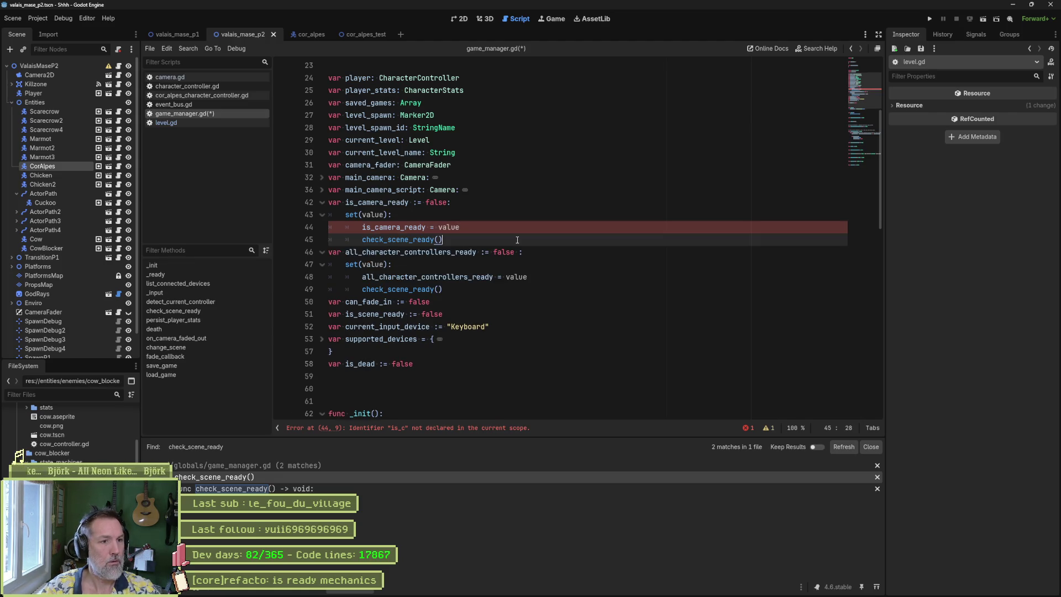
key("F5")
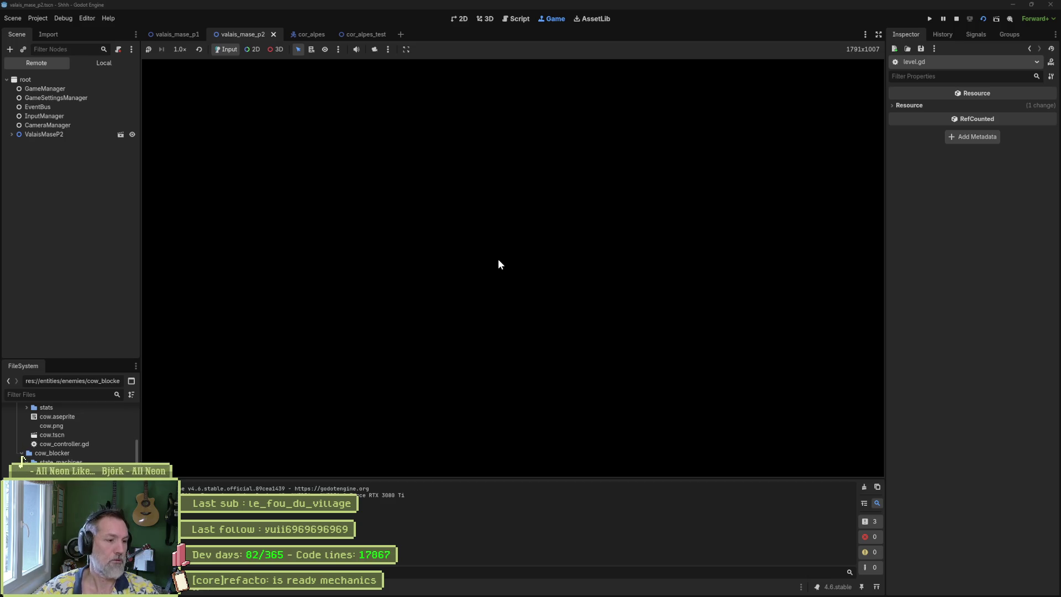
Step: Stop the game with F8, inspect the check_scene_ready definition, and switch to camera.gd
key("F8")
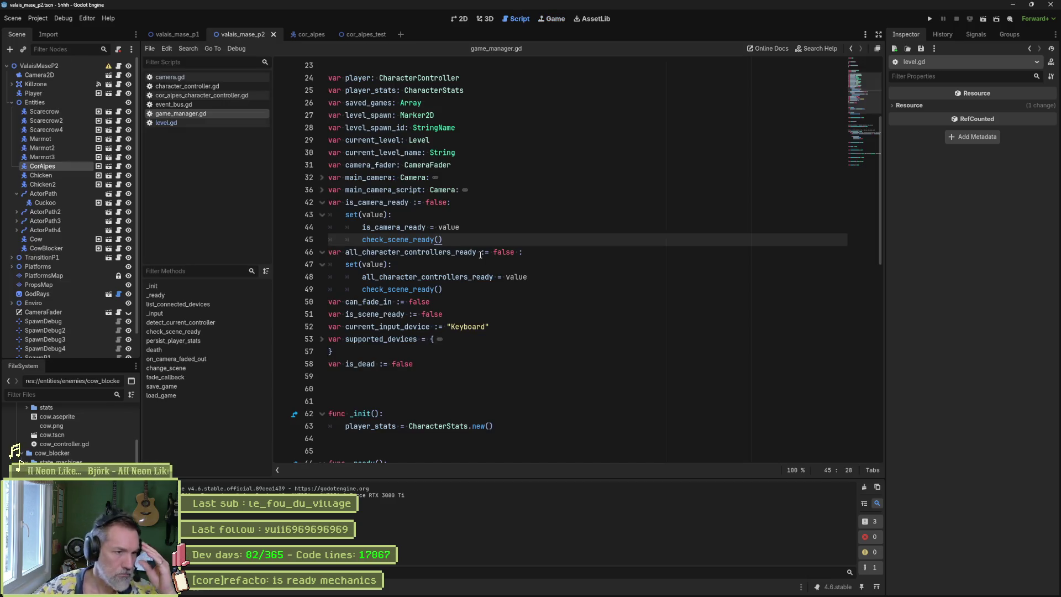
key("Left")
key("Left")
key("Left")
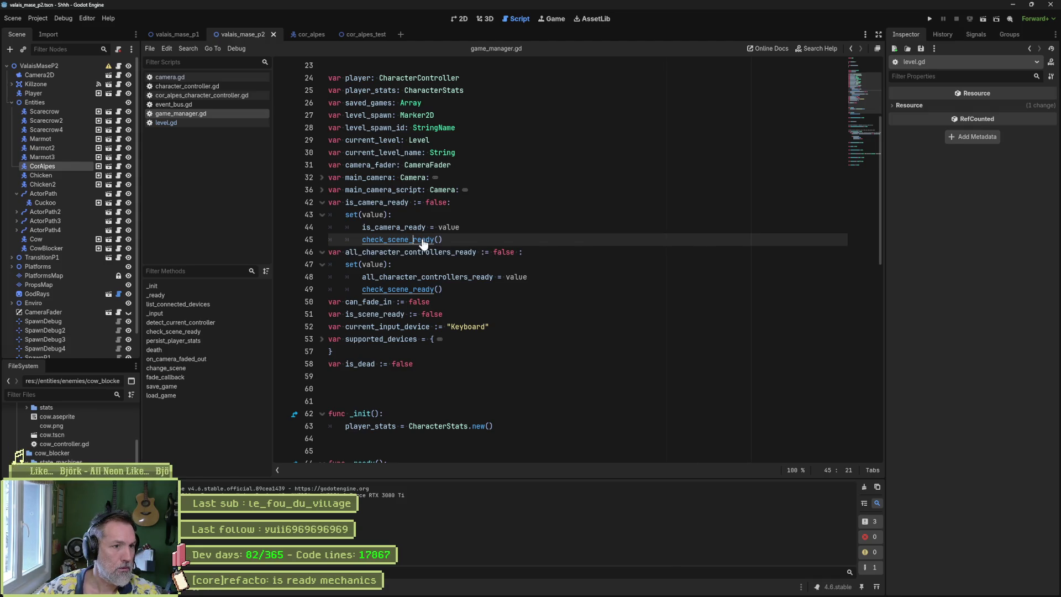
left_click(424, 241, "ctrl")
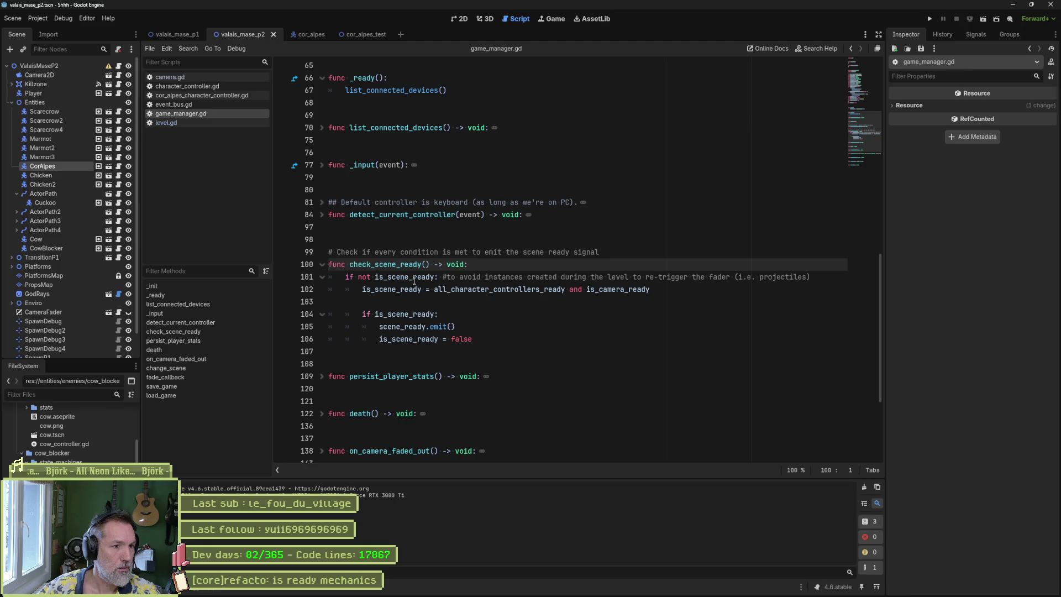
mouse_move(414, 281)
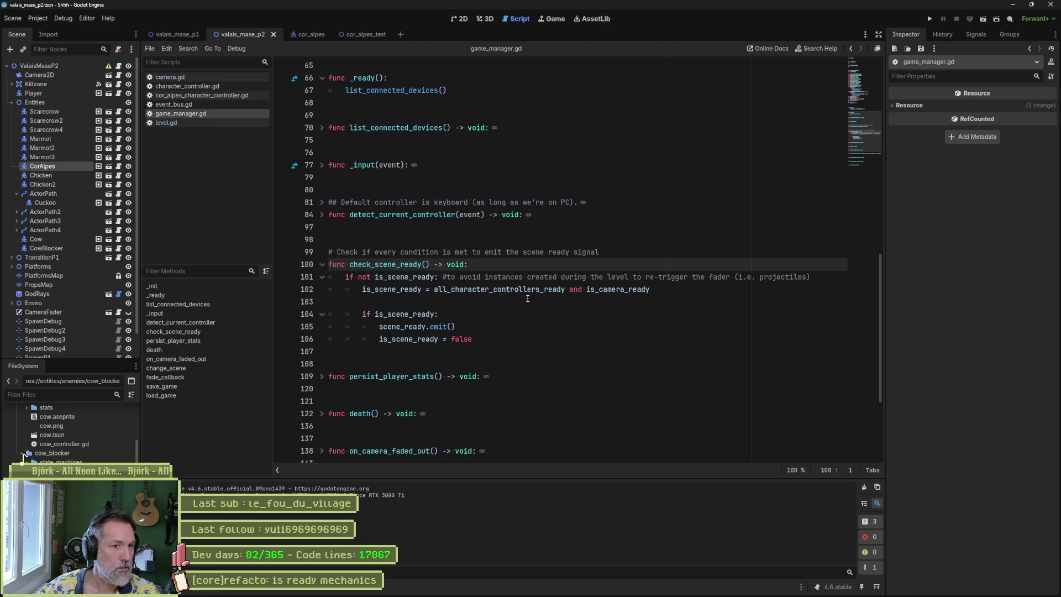
mouse_move(621, 296)
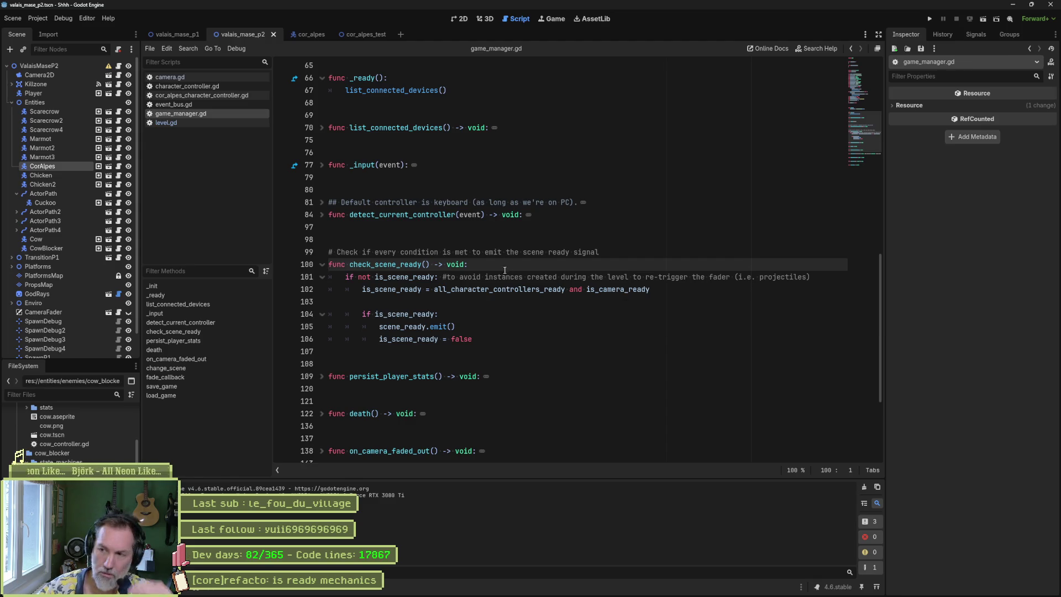
left_click(190, 76)
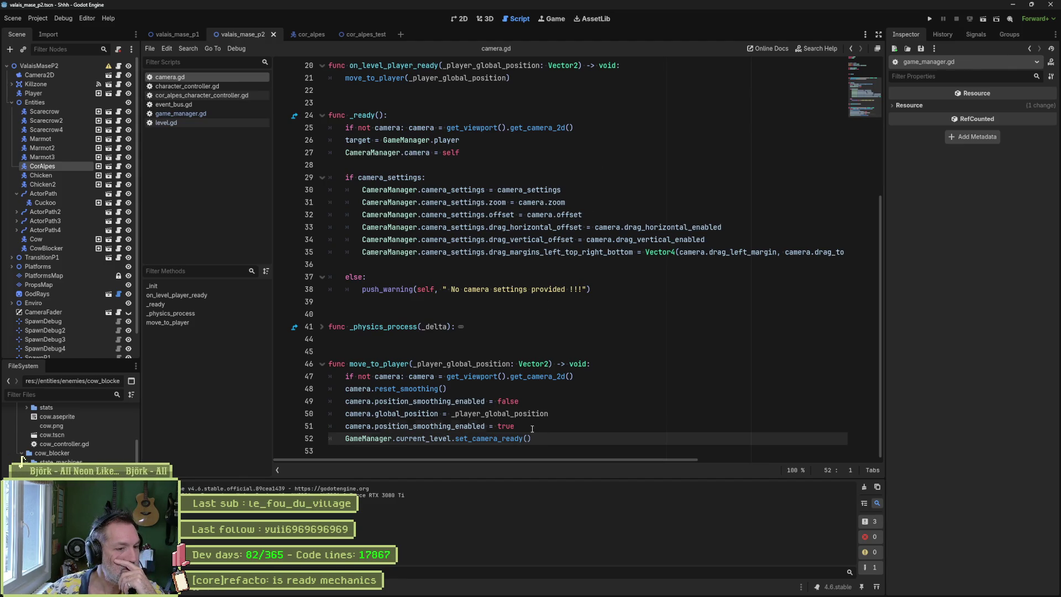
Step: Insert print_debug(self, " camea on position ready") above set_camera_ready() in move_to_player and save camera.gd
key("Return")
key("Up")
key("Tab")
type("print_debug")
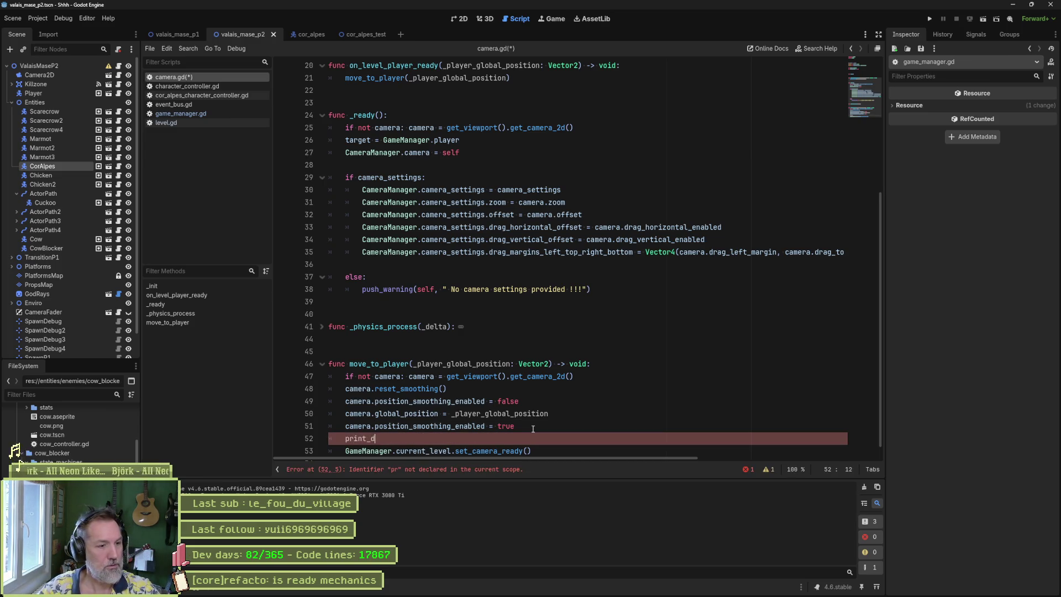
type("(self, ")
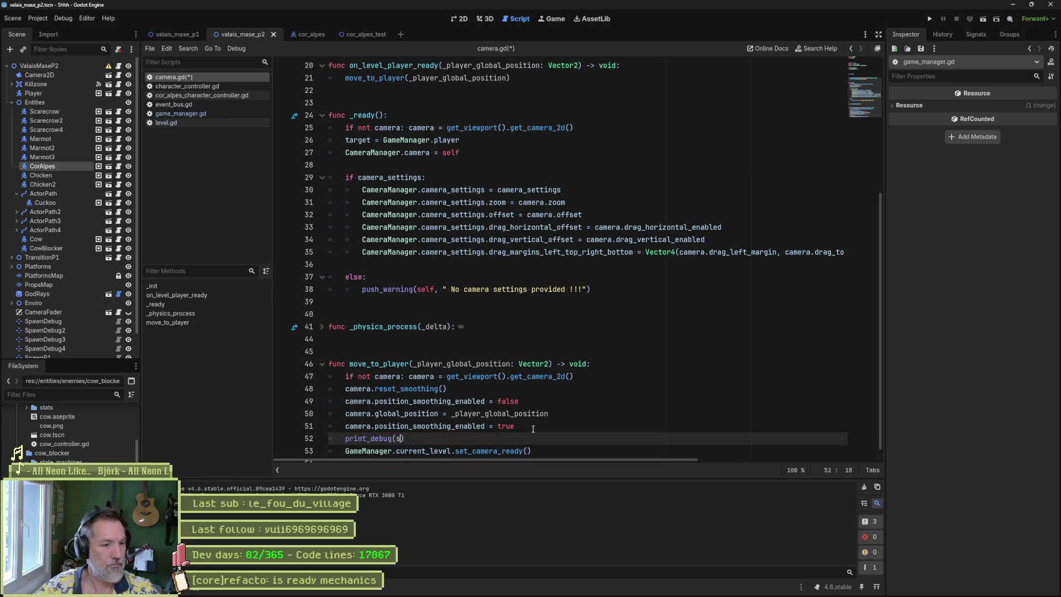
type("\" camea on positi")
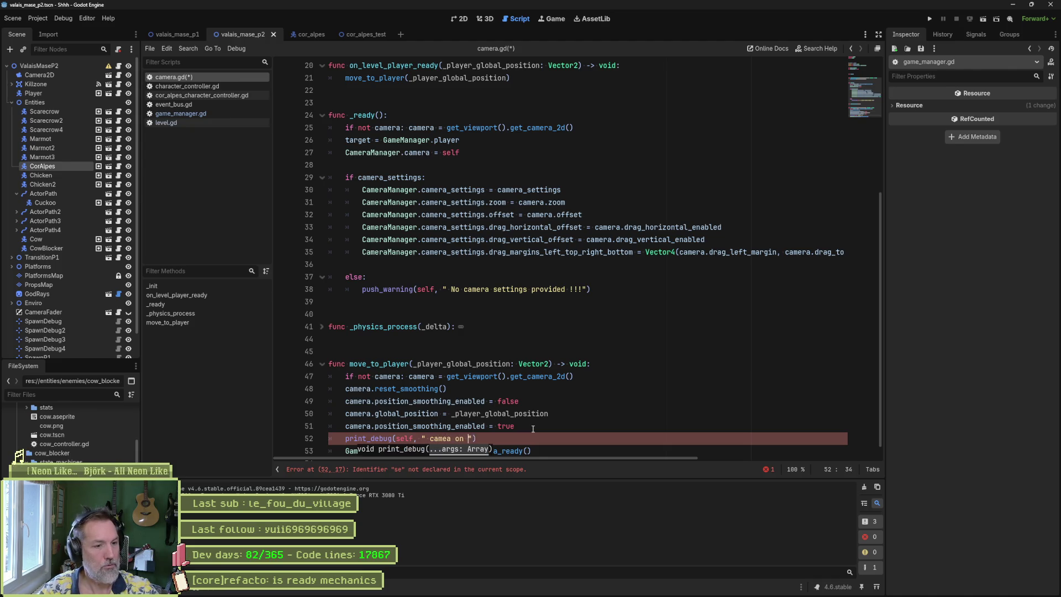
type("on ready")
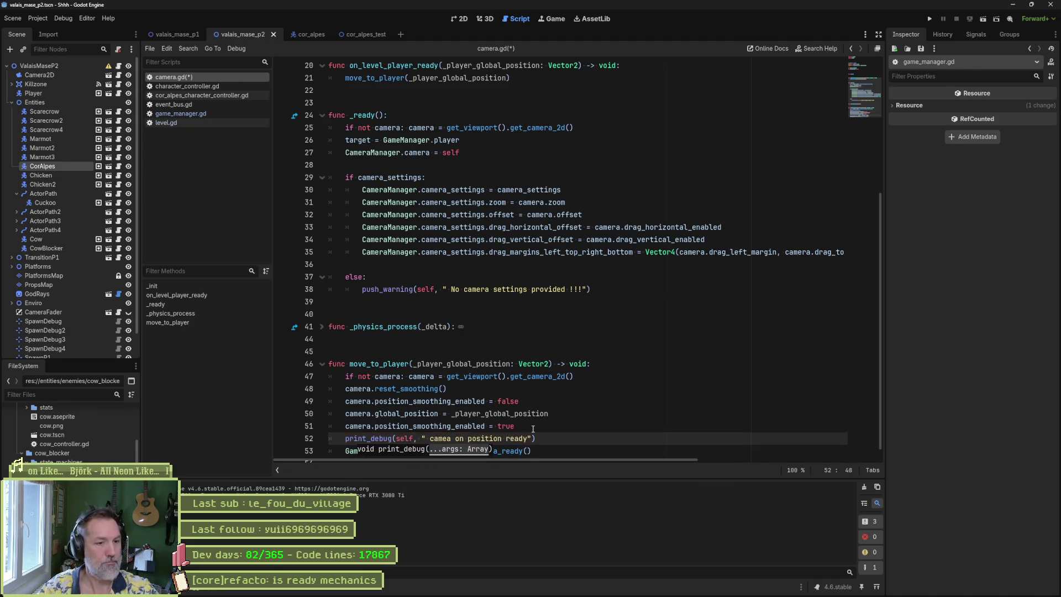
key("ctrl+s")
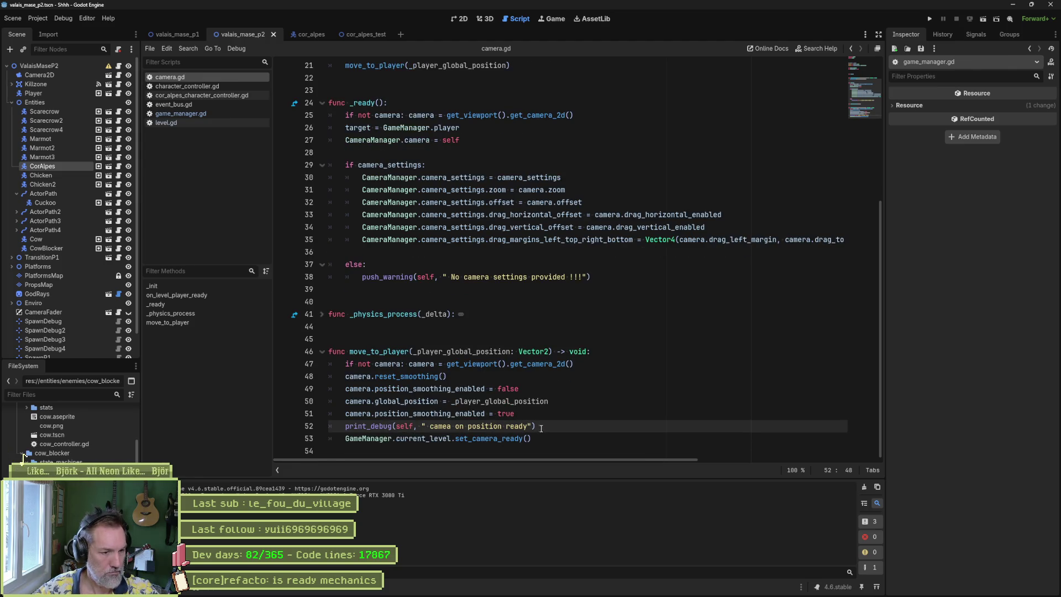
Step: Open level.gd, view the _is_camera_ready declaration, and return to set_camera_ready
left_click(512, 437, "ctrl")
left_click(457, 376)
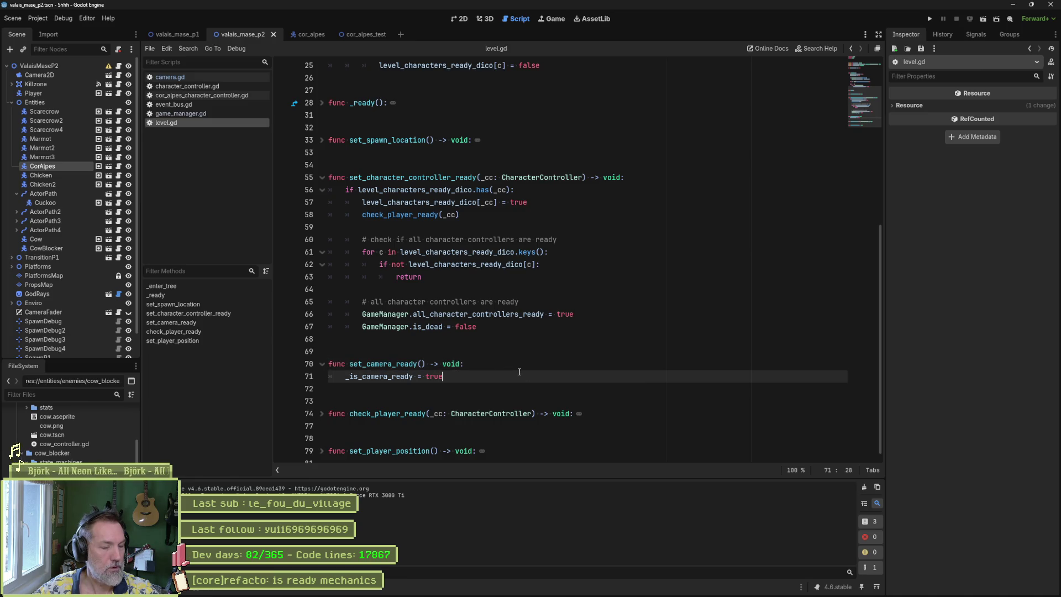
left_click(399, 380, "ctrl")
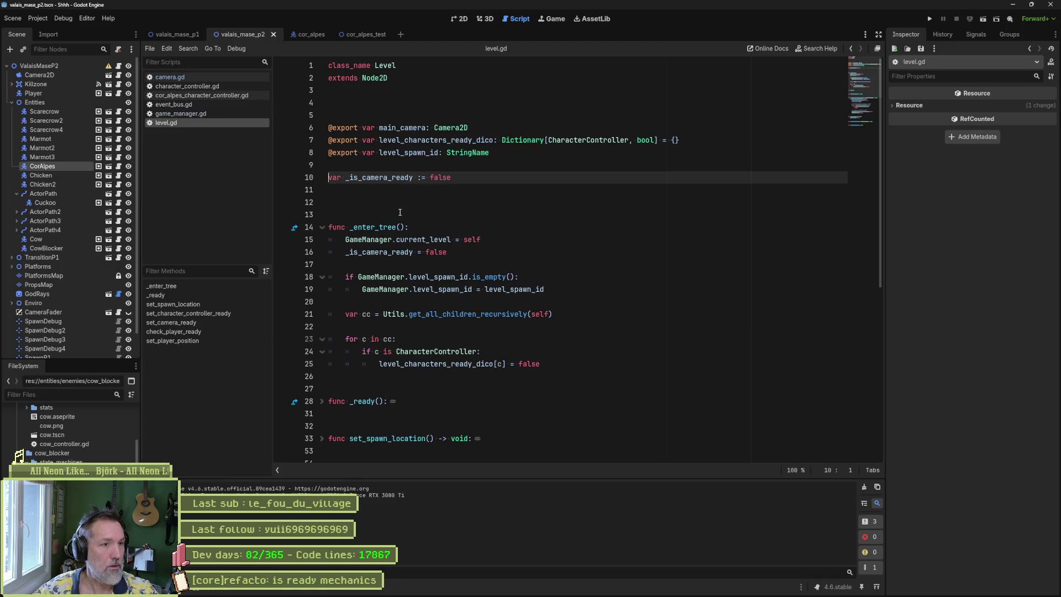
key("alt+Left")
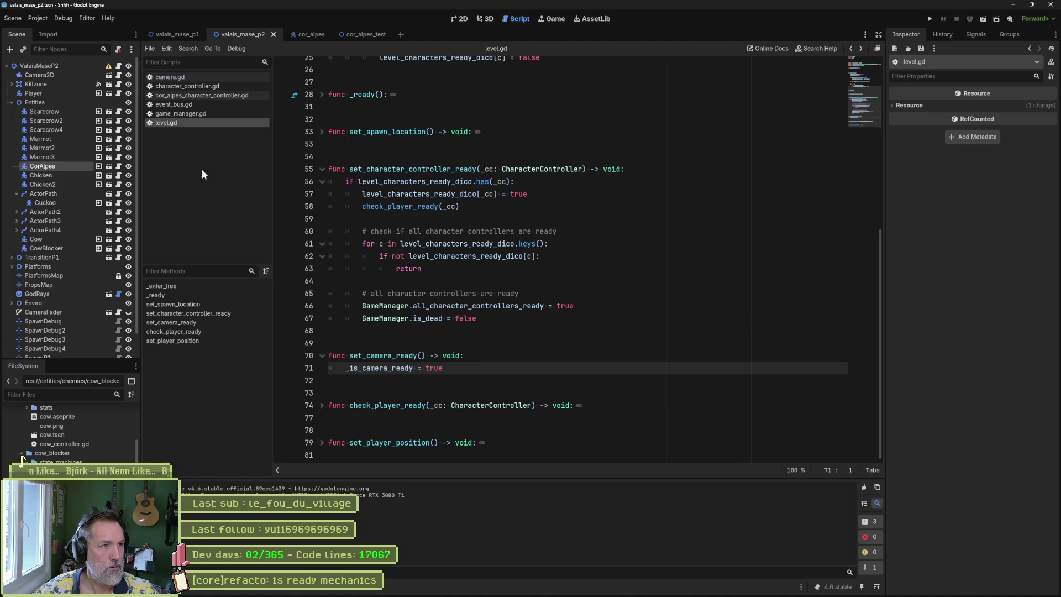
Step: Open game_manager.gd and locate the is_camera_ready declaration
left_click(197, 115)
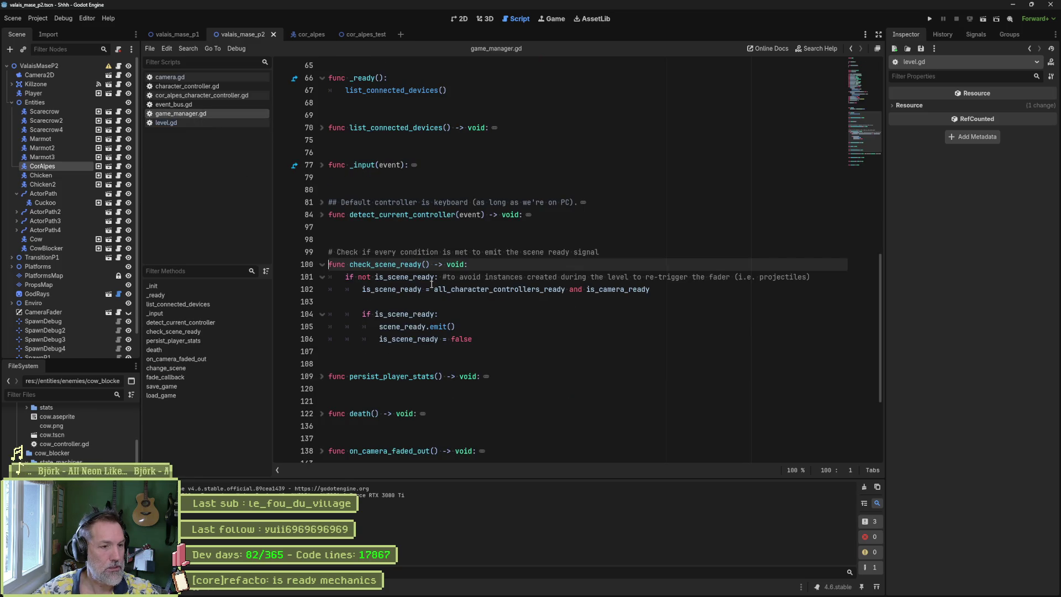
left_click(429, 264)
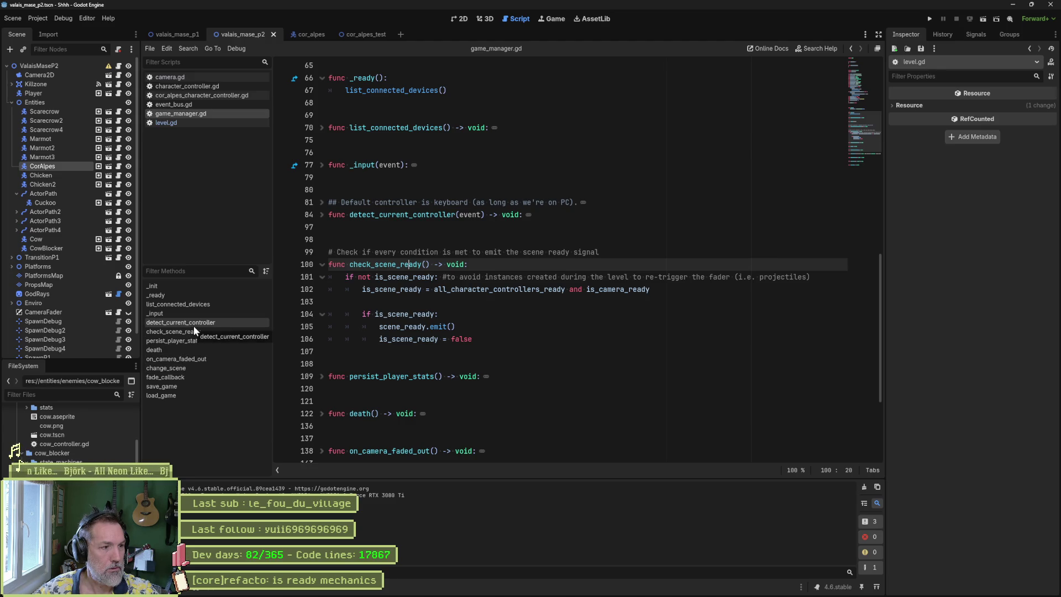
scroll(486, 232, "up", 10)
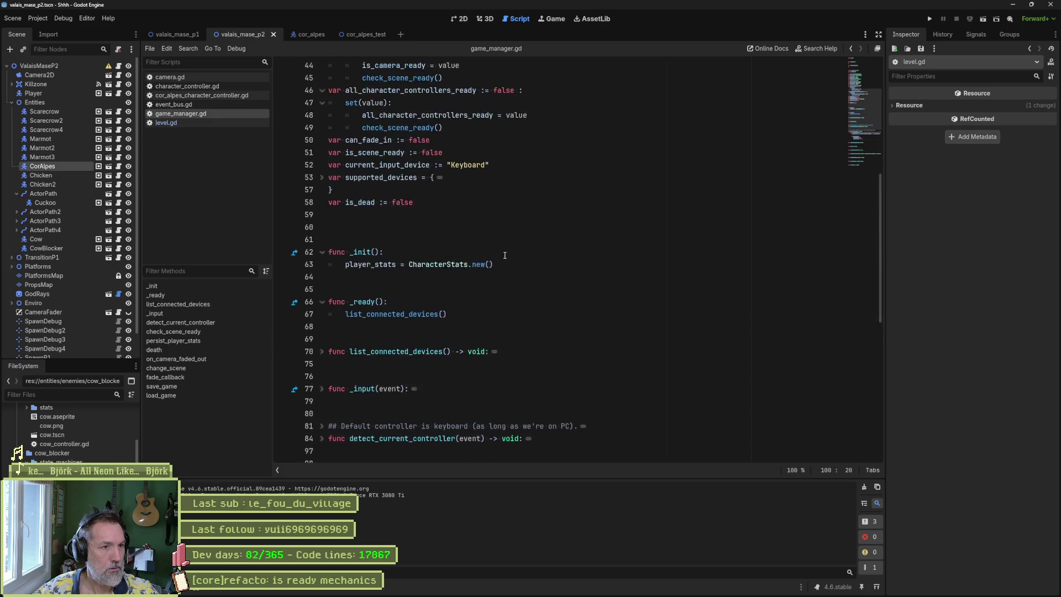
double_click(373, 154)
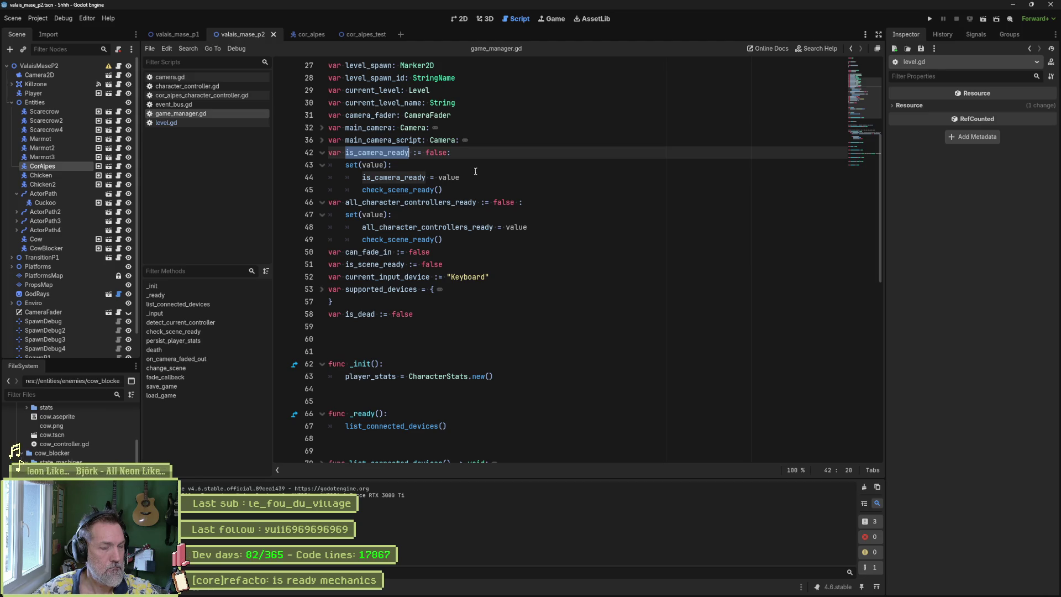
Step: Rename is_camera_ready to _is_camera_ready in its declaration, setter, and check_scene_ready's condition on line 102
left_click(347, 152)
type("_")
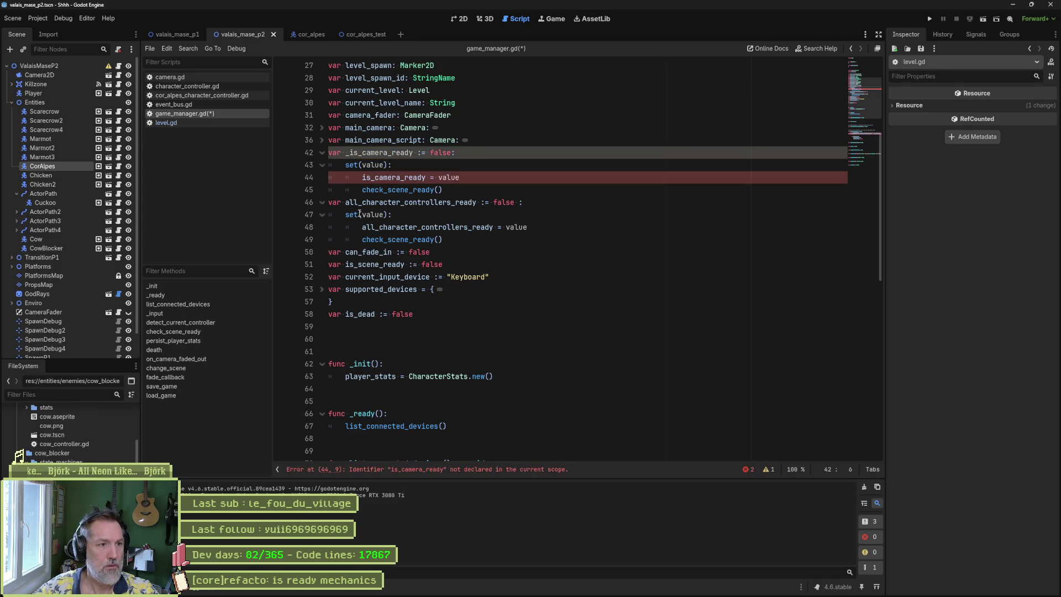
key("Down")
key("Down")
type("_")
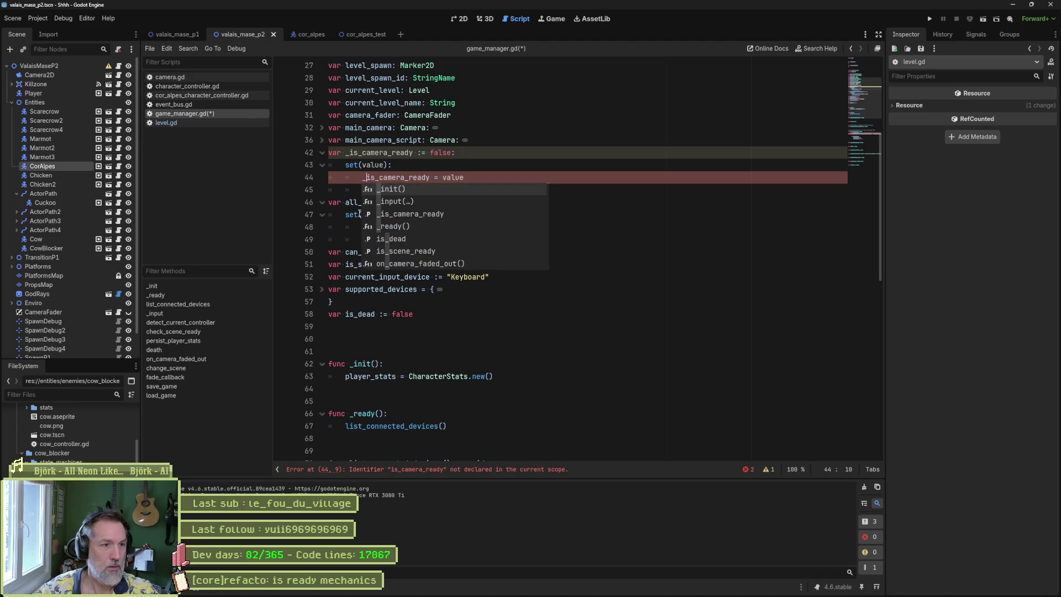
key("Return")
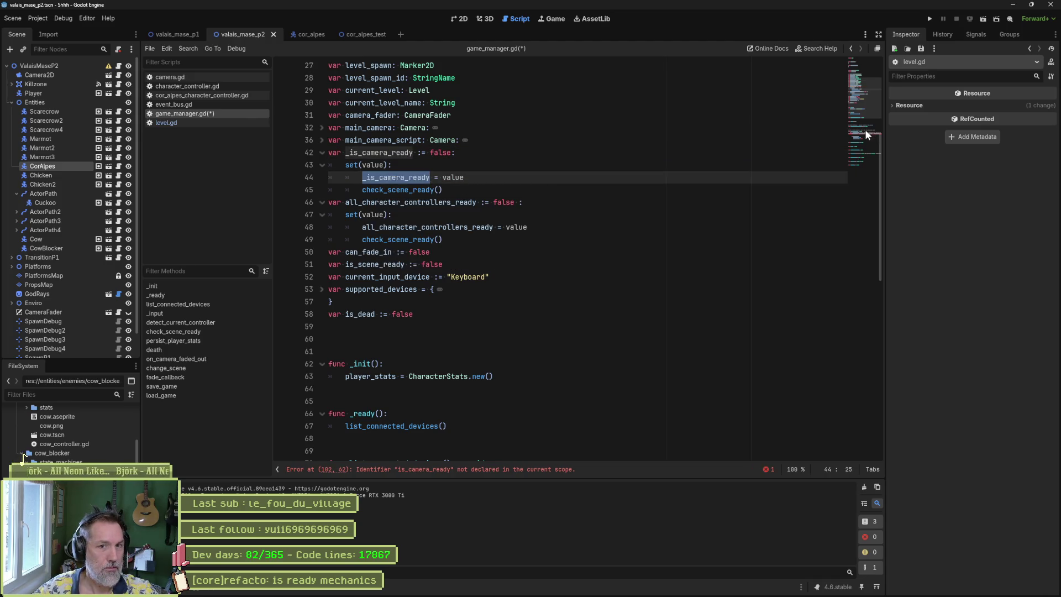
scroll(470, 297, "down", 10)
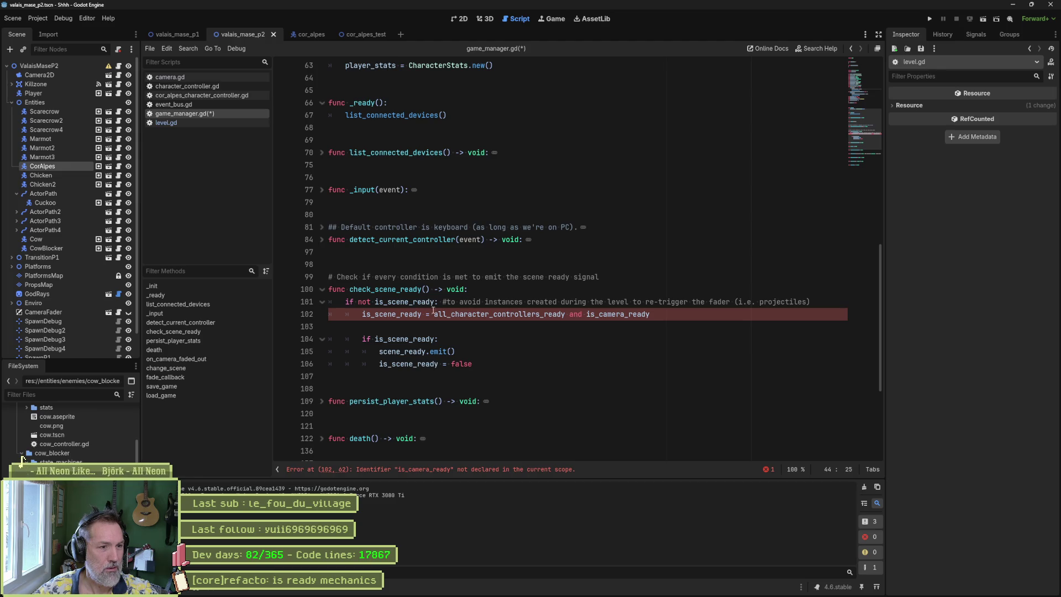
double_click(619, 314)
type("_")
key("Return")
scroll(543, 340, "down", 4)
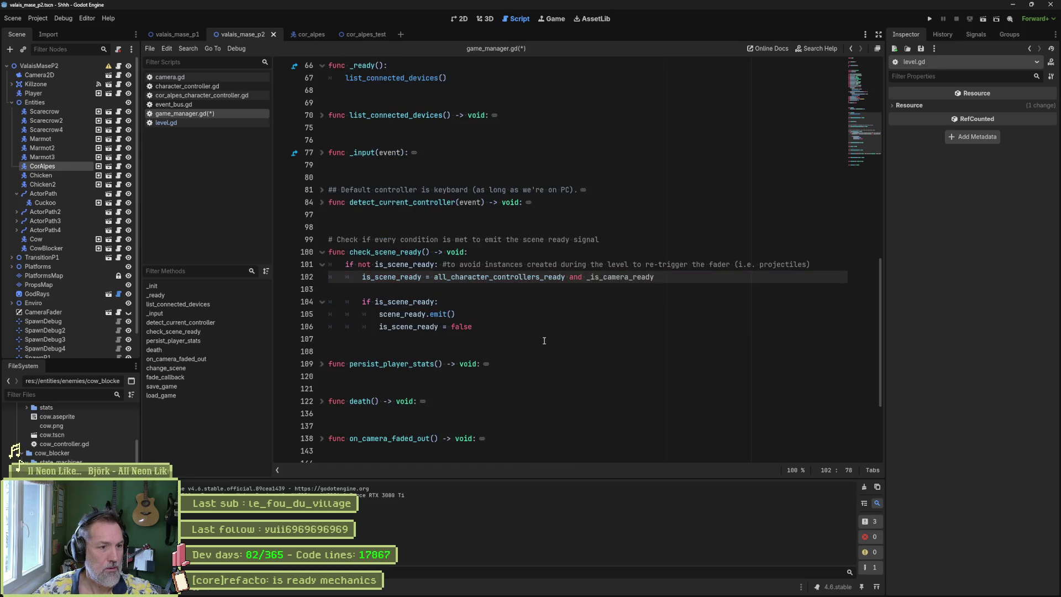
scroll(542, 340, "up", 4)
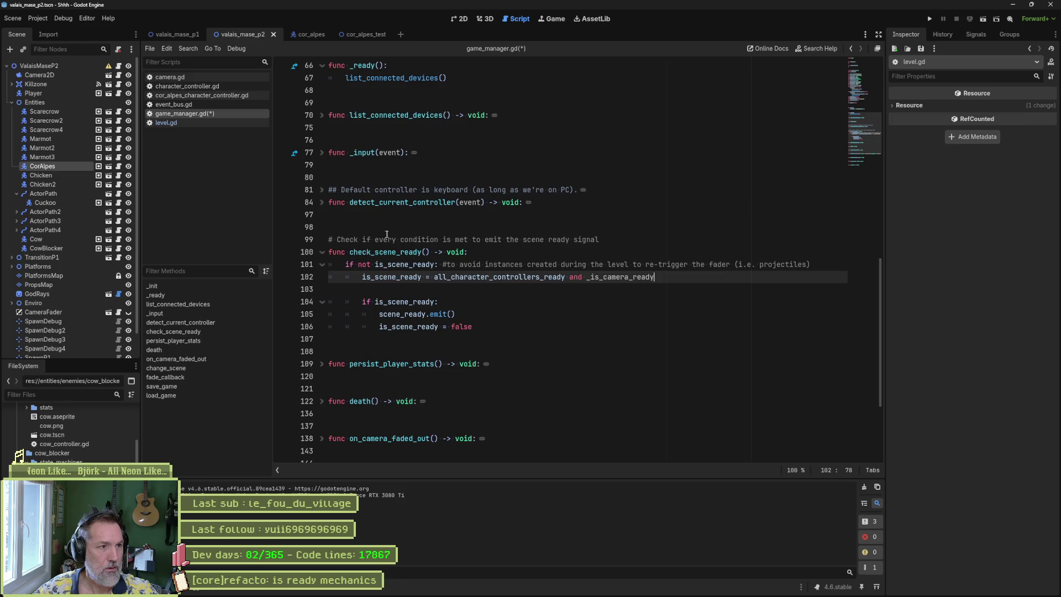
Step: Open level.gd at set_camera_ready and check the _is_camera_ready declaration
left_click(201, 78)
left_click(498, 438, "ctrl")
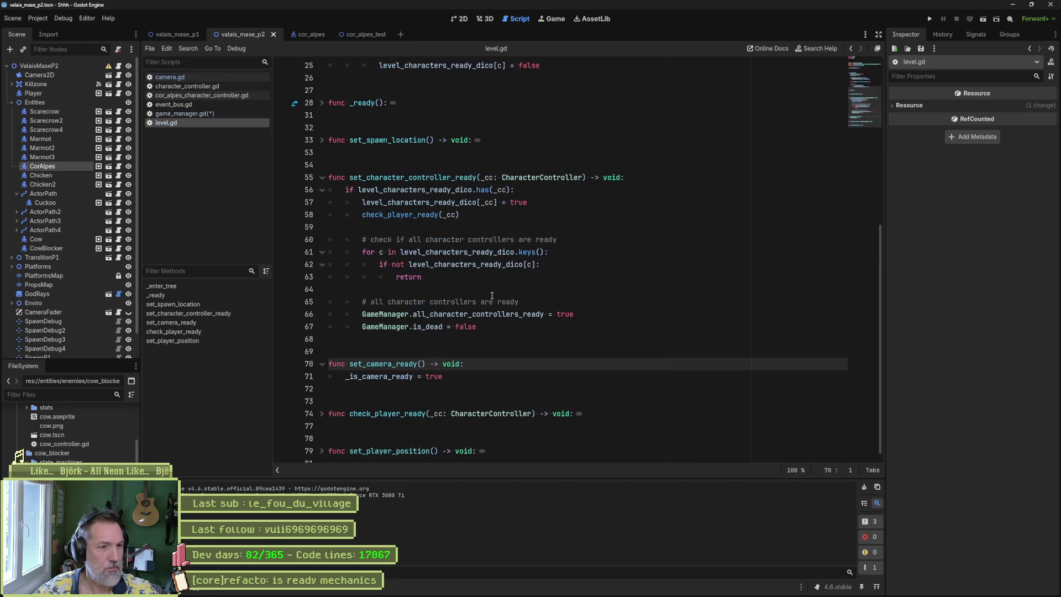
left_click(409, 378, "ctrl")
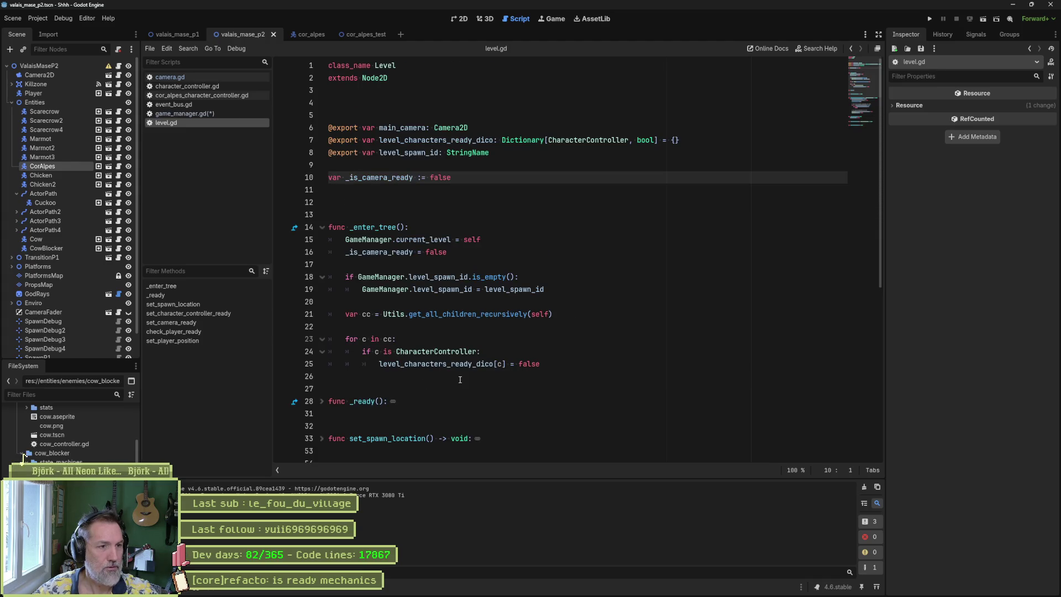
key("alt+Left")
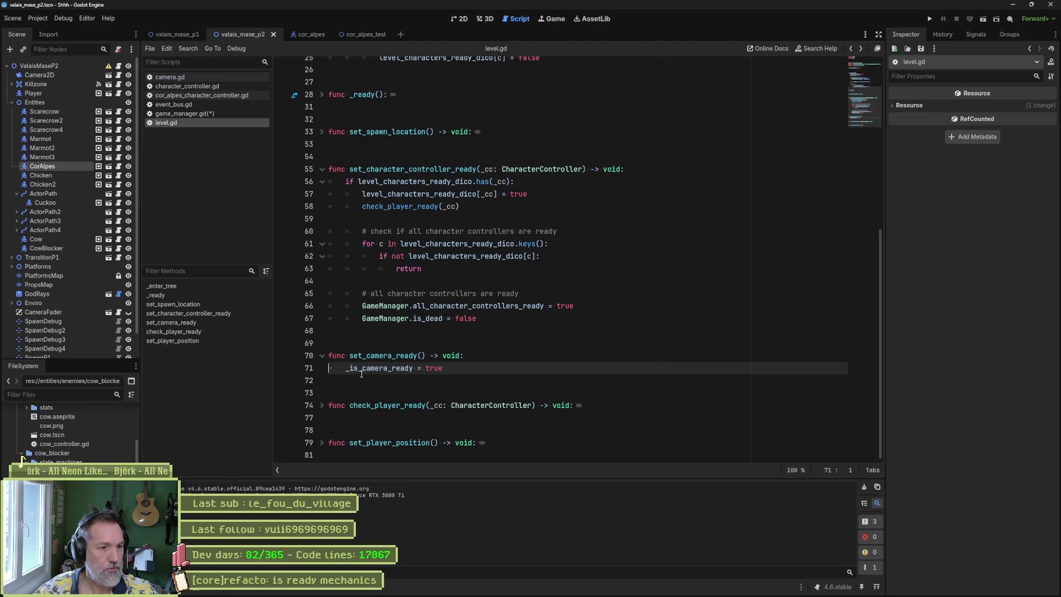
Step: Replace the line 71 assignment with a partial GameManager.set_ca call, then view game_manager.gd
left_click_drag(346, 367, 444, 368)
key("BackSpace")
type("Game")
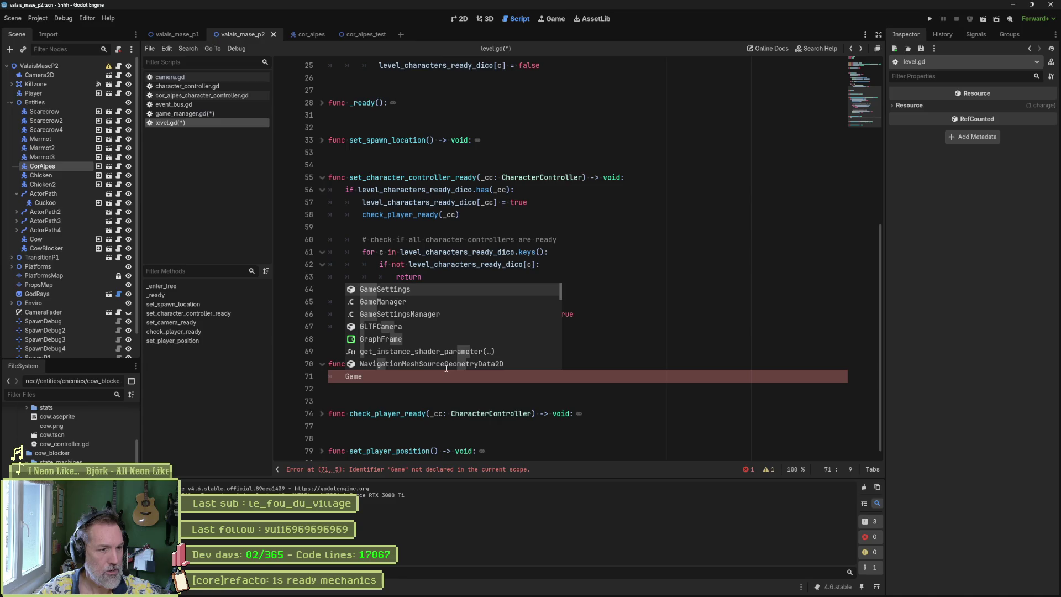
key("Down")
key("Return")
type(".")
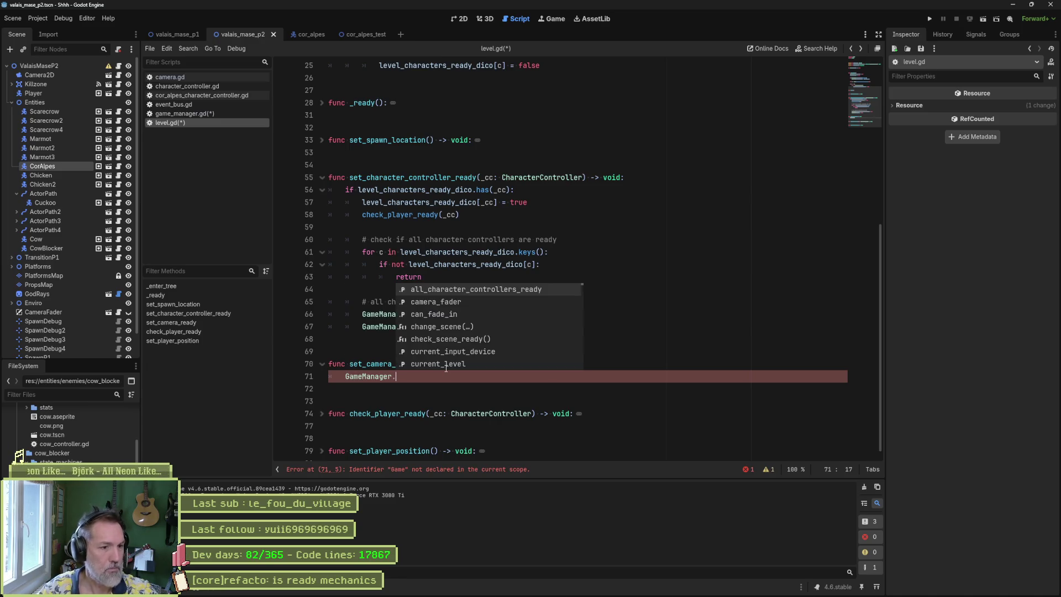
type("set_ca")
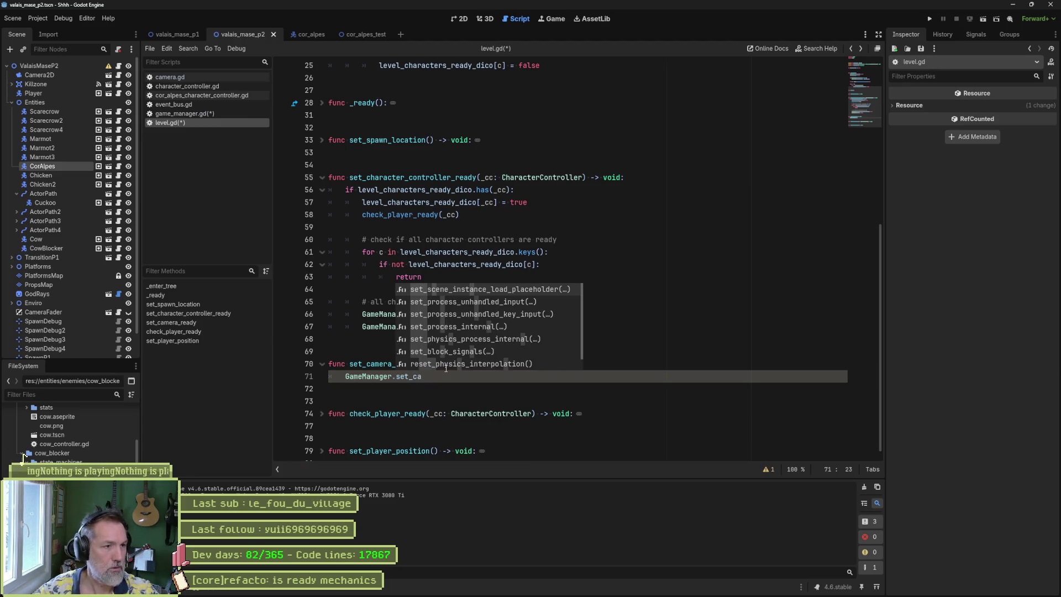
left_click(201, 115)
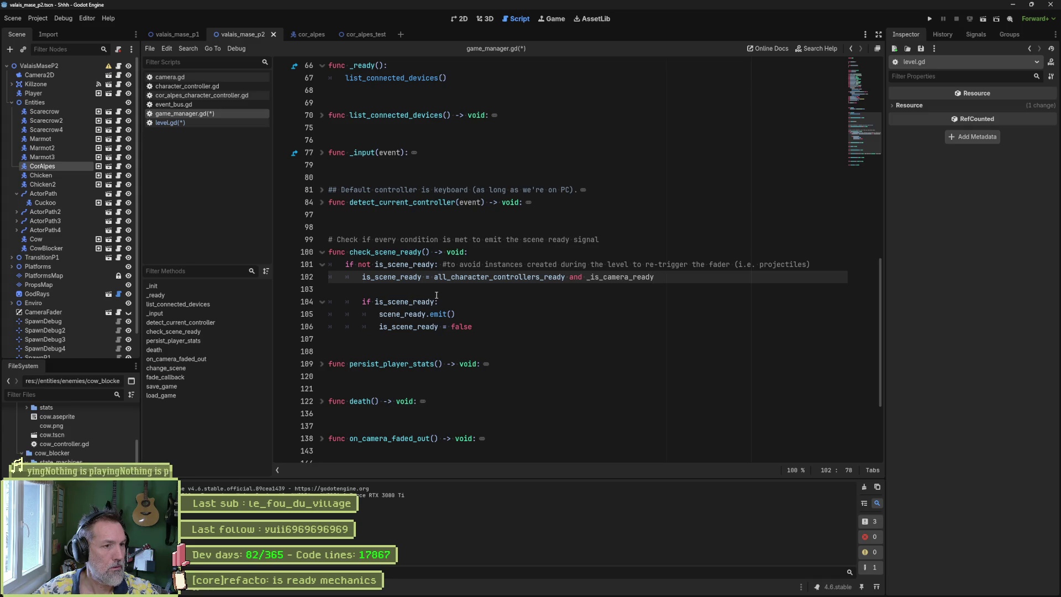
Step: Add a set_camera_ready() -> void: function below check_scene_ready in game_manager.gd
left_click(863, 98)
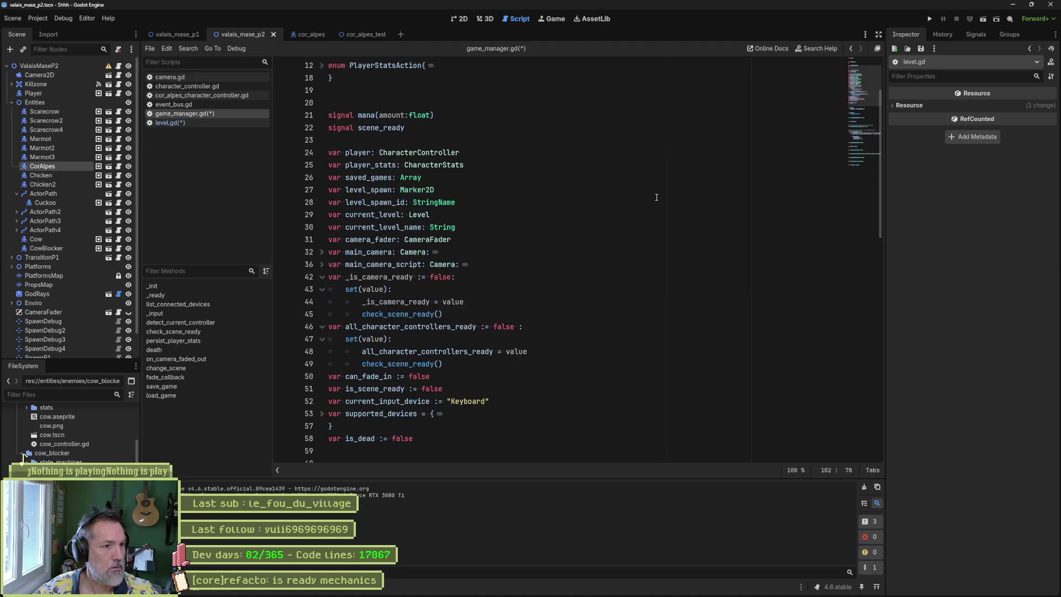
double_click(404, 276)
scroll(428, 321, "down", 5)
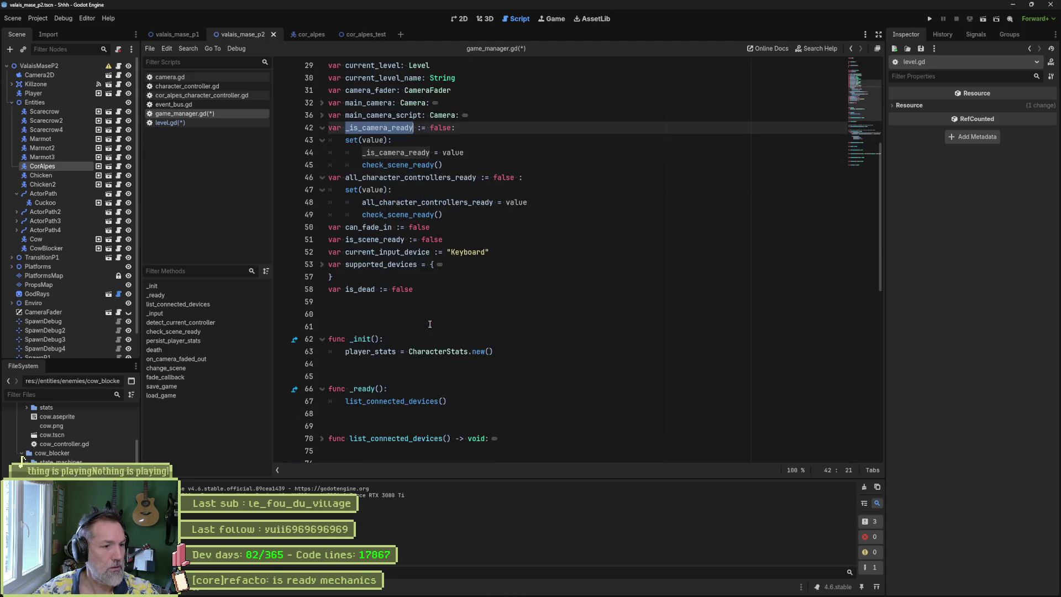
scroll(428, 321, "down", 2)
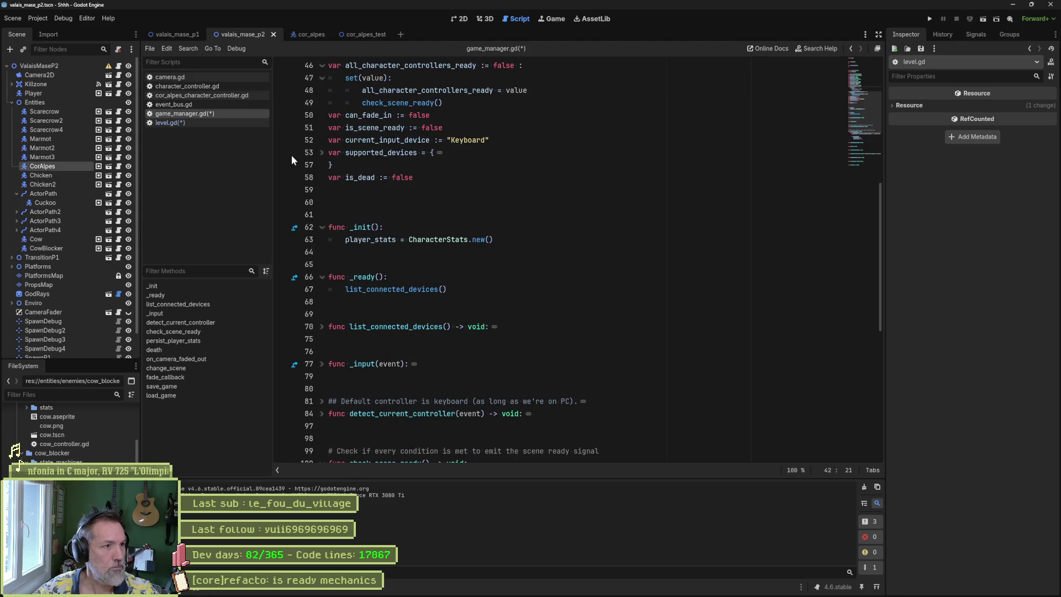
scroll(406, 308, "down", 2)
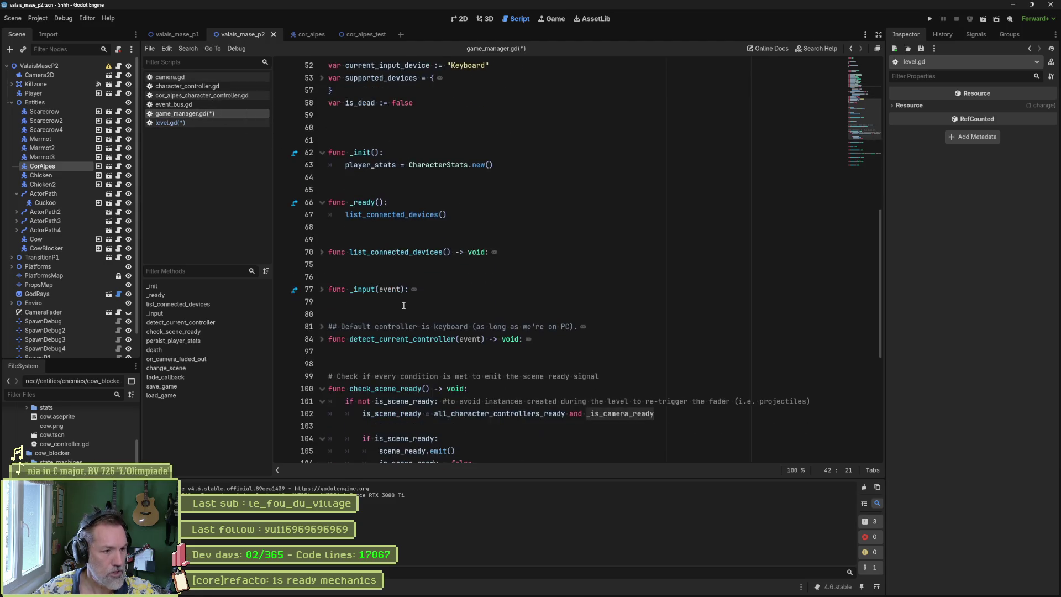
scroll(405, 308, "down", 4)
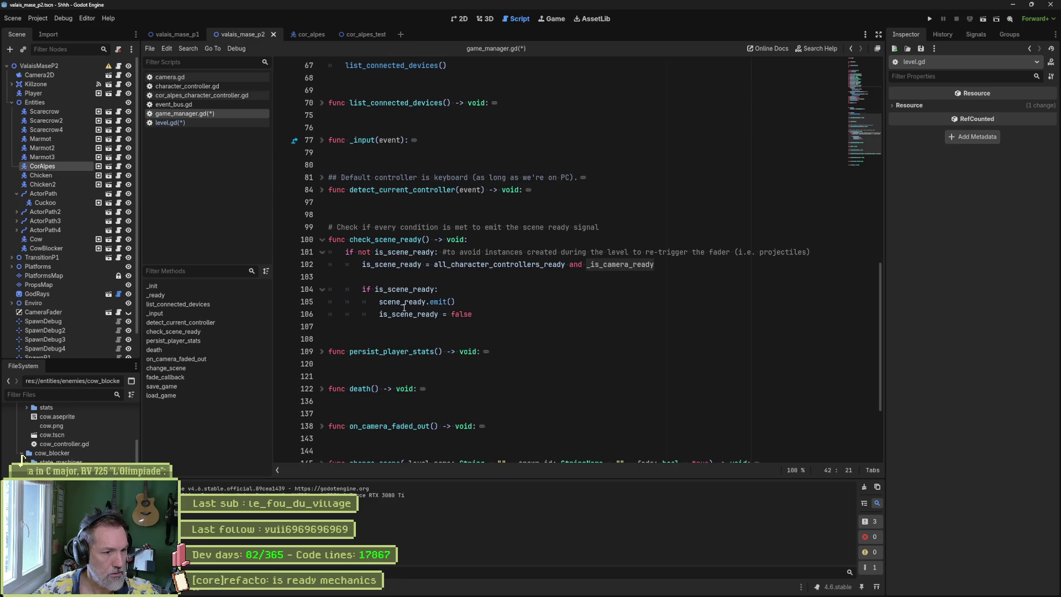
left_click(365, 331)
key("Return")
key("Return")
key("Return")
key("Up")
type("func se")
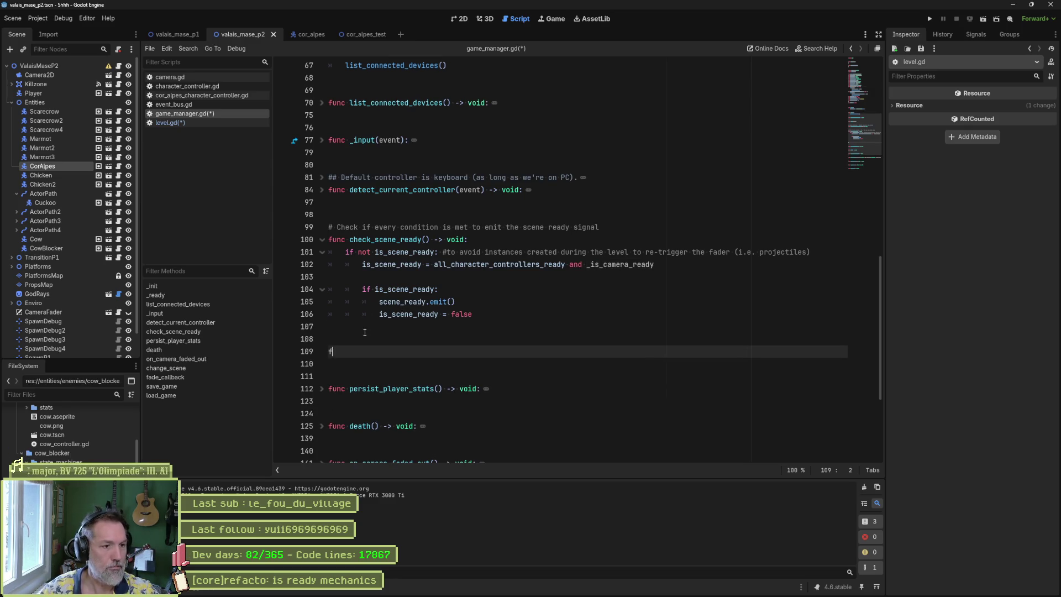
type("t_camera_ready() -")
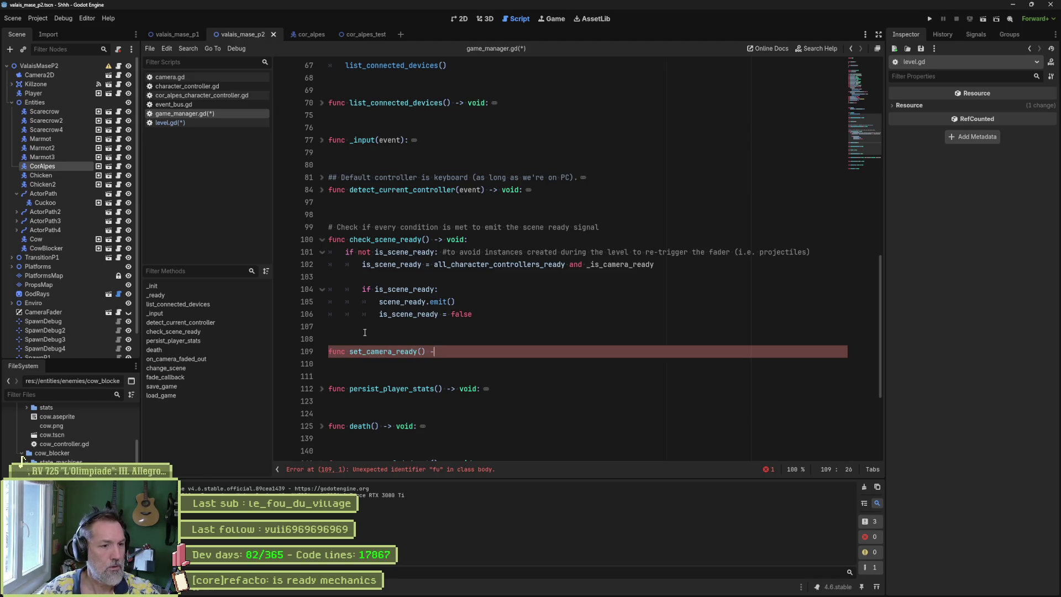
type("> void:")
key("Return")
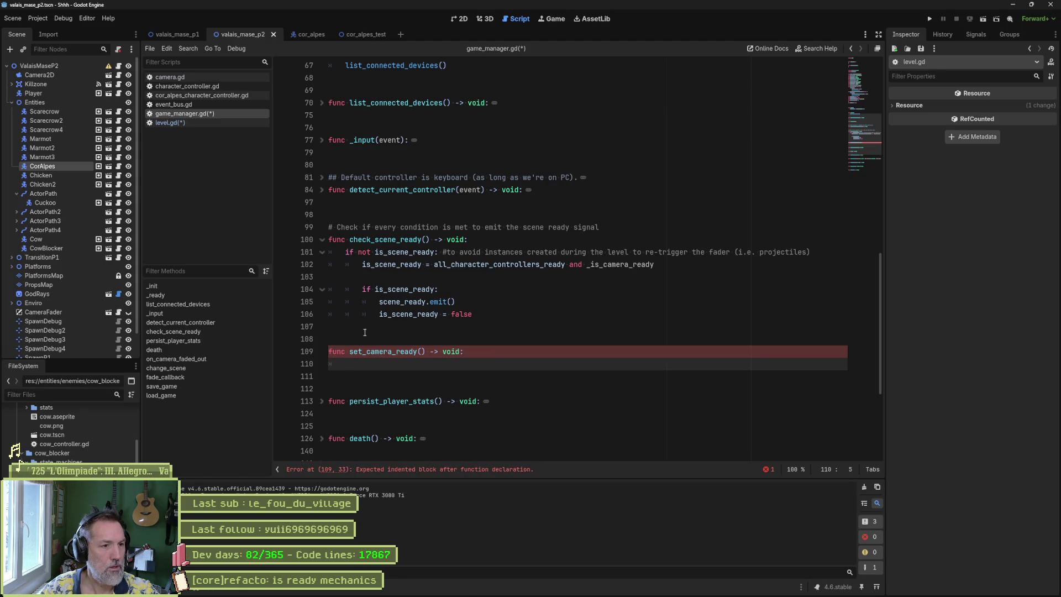
Step: Give it the body _is_camera_ready = true and save the scripts
type("_is")
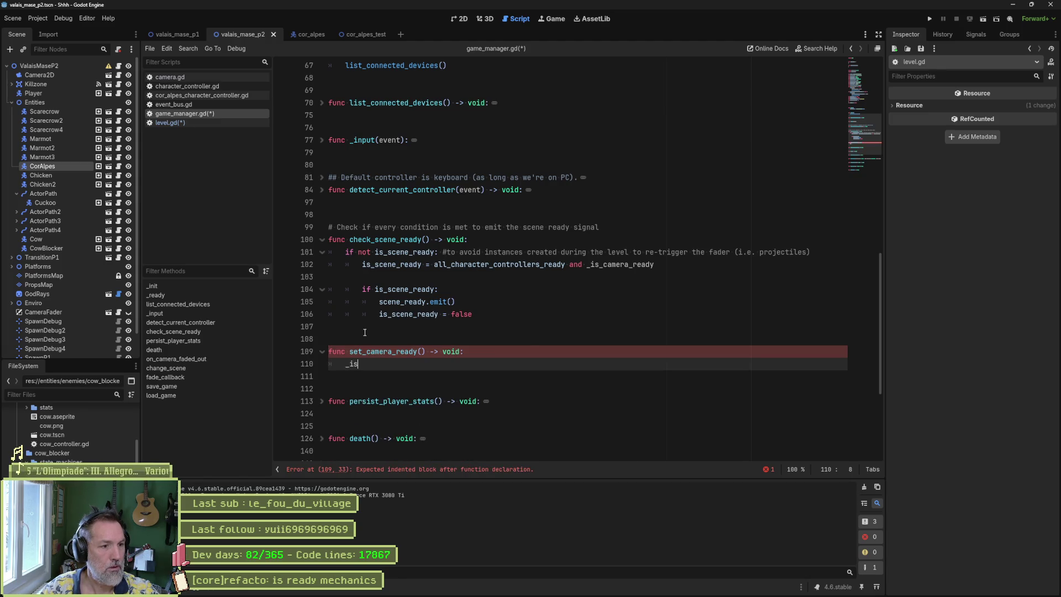
key("Return")
type("= true")
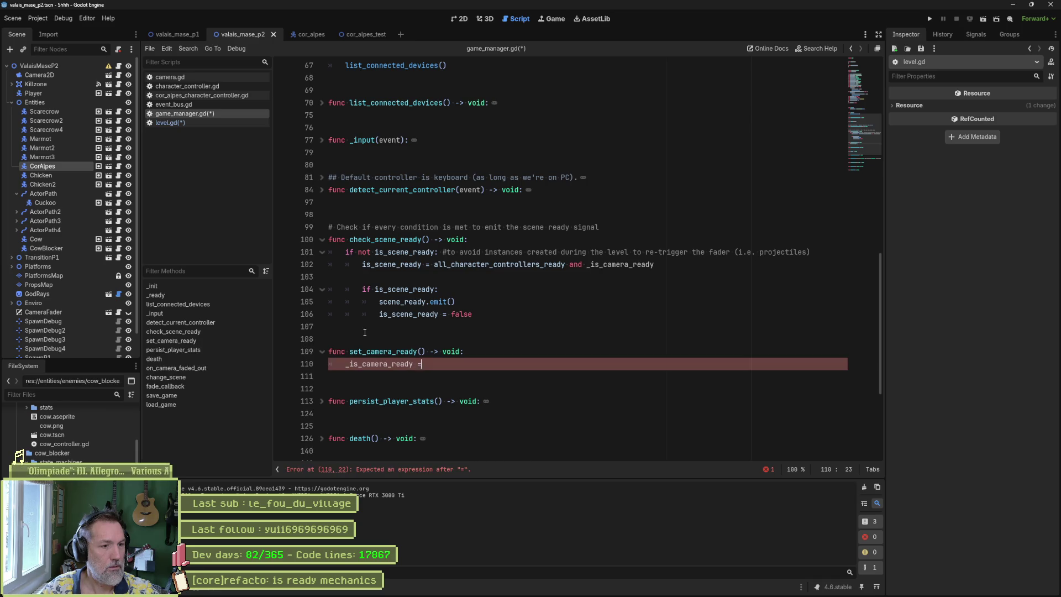
left_click(379, 365, "ctrl")
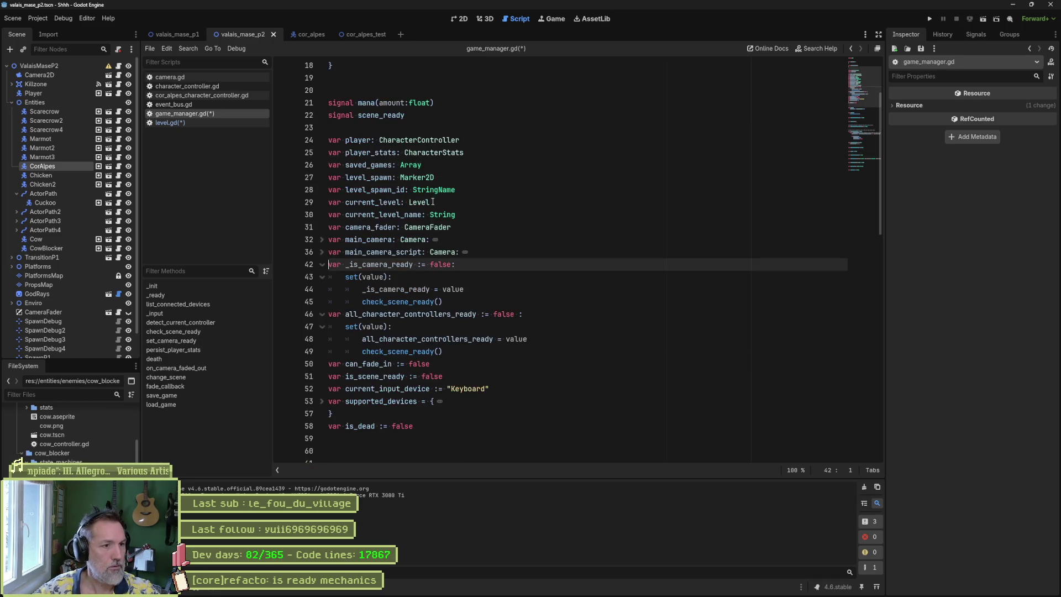
left_click(420, 302, "ctrl")
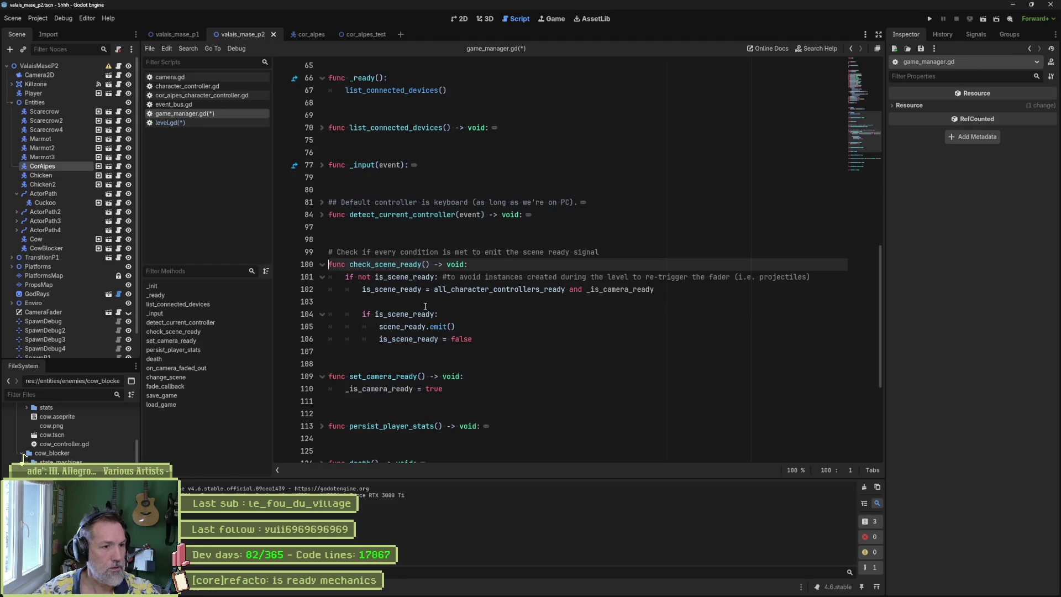
key("ctrl+s")
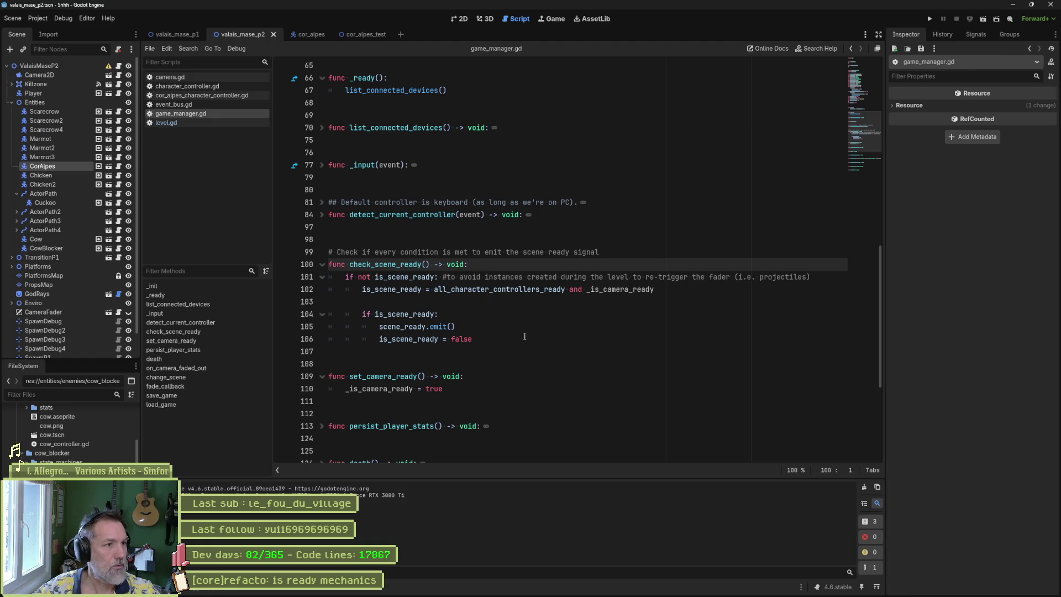
Step: Search all project files for set_camera_ready, finding 3 matches in 3 files
left_click(200, 340)
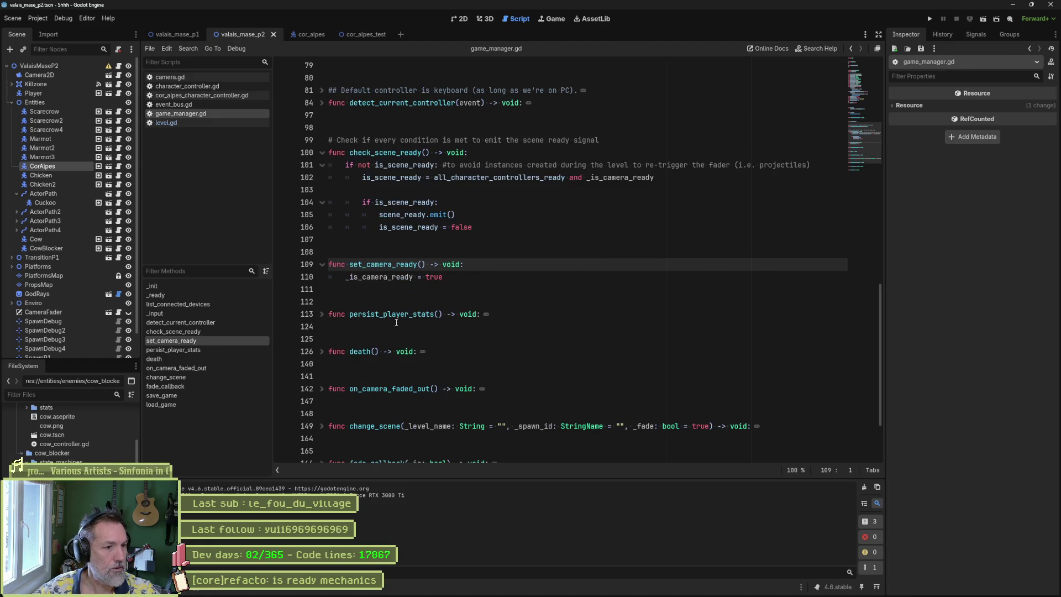
double_click(385, 264)
key("ctrl+shift+f")
left_click(528, 338)
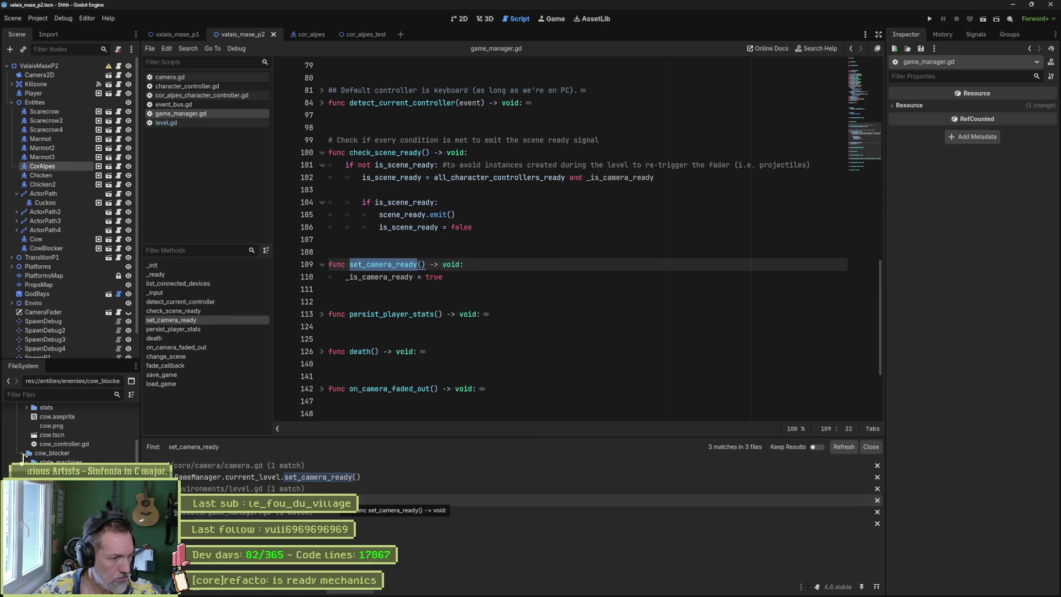
Step: Delete the unfinished set_camera_ready function from level.gd and save it
left_click(338, 500)
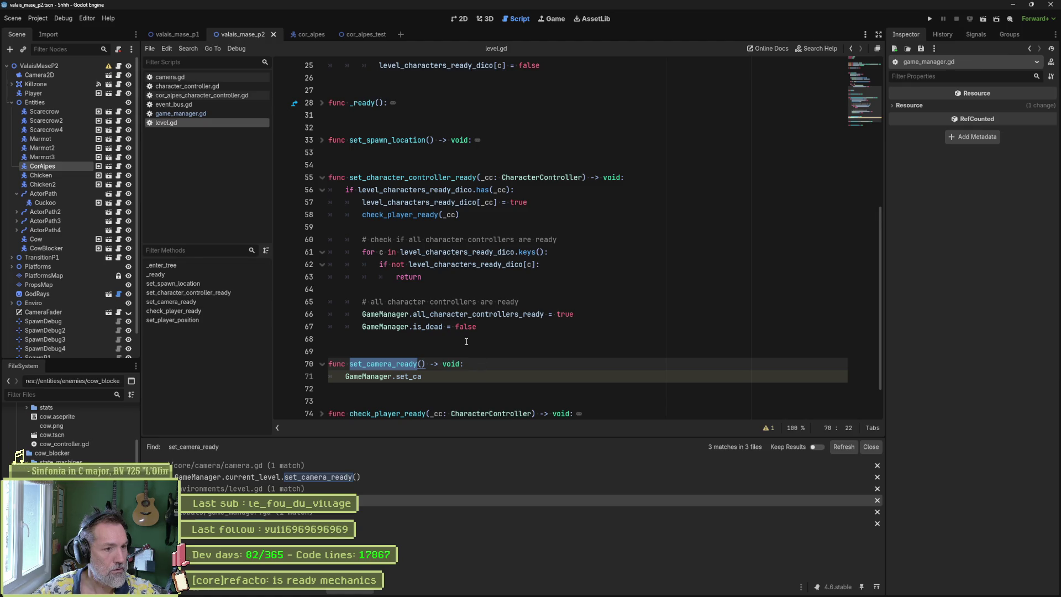
key("ctrl+shift+k")
key("ctrl+shift+k")
key("ctrl+shift+k")
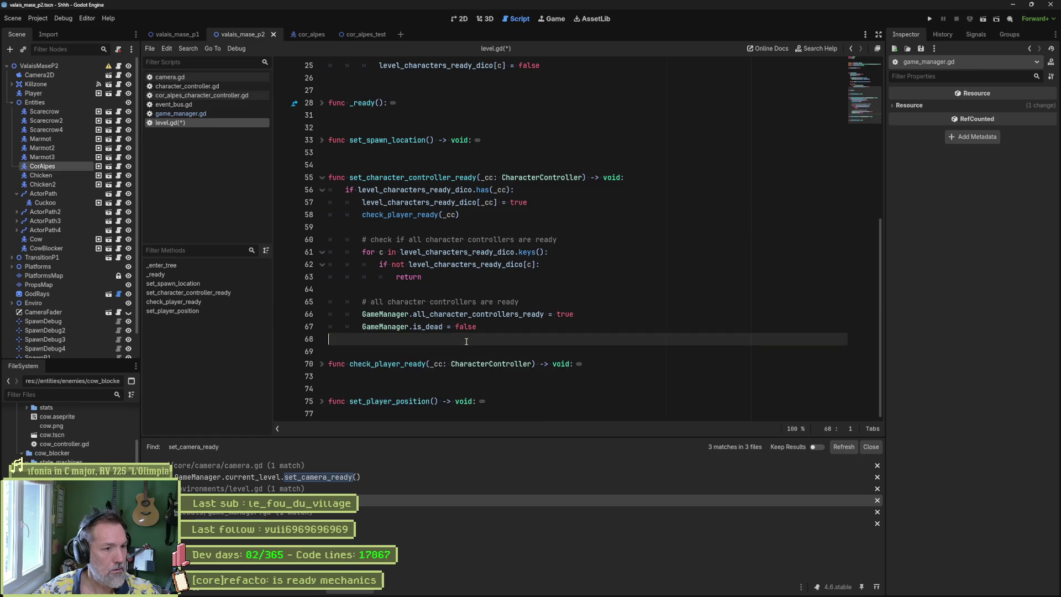
key("ctrl+s")
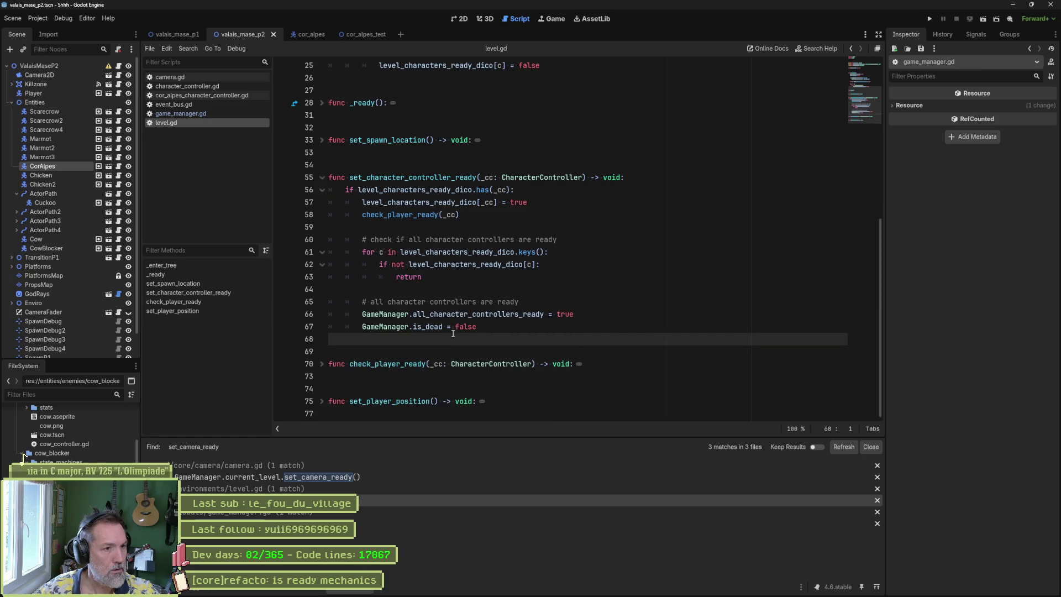
Step: Remove 'current_level.' on line 53 of camera.gd so it calls GameManager.set_camera_ready()
left_click(210, 77)
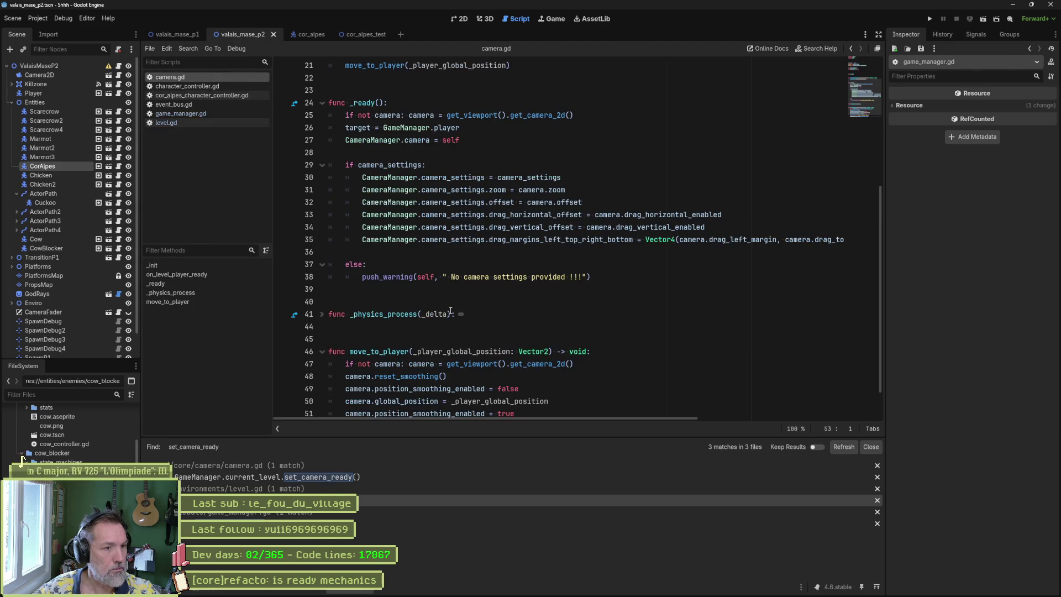
scroll(450, 311, "down", 1)
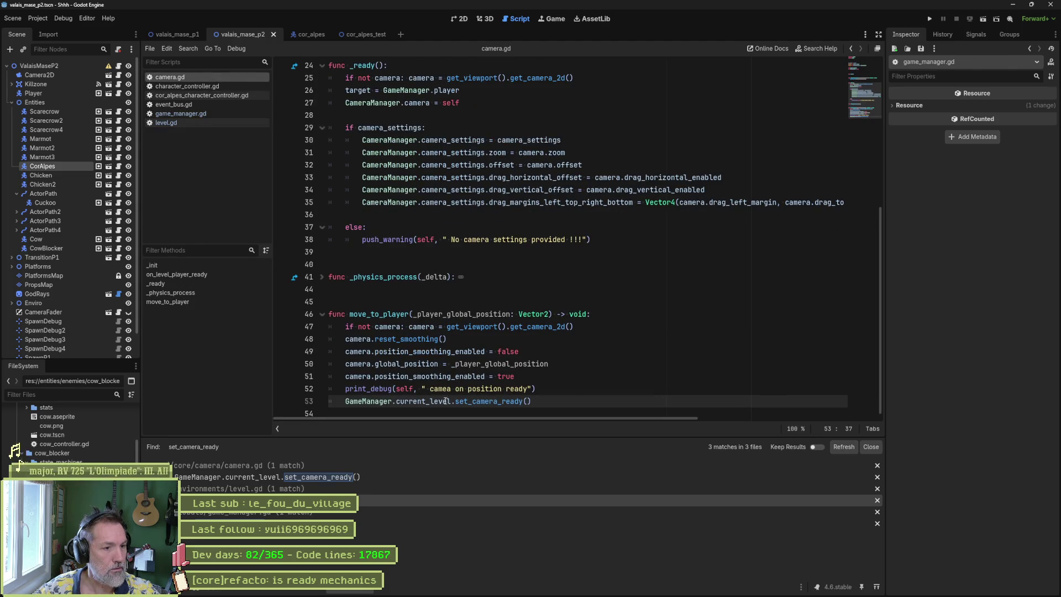
double_click(513, 401)
left_click(508, 402)
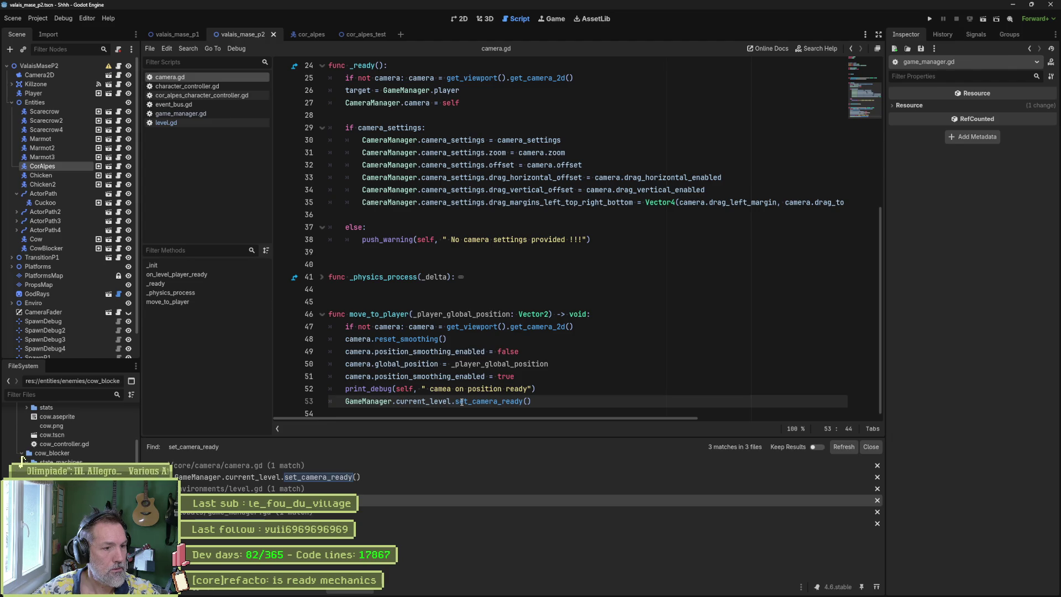
double_click(440, 402)
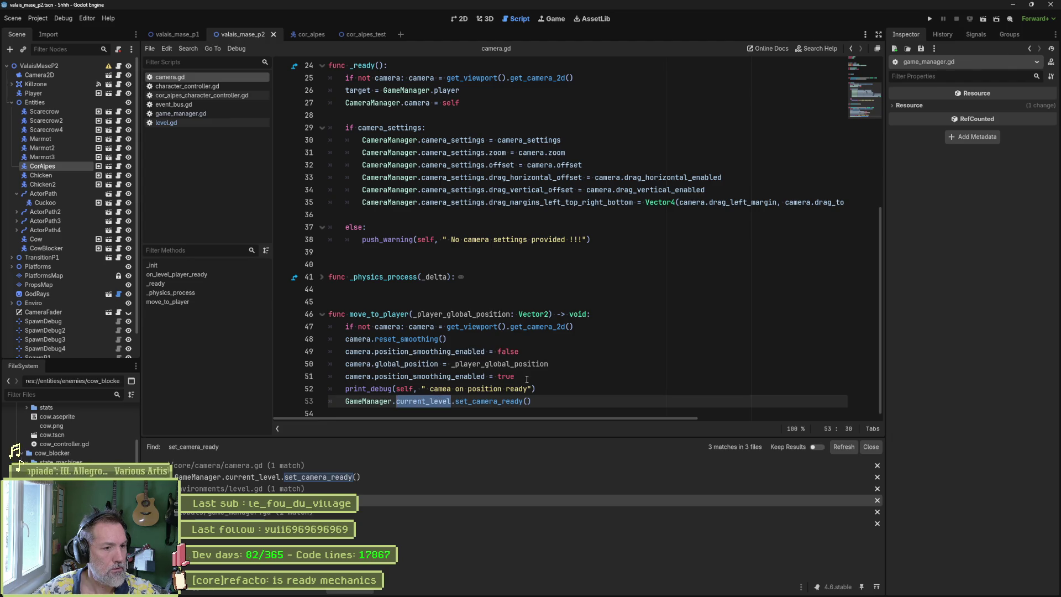
key("BackSpace")
key("BackSpace")
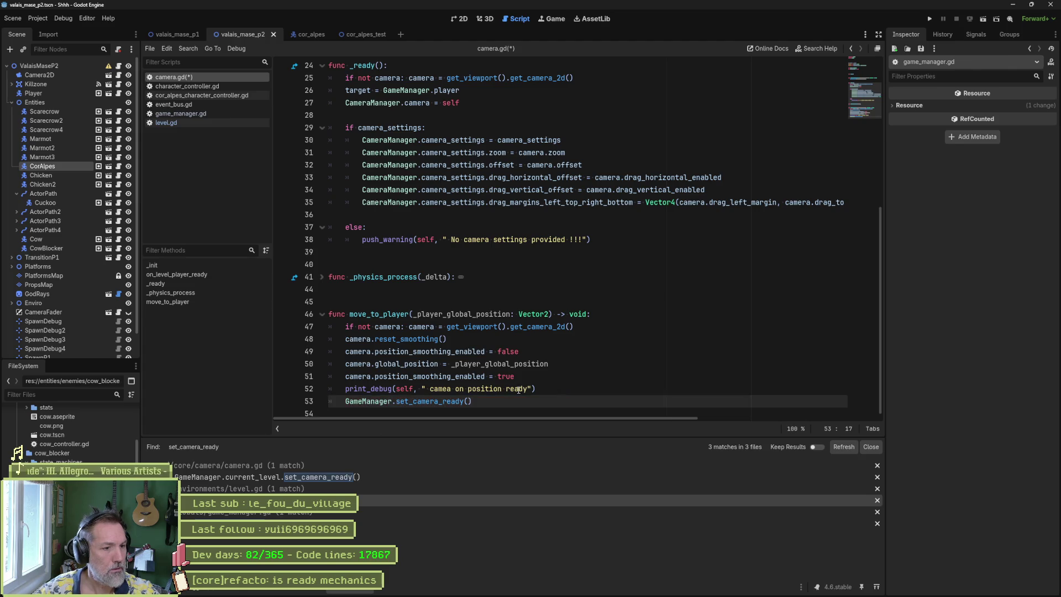
Step: Inspect set_camera_ready and _is_camera_ready in game_manager.gd, then run the scene with F6
left_click(436, 401, "ctrl")
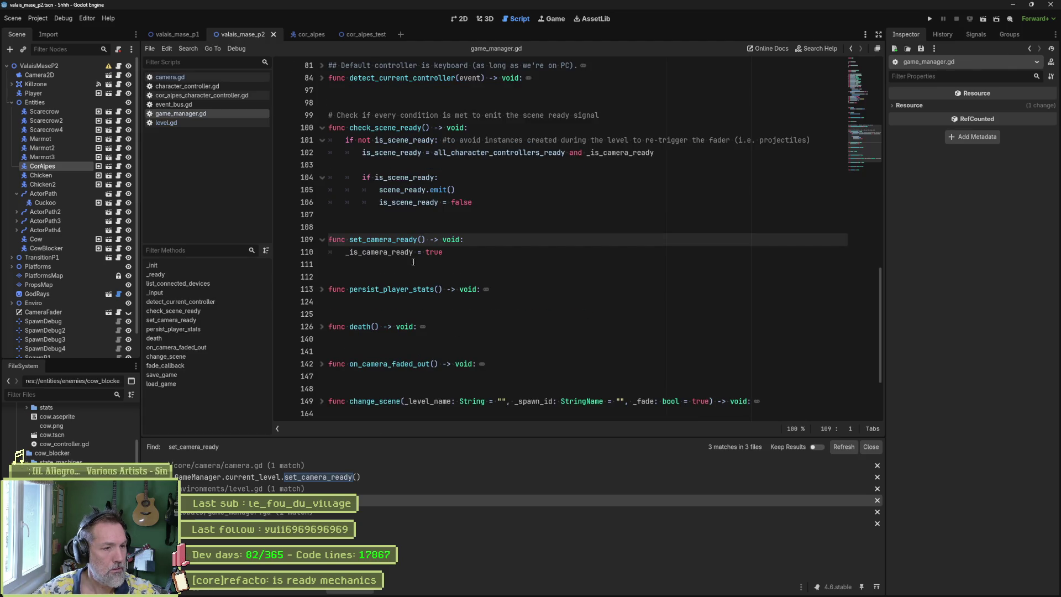
double_click(390, 252)
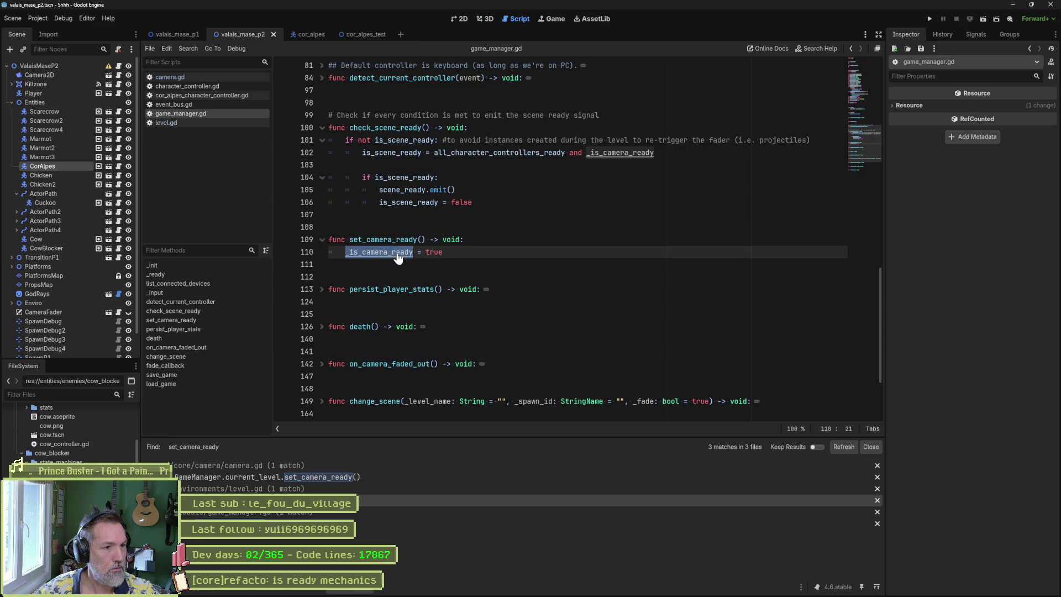
left_click(390, 252, "ctrl")
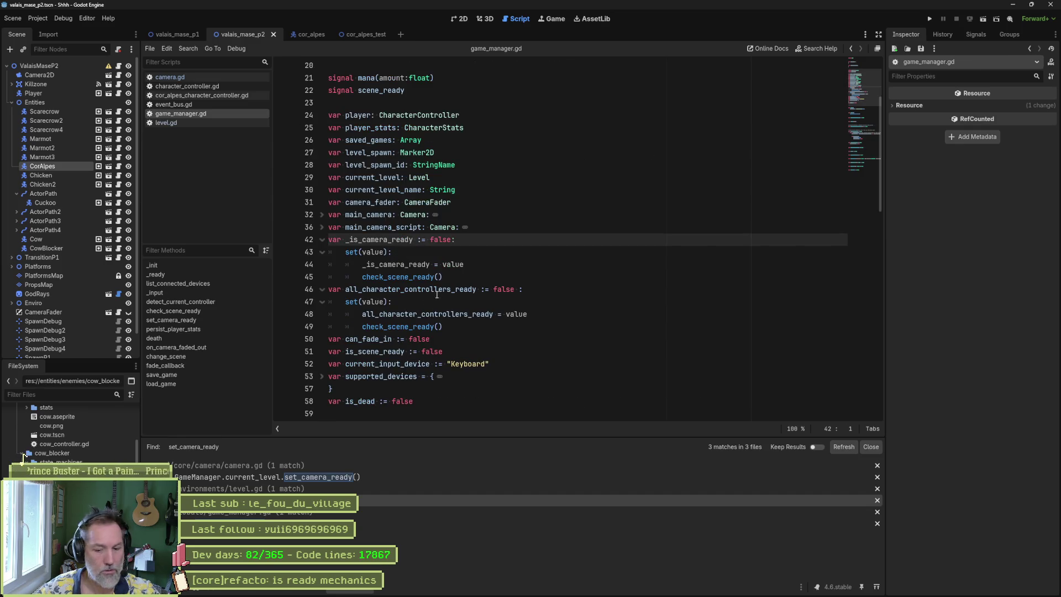
key("F6")
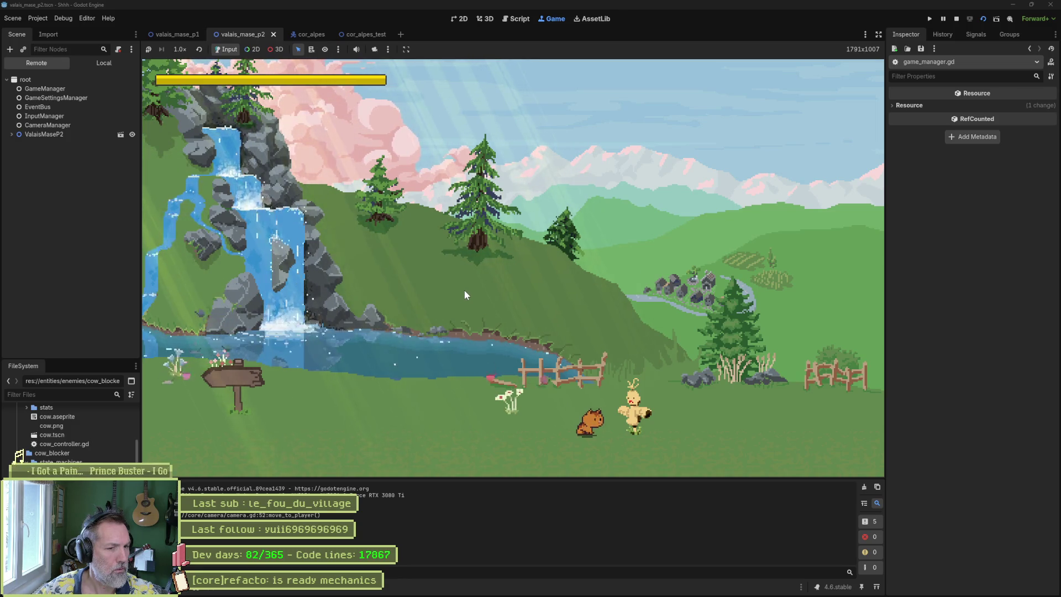
Step: Set ValaisMaseP2's Spawn to SpawnDebug4, test-run the scene, and return to the 2D view
key("F8")
left_click(57, 75)
left_click(53, 66)
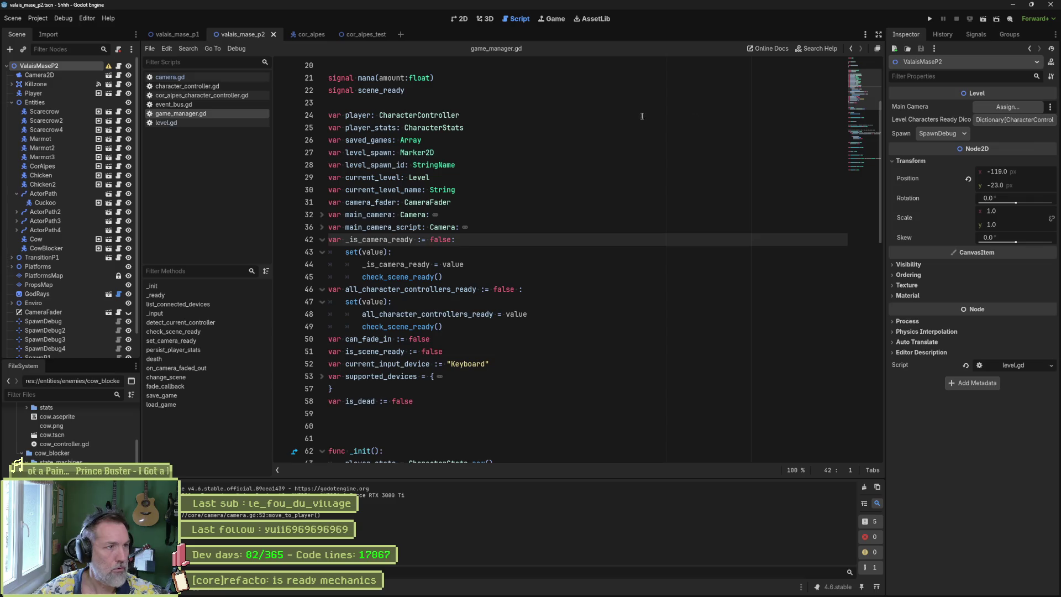
left_click(941, 133)
left_click(952, 176)
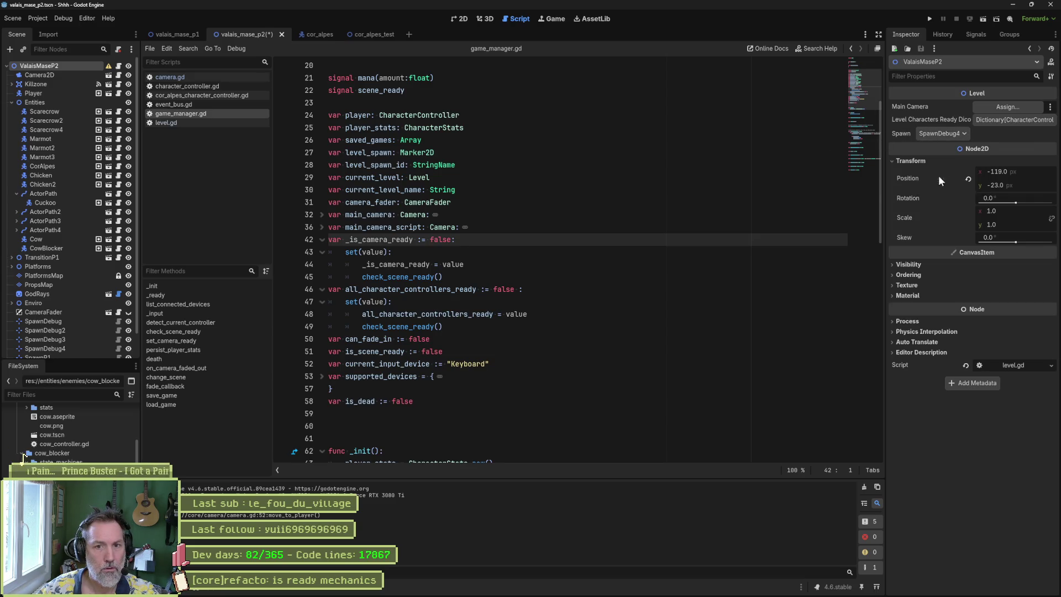
key("F6")
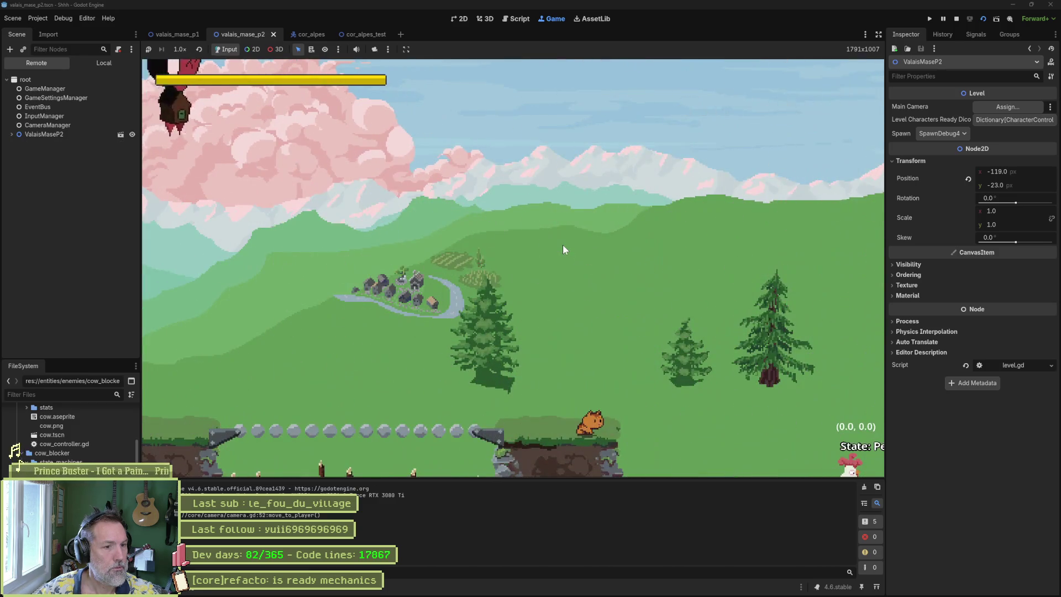
key("F8")
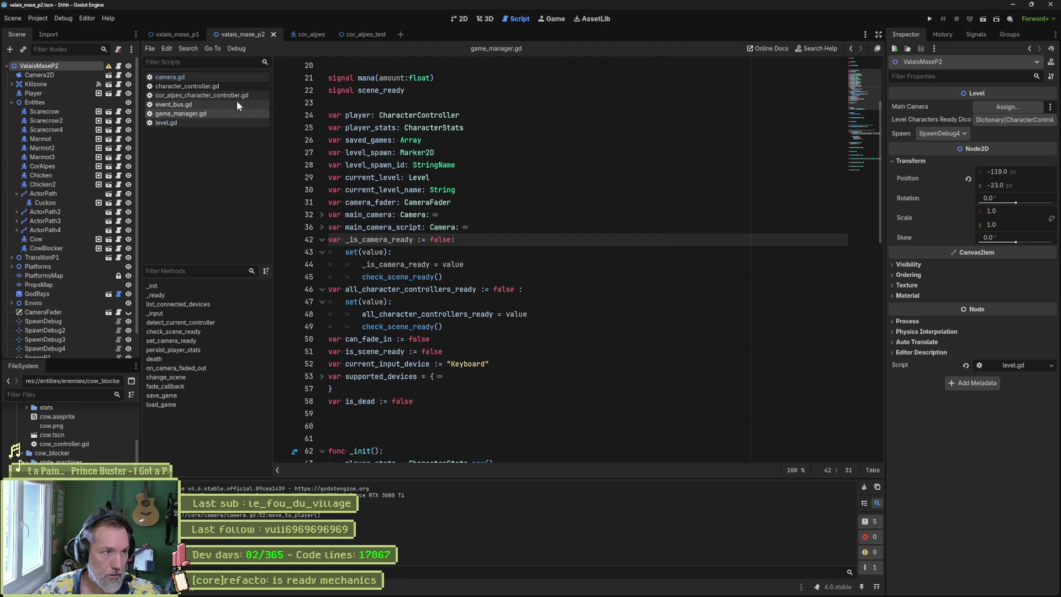
left_click(459, 20)
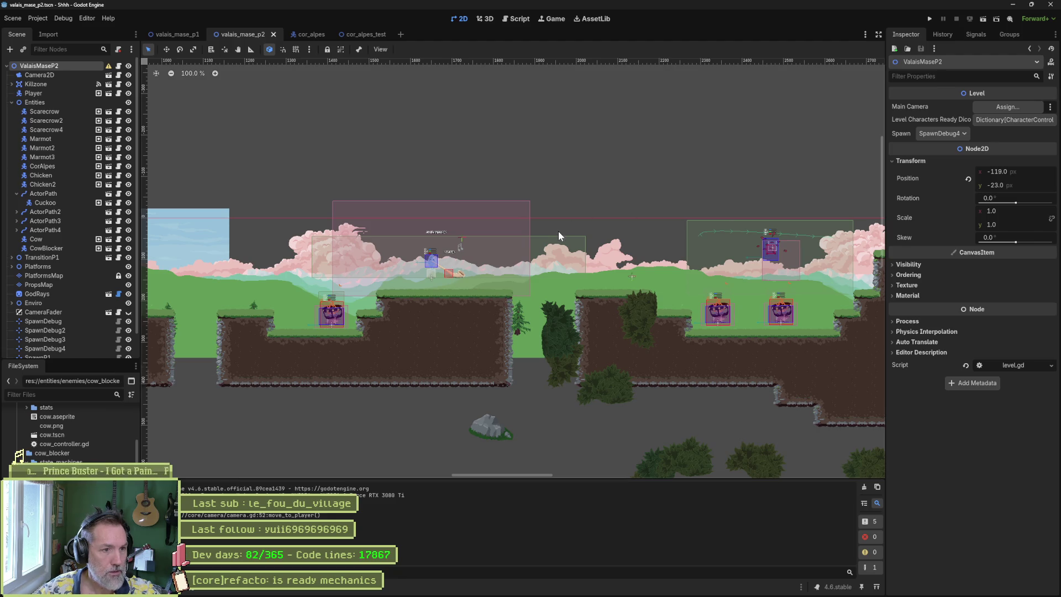
Step: Lift Scarecrow4 high above the ground, test-run the scene, then undo the move
scroll(445, 211, "down", 3)
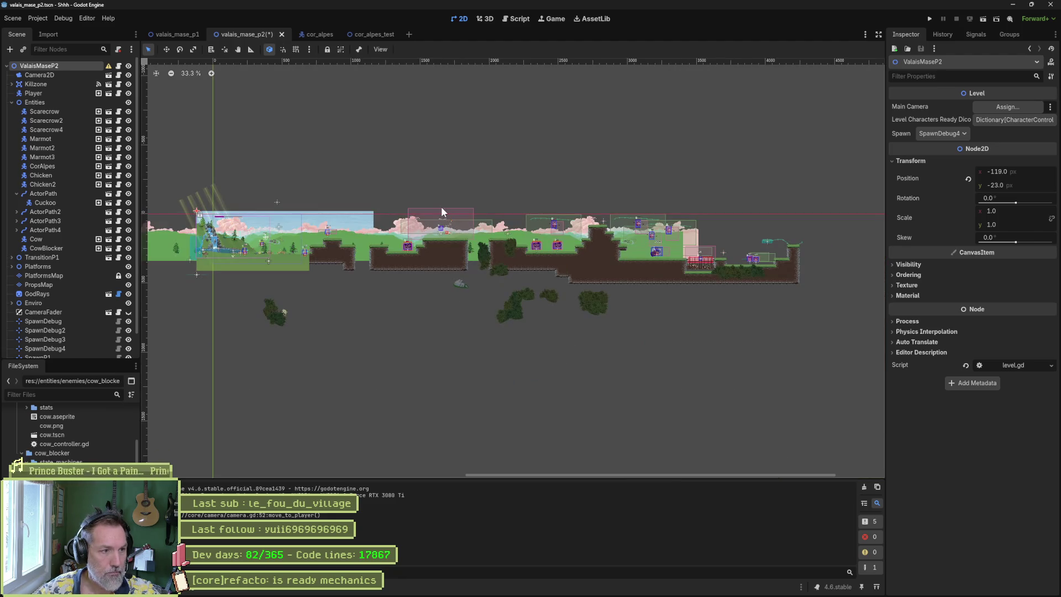
scroll(419, 198, "up", 3)
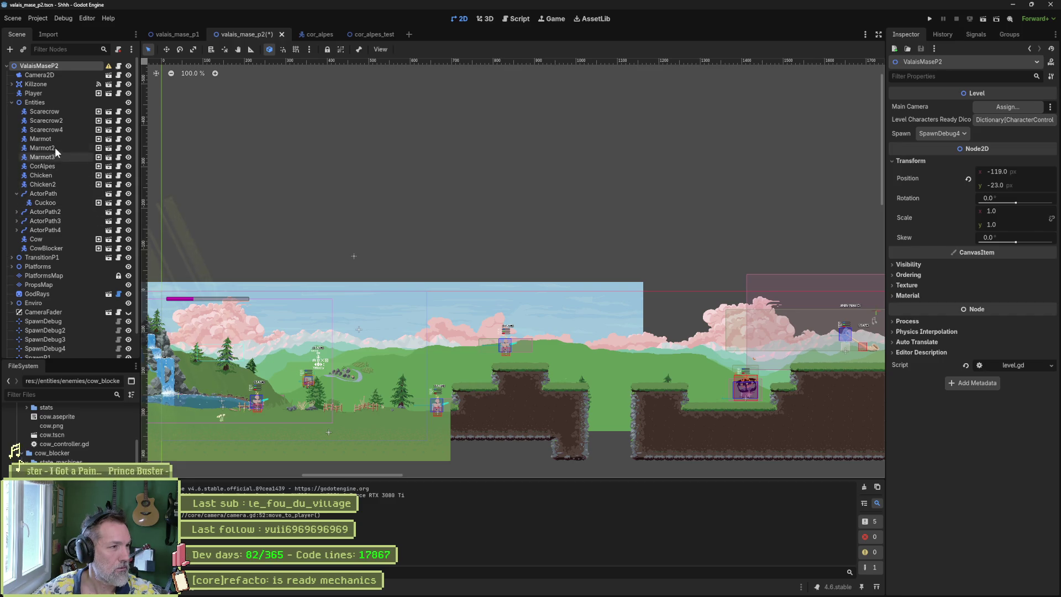
left_click(71, 131)
key("w")
scroll(483, 268, "down", 3)
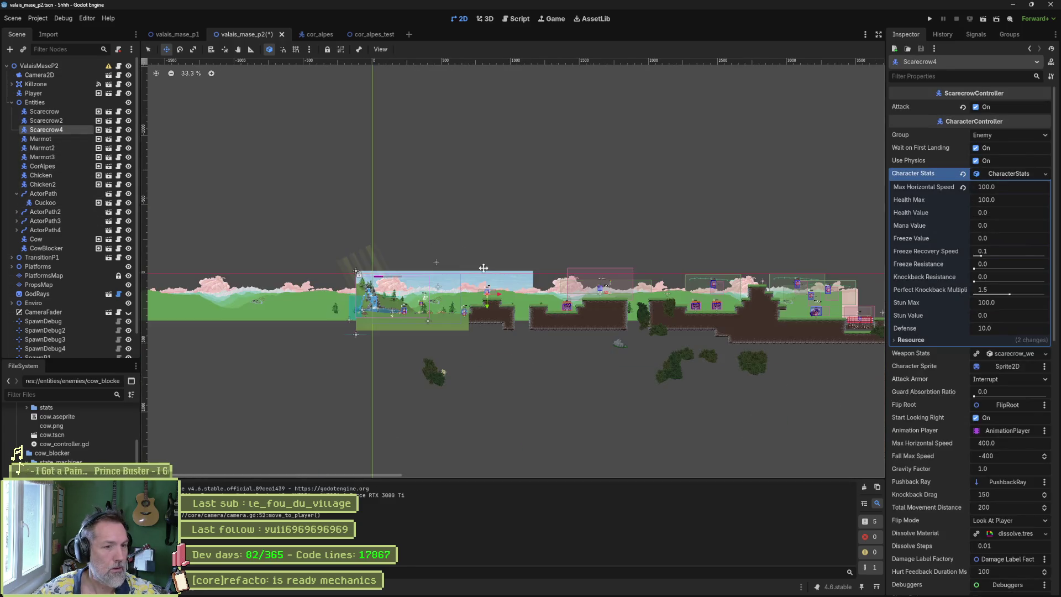
left_click_drag(474, 348, 478, 138)
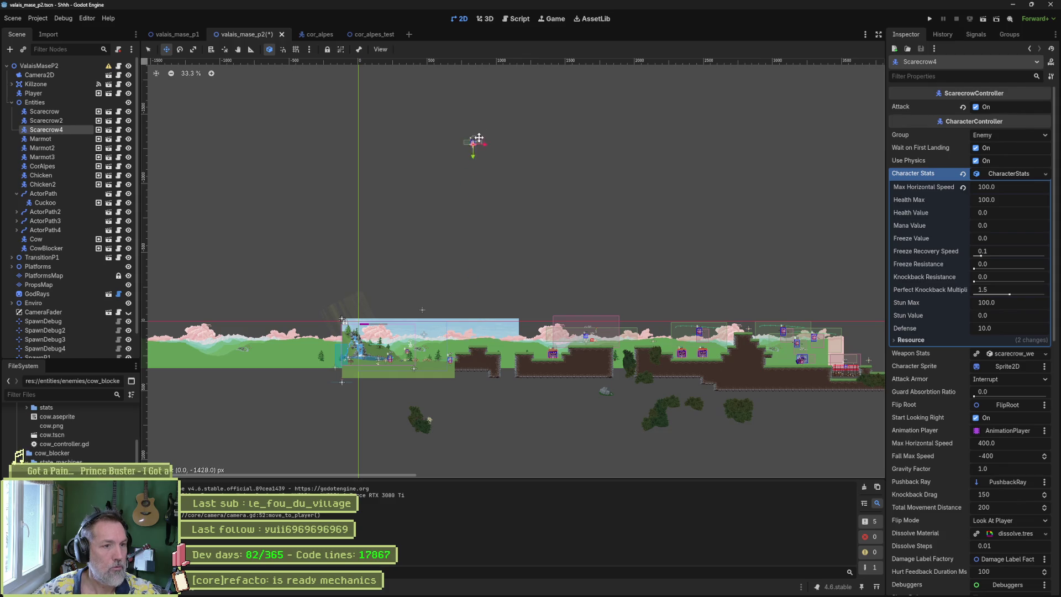
key("F6")
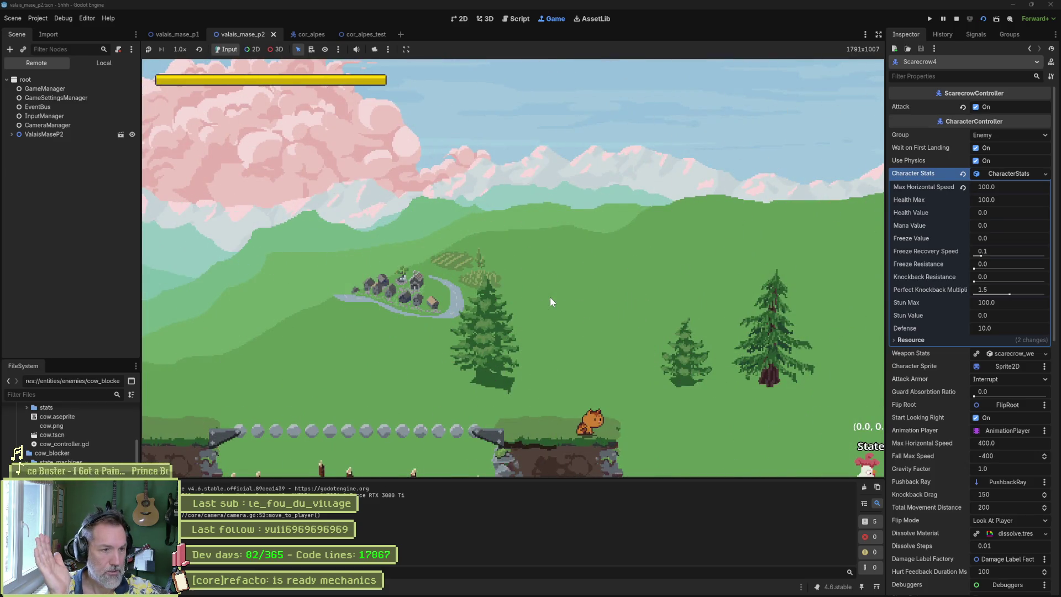
key("F8")
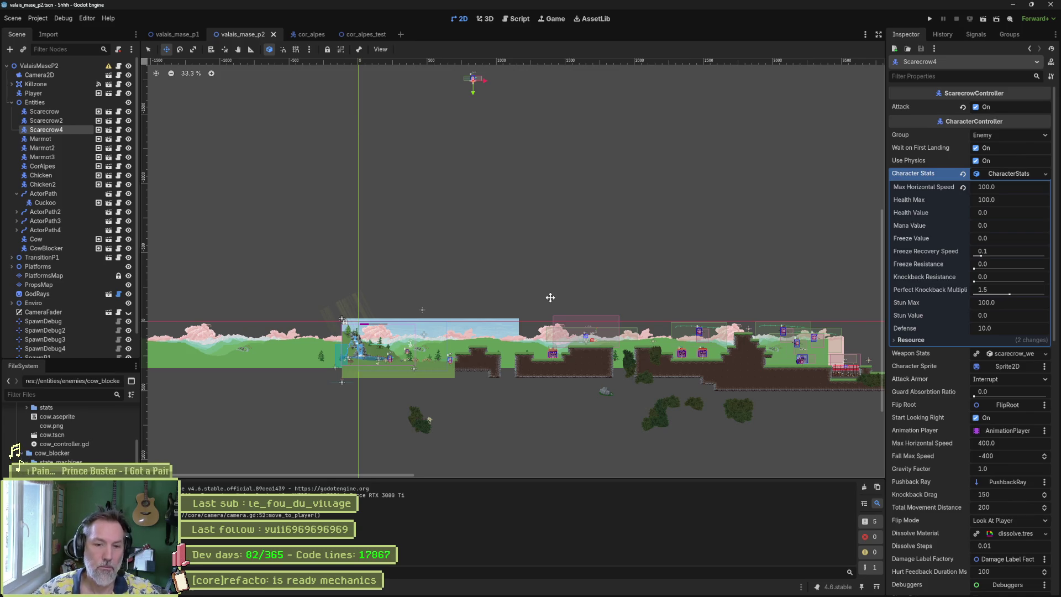
key("ctrl+z")
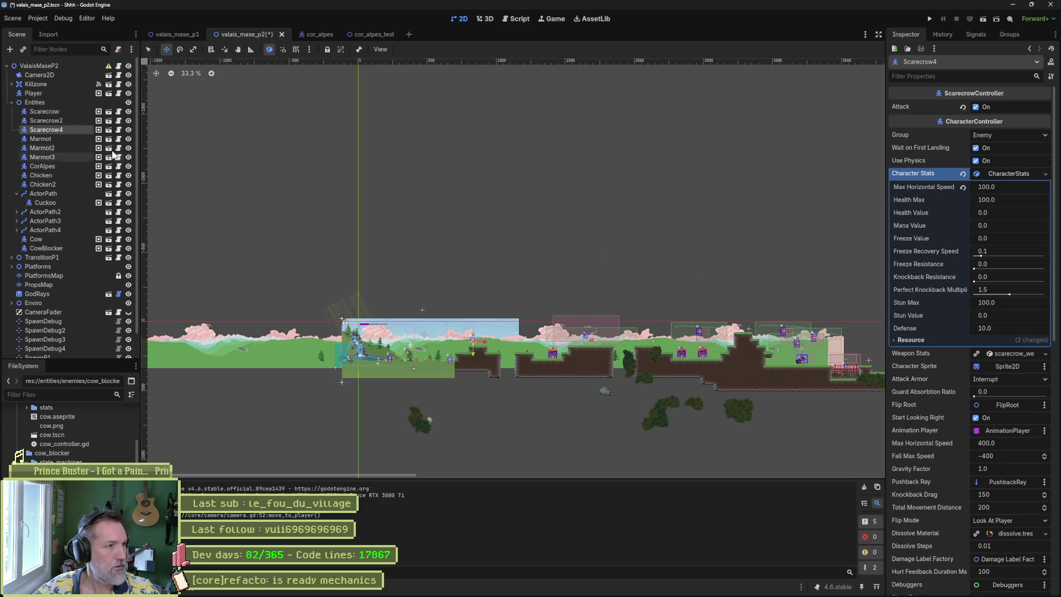
Step: Raise the SpawnDebug4 marker above the level's end and run the scene again
left_click(71, 348)
left_click_drag(707, 296, 530, 317)
left_click_drag(692, 393, 694, 198)
key("F6")
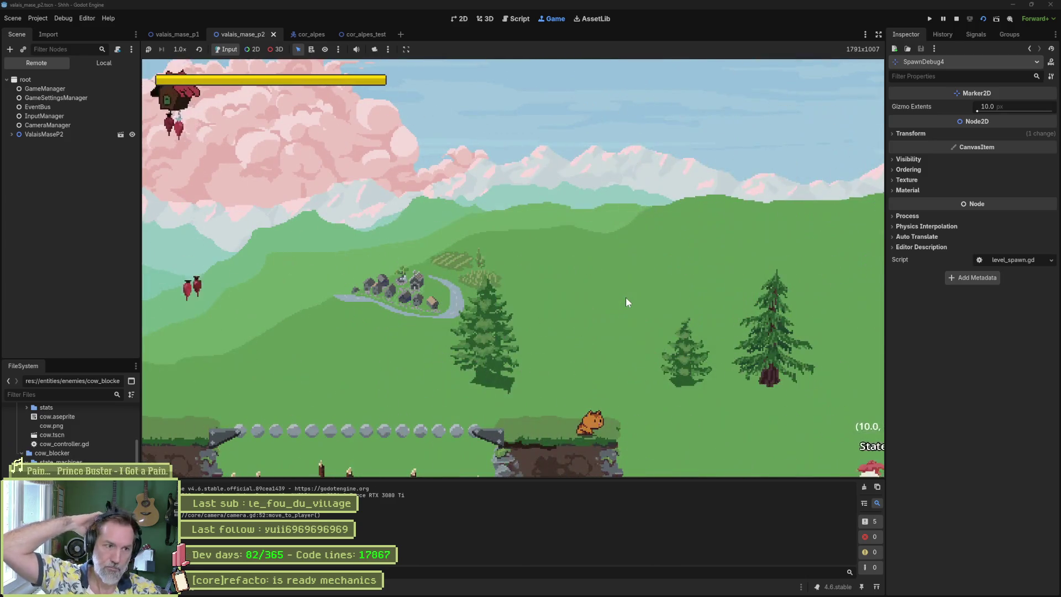
Step: Raise SpawnDebug4 high above the ground again, test-run, then undo the move
key("F8")
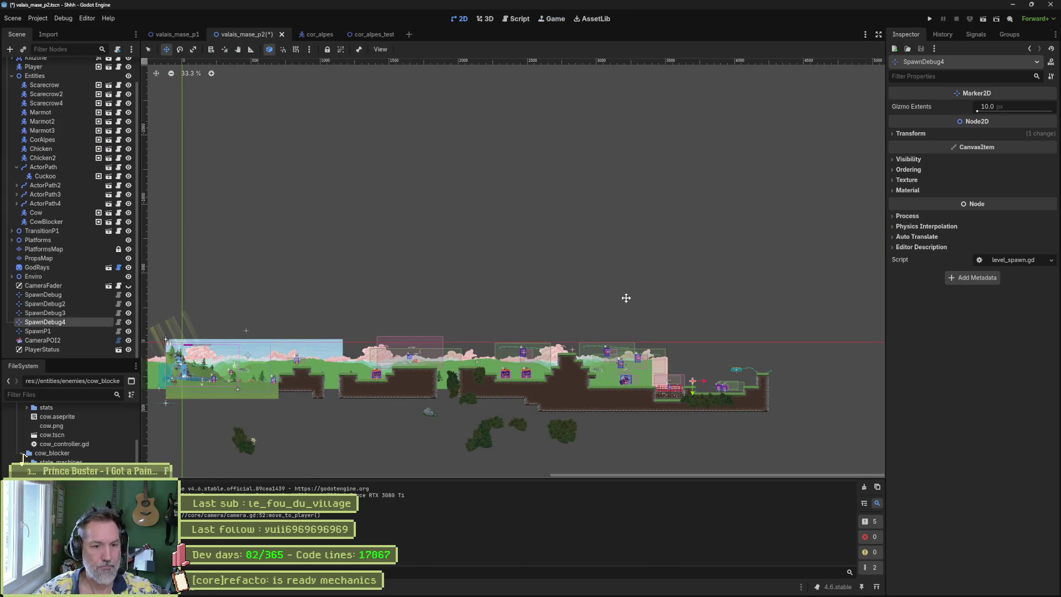
key("ctrl+s")
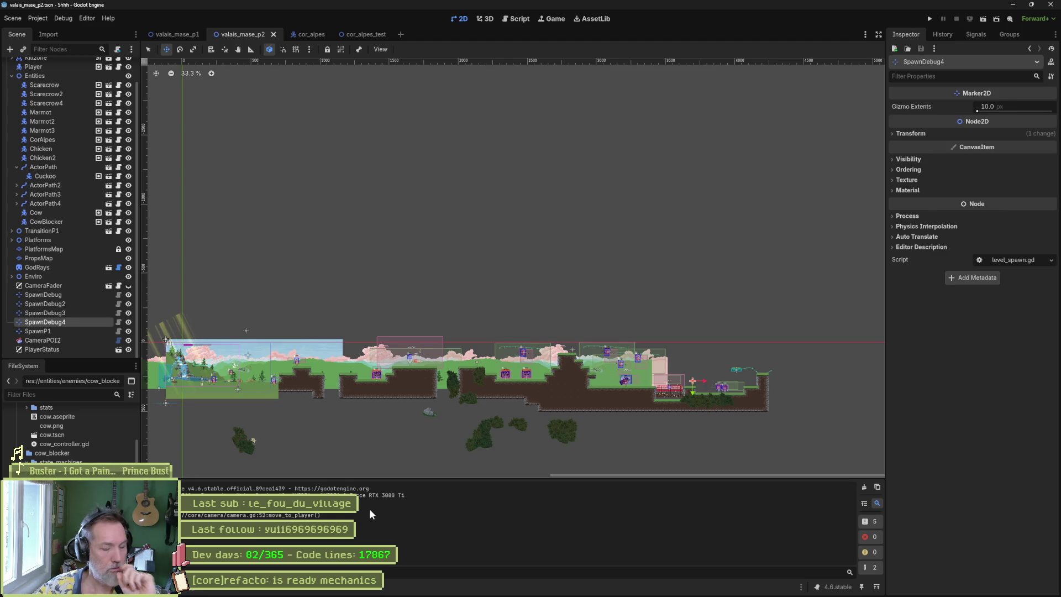
left_click_drag(691, 388, 690, 229)
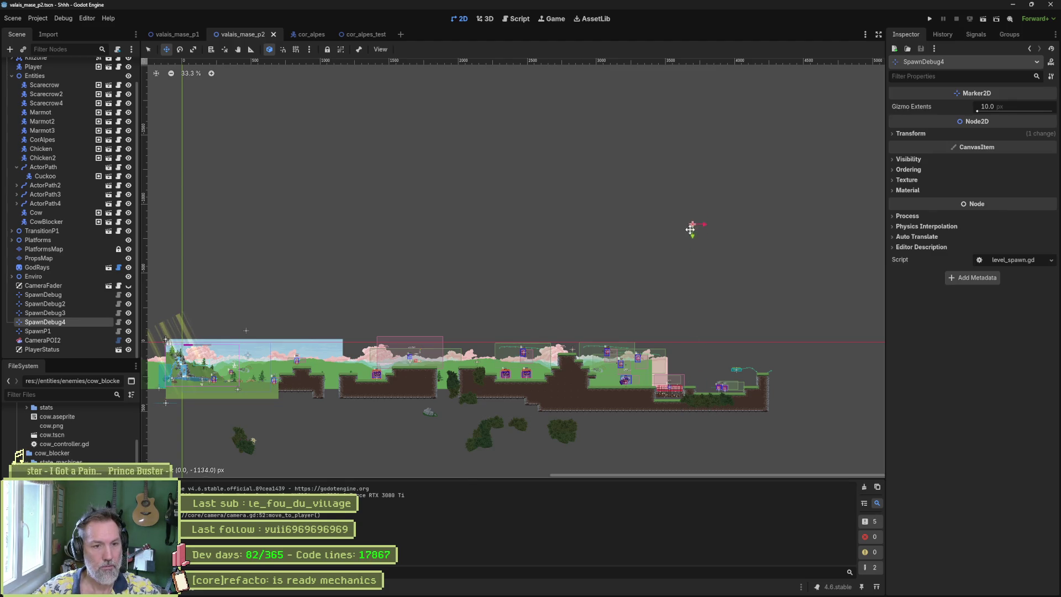
key("F6")
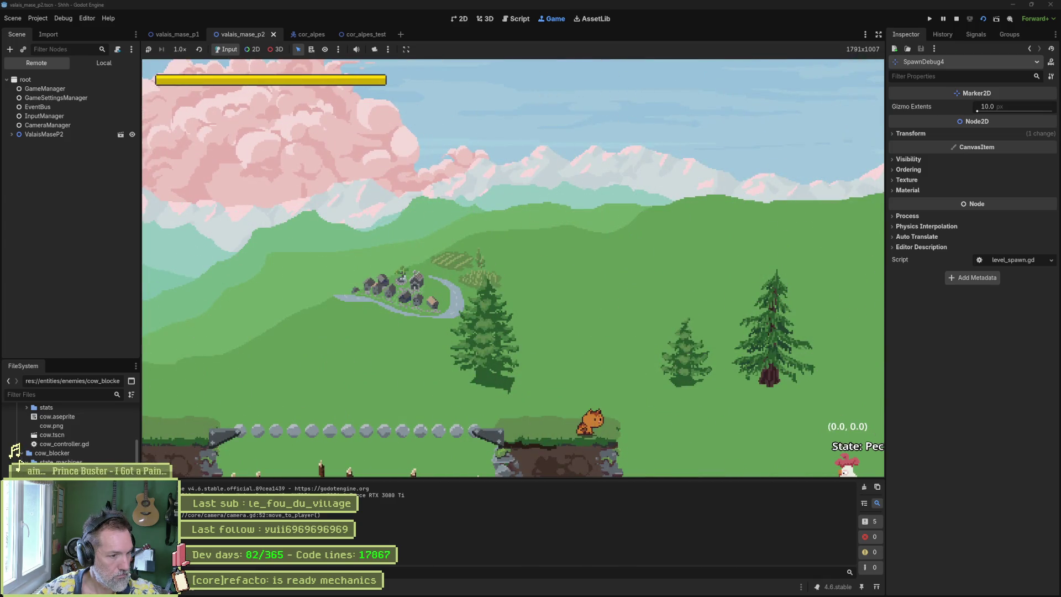
key("F8")
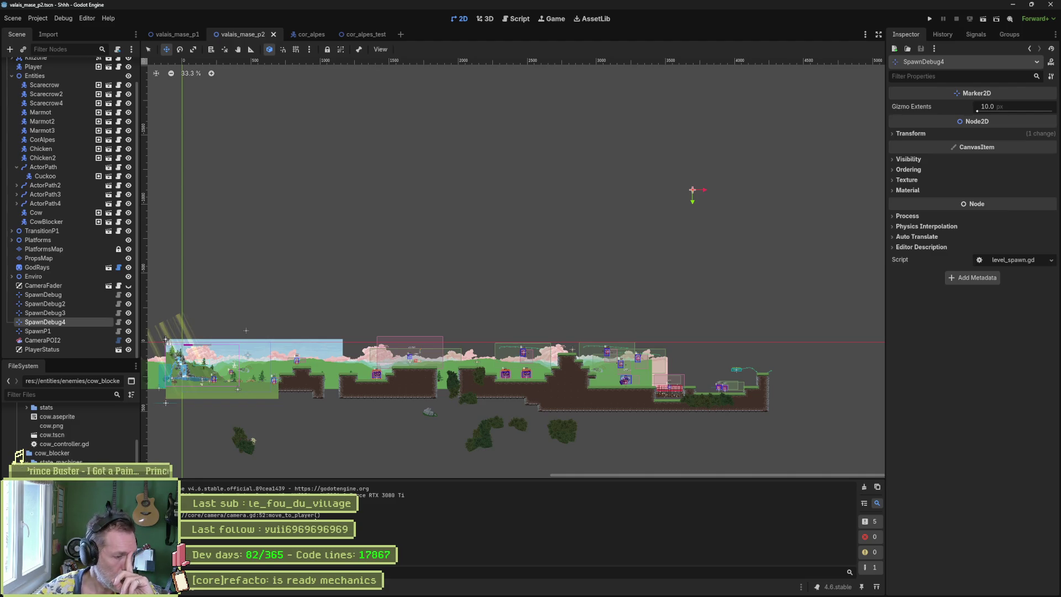
key("ctrl+z")
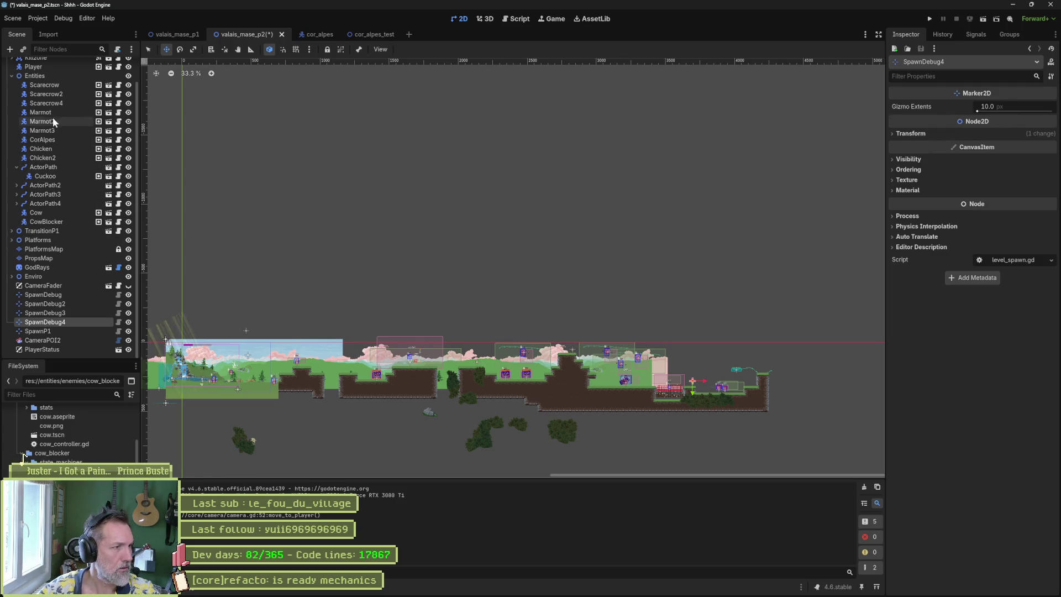
Step: Lift Scarecrow4 above the level, save and run, then stop the game
left_click(47, 103)
left_click_drag(301, 373, 314, 197)
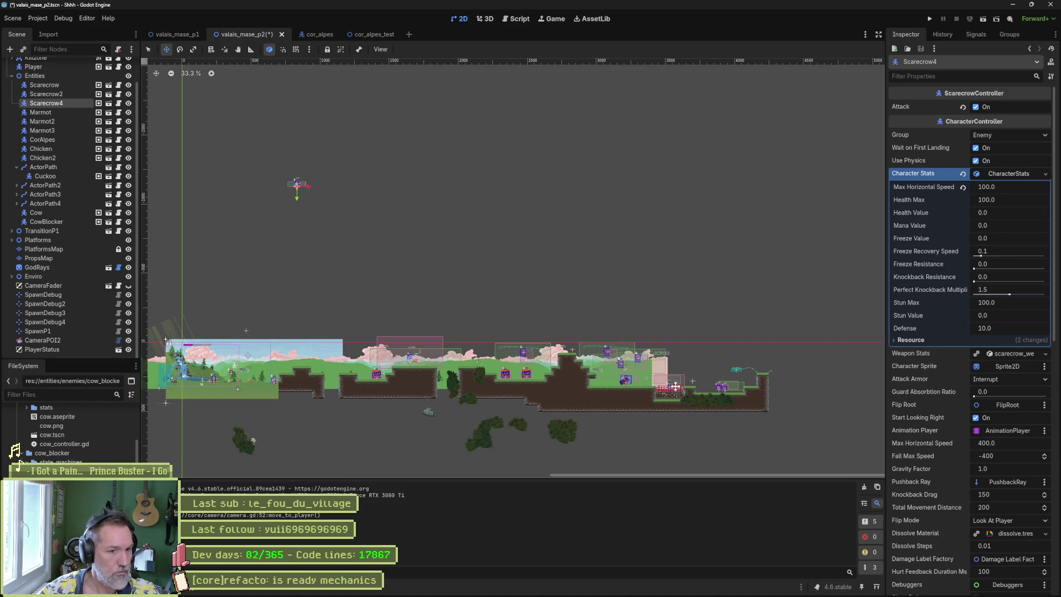
key("ctrl+s")
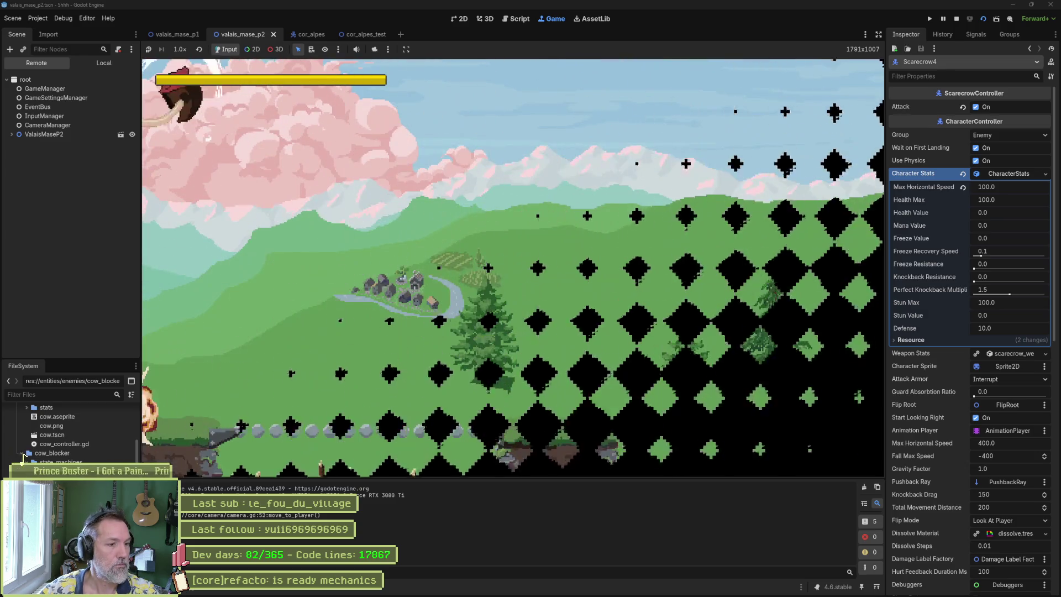
key("F8")
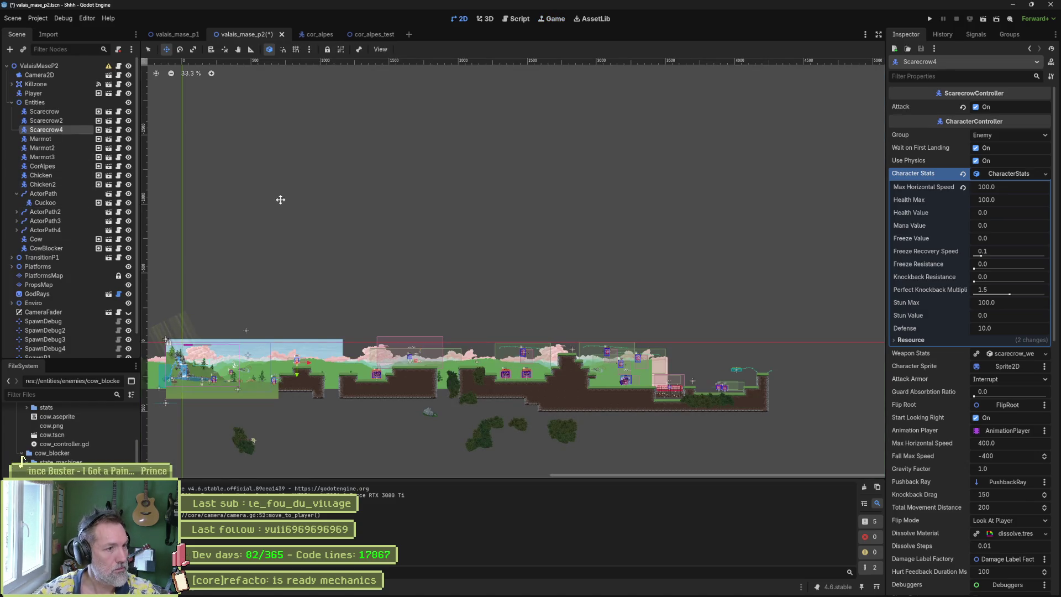
Step: Select the task title in Asana and trim the existing text in Fork's commit summary
mouse_move(621, 595)
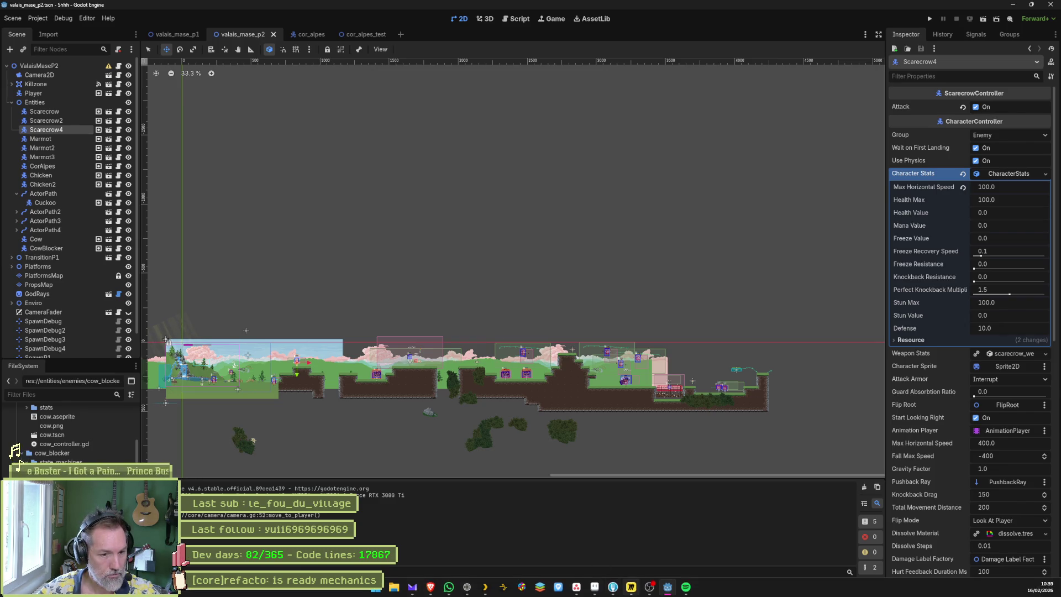
left_click(576, 587)
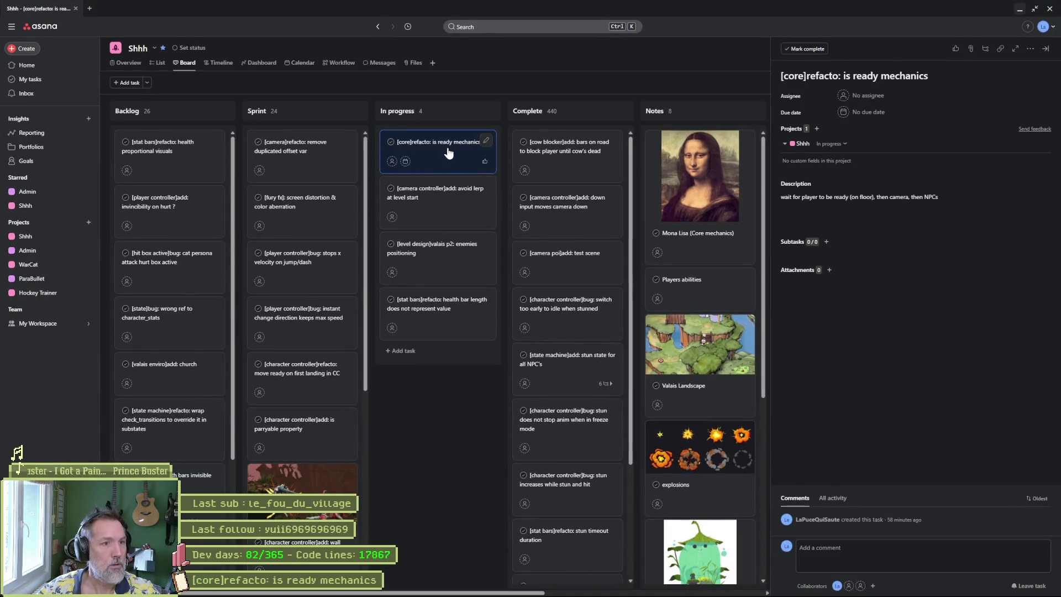
triple_click(850, 77)
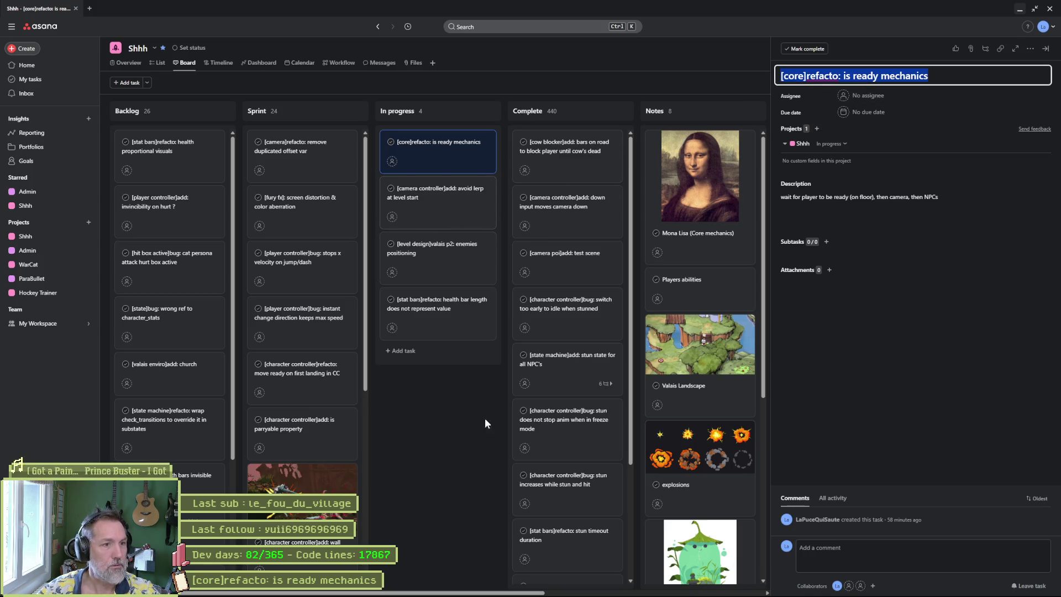
left_click(612, 589)
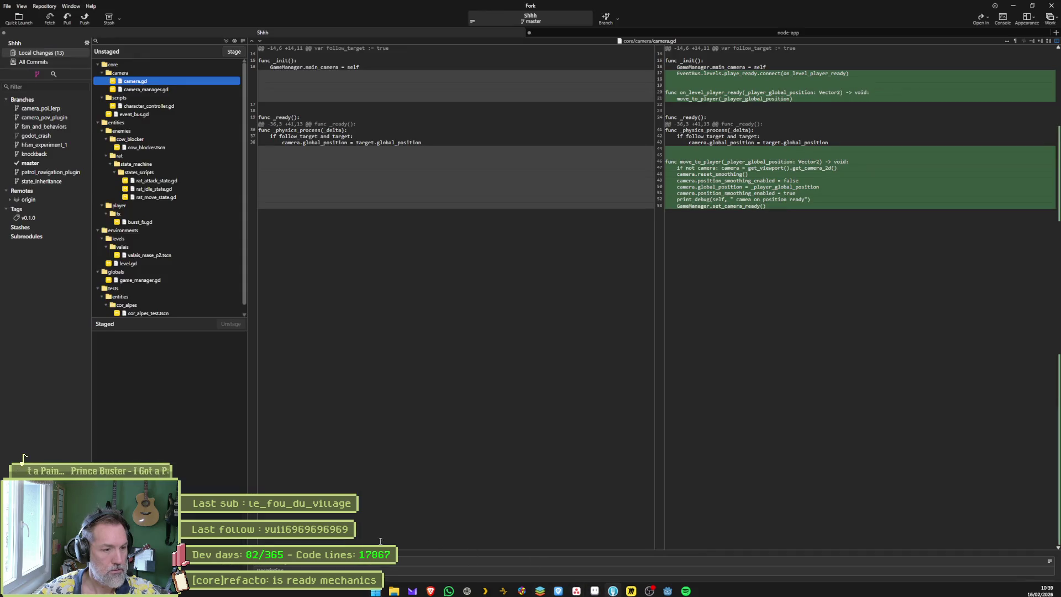
key("BackSpace")
key("BackSpace")
key("BackSpace")
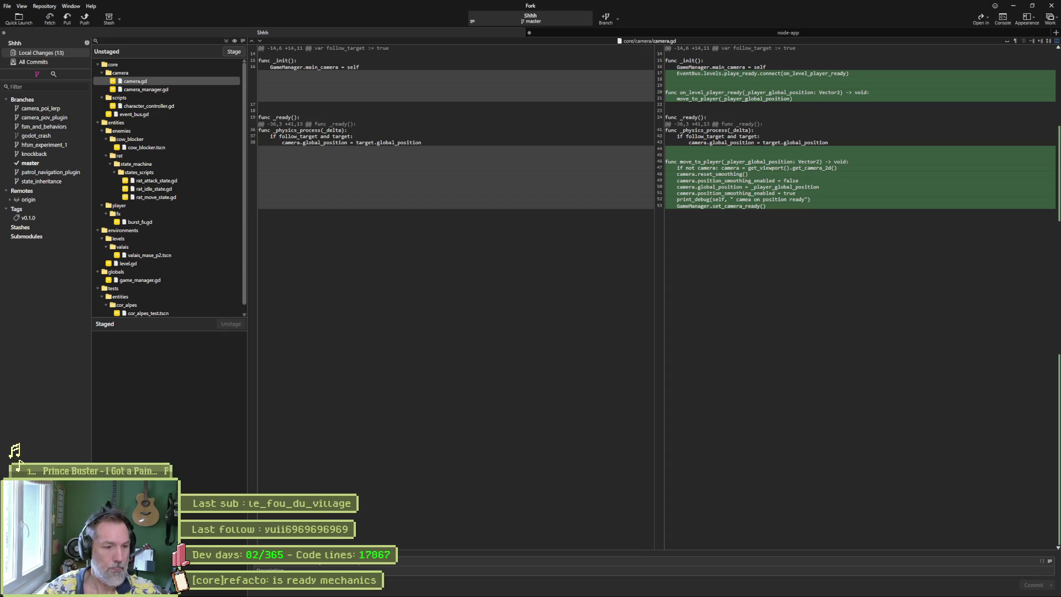
Step: Move the is-ready-mechanics card to Complete and paste the camera controller task title into Fork
key("alt+Tab")
left_click_drag(437, 146, 562, 148)
left_click(435, 145)
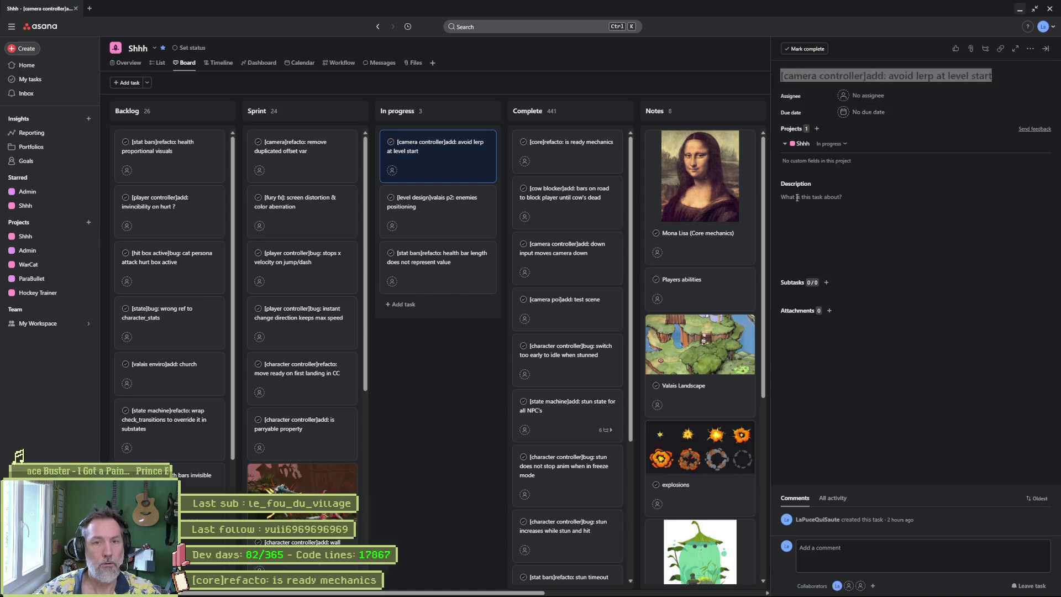
key("alt+Tab")
key("ctrl+v")
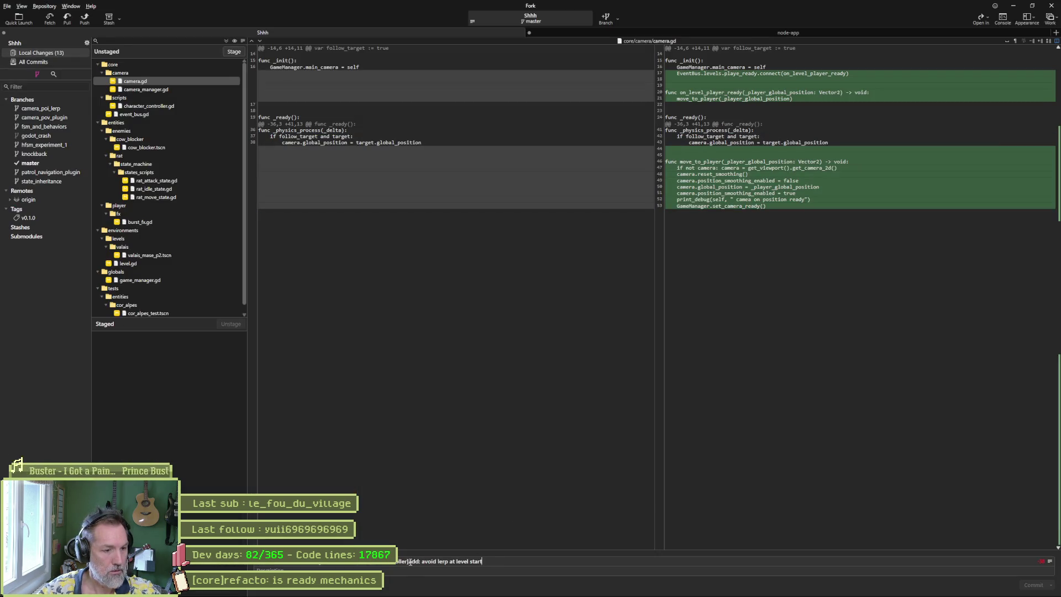
Step: Make the summary read 'added: avoid lerp at level start' and review the diff hunks
type("ed")
key("BackSpace")
key("BackSpace")
key("BackSpace")
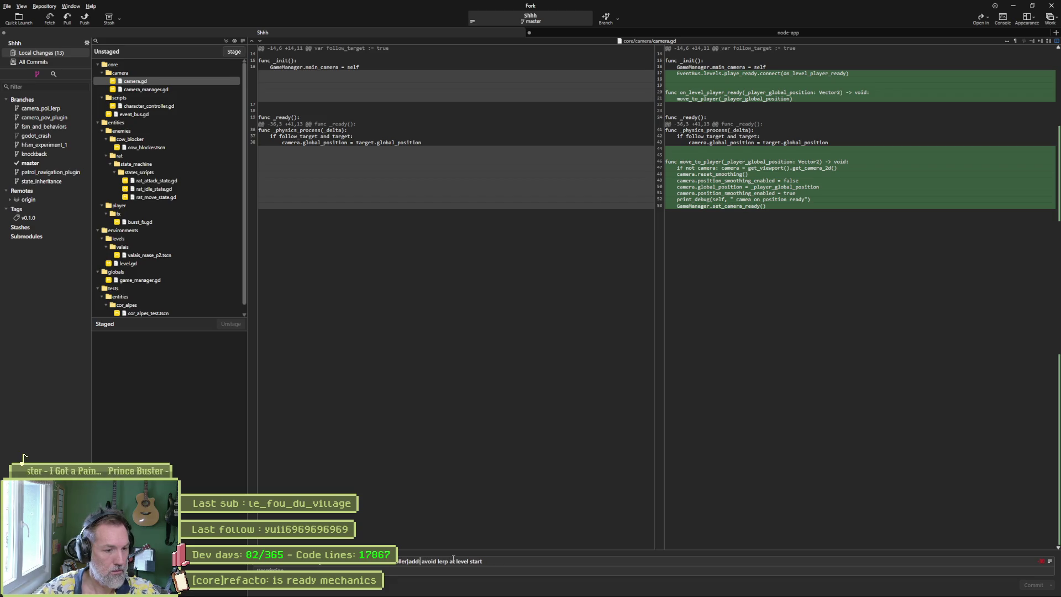
type("ed:")
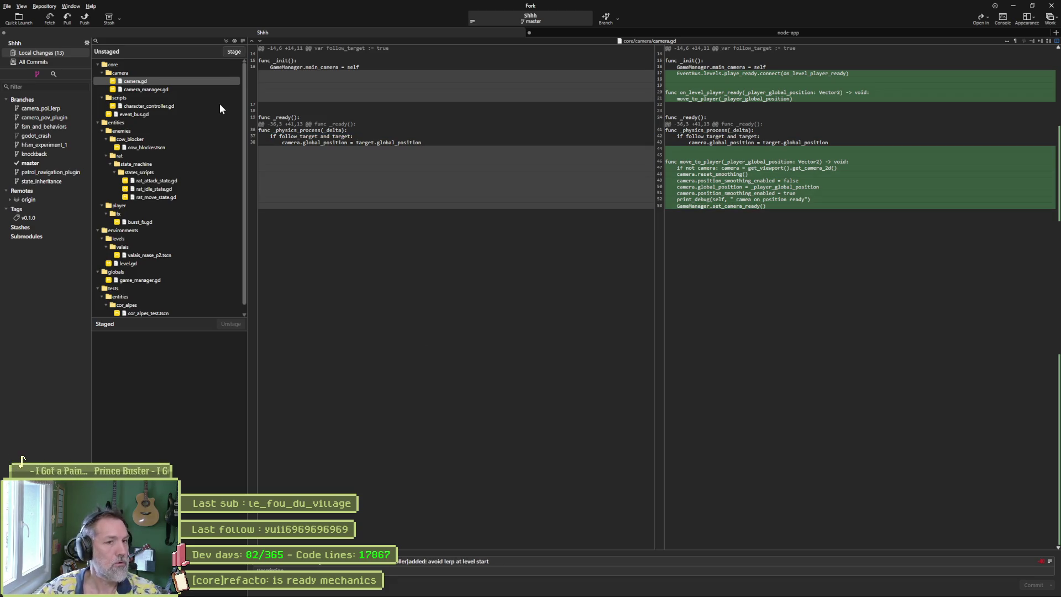
mouse_move(300, 100)
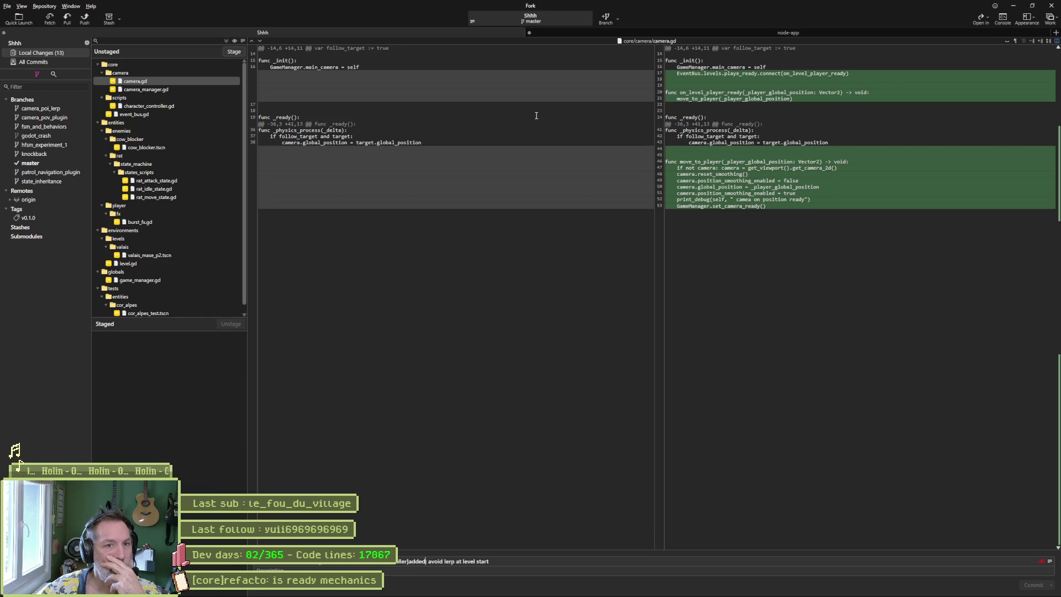
mouse_move(580, 112)
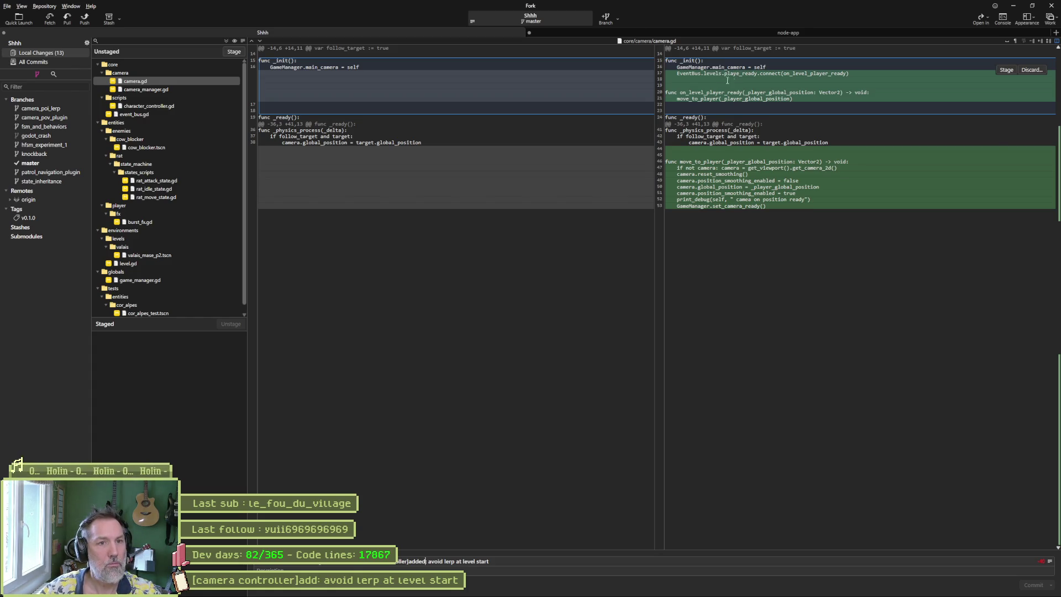
mouse_move(649, 591)
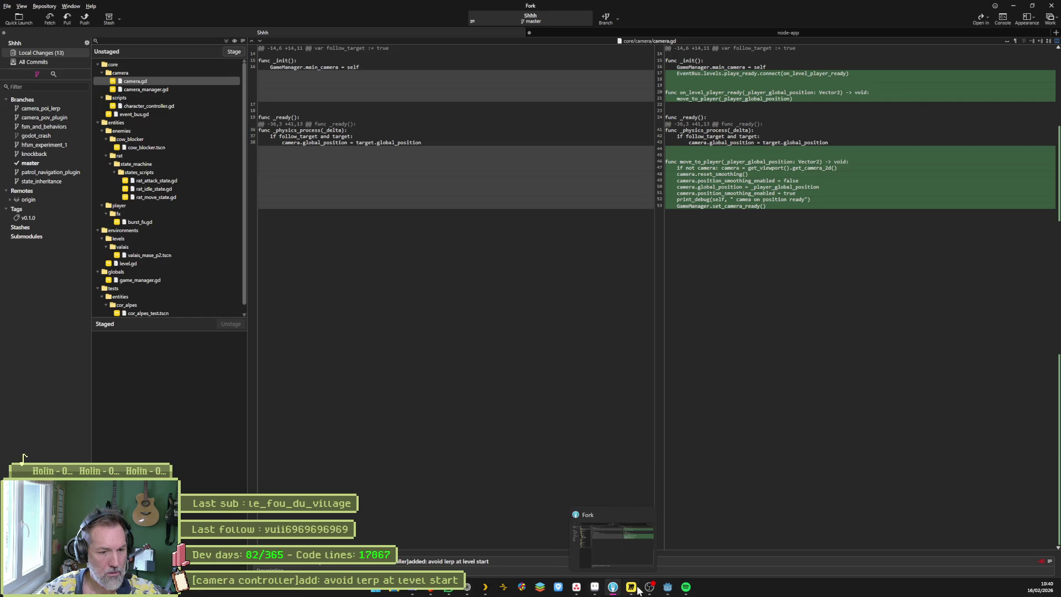
Step: Replace the misspelled playe_ready signal in event_bus.gd with player_ready across all 3 files
left_click(667, 586)
left_click(514, 20)
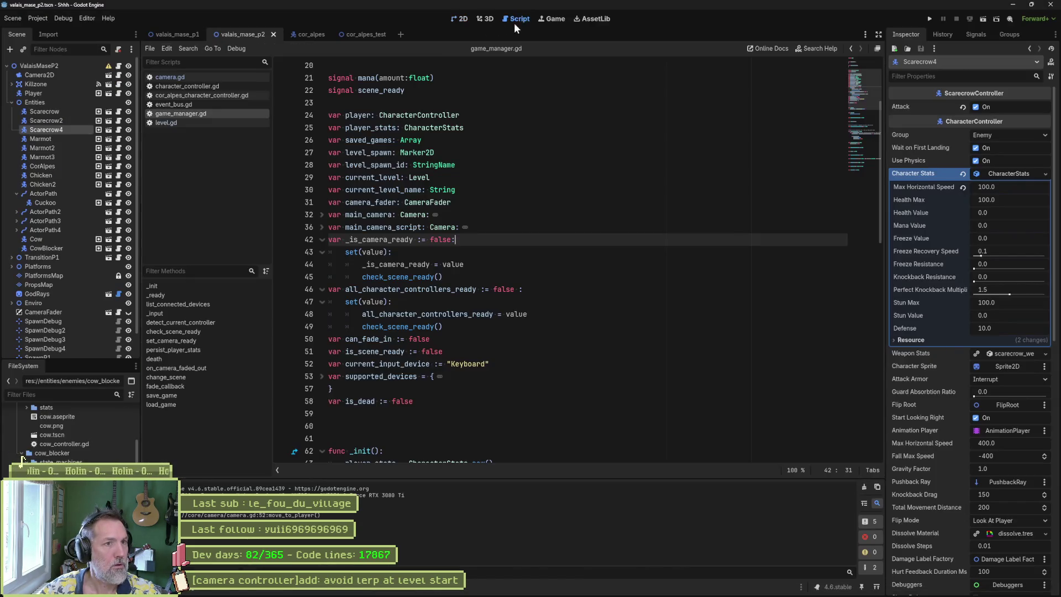
left_click(201, 105)
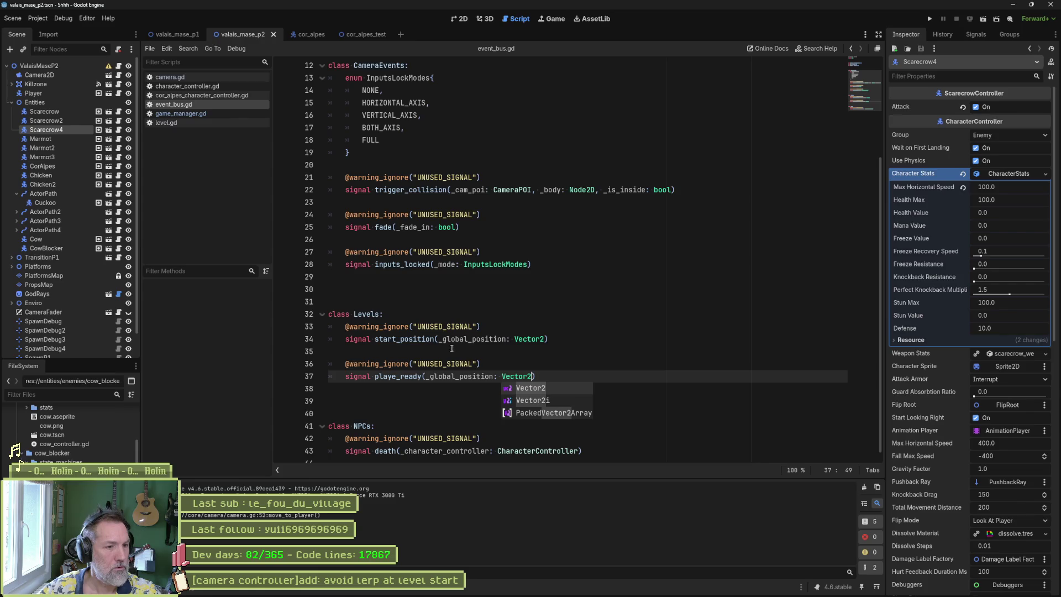
left_click(403, 377)
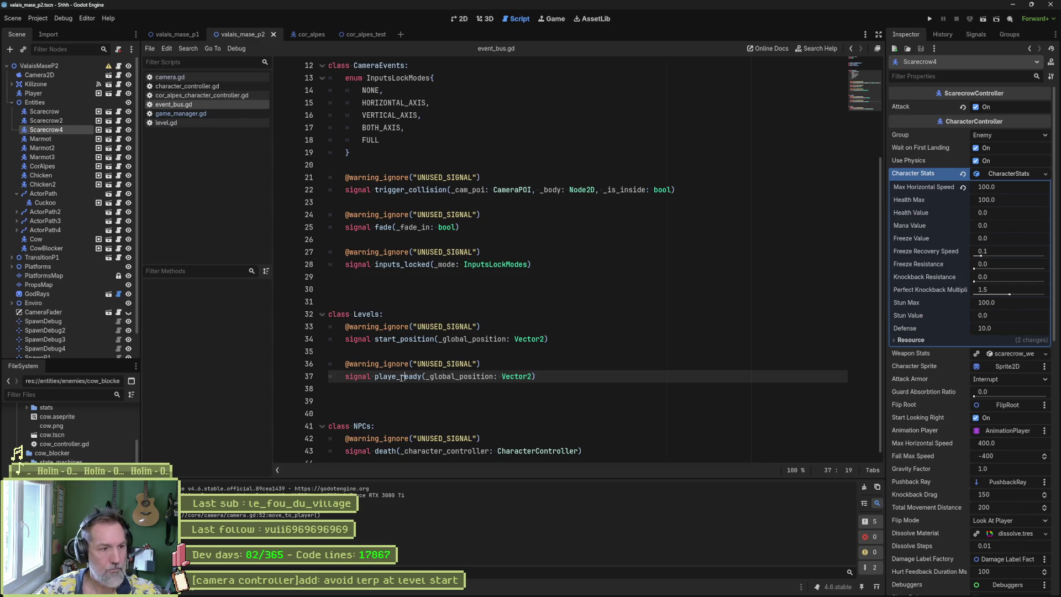
double_click(399, 377)
key("ctrl+shift+r")
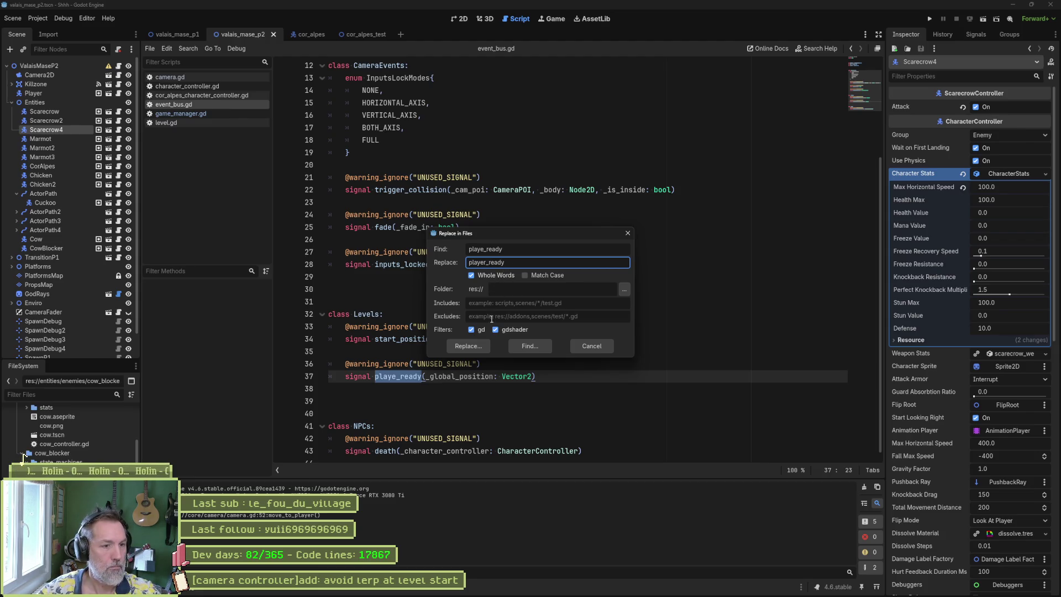
left_click(475, 348)
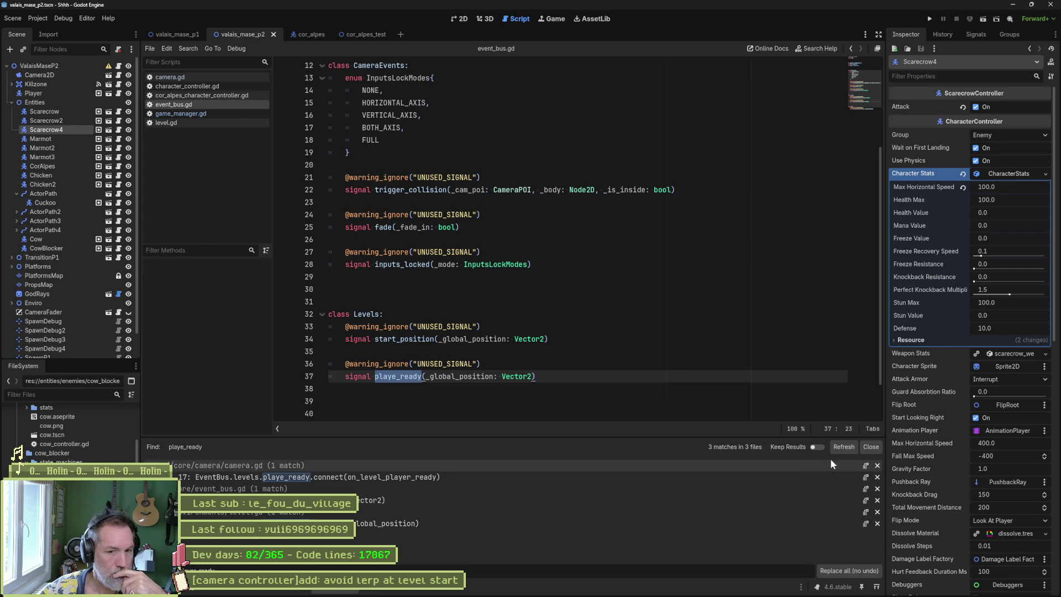
left_click(851, 570)
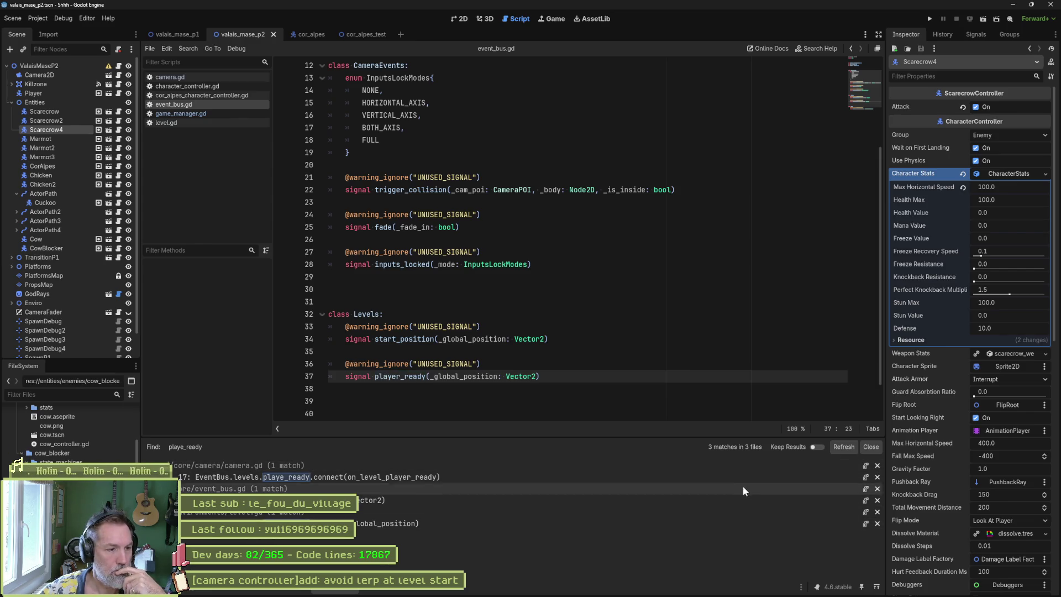
left_click(866, 446)
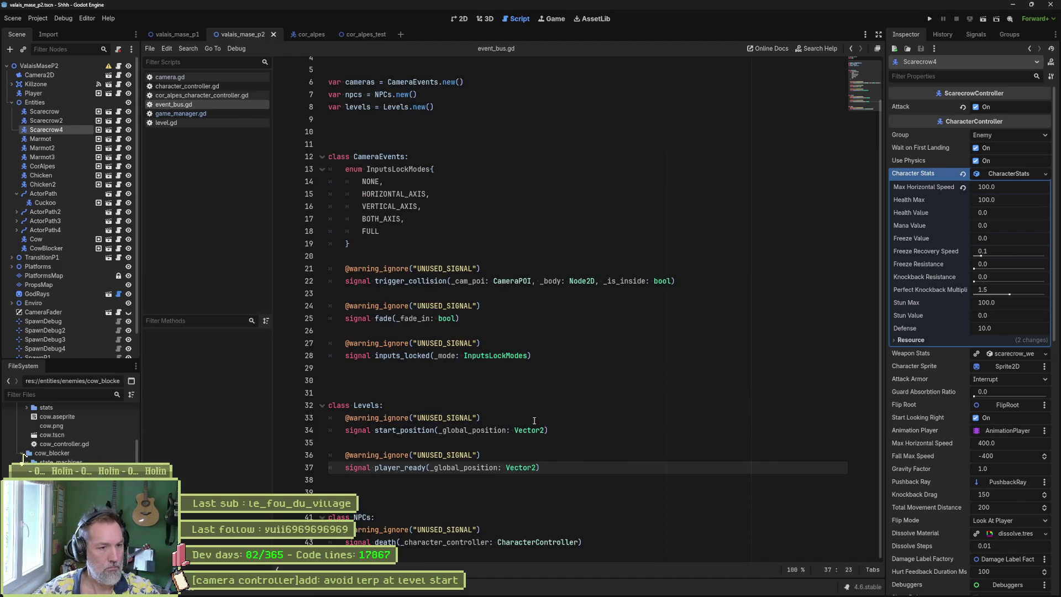
Step: Review camera.gd's diff hunk in Fork, then return to the Godot editor
key("alt+Tab")
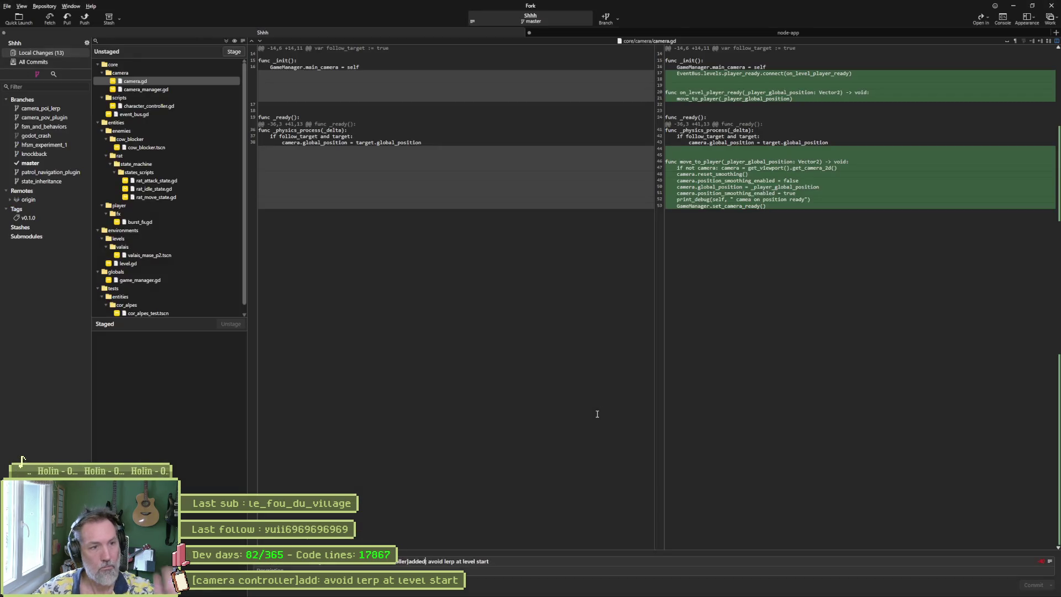
mouse_move(679, 87)
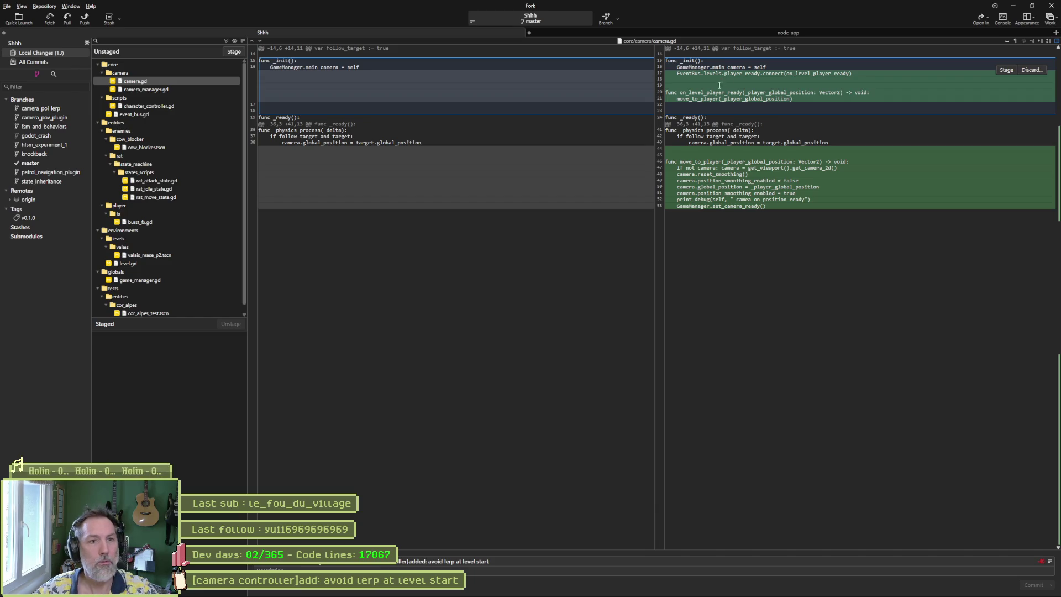
key("alt+Tab")
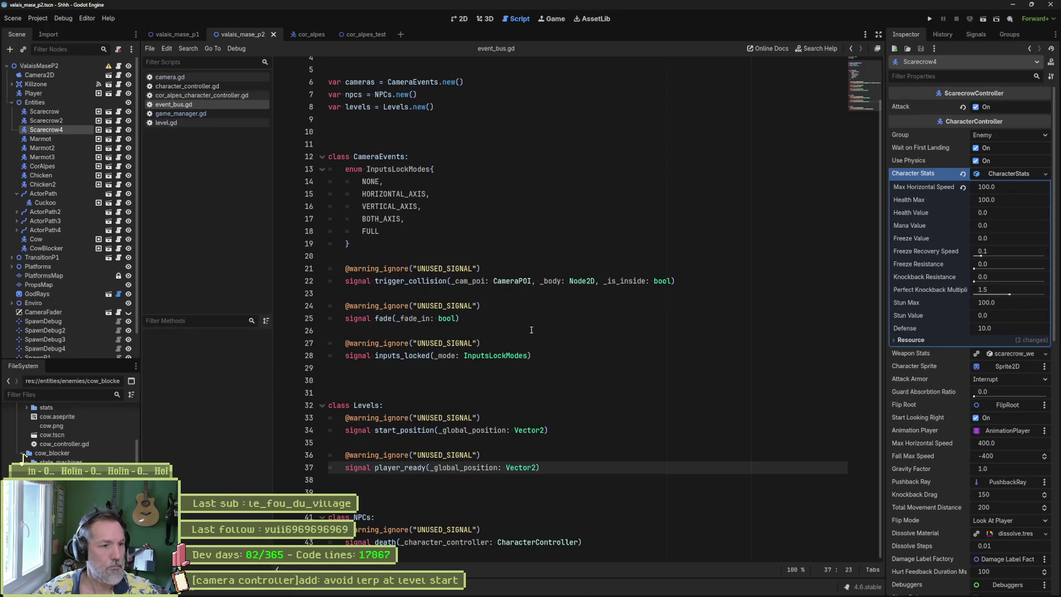
Step: Fold camera.gd's functions and move on_level_player_ready below _physics_process
left_click(183, 77)
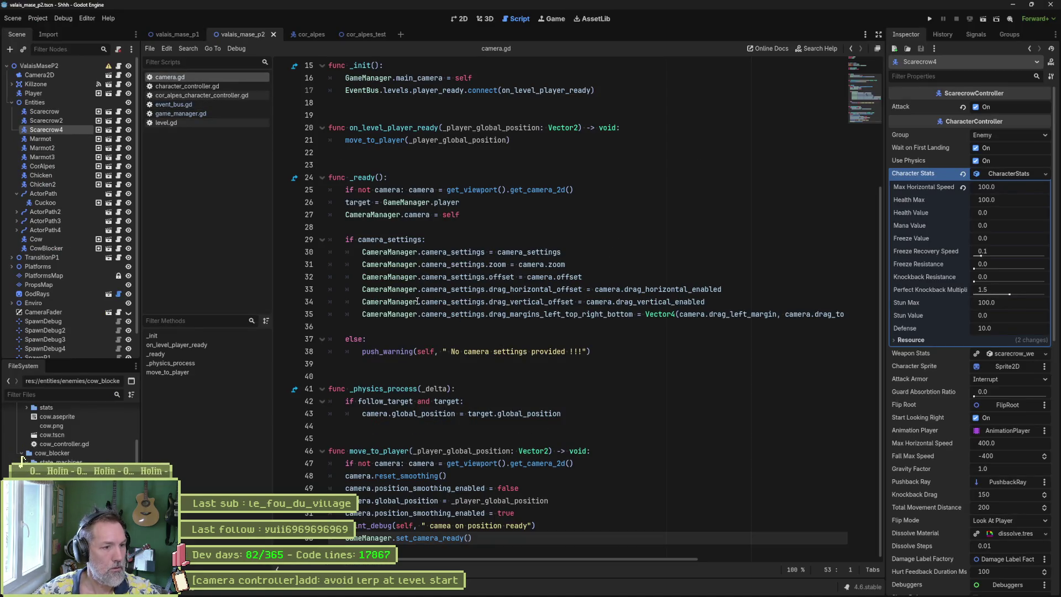
key("ctrl+alt+0")
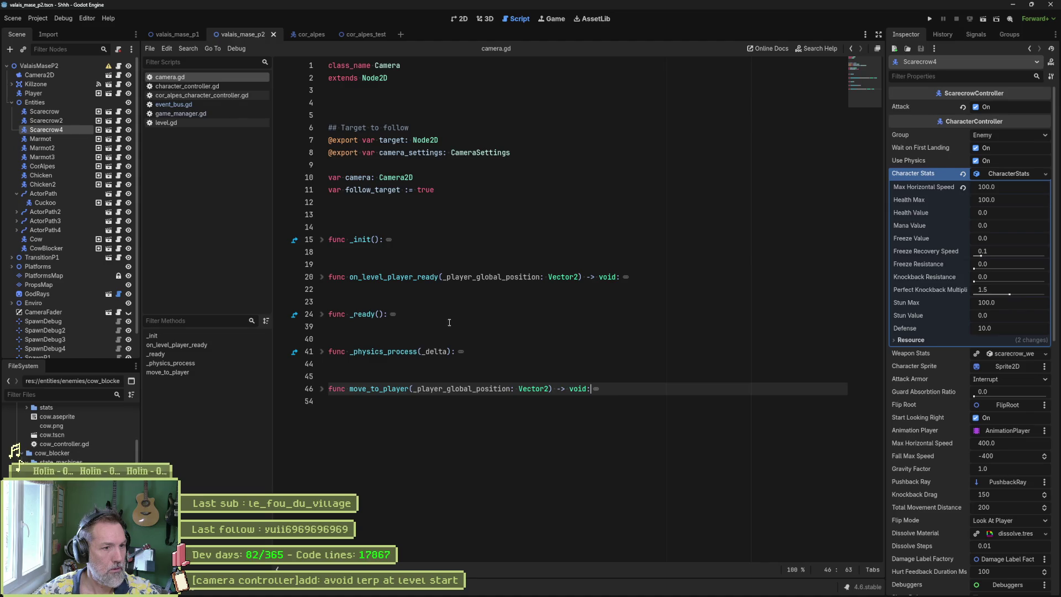
left_click(322, 276)
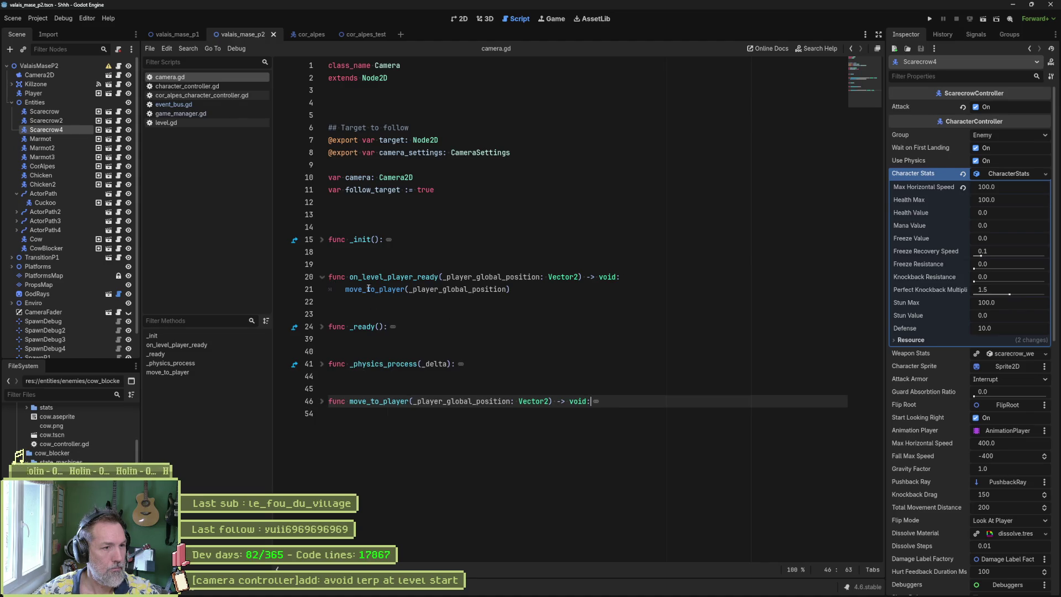
left_click(520, 291)
key("shift+Up")
key("shift+Up")
key("ctrl+c")
key("BackSpace")
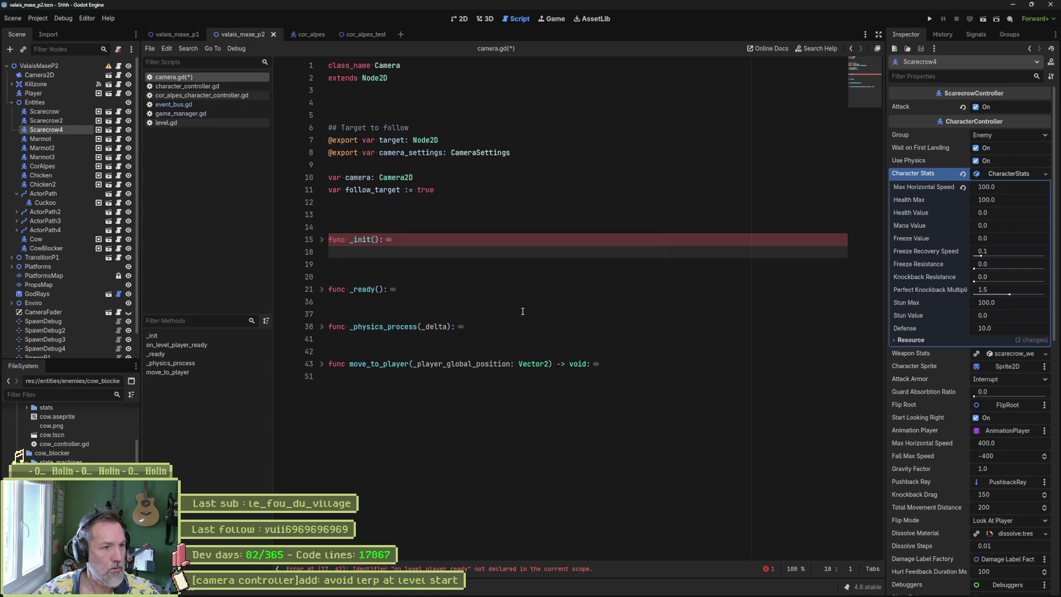
key("Delete")
left_click(322, 241)
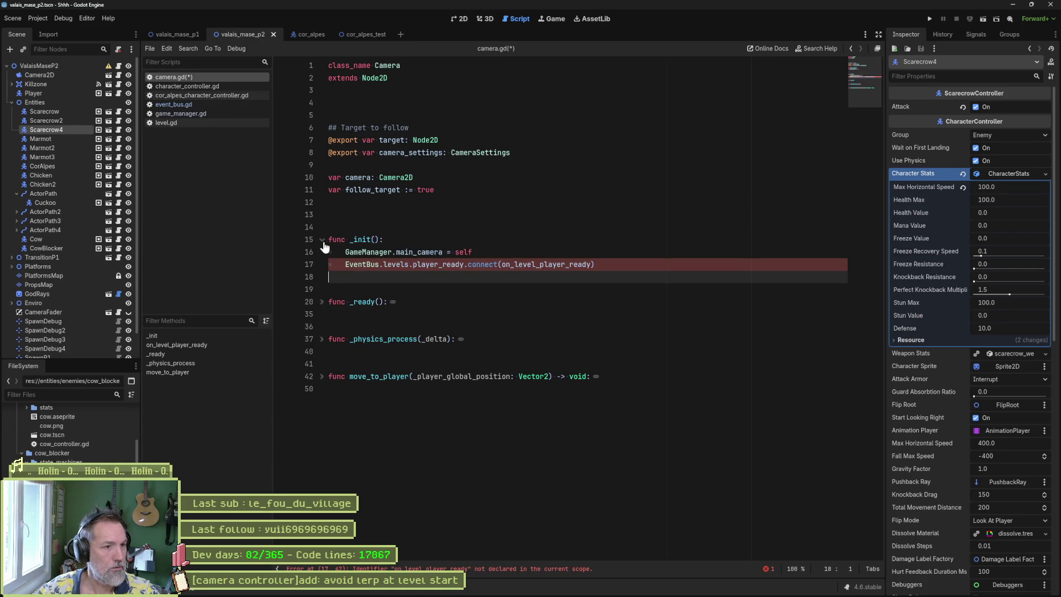
left_click(359, 363)
key("ctrl+v")
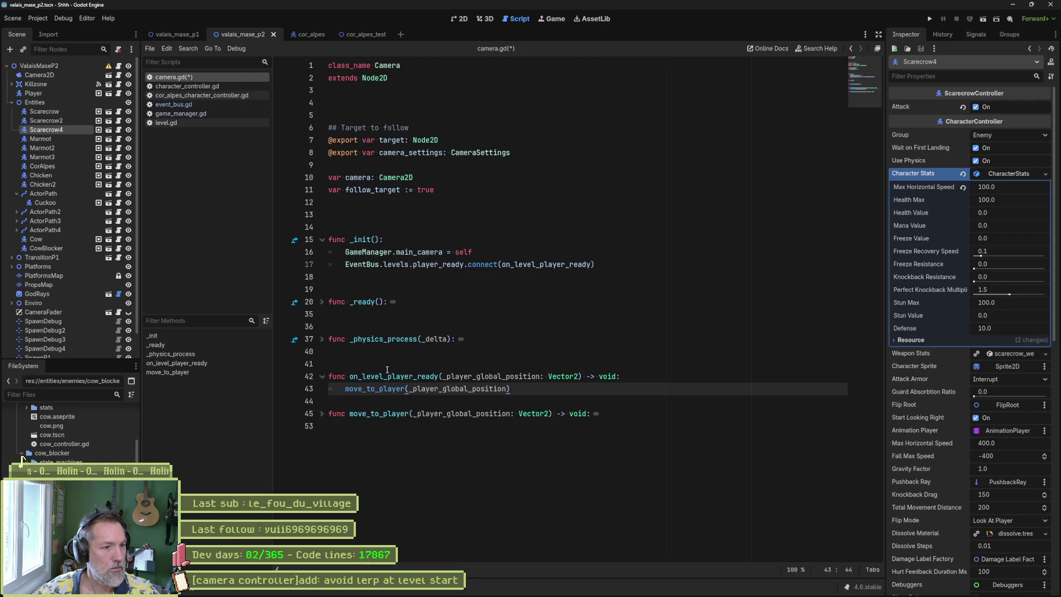
Step: Reposition on_level_player_ready after move_to_player, refold all functions and save camera.gd
key("Return")
key("Up")
key("Up")
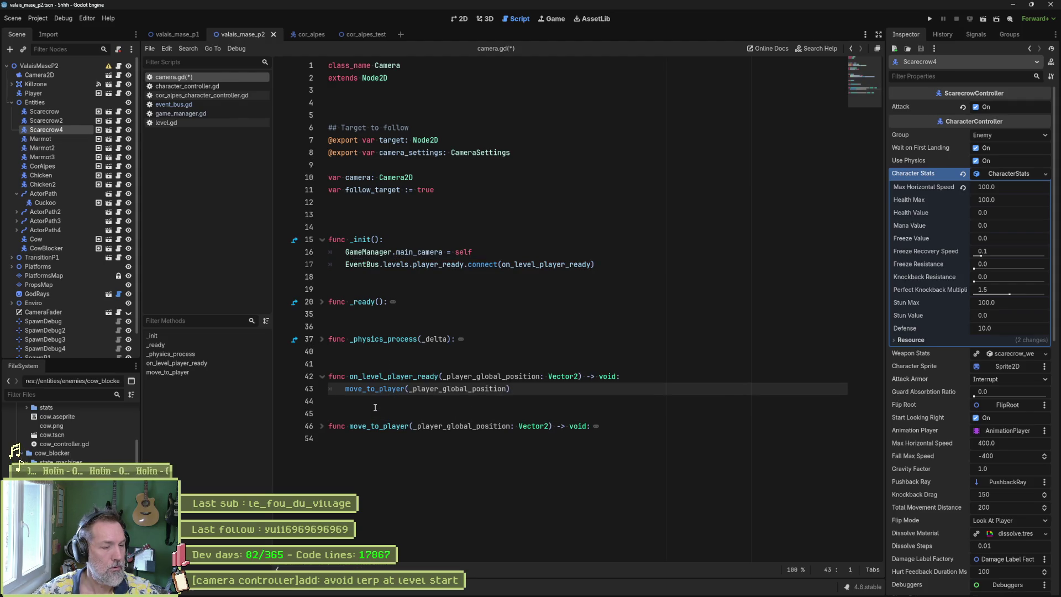
key("Up")
key("Up")
key("shift+Down")
key("shift+Down")
key("shift+Down")
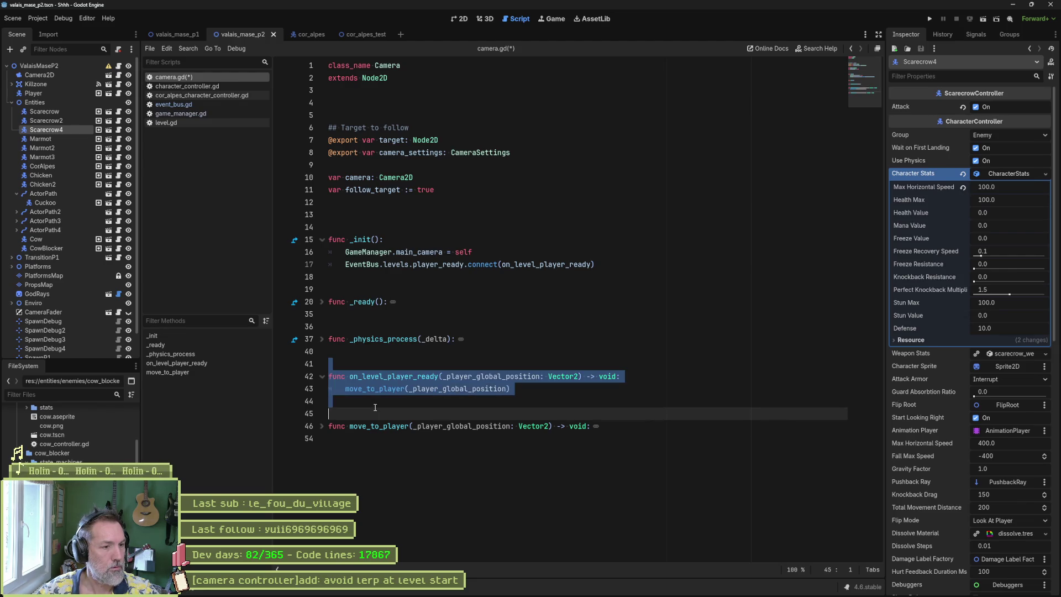
key("ctrl+x")
key("Down")
key("Down")
key("Down")
key("ctrl+v")
key("Up")
key("Up")
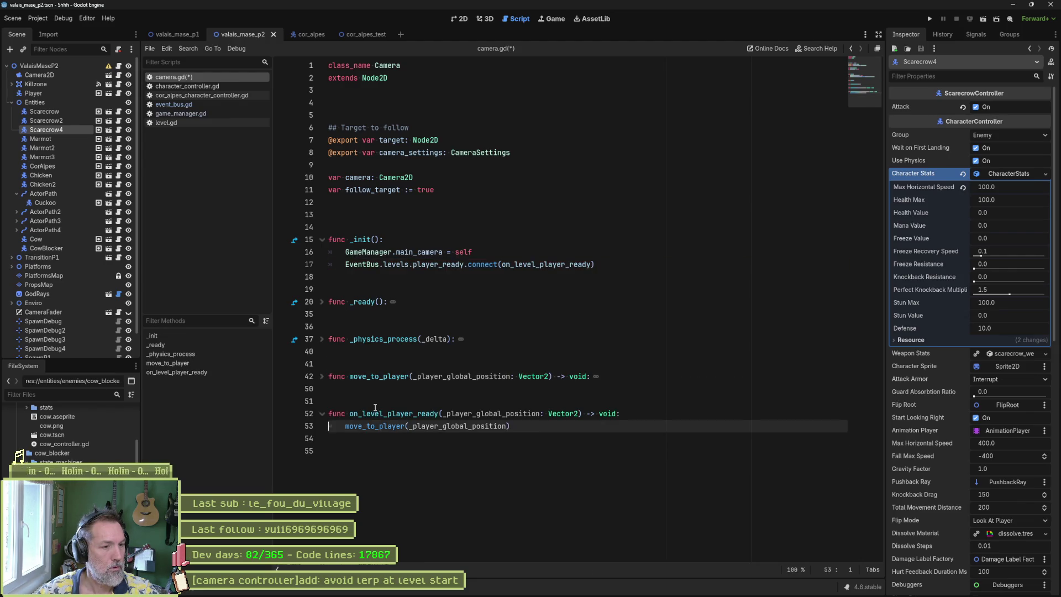
key("Up")
key("Up")
key("Up")
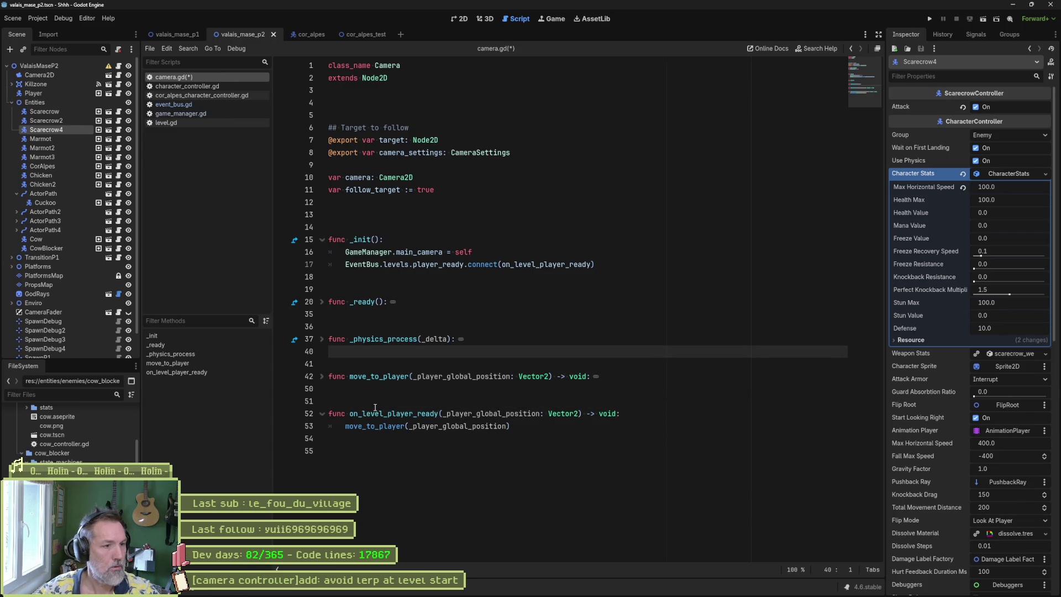
key("ctrl+alt+f")
key("ctrl+s")
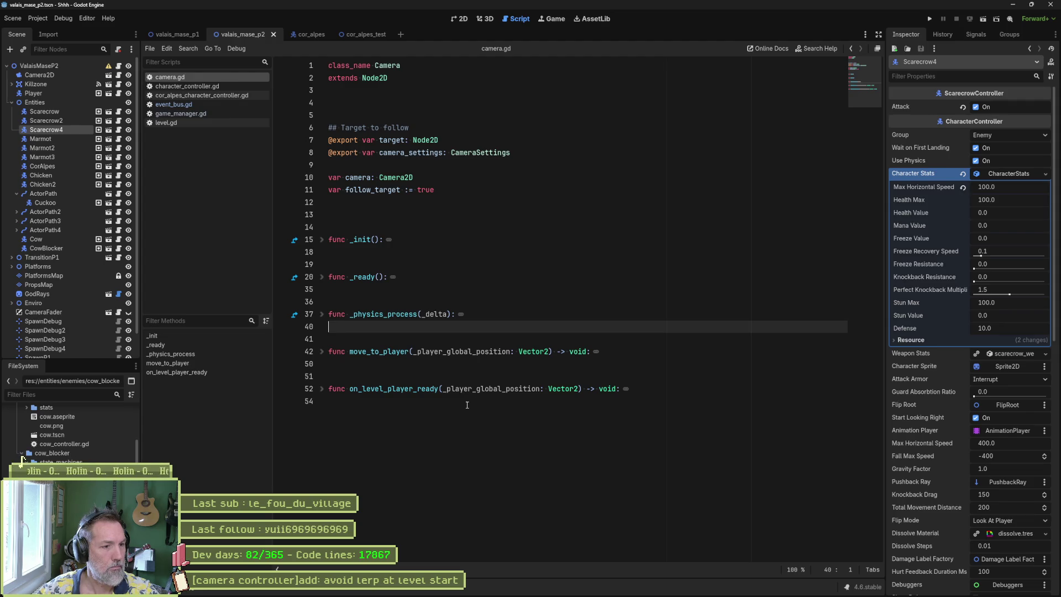
Step: Prefix on_level_player_ready with an underscore on lines 17 and 52 and save
double_click(397, 388)
left_click(321, 239)
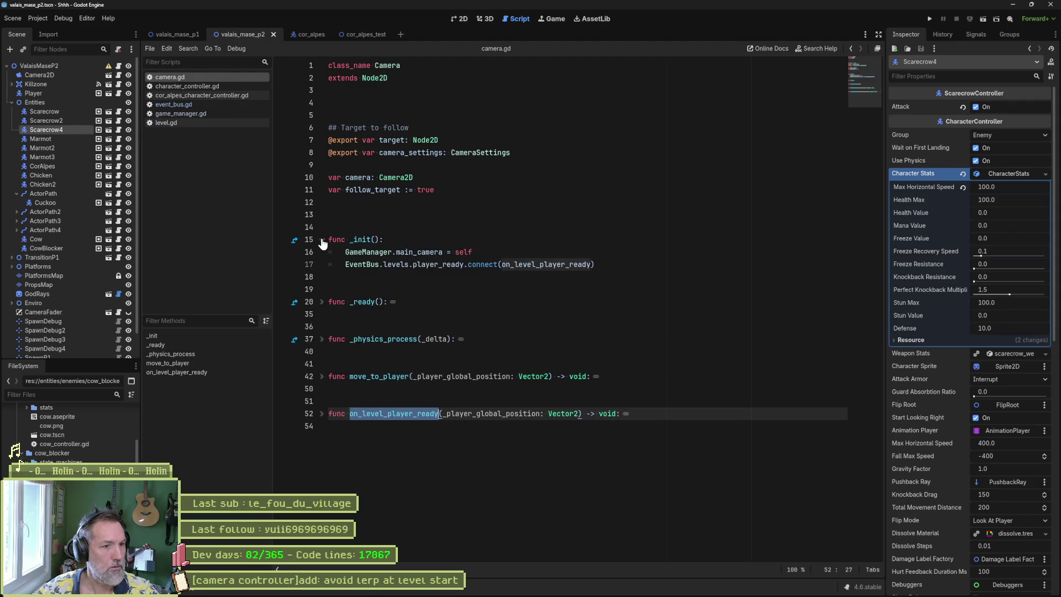
left_click(505, 264)
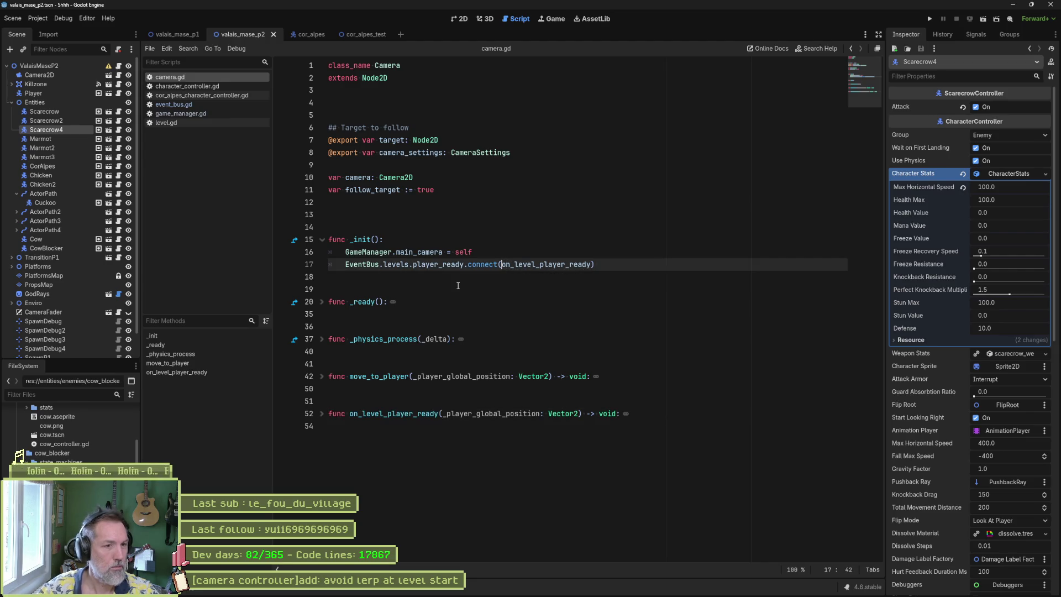
type("_")
left_click(351, 414)
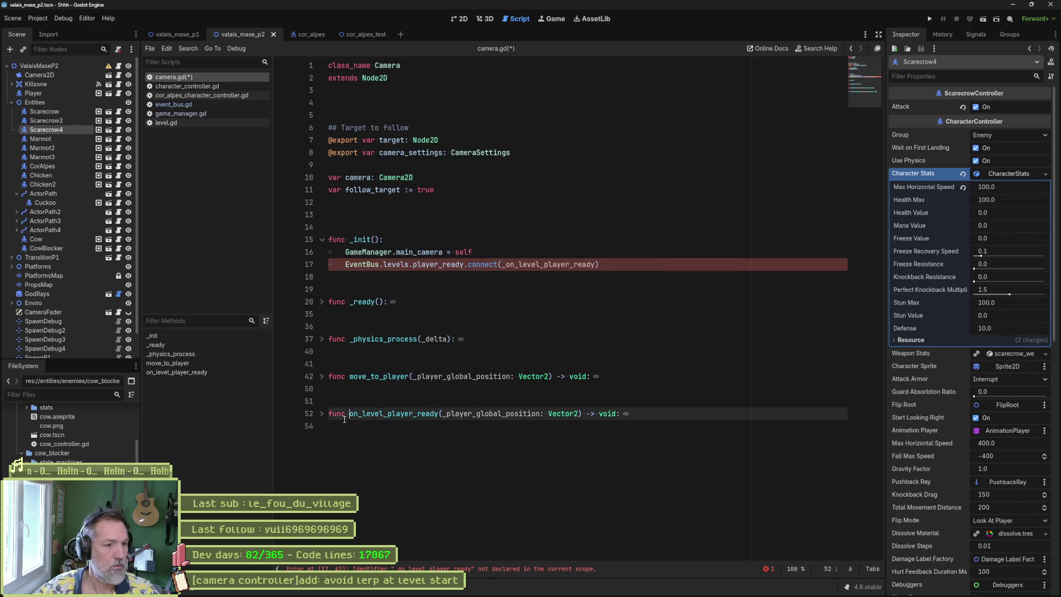
type("_")
key("ctrl+s")
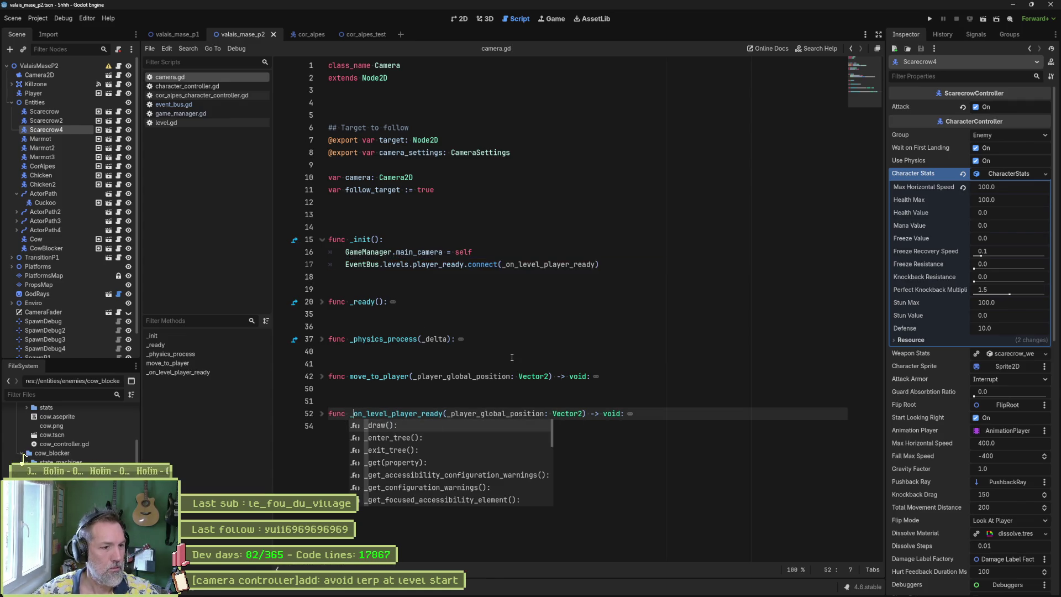
Step: Check the camera.gd diff in Fork, then return to Godot
left_click(512, 357)
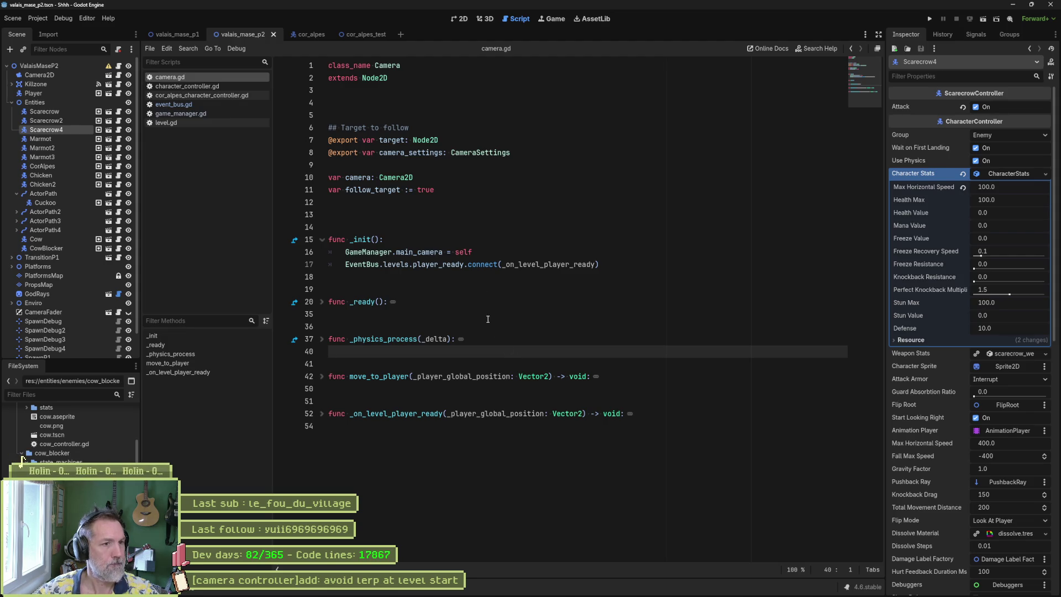
key("alt+Tab")
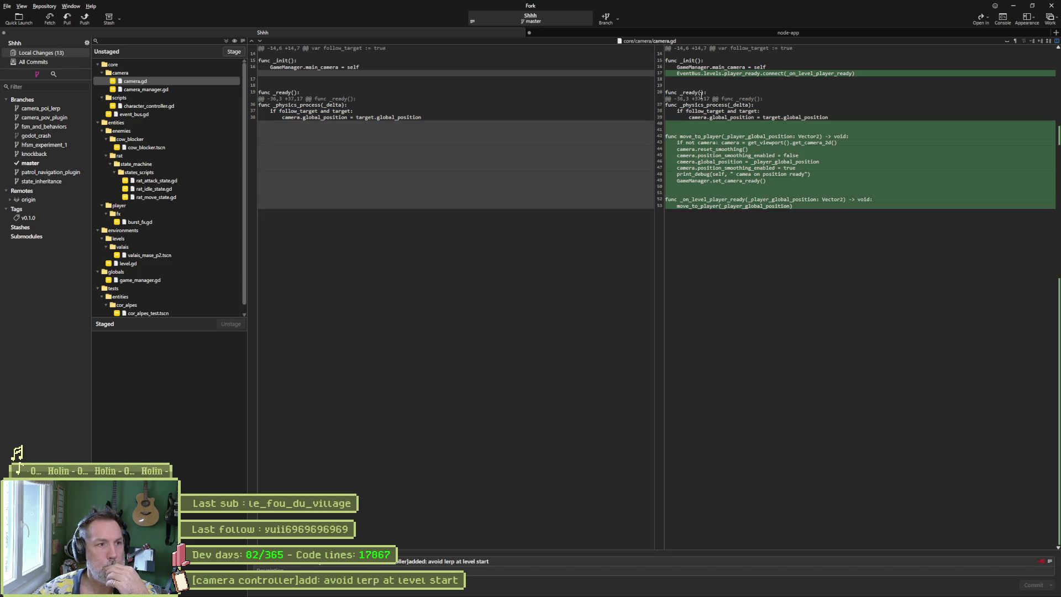
mouse_move(720, 124)
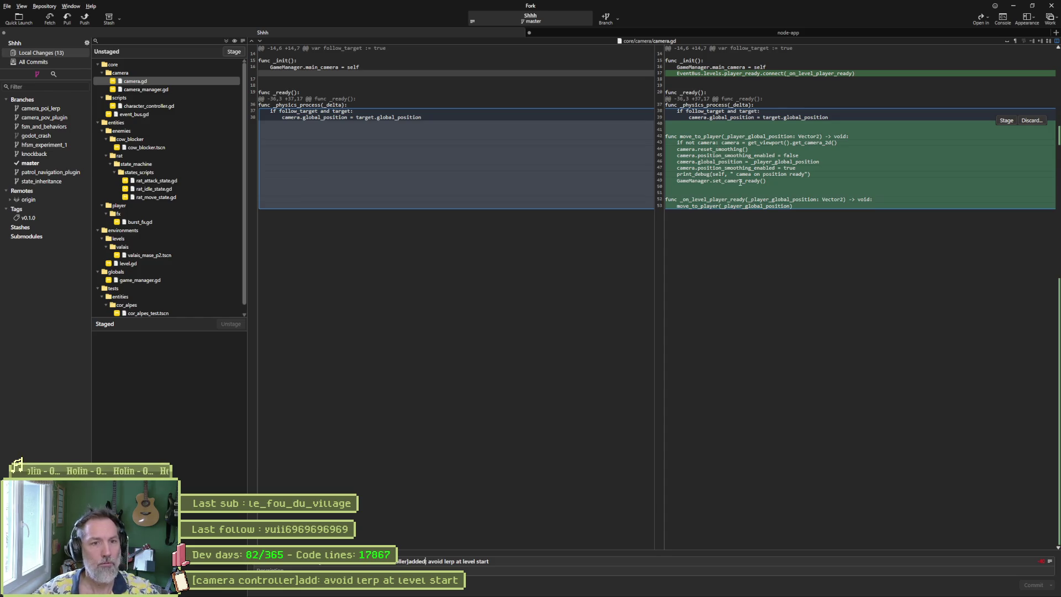
key("alt+Tab")
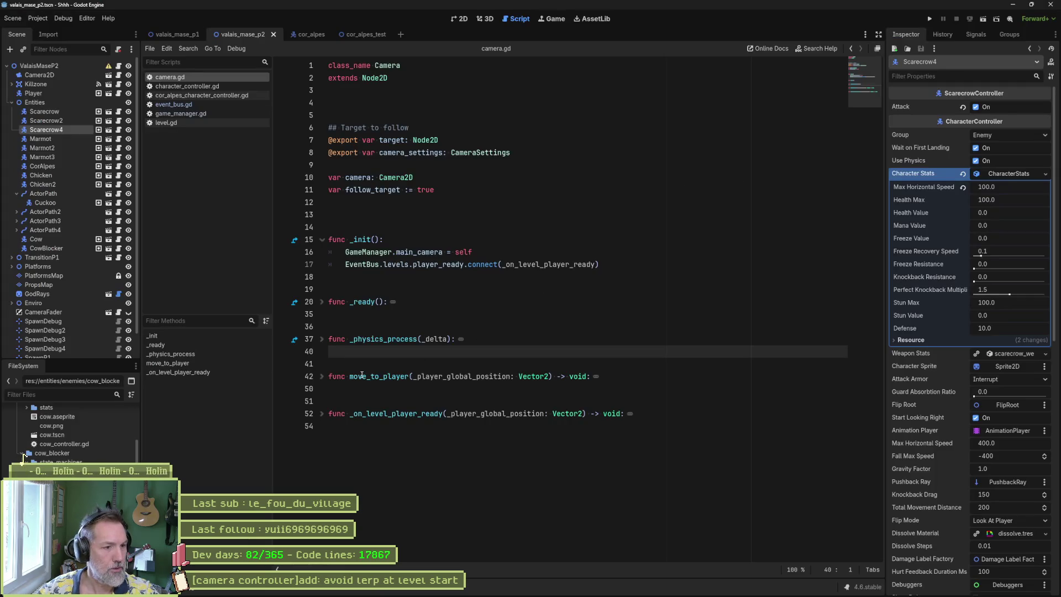
Step: Unfold camera.gd's move_to_player to show its body ending with GameManager.set_camera_ready()
left_click(322, 377)
left_click(467, 450)
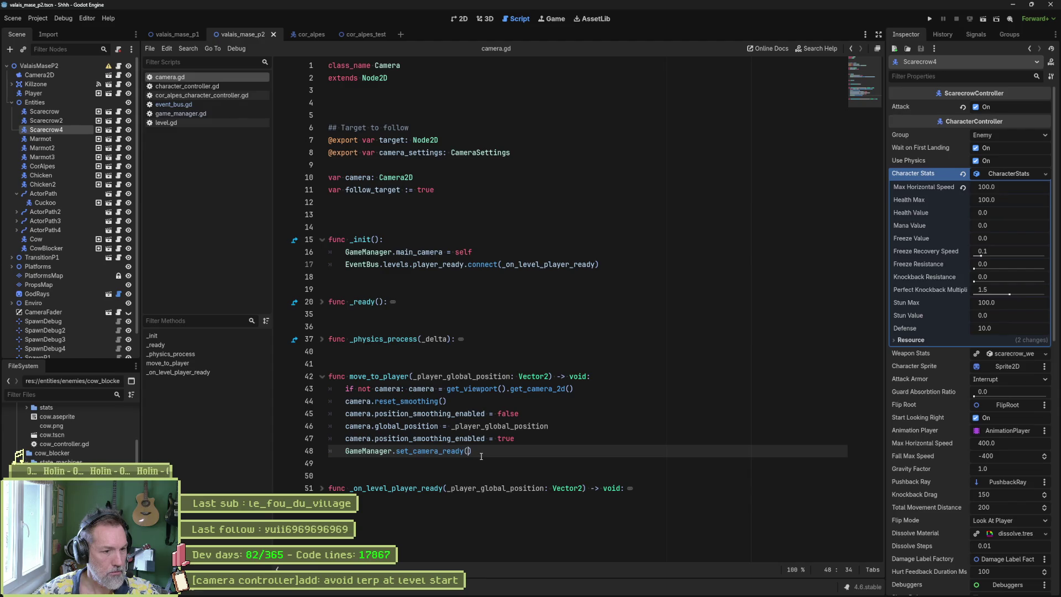
Step: In Fork, review camera_manager.gd's diff removing the cam2d assignment, then return to Godot
key("alt+Tab")
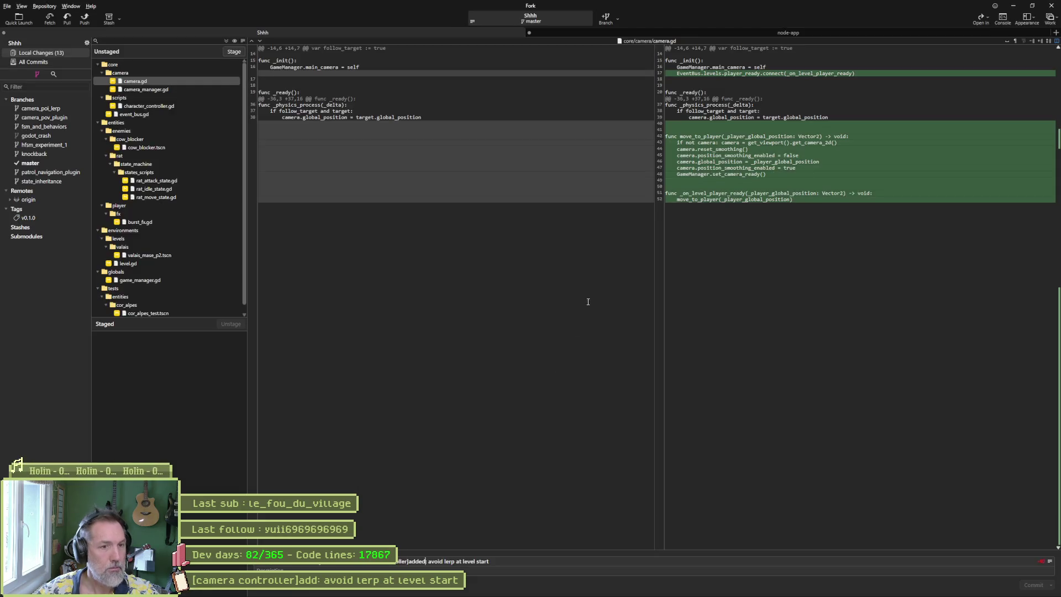
left_click(168, 90)
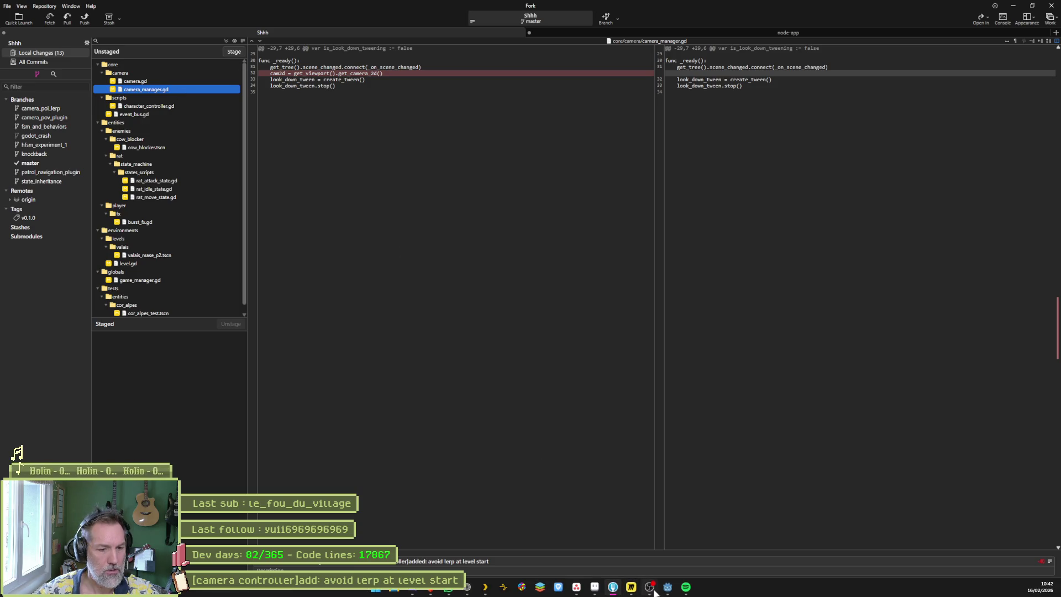
left_click(667, 589)
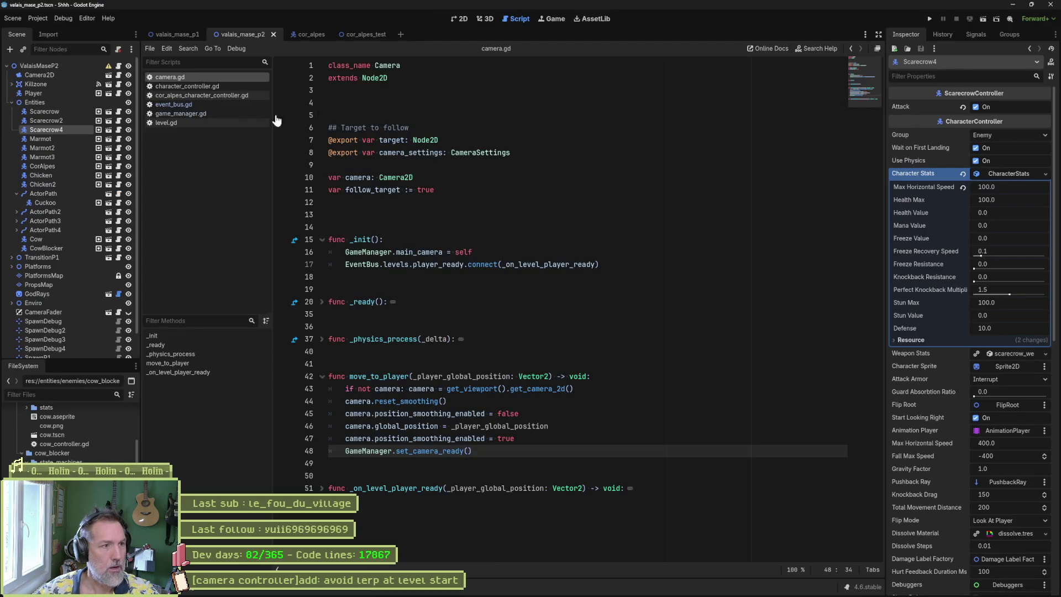
Step: Look over game_manager.gd's variables and _is_camera_ready setter, then go back to Fork
left_click(184, 113)
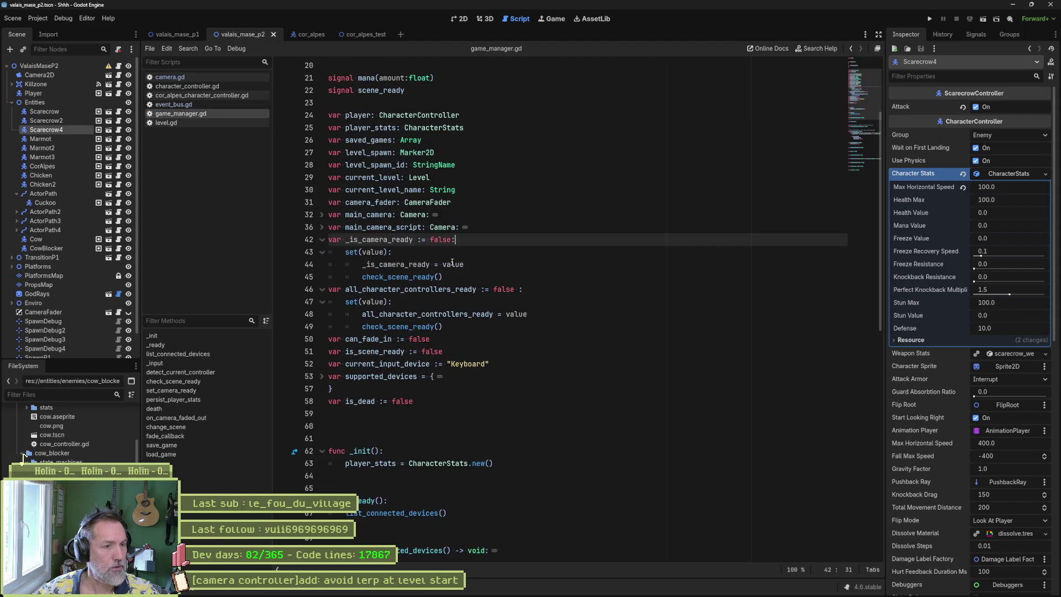
scroll(486, 319, "down", 4)
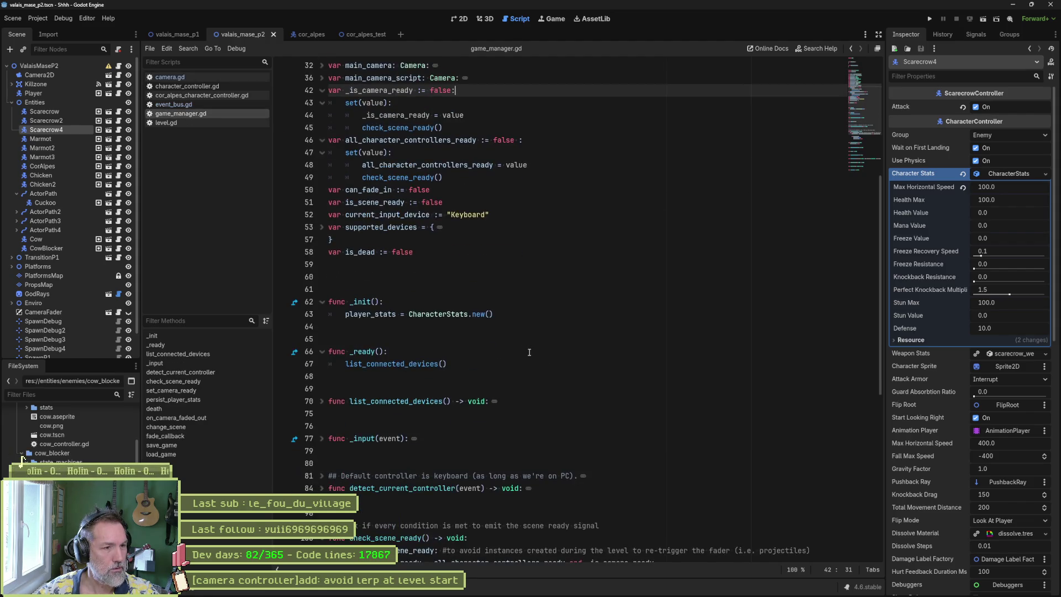
scroll(529, 352, "up", 5)
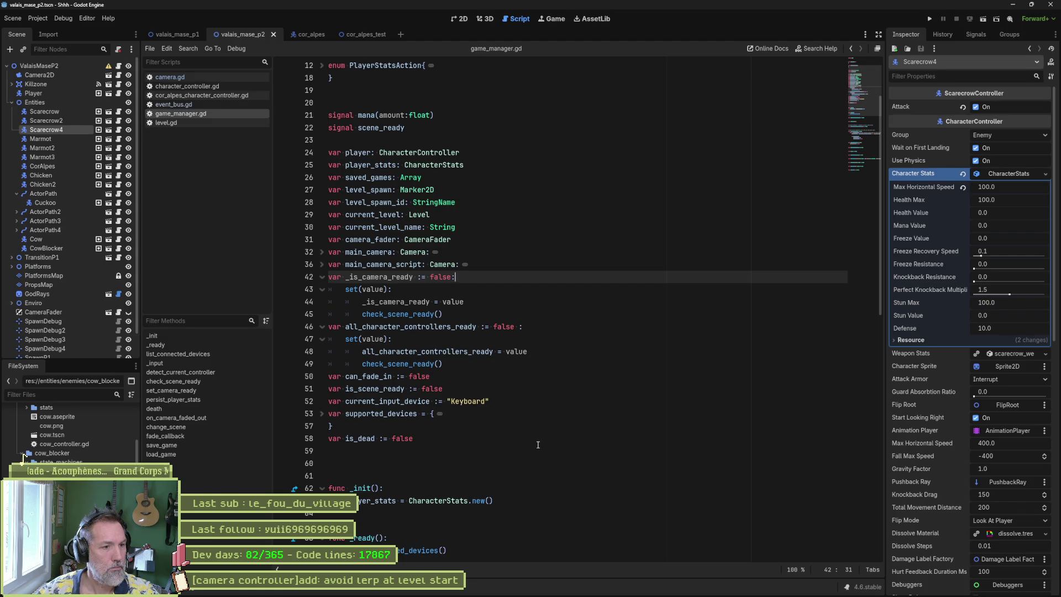
key("alt+Tab")
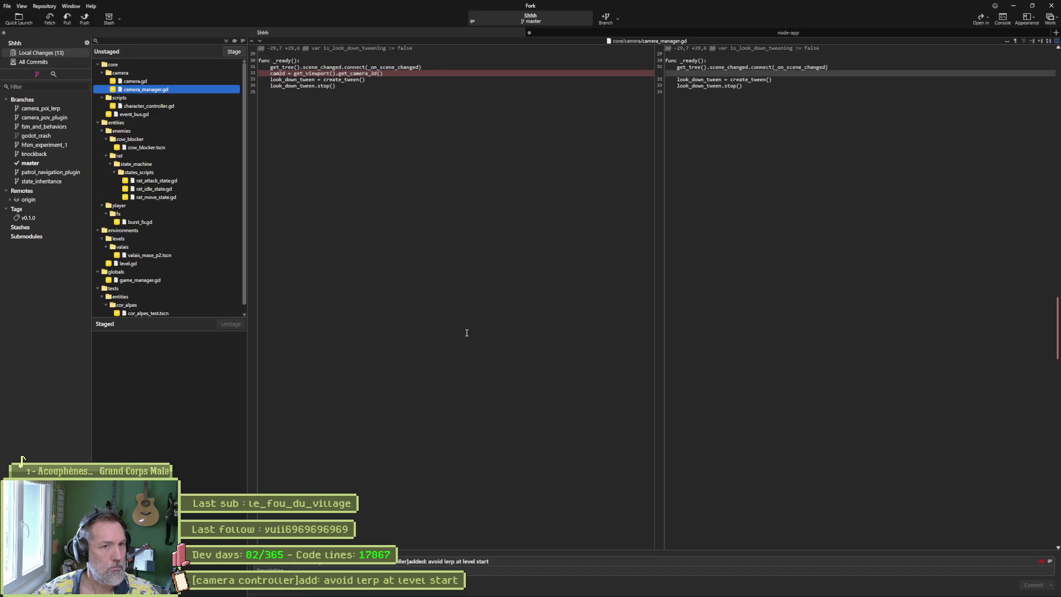
Step: Read the diffs of character_controller.gd, event_bus.gd, rat_attack_state.gd, burst_fx.gd, then level.gd
left_click(159, 107)
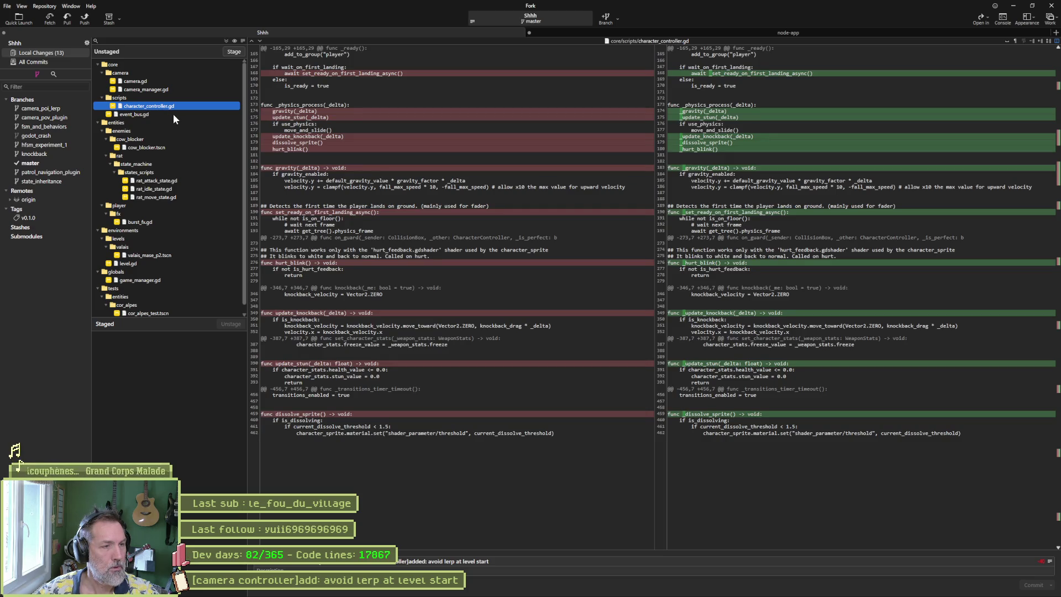
mouse_move(331, 103)
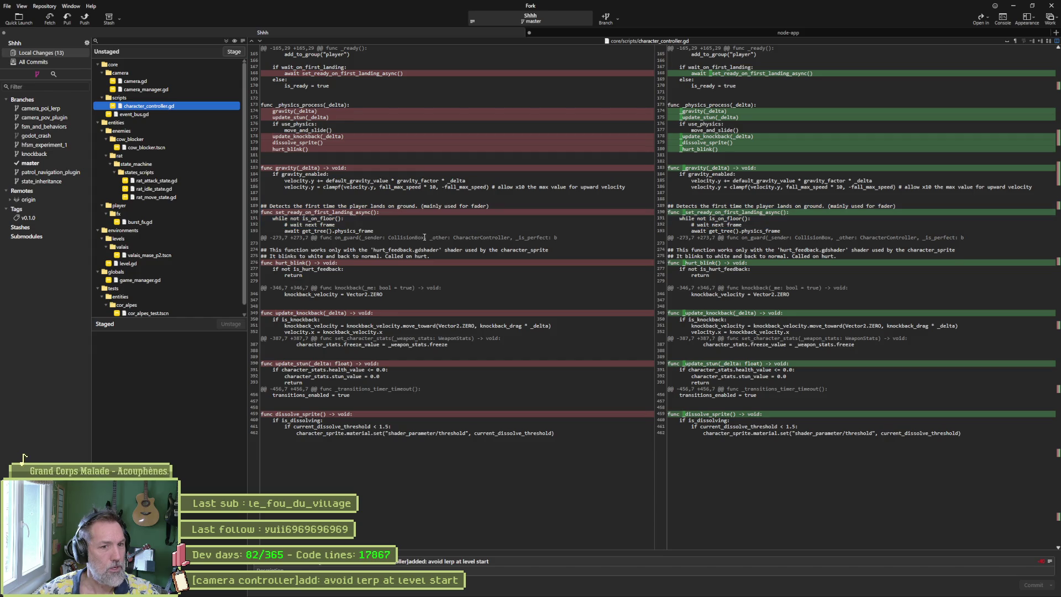
mouse_move(419, 310)
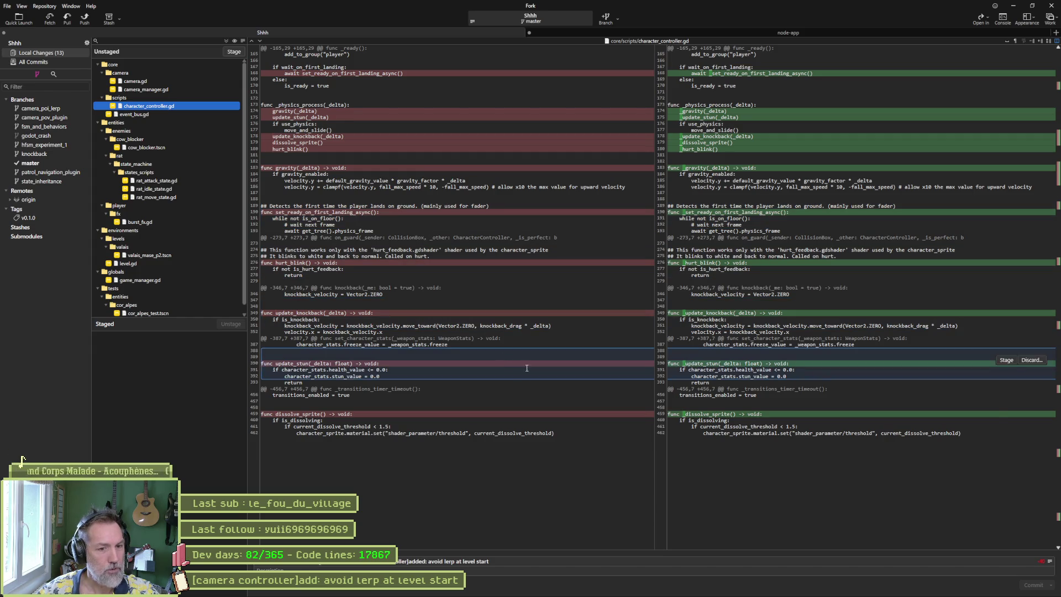
left_click(148, 115)
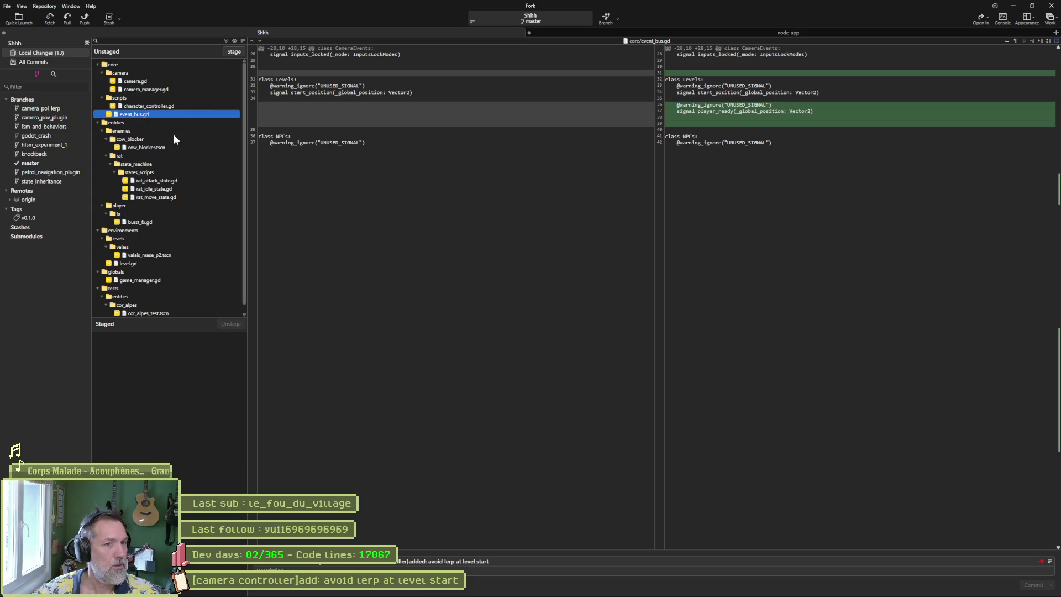
mouse_move(750, 109)
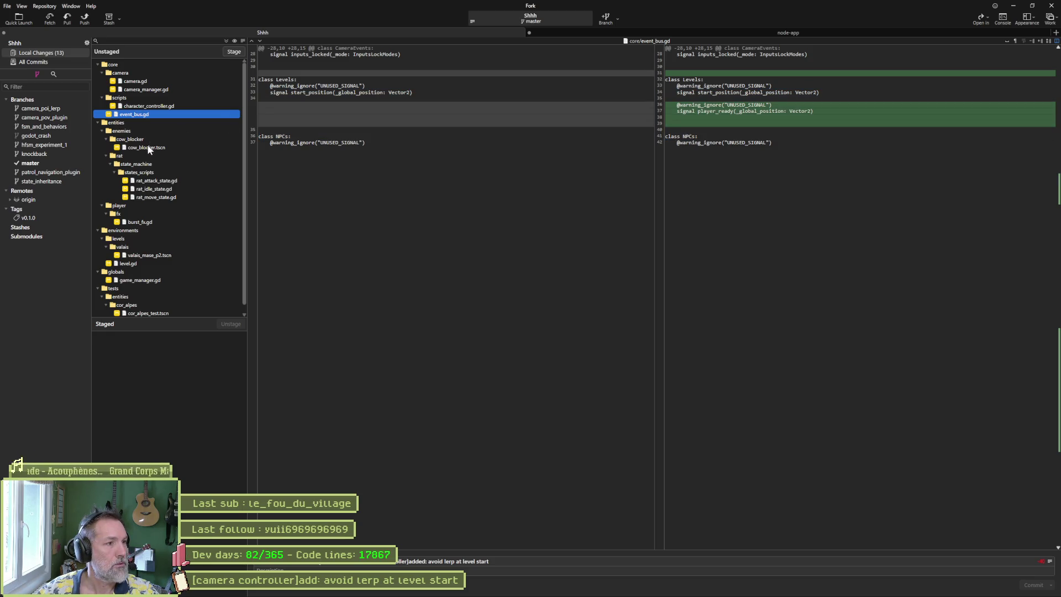
left_click(170, 180)
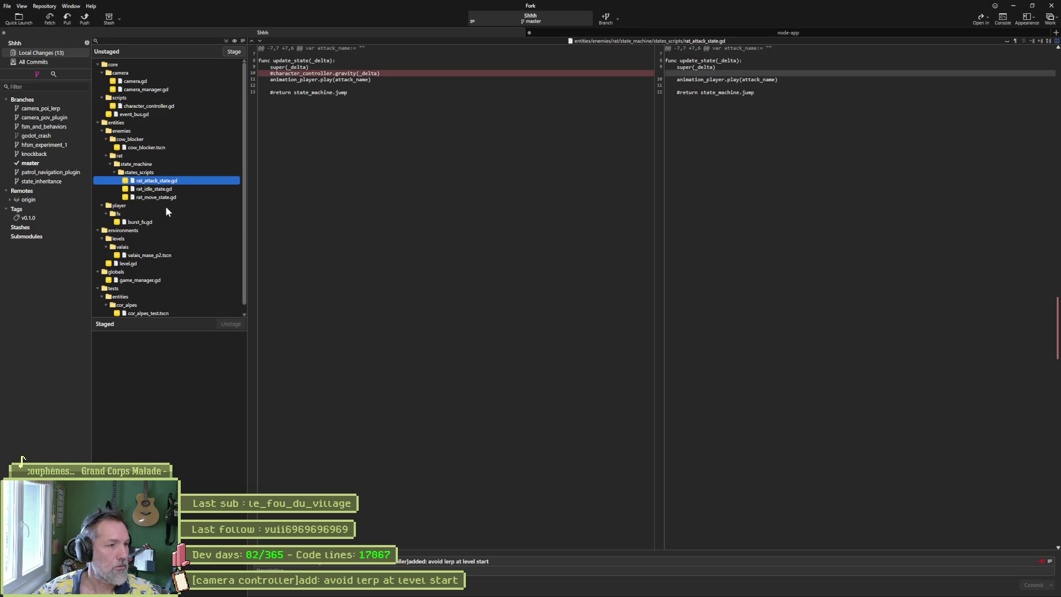
left_click(152, 221)
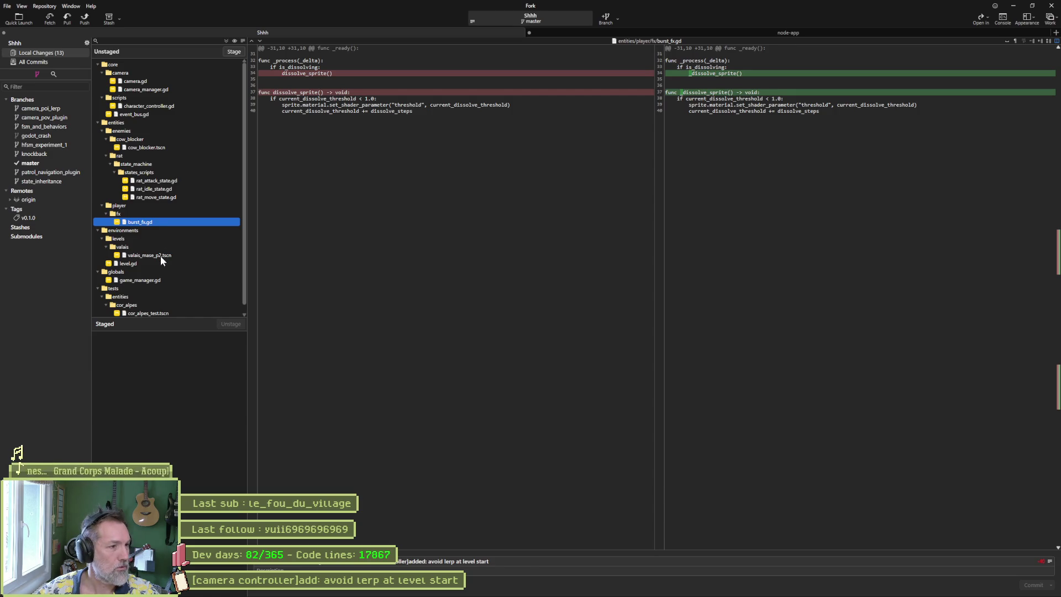
left_click(144, 263)
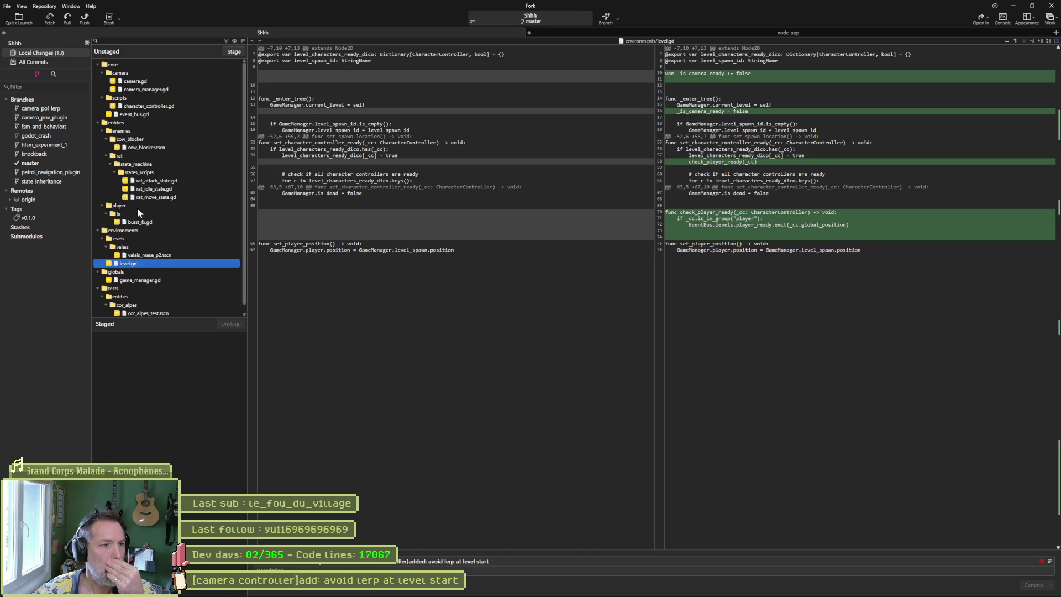
mouse_move(297, 157)
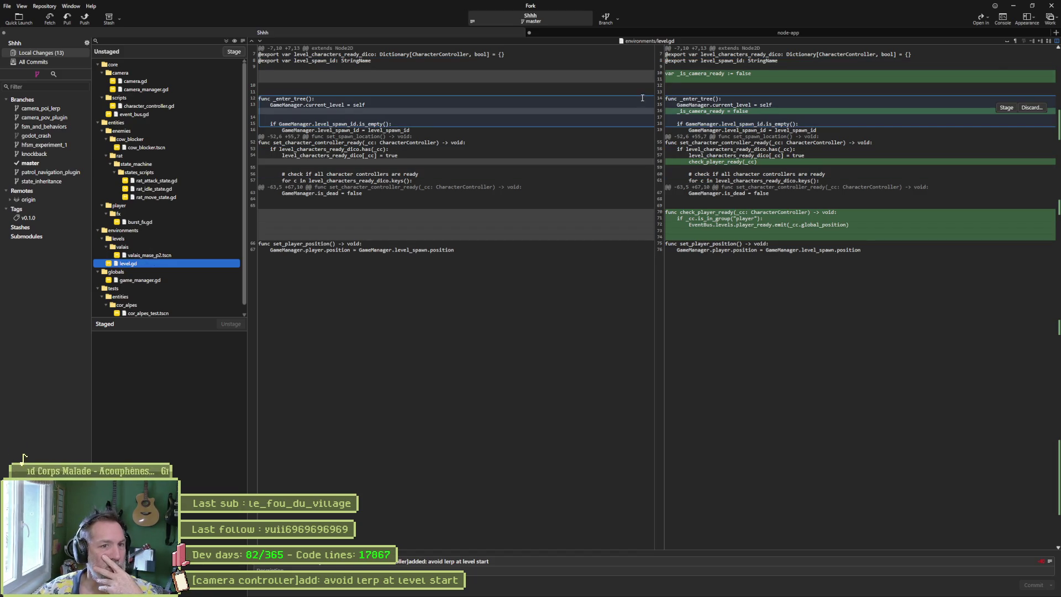
mouse_move(728, 88)
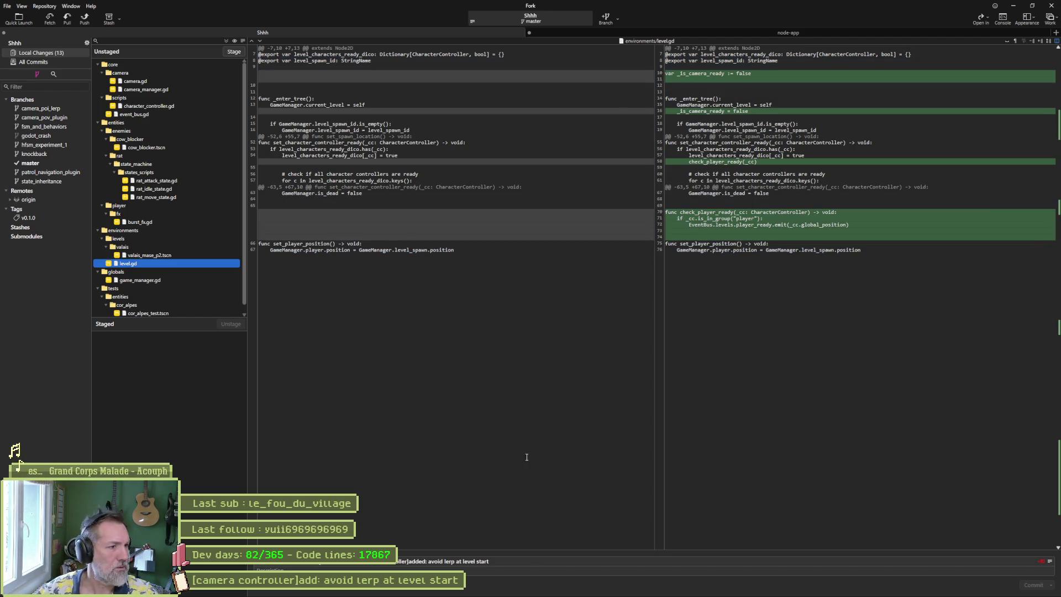
Step: Find every _is_camera_ready use and delete its unused declaration and _enter_tree reset from level.gd
left_click(667, 590)
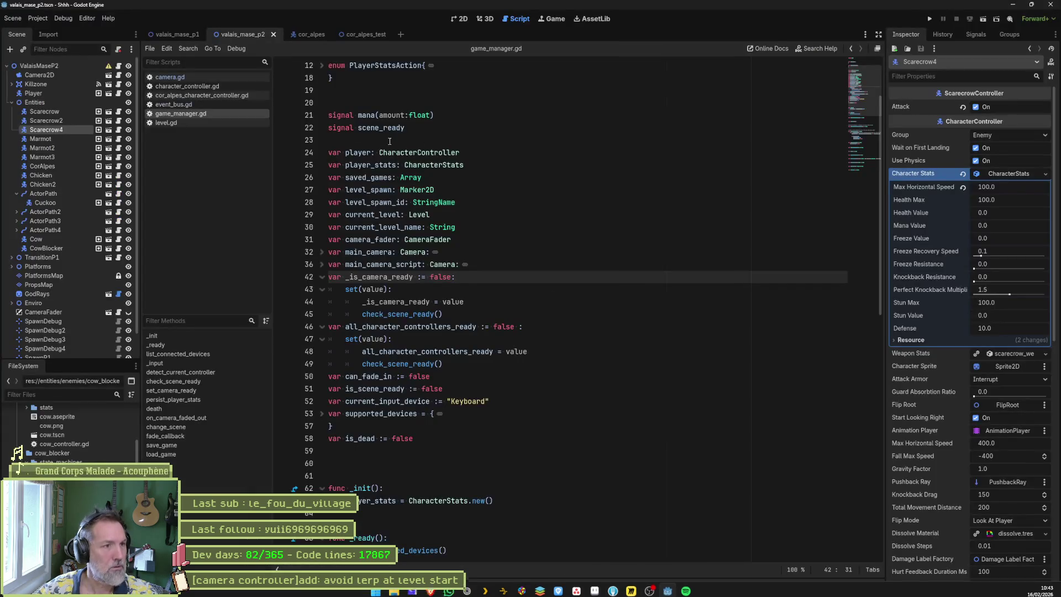
left_click(216, 124)
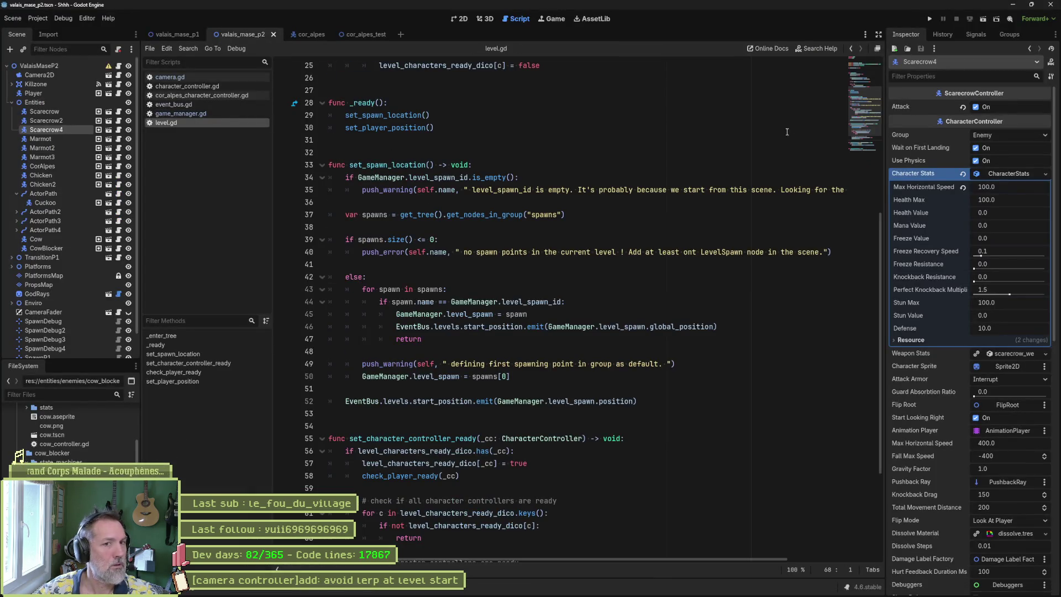
scroll(786, 131, "up", 8)
double_click(395, 179)
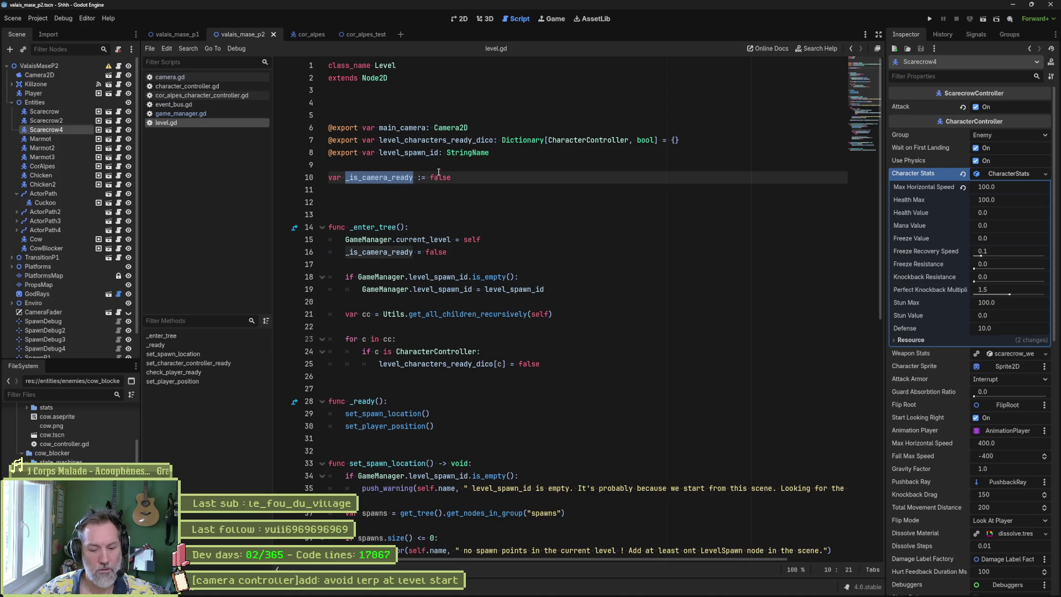
key("ctrl+shift+f")
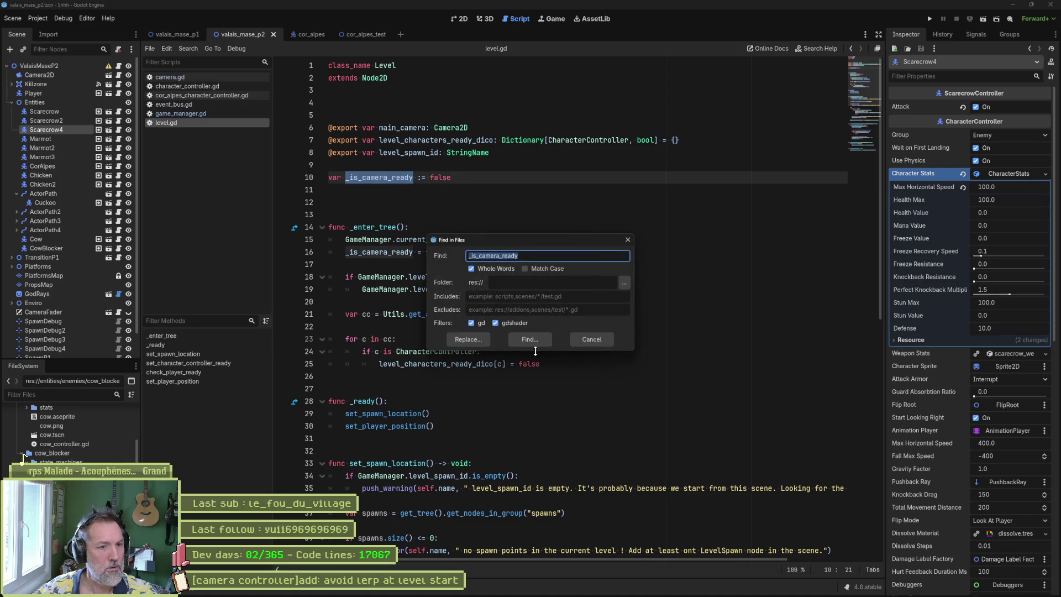
left_click(532, 347)
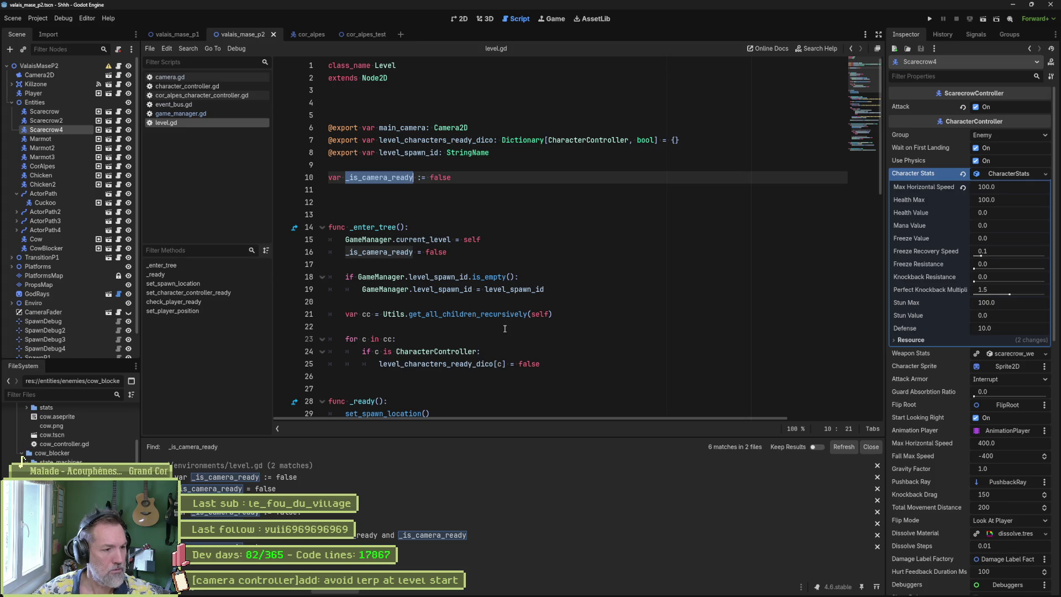
left_click(478, 252)
key("ctrl+shift+k")
left_click(478, 177)
key("ctrl+shift+k")
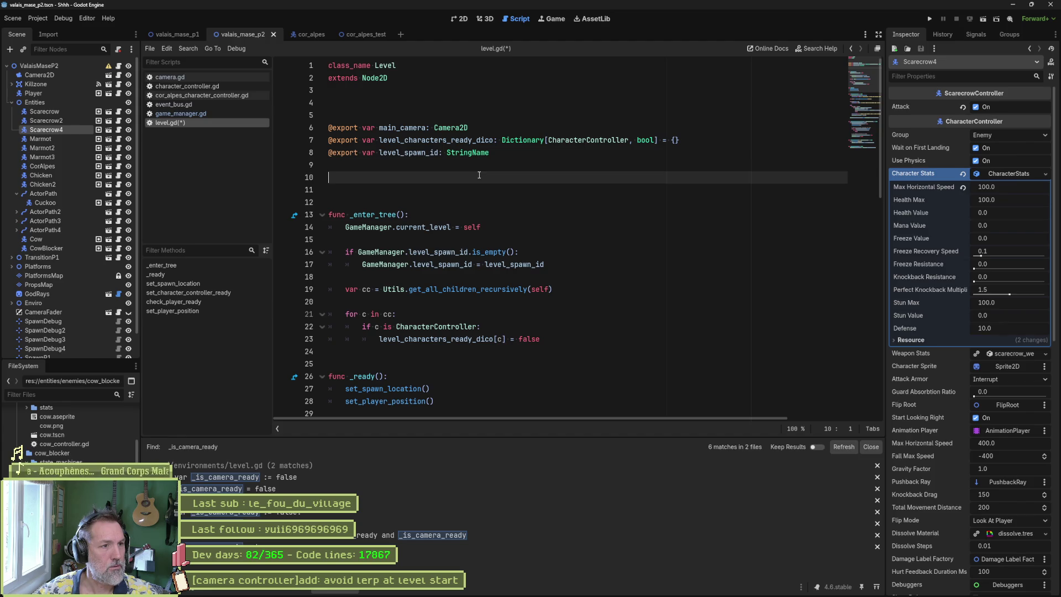
key("ctrl+shift+k")
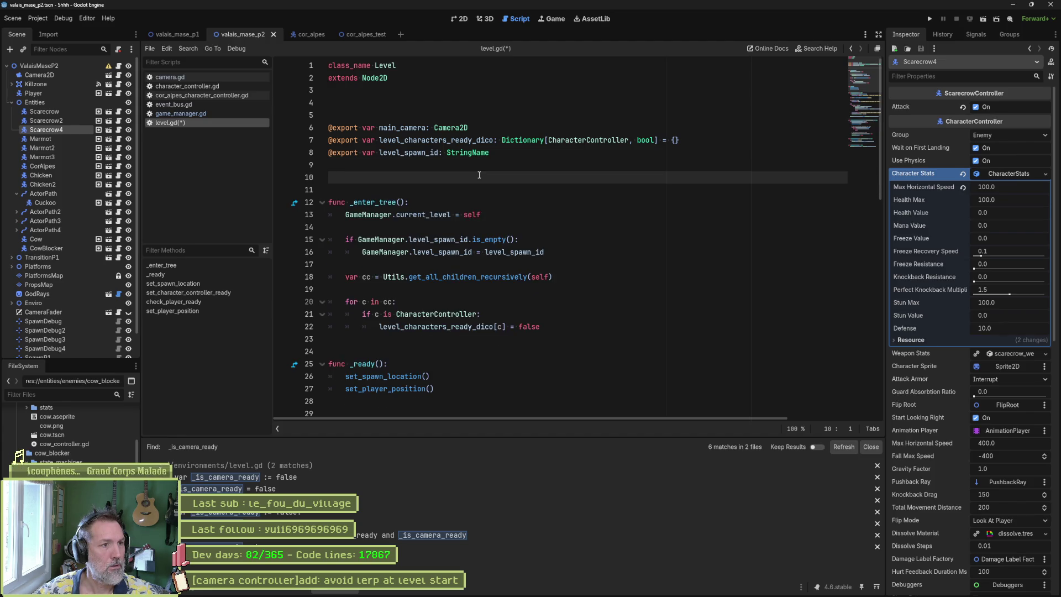
Step: Fold all functions in level.gd, save, and run the current scene with F6
key("ctrl+alt+f")
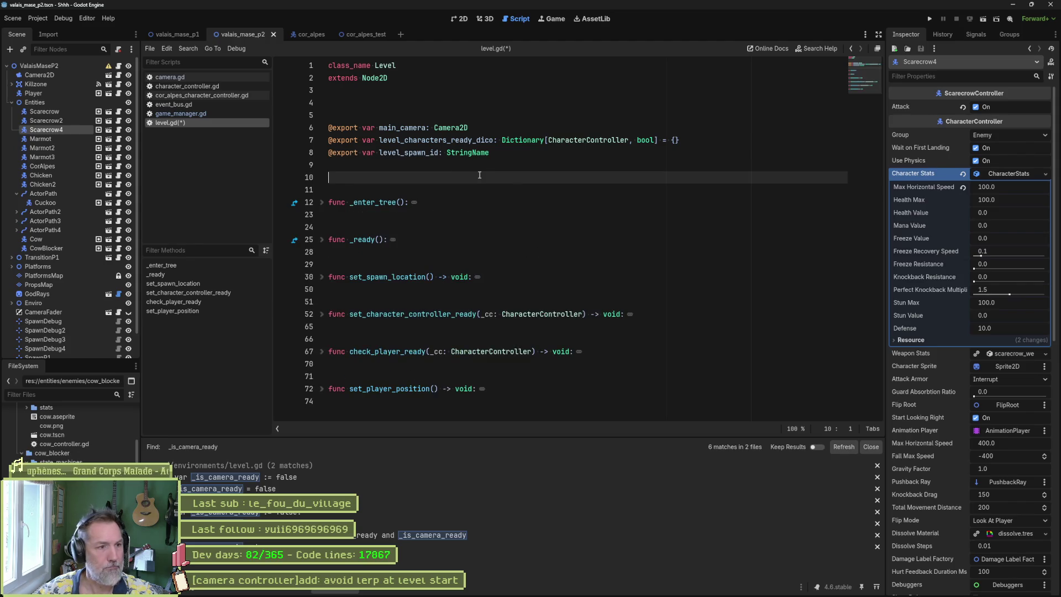
key("ctrl+s")
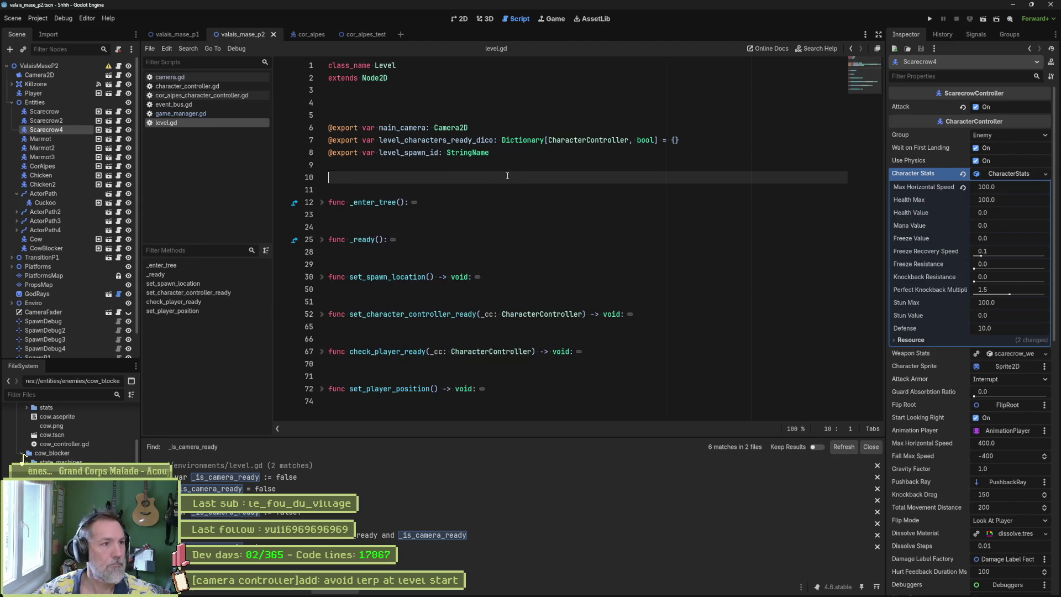
key("F6")
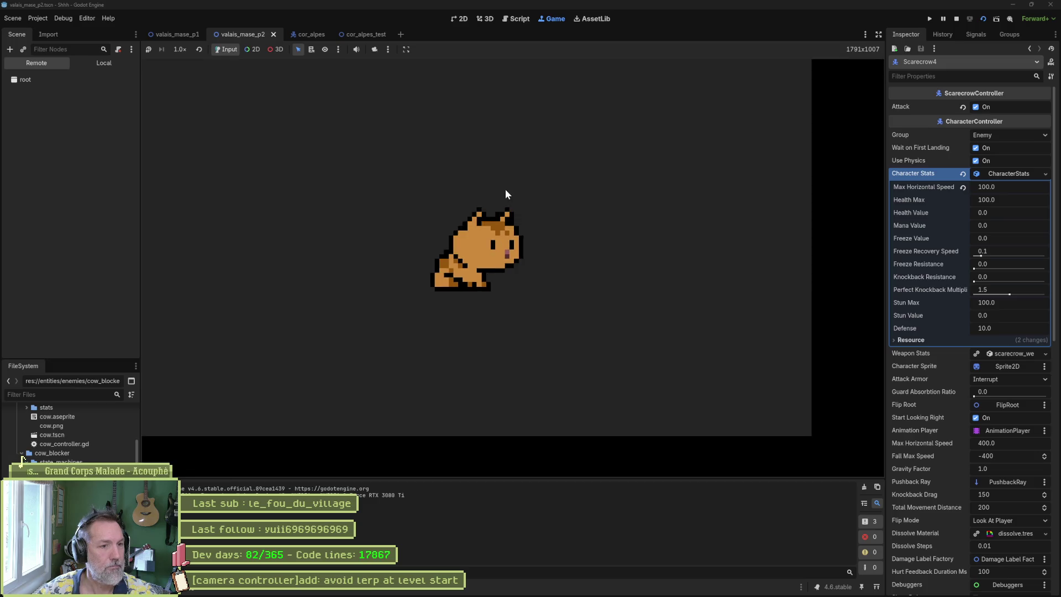
Step: Stop the game and test ValaisMaseP2 with Spawn SpawnDebug3, then SpawnDebug4, running the scene
key("F8")
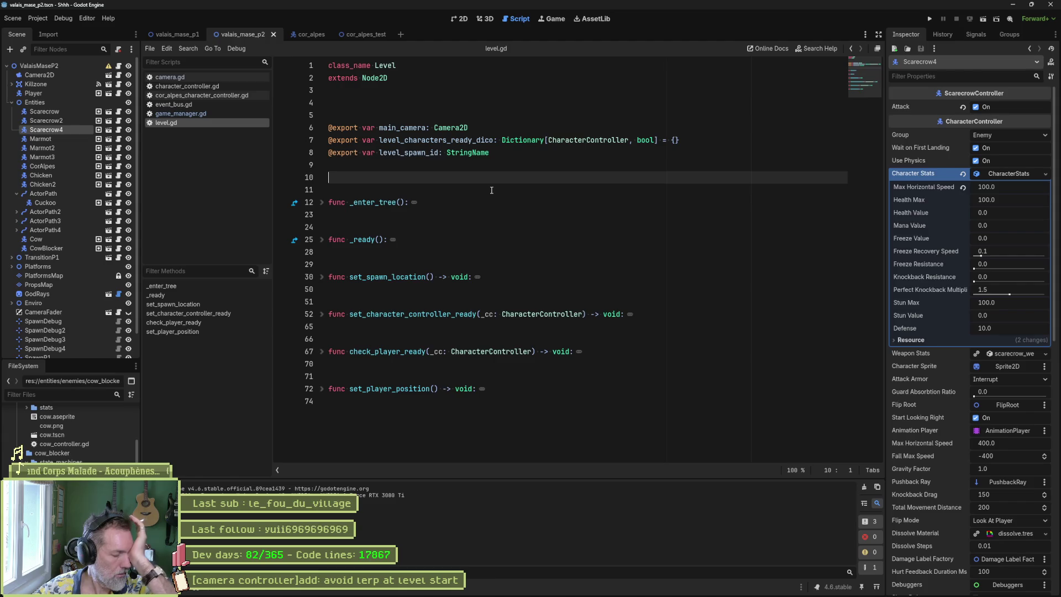
left_click(38, 66)
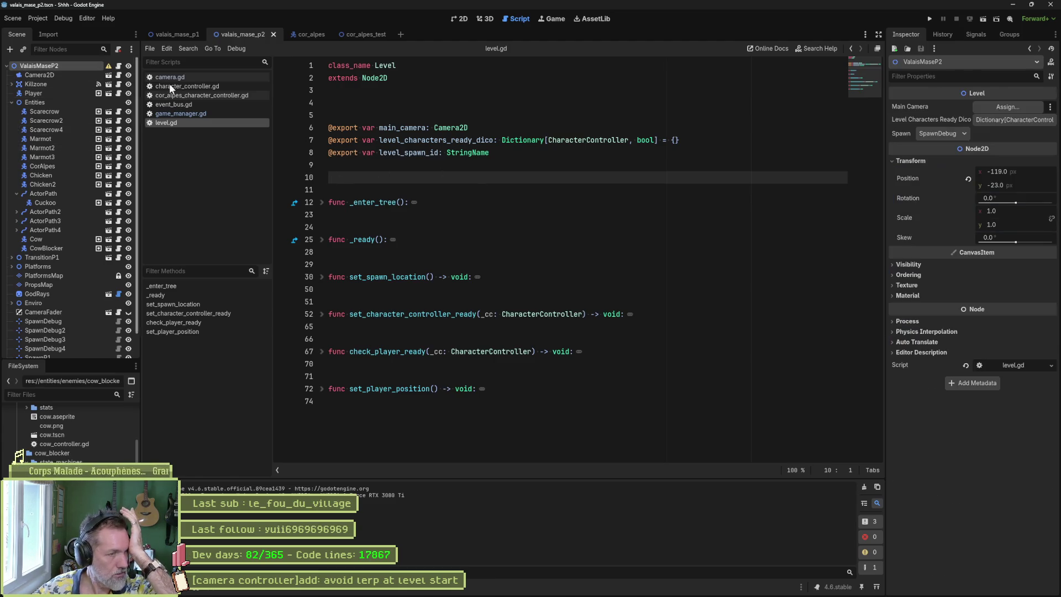
left_click(941, 131)
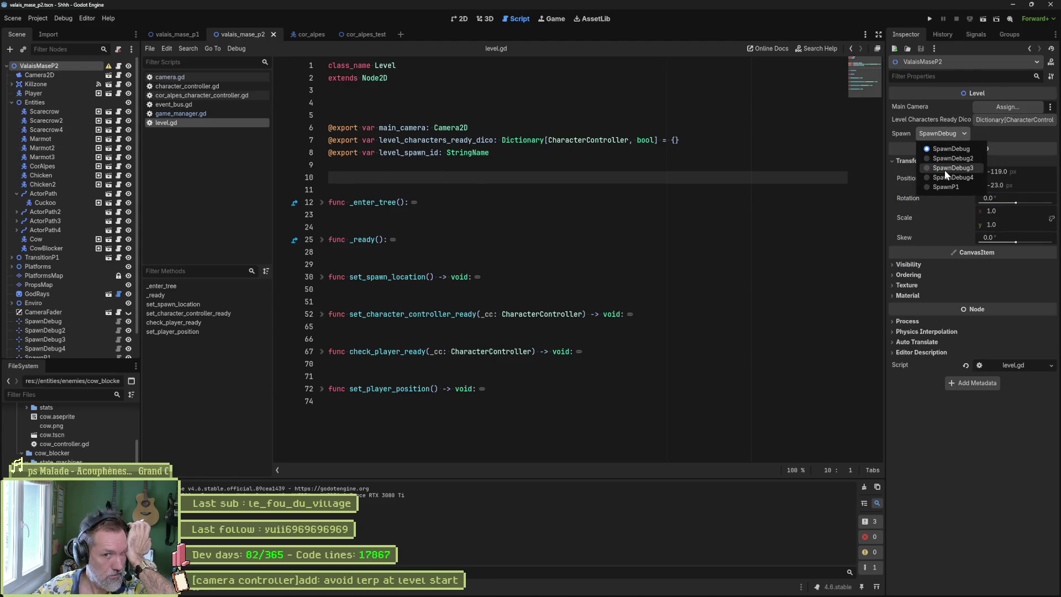
left_click(944, 171)
left_click(946, 135)
left_click(939, 182)
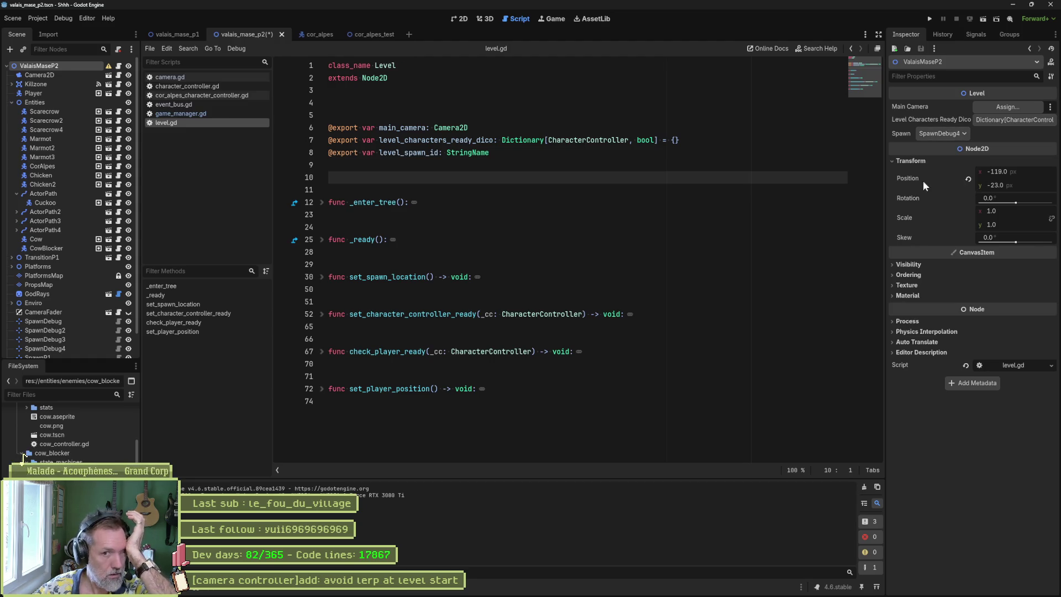
left_click(763, 230)
key("F6")
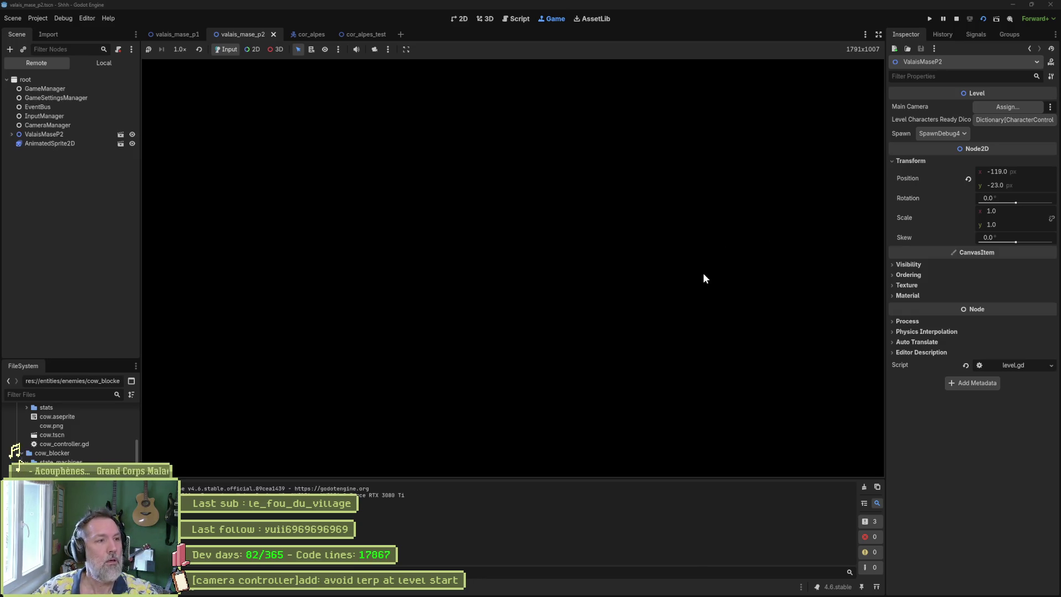
Step: Set the level's Spawn to SpawnP1 and run the scene again
key("F8")
left_click(940, 133)
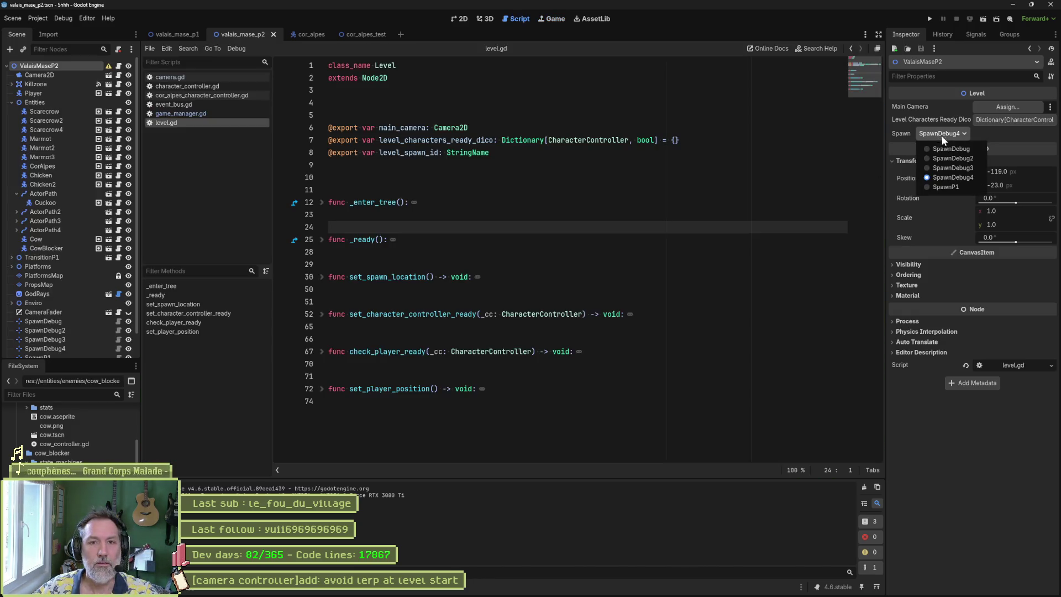
left_click(949, 187)
left_click(701, 214)
key("F6")
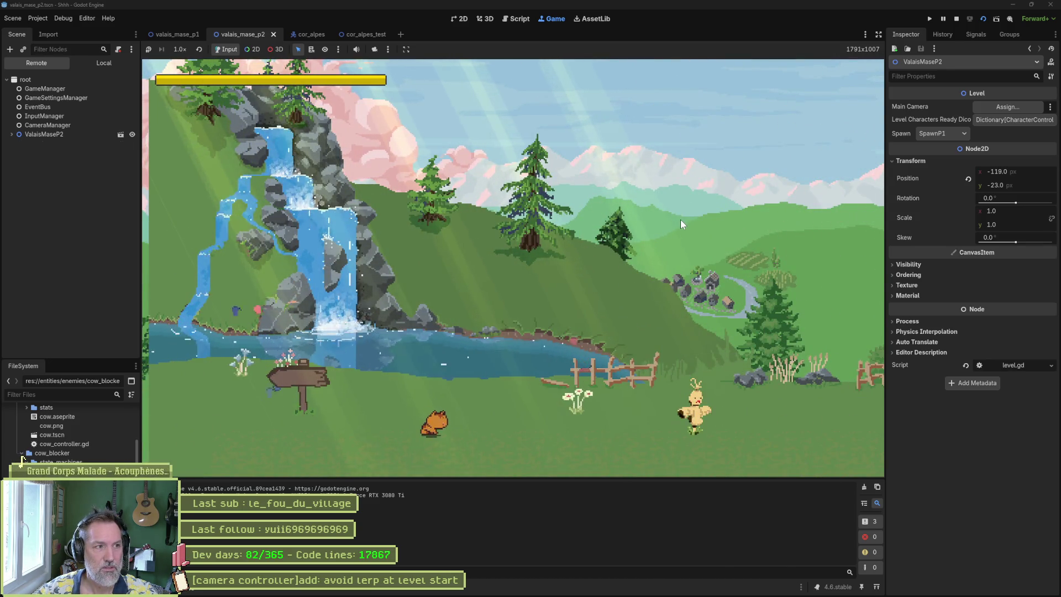
Step: Walk the cat back and forth past the scarecrow and waterfall with the arrow keys
key("Right")
key("Left")
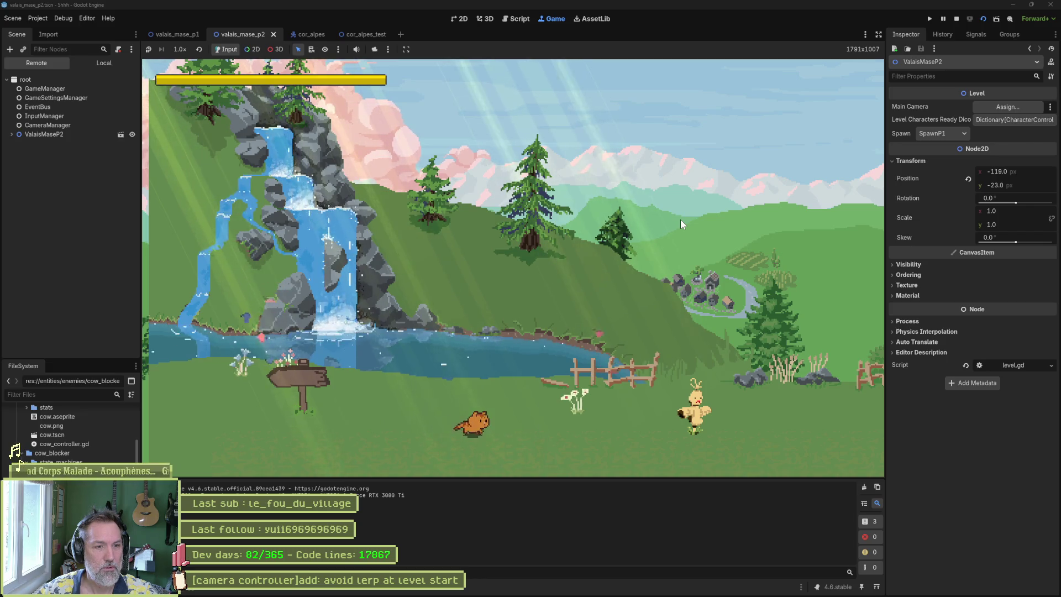
key("Right")
key("Left")
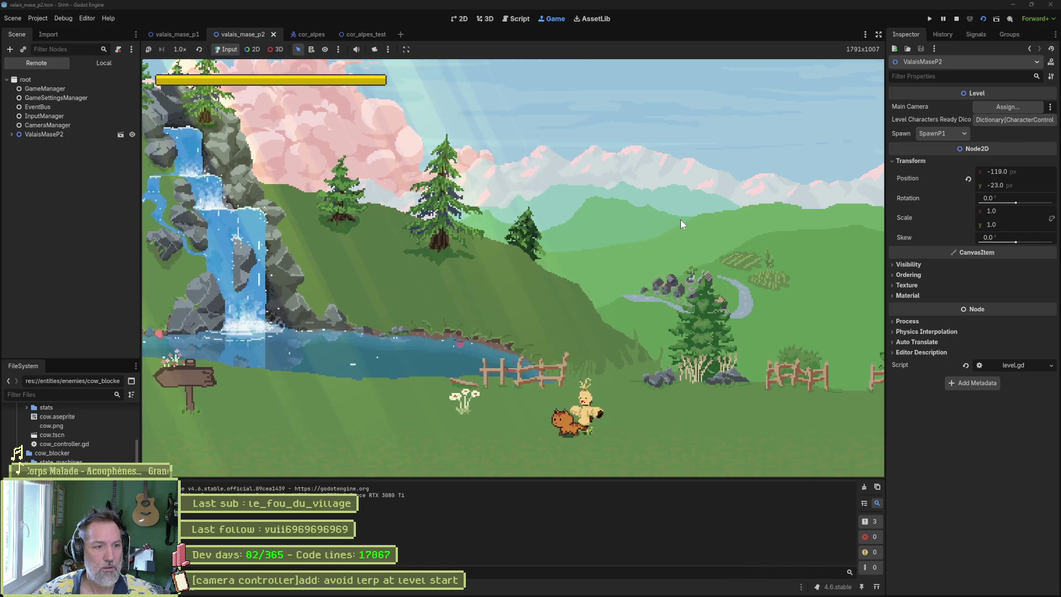
key("Left")
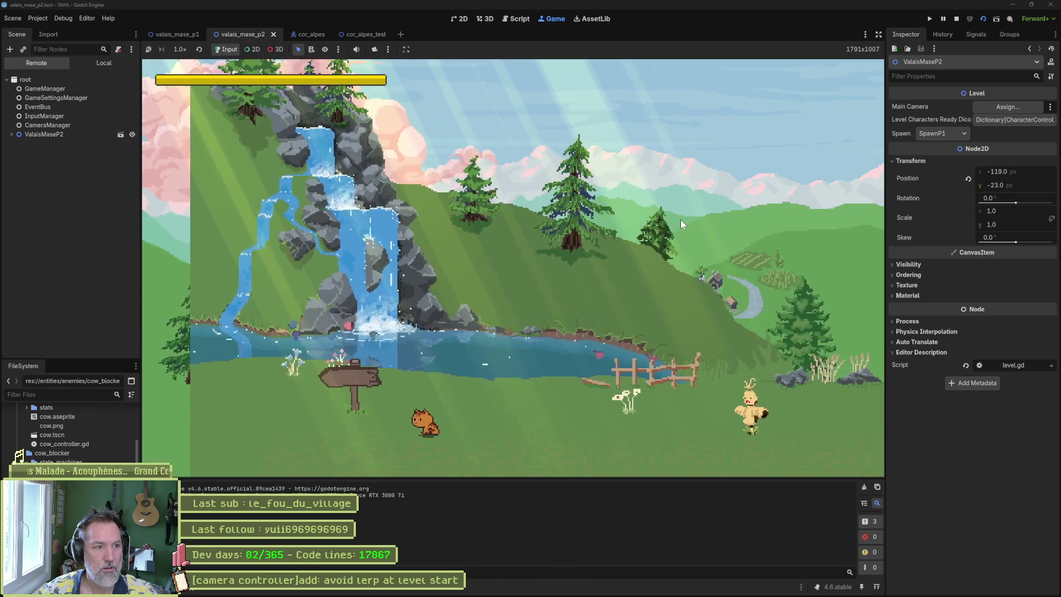
key("Right")
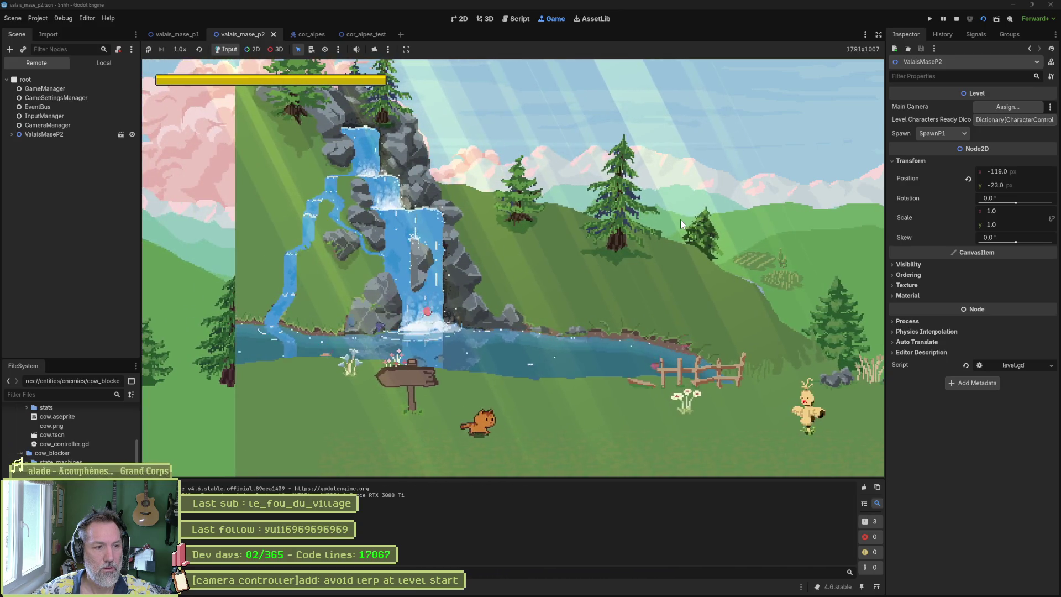
key("Right")
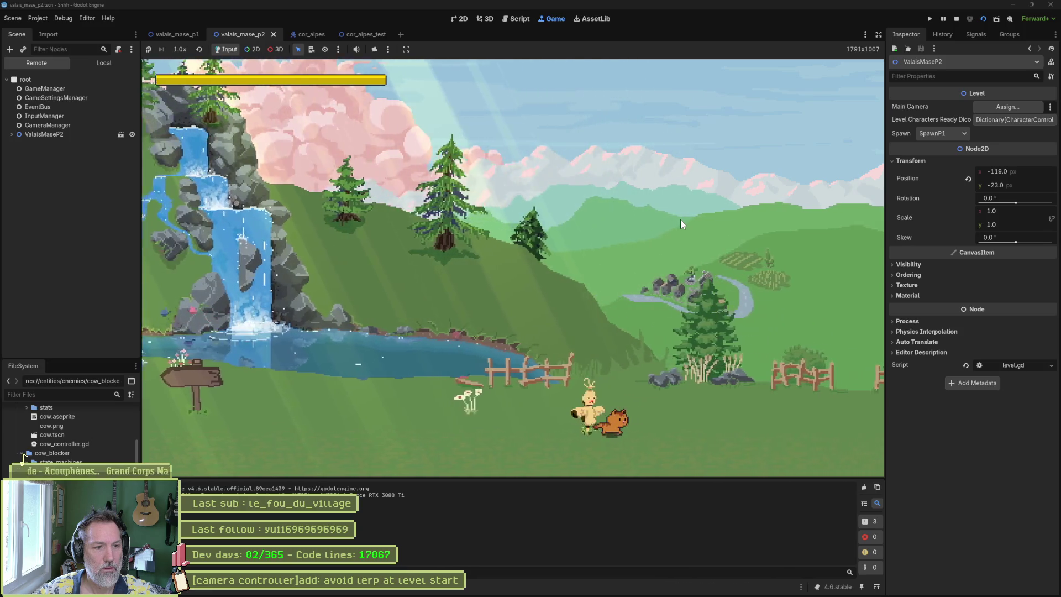
key("Left")
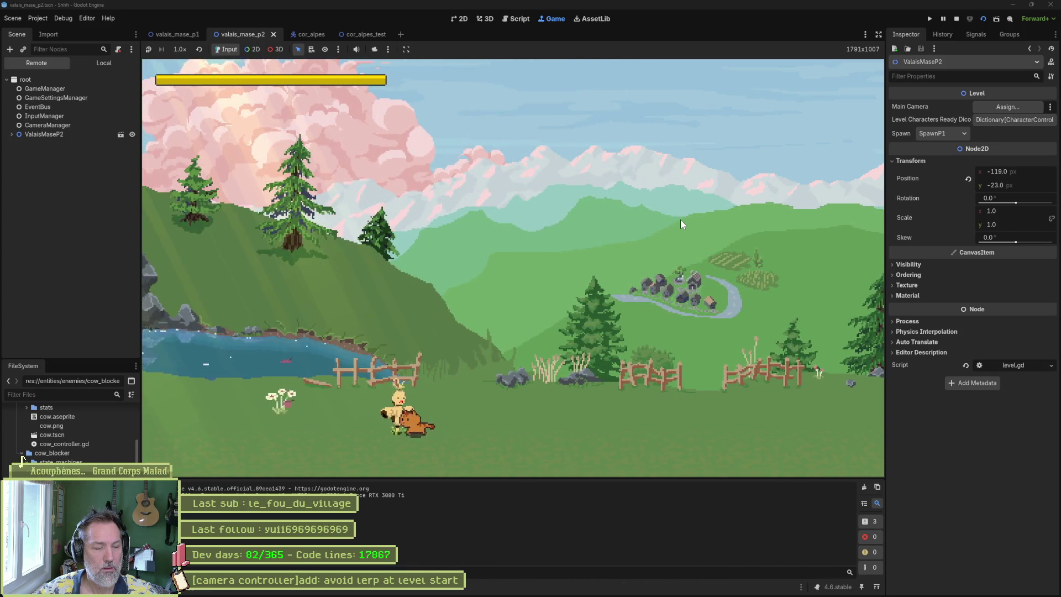
key("Left")
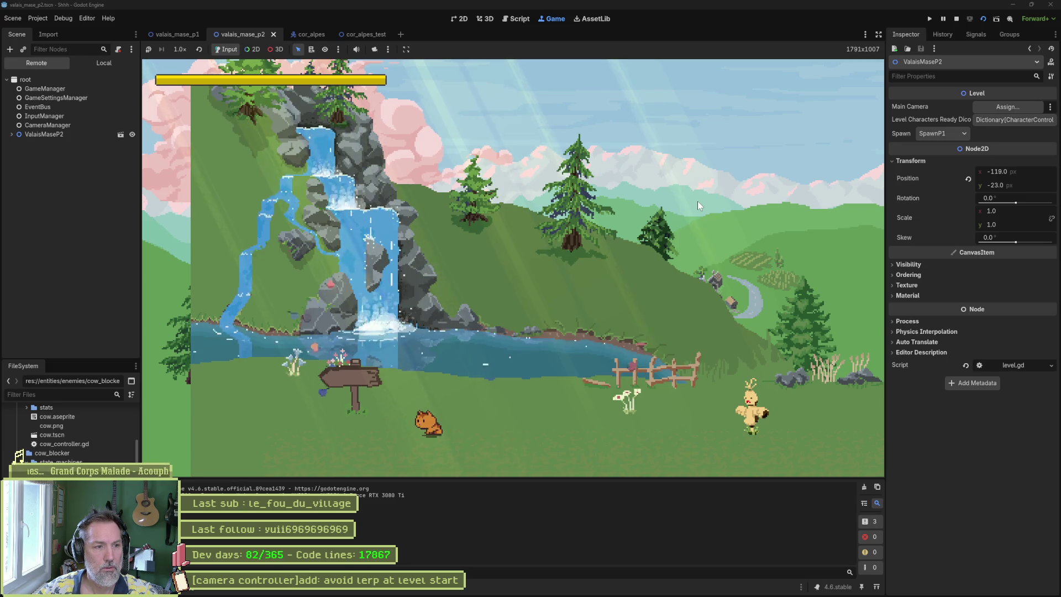
Step: Inspect CameraPOI2's live properties in the Remote scene tree, then stop the game
left_click(12, 134)
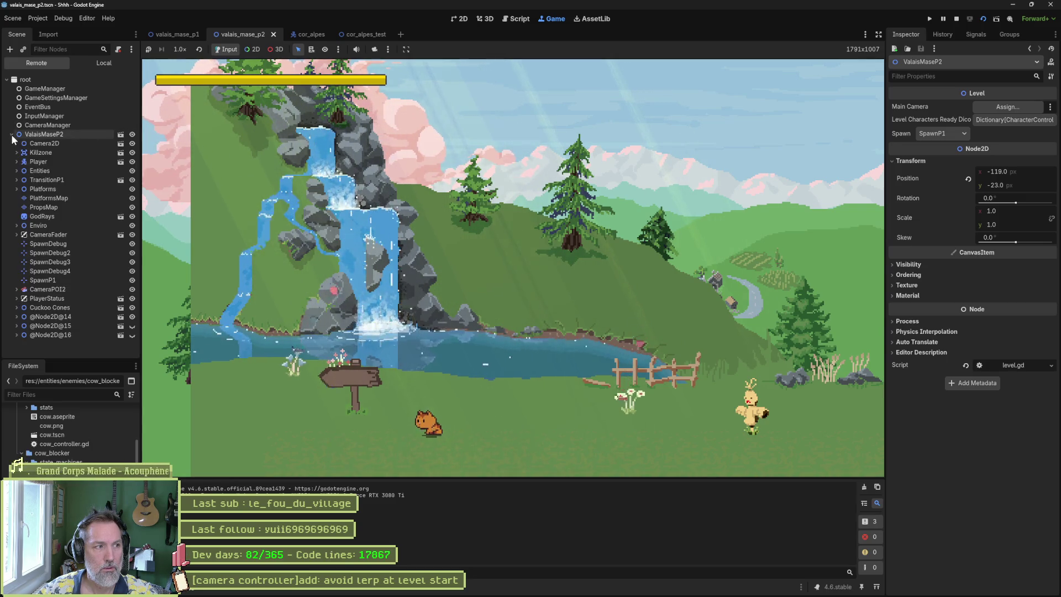
left_click(16, 289)
left_click(48, 289)
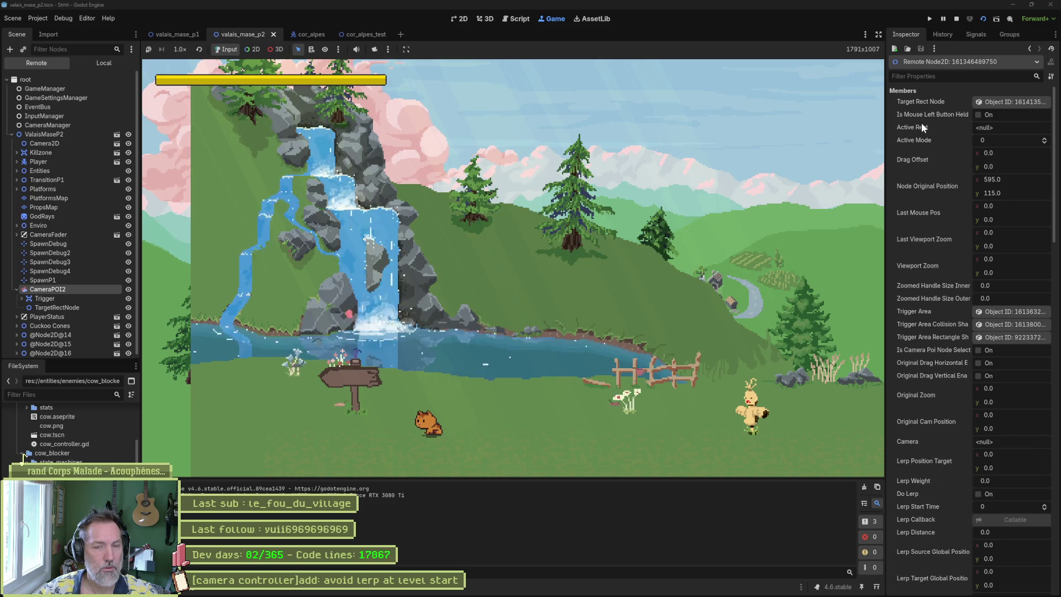
key("F8")
Step: Add an In progress task 'camera poi]bug: not working when start into it since is_camera_ready refacto'
key("alt+Tab")
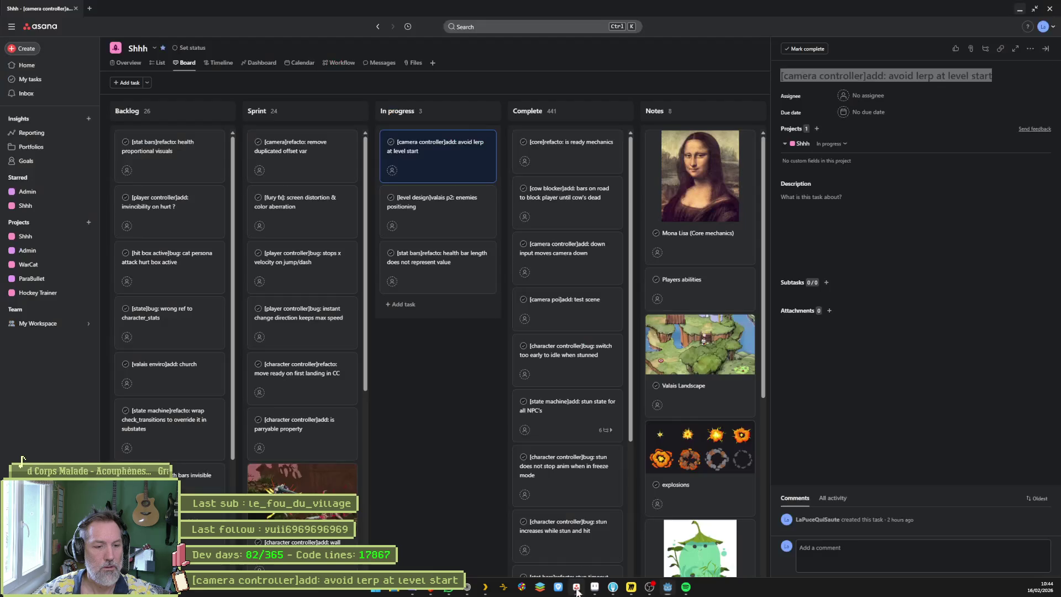
left_click(436, 303)
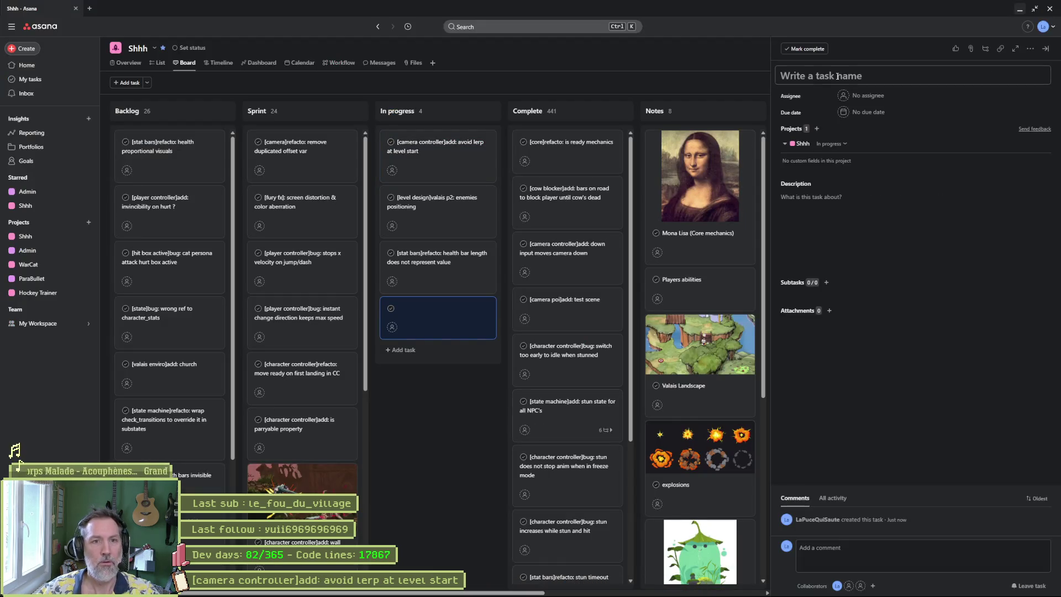
left_click(835, 76)
type("camera poi]")
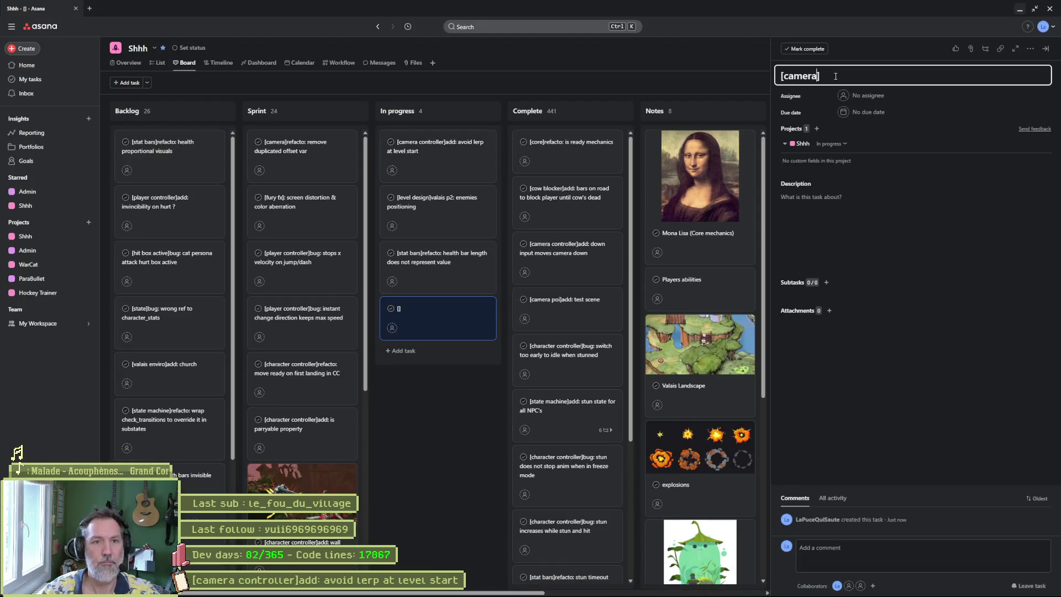
type("bug: not wo")
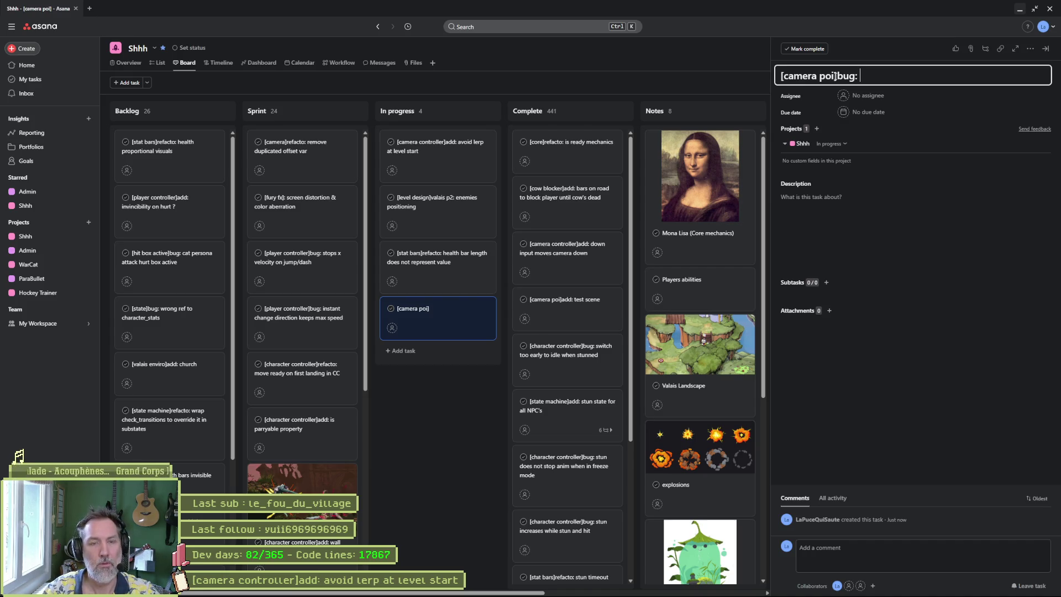
type("rking when ")
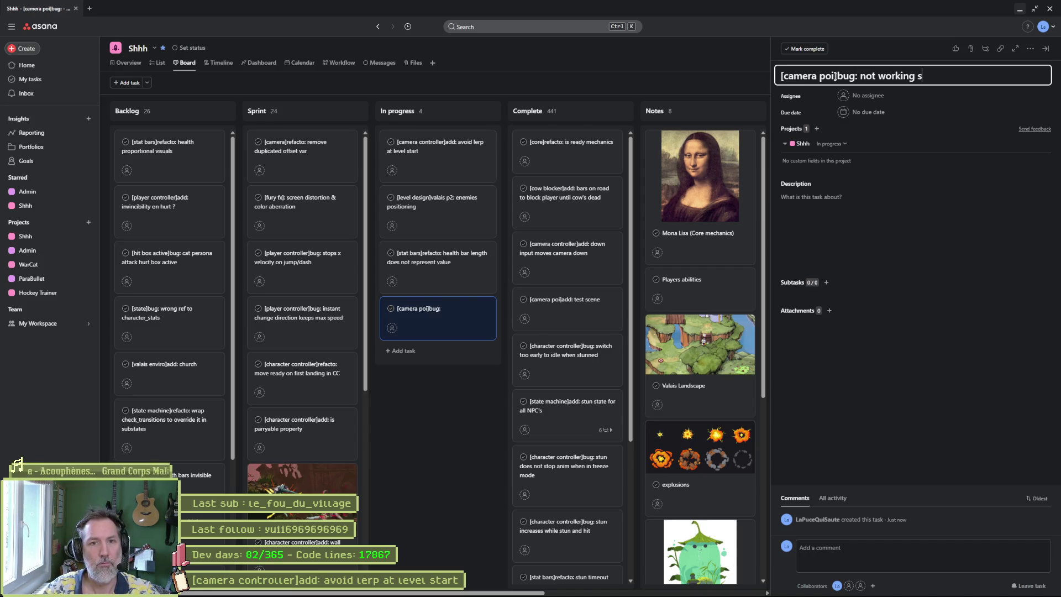
type("start into")
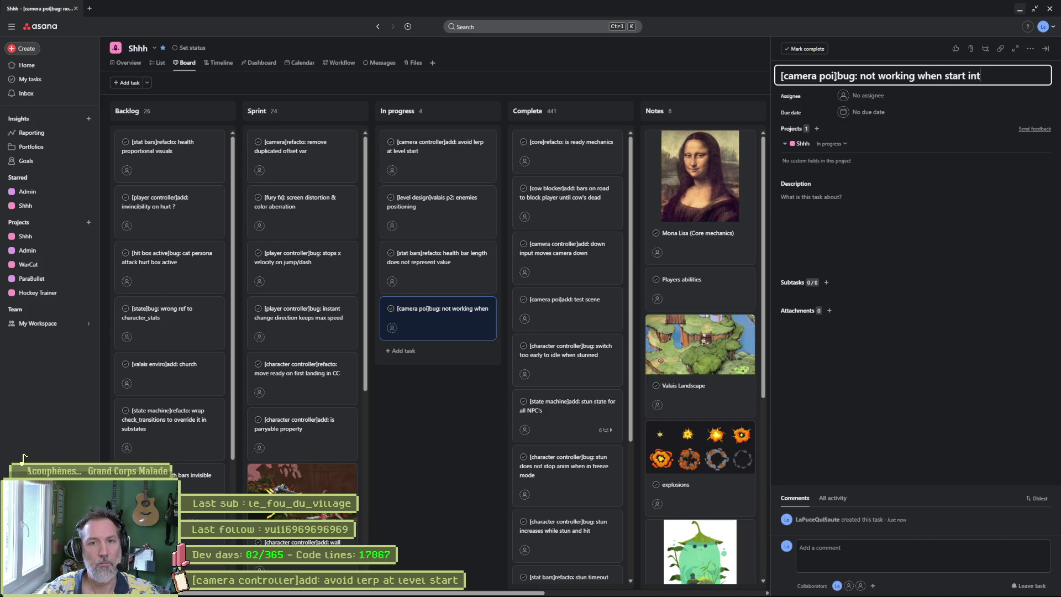
type(" it since ")
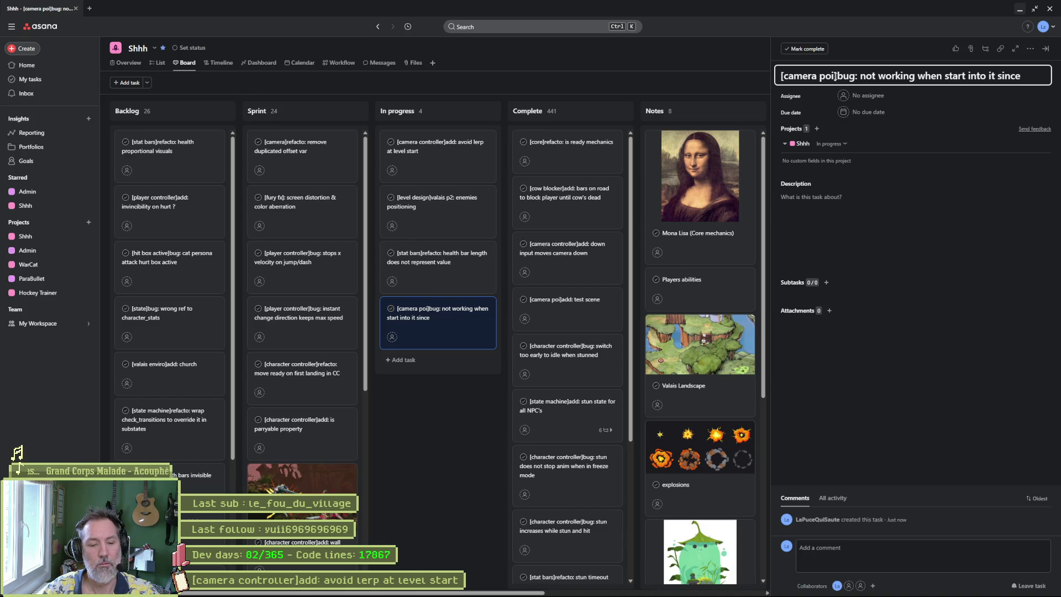
type("is_came")
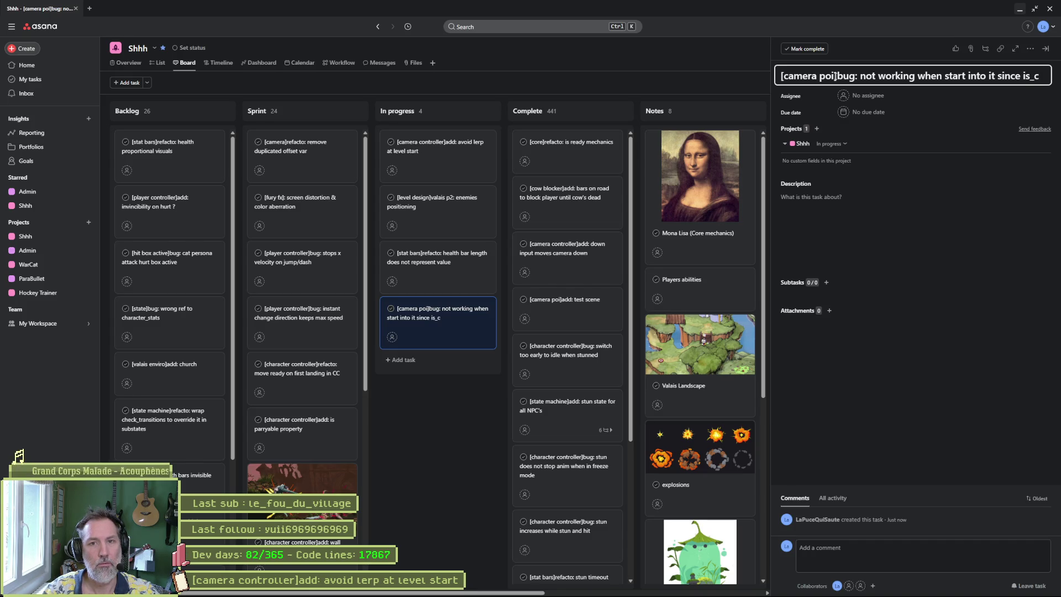
type("ra_ready r")
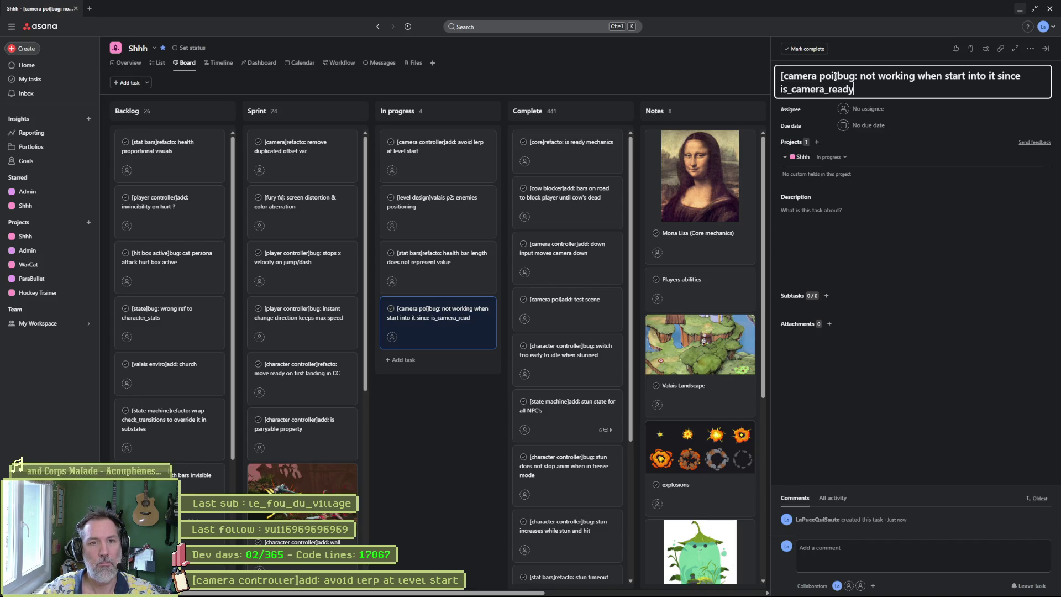
type("efacto")
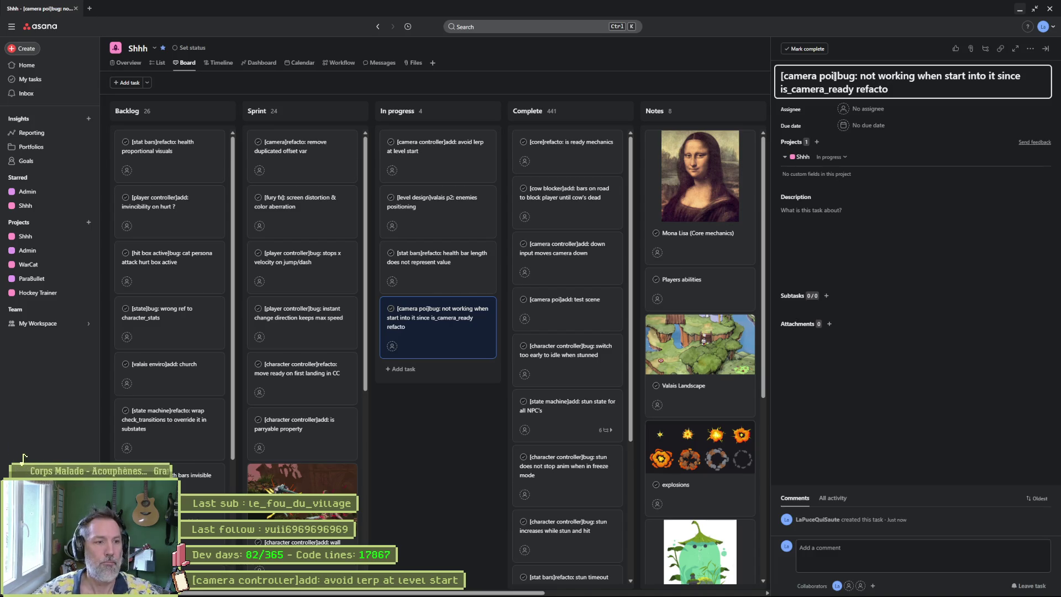
Step: Move the camera poi bug task to the top and the avoid lerp task into Complete
left_click_drag(430, 328, 430, 152)
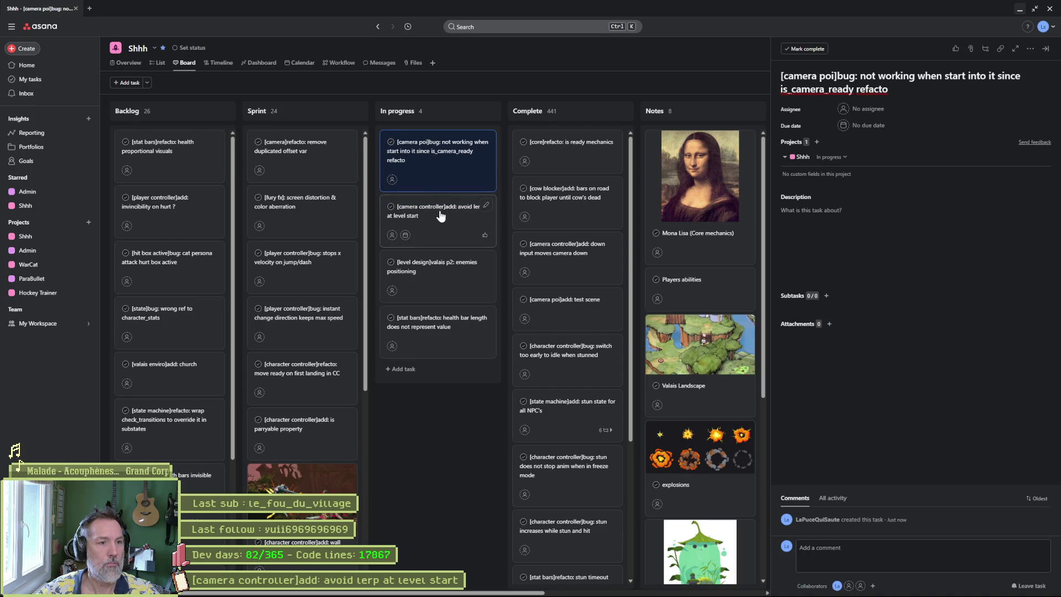
left_click_drag(441, 215, 569, 157)
left_click(1017, 11)
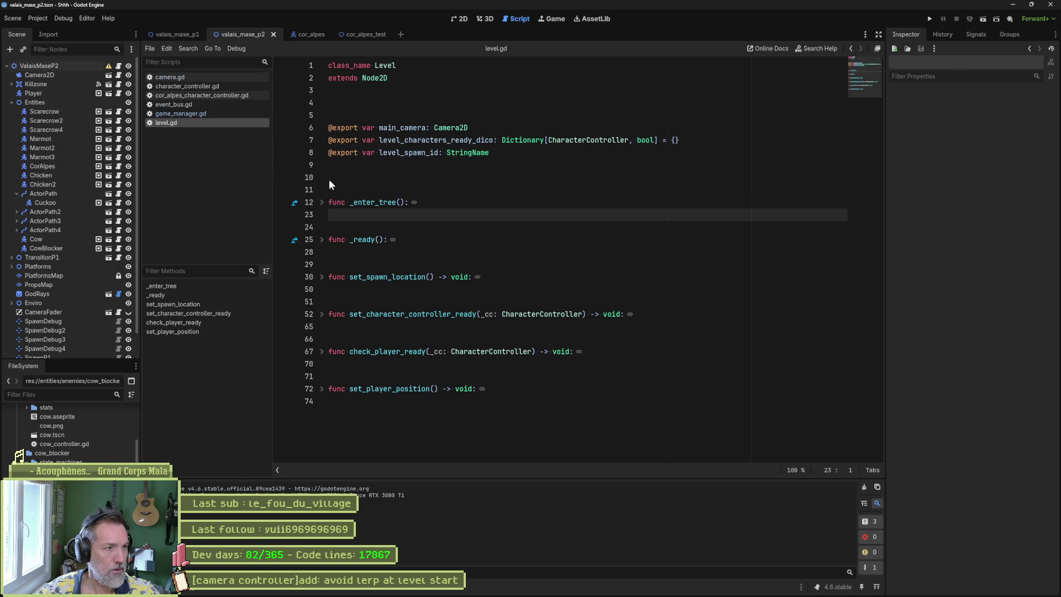
key("alt+Tab")
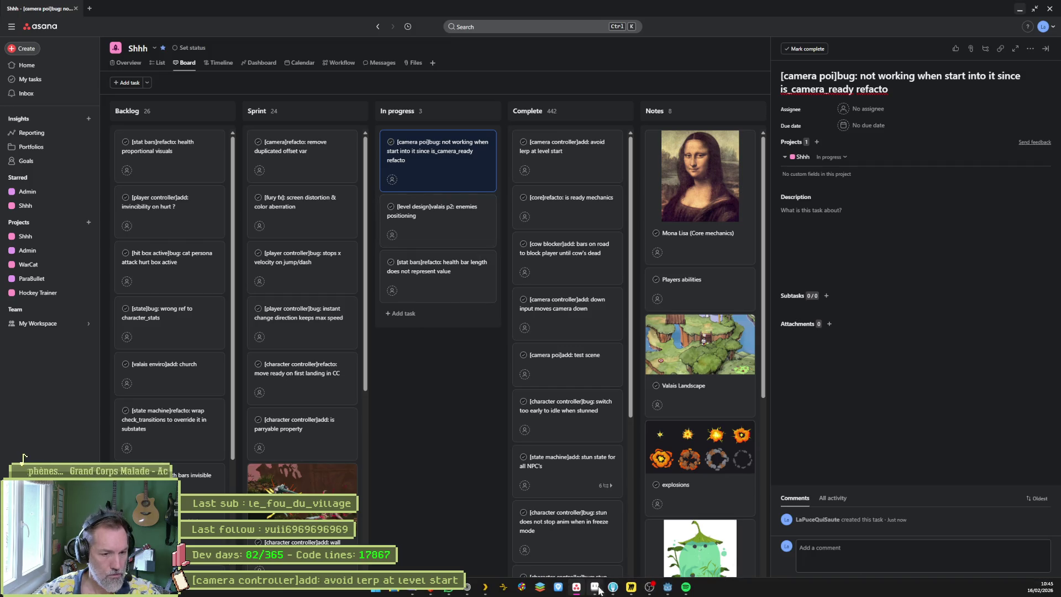
left_click(613, 588)
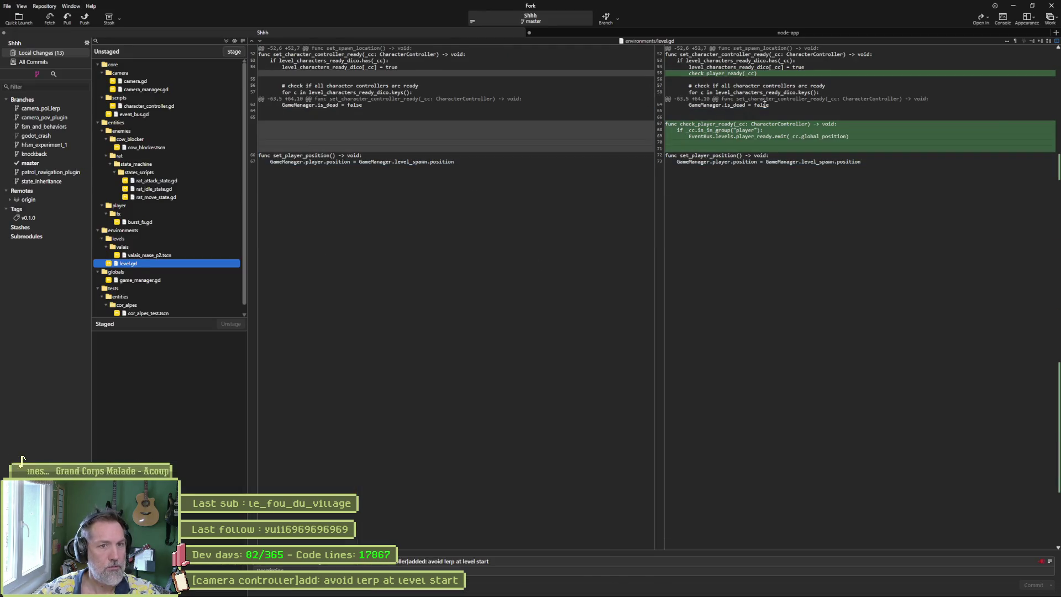
Step: Select the set_player_position name in Fork's level.gd diff
left_click(708, 156)
double_click(708, 156)
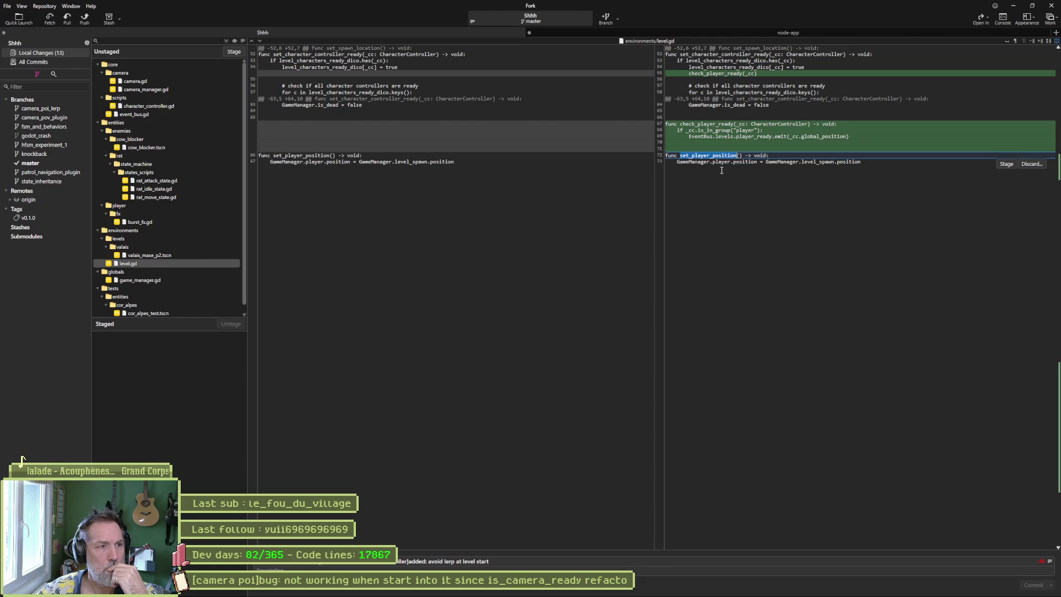
Step: Rename set_player_position to _set_player_position at its _ready call and its definition
left_click(667, 592)
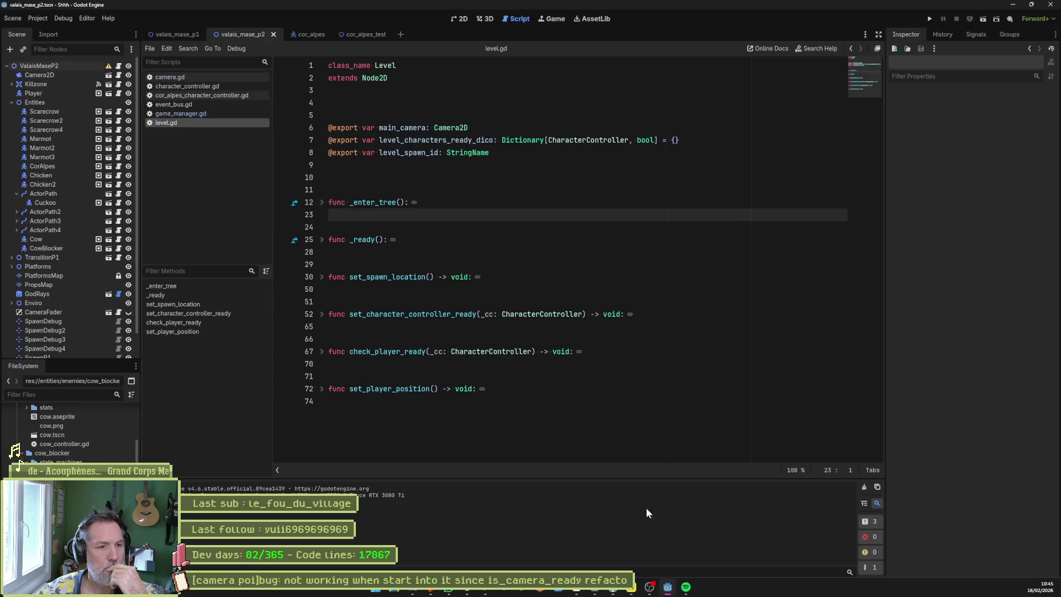
double_click(407, 388)
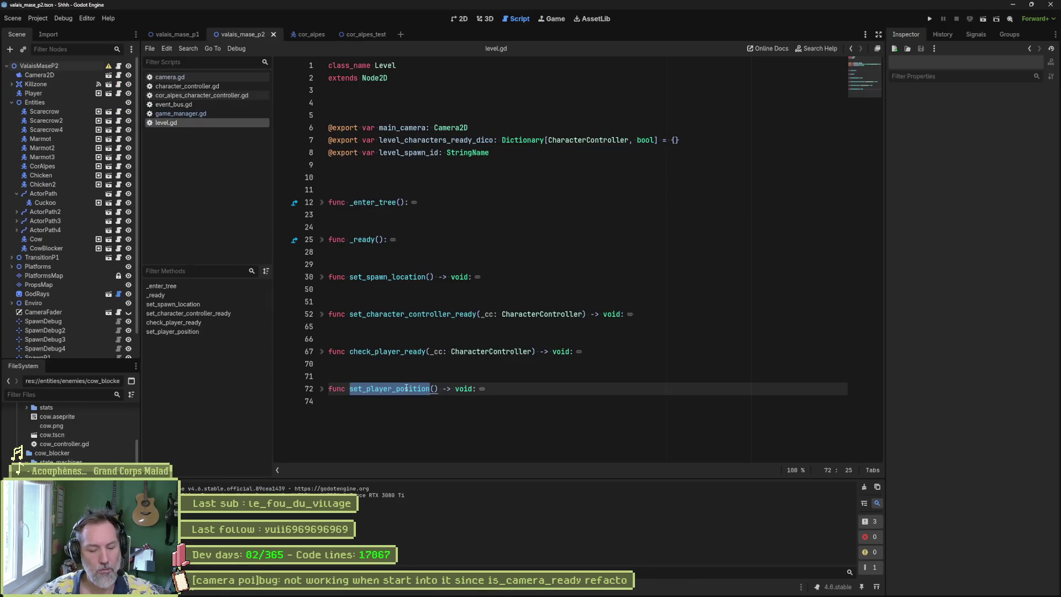
key("ctrl+shift+f")
left_click(529, 339)
left_click(398, 477)
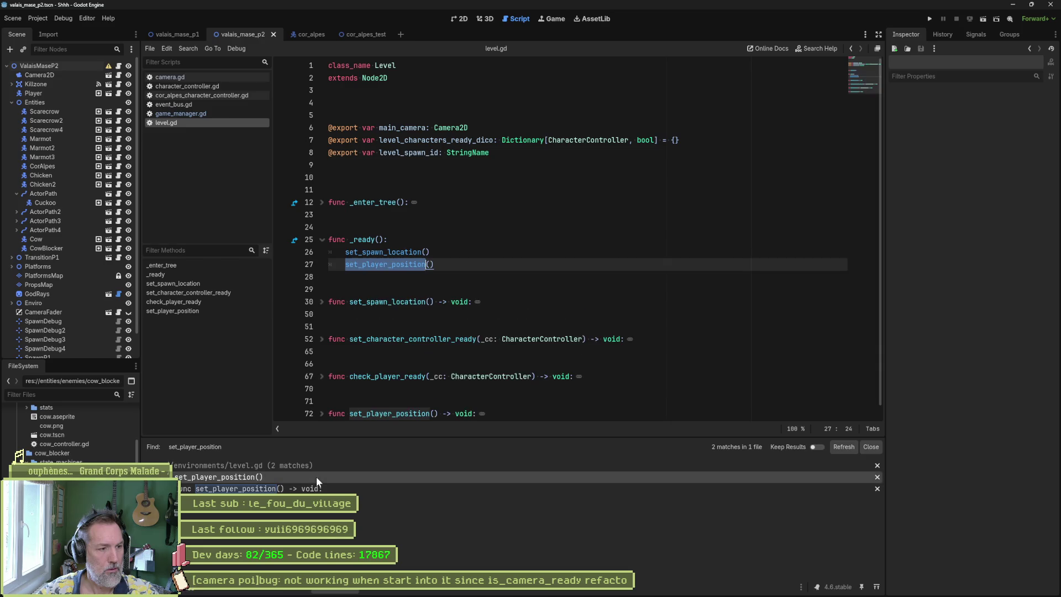
scroll(421, 271, "down", 1)
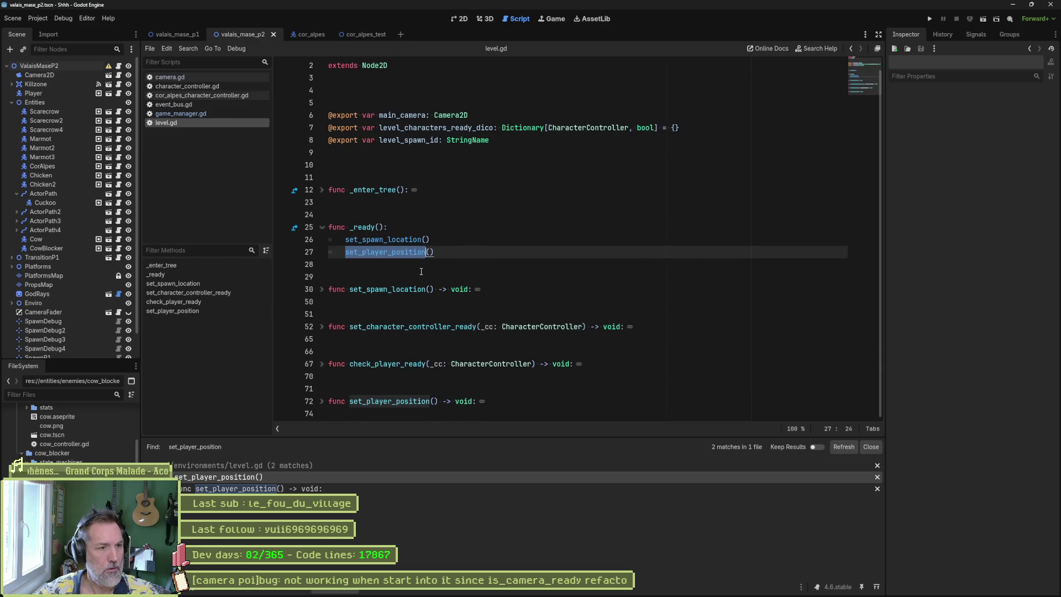
left_click(348, 255)
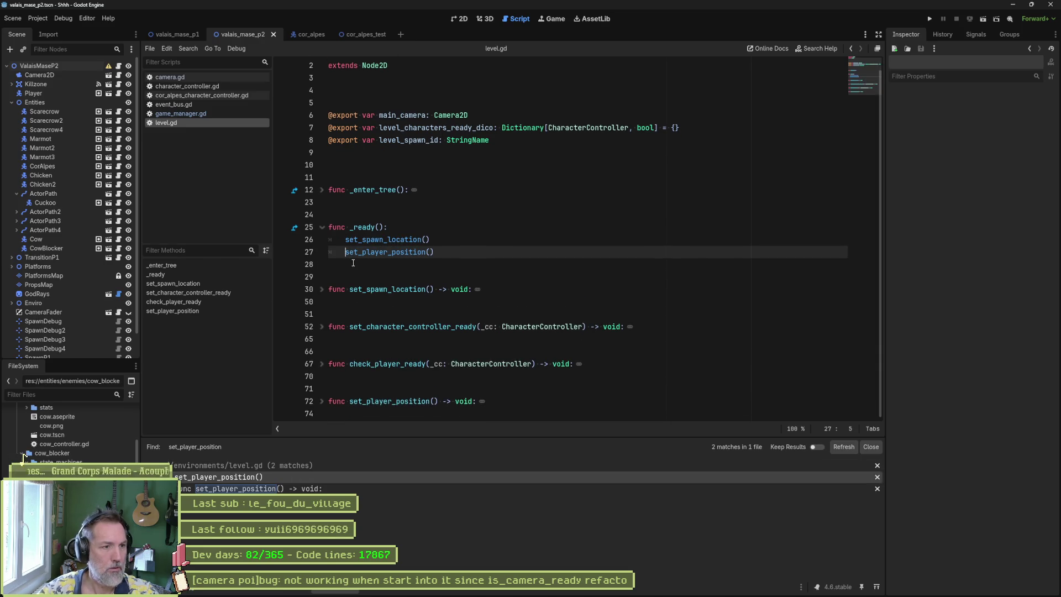
type("_")
left_click(345, 400)
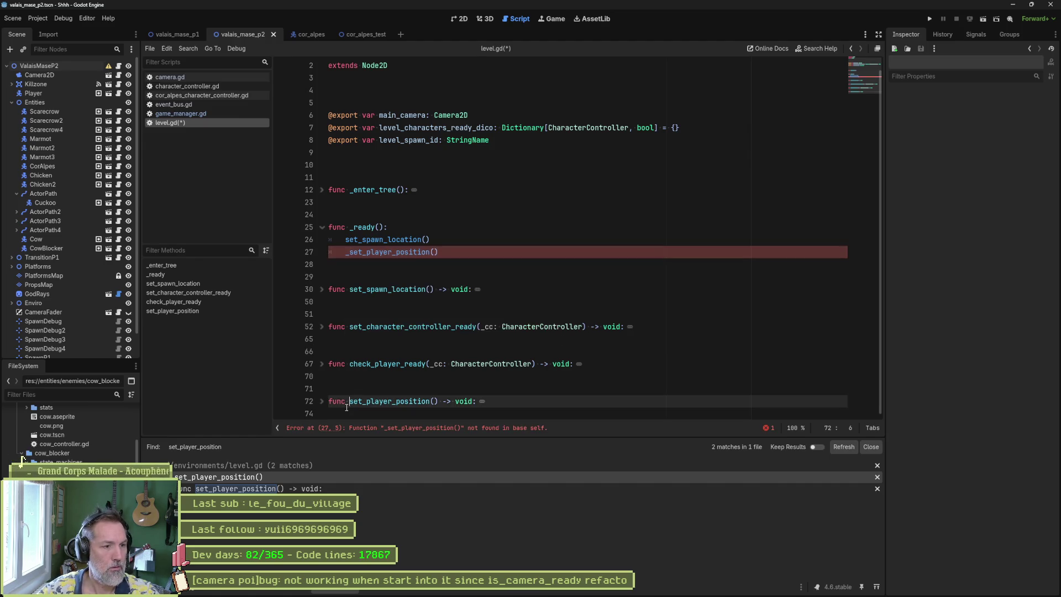
type("_")
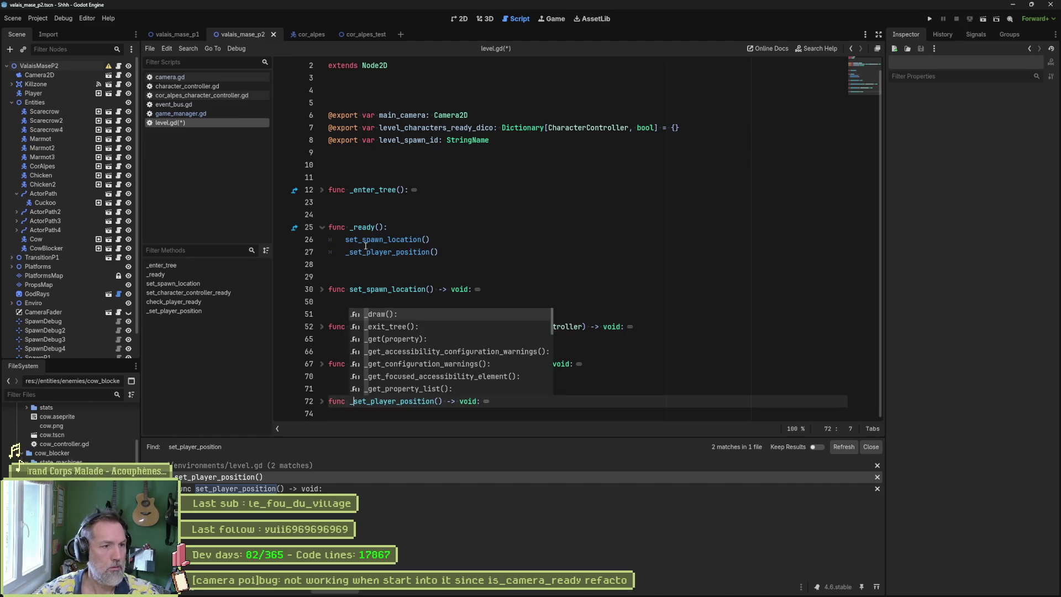
Step: Rename set_spawn_location to _set_spawn_location at its call and definition, then save level.gd
left_click(363, 239)
double_click(350, 241)
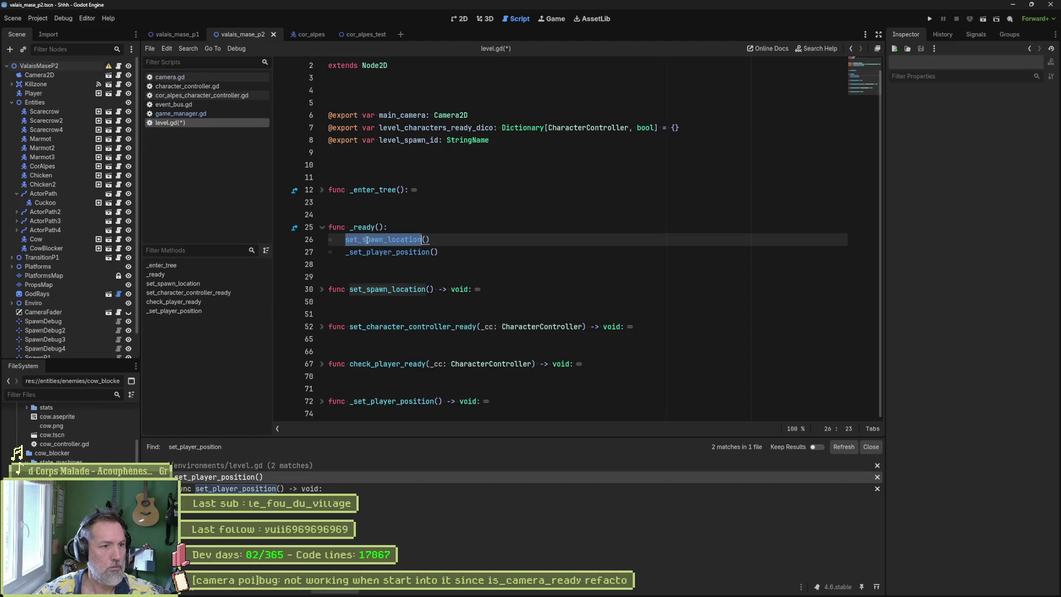
key("ctrl+shift+f")
key("Return")
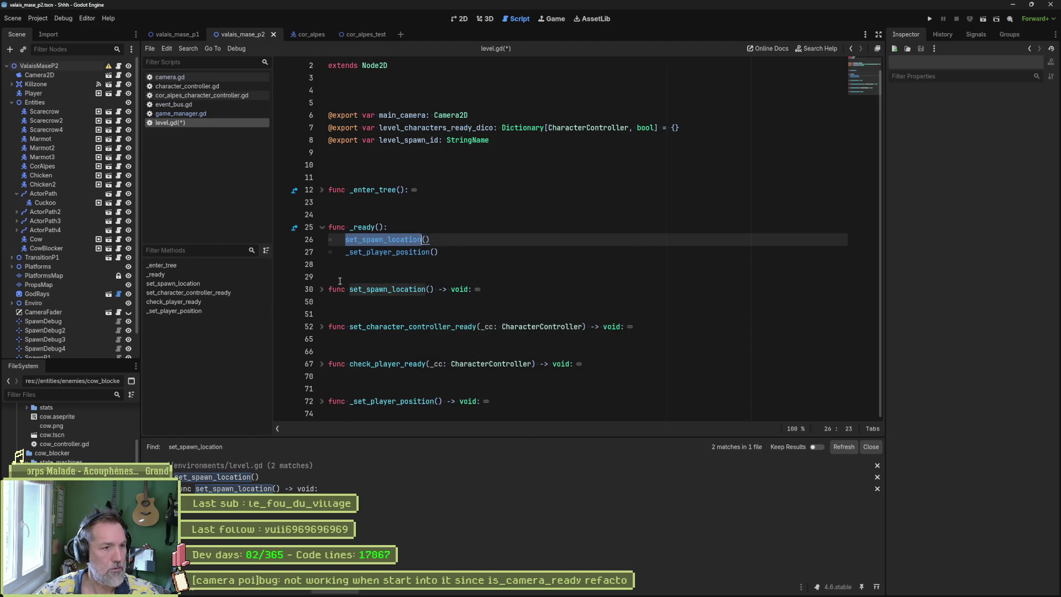
left_click(347, 239)
type("_")
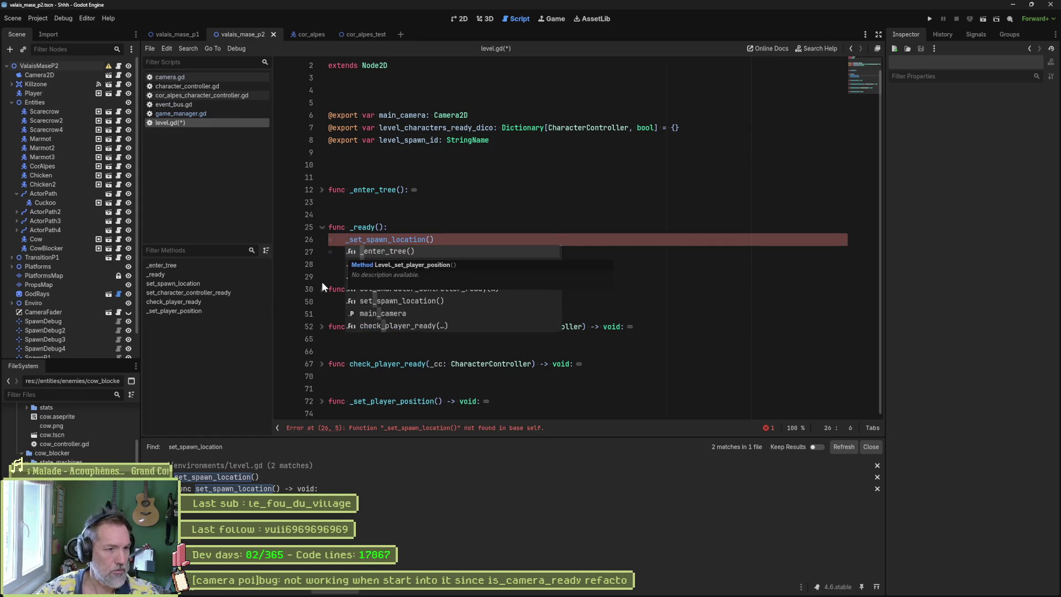
left_click(321, 288)
scroll(351, 297, "up", 1)
key("Down")
key("Down")
key("Down")
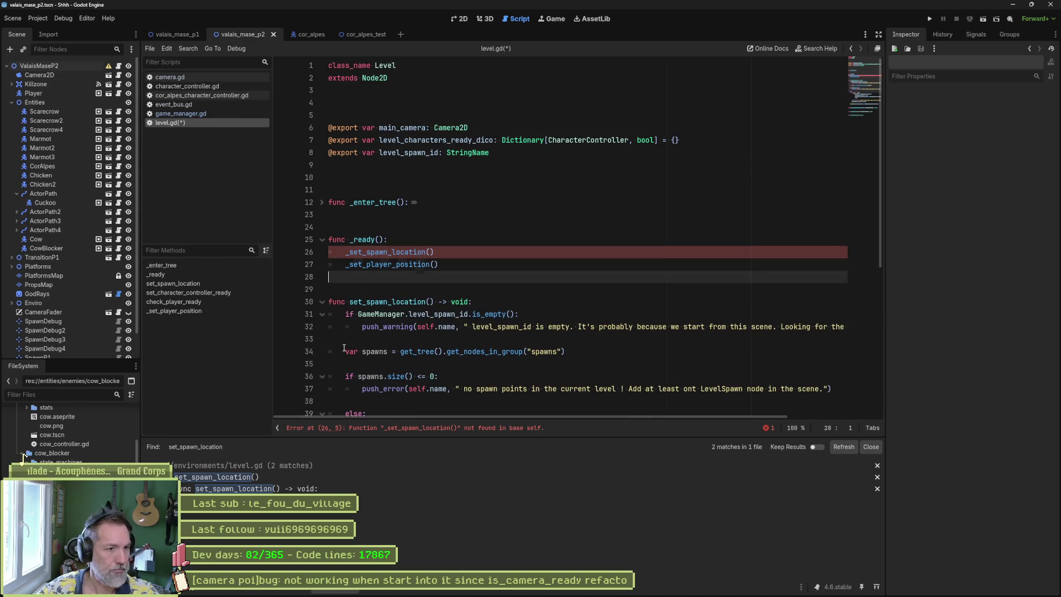
type("_")
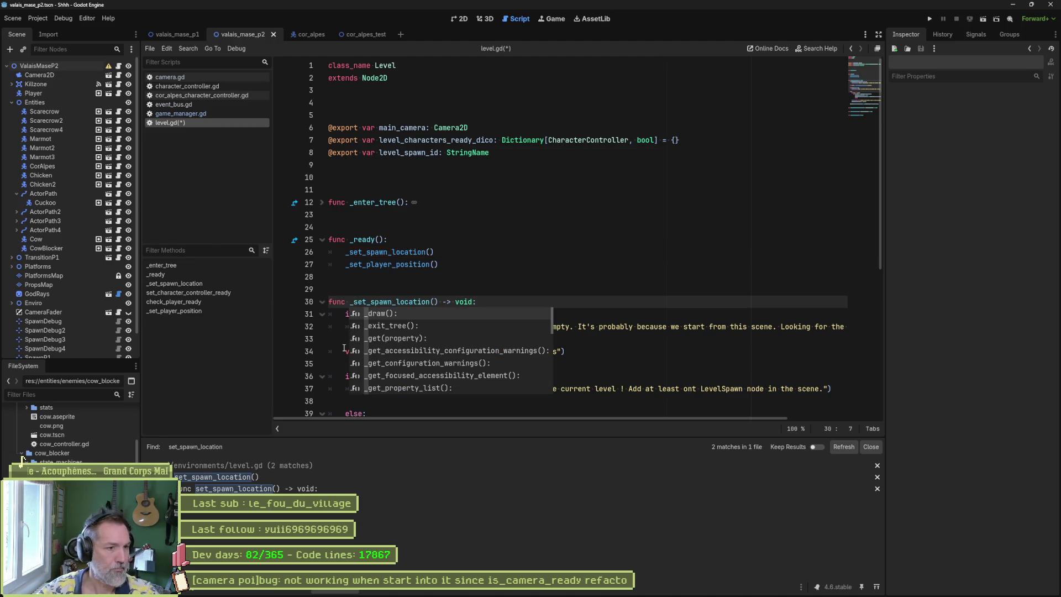
left_click(322, 304)
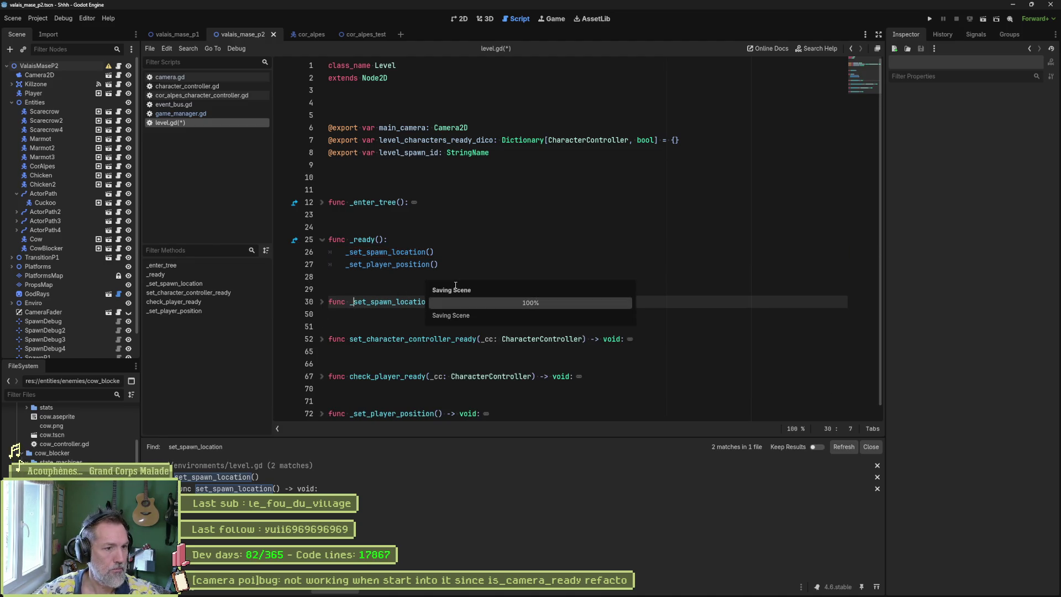
key("ctrl+s")
Step: Unfold set_character_controller_ready on line 52 and select its name
scroll(424, 282, "down", 1)
left_click(322, 327)
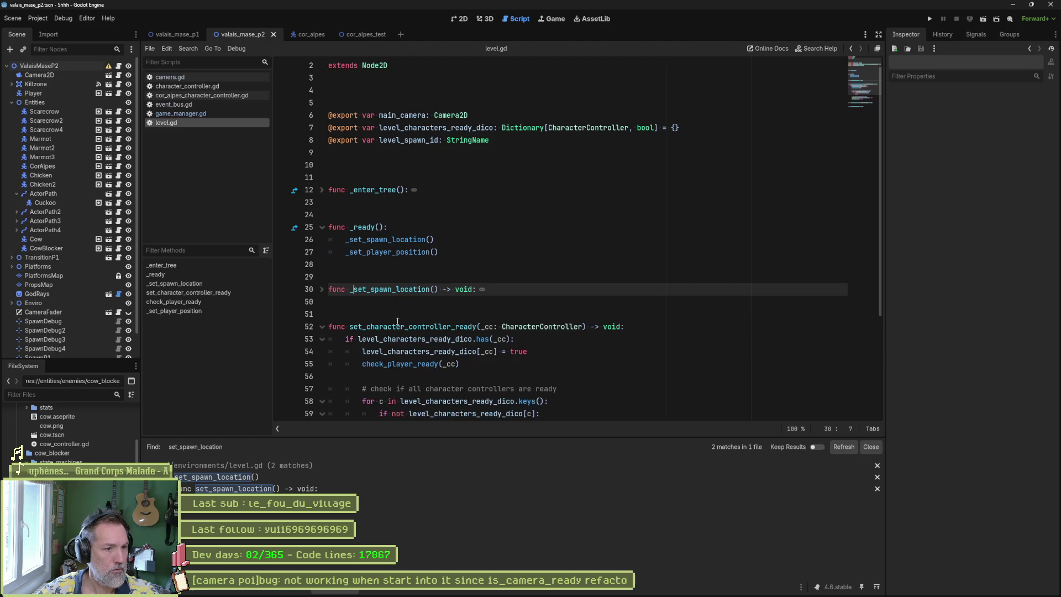
double_click(467, 326)
Step: Search all files for set_character_controller_ready, finding 2 matches in character_controller.gd and level.gd, then fold it
key("ctrl+shift+f")
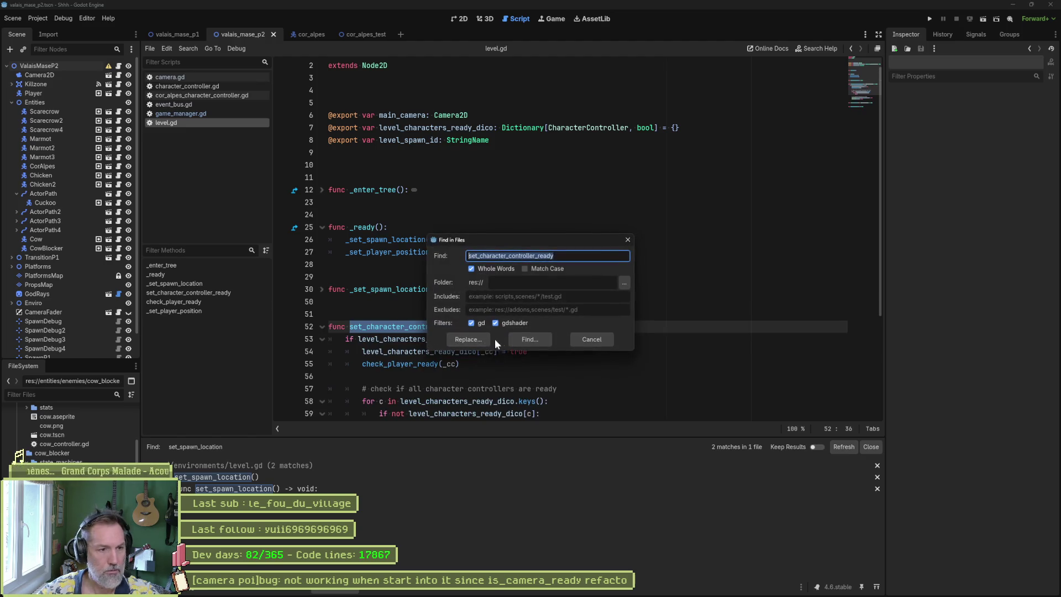
left_click(530, 337)
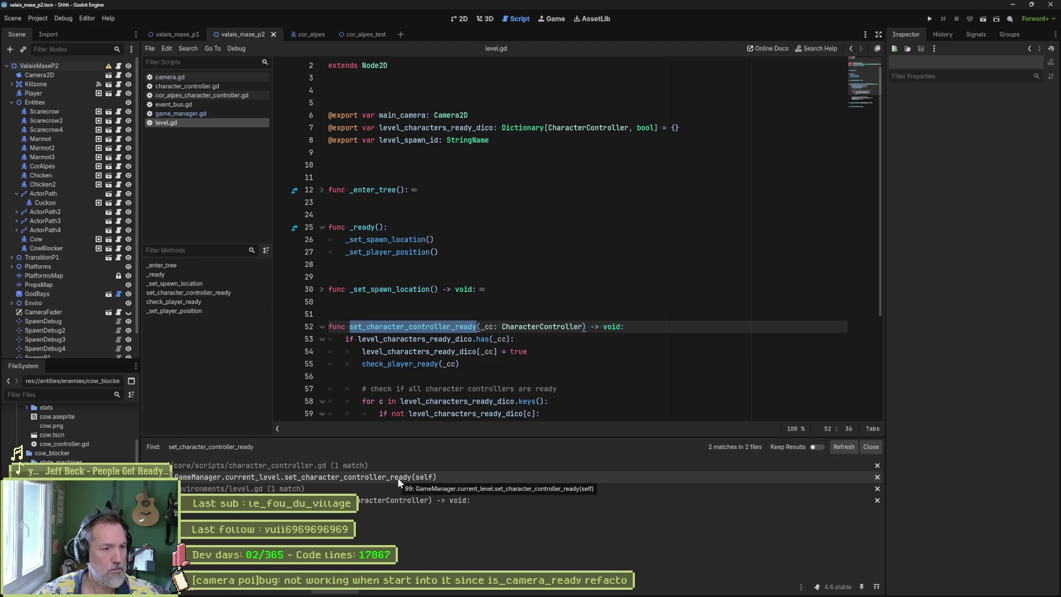
left_click(410, 352)
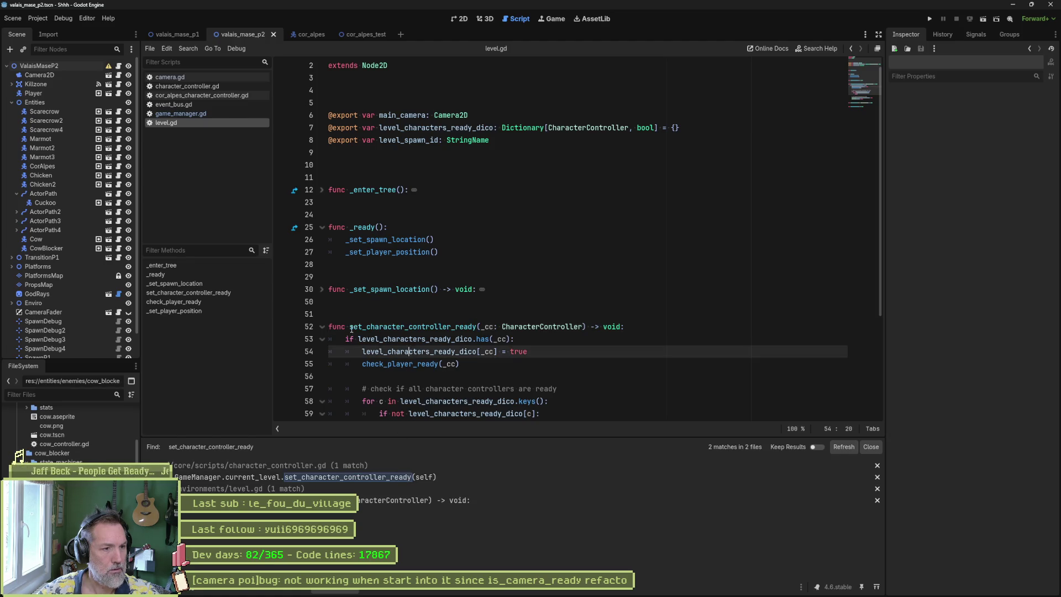
left_click(321, 326)
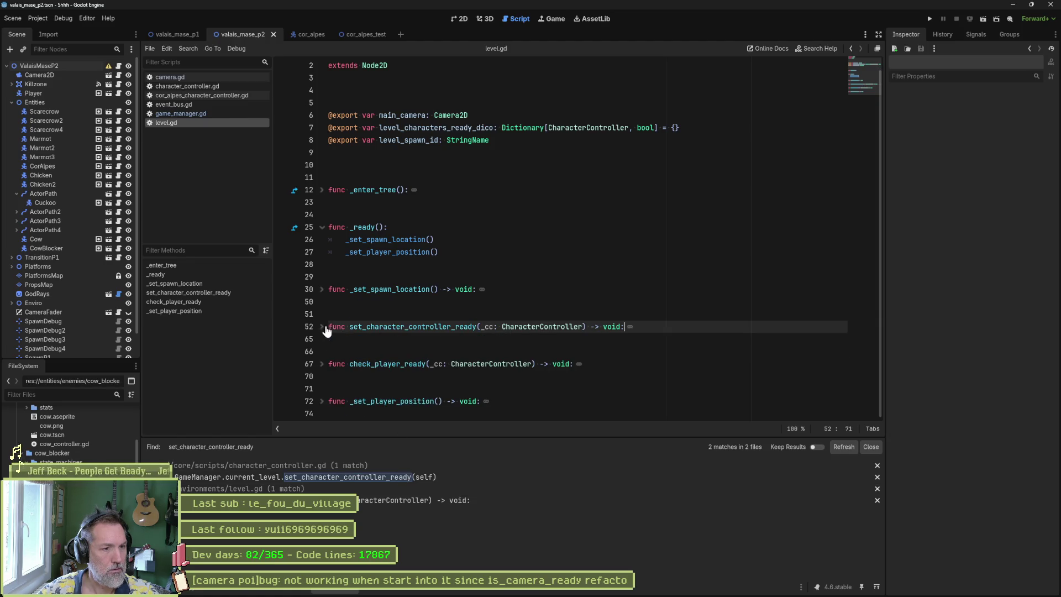
Step: Search all files for check_player_ready from its definition on line 67
left_click(406, 364)
left_click(321, 364)
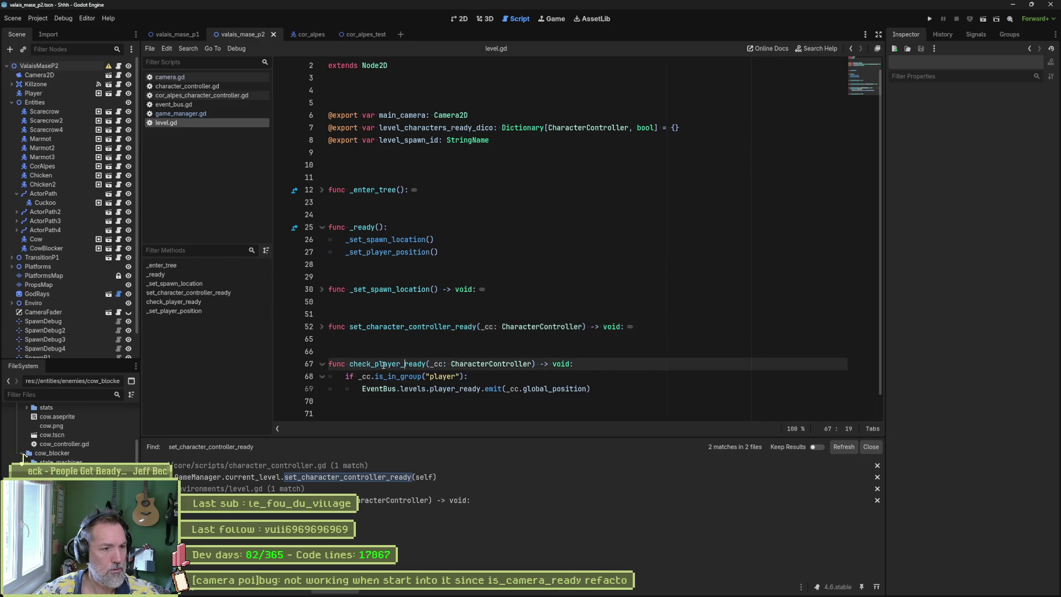
double_click(386, 364)
key("ctrl+shift+f")
key("Return")
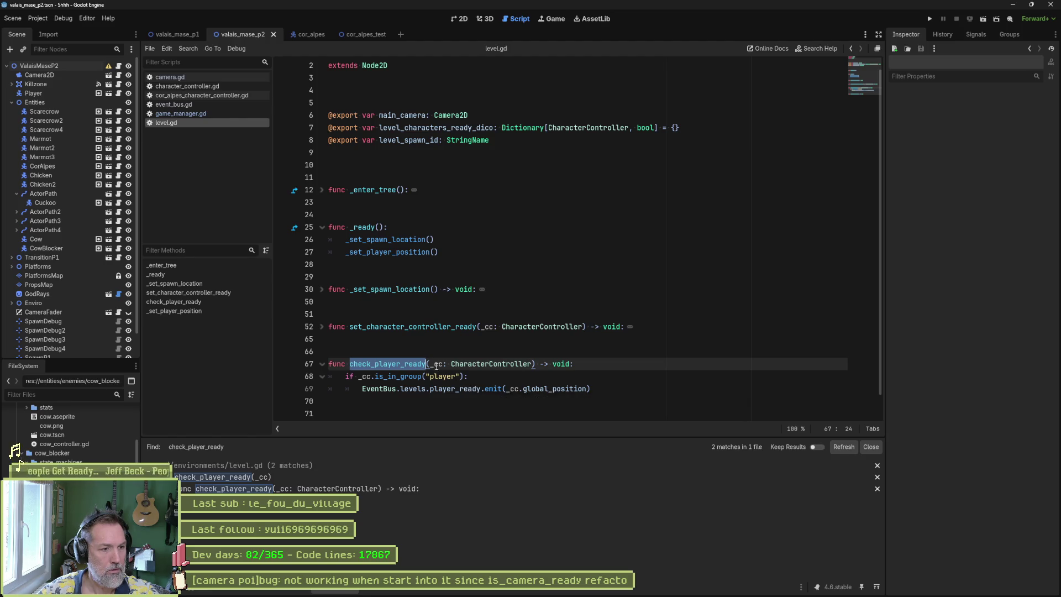
scroll(469, 389, "down", 1)
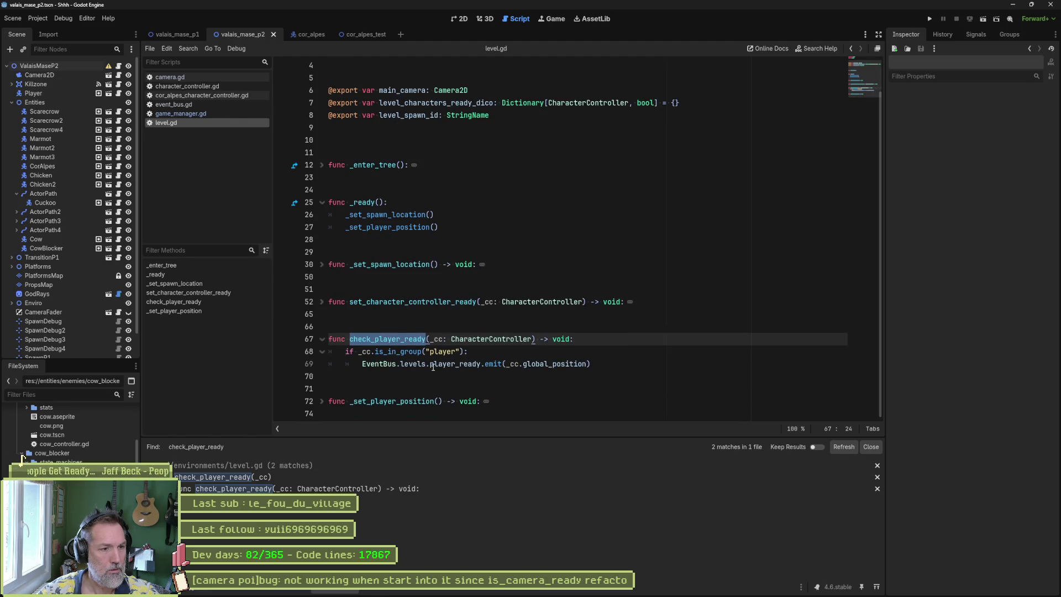
Step: Rename check_player_ready to _check_player_ready at the line 55 call and line 67 definition
left_click(362, 478)
left_click(363, 339)
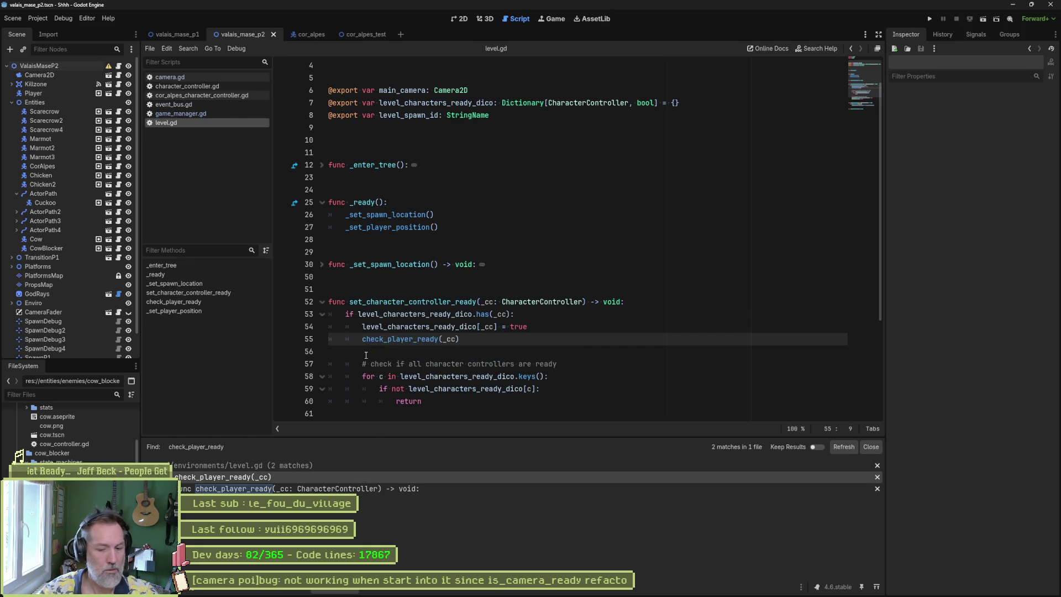
type("_")
left_click(392, 339)
scroll(386, 337, "down", 5)
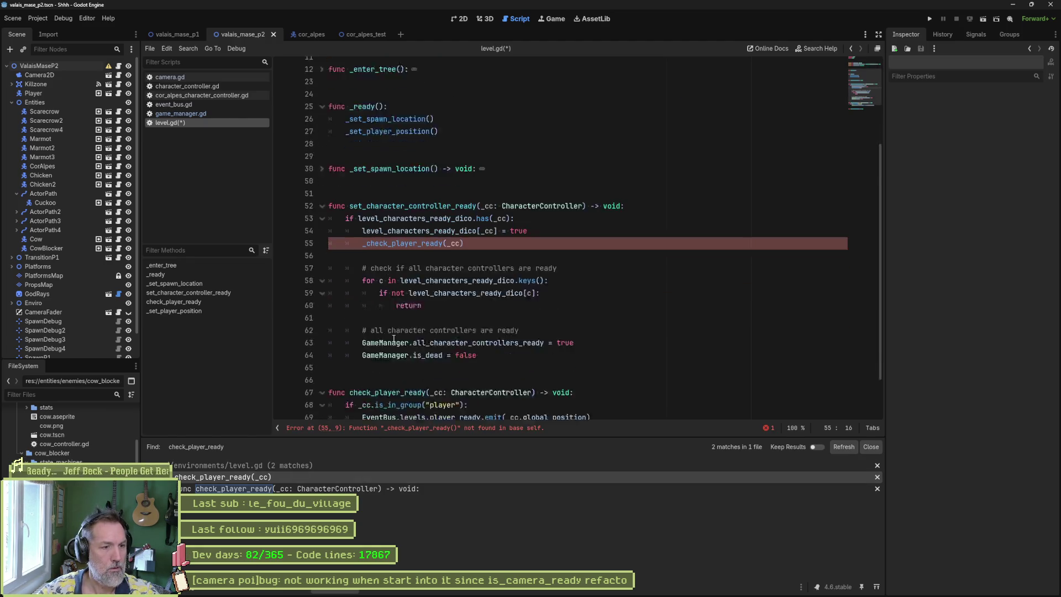
left_click(350, 339)
type("_")
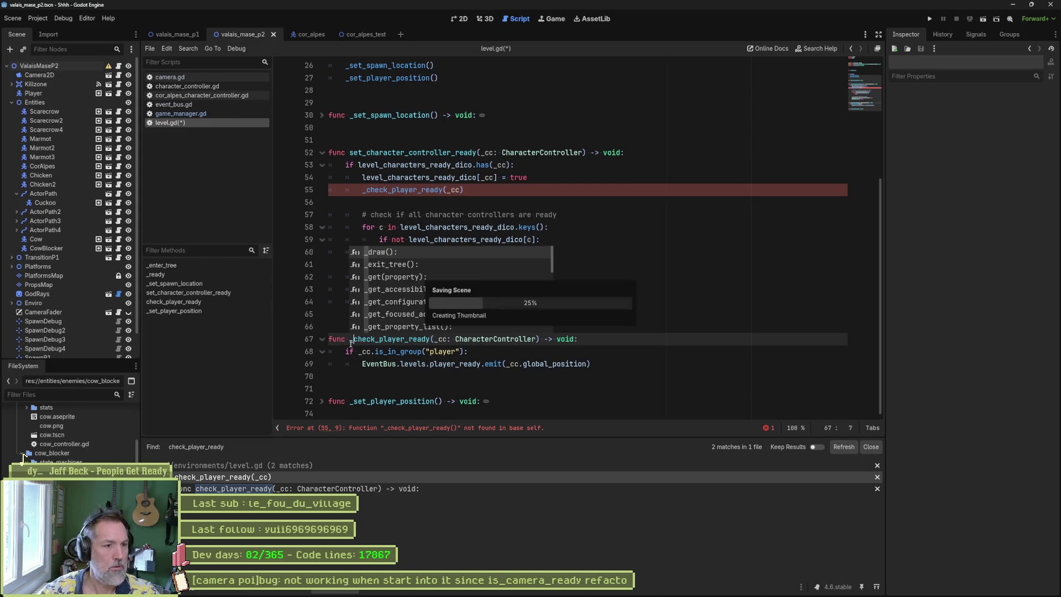
left_click(637, 224)
Step: Save level.gd, fold all its functions, and review the updated diff in Fork
key("ctrl+s")
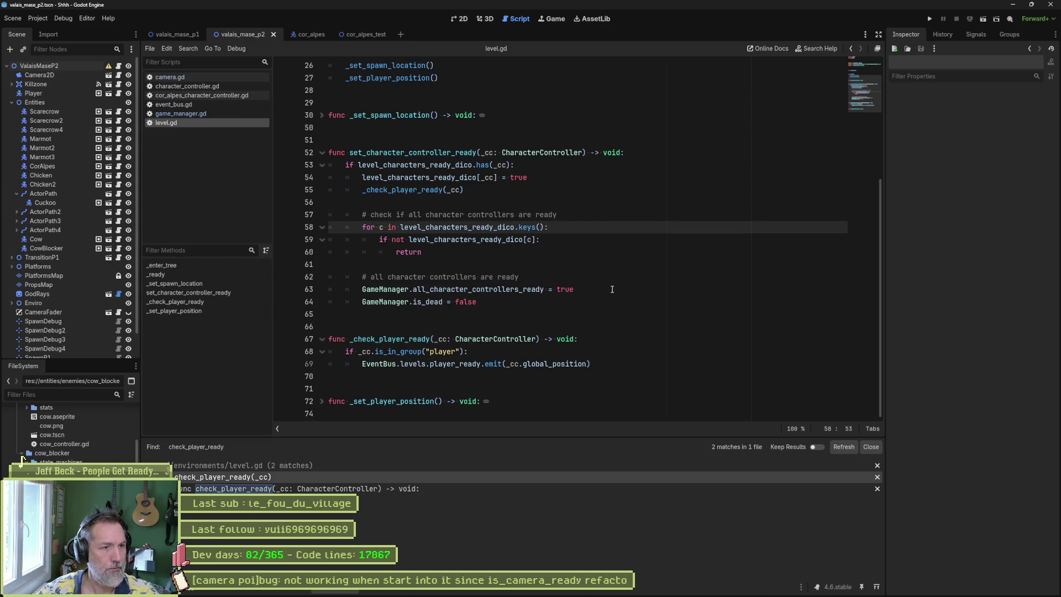
key("ctrl+alt+f")
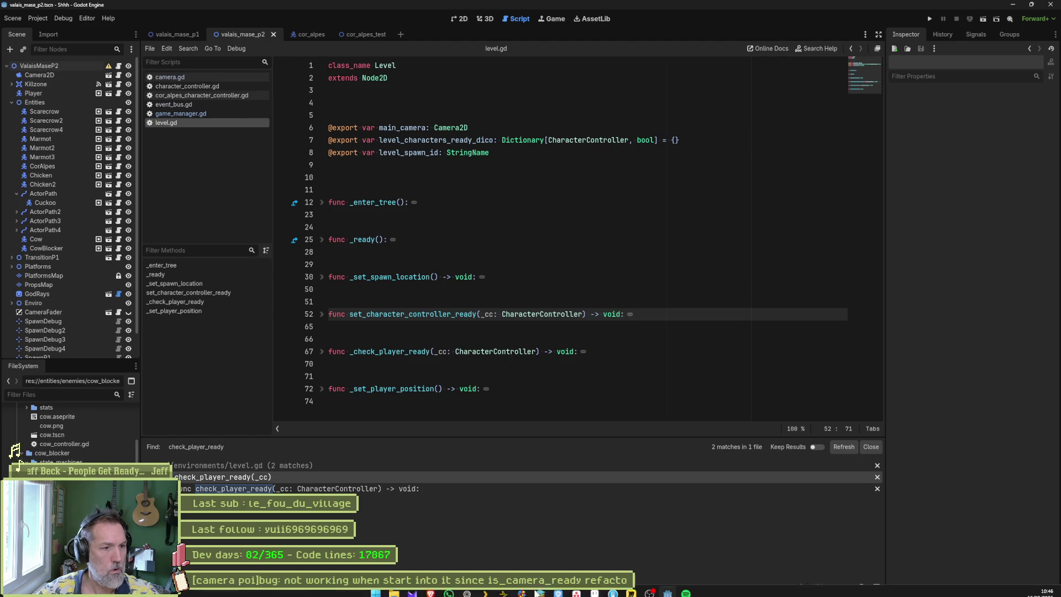
left_click(615, 590)
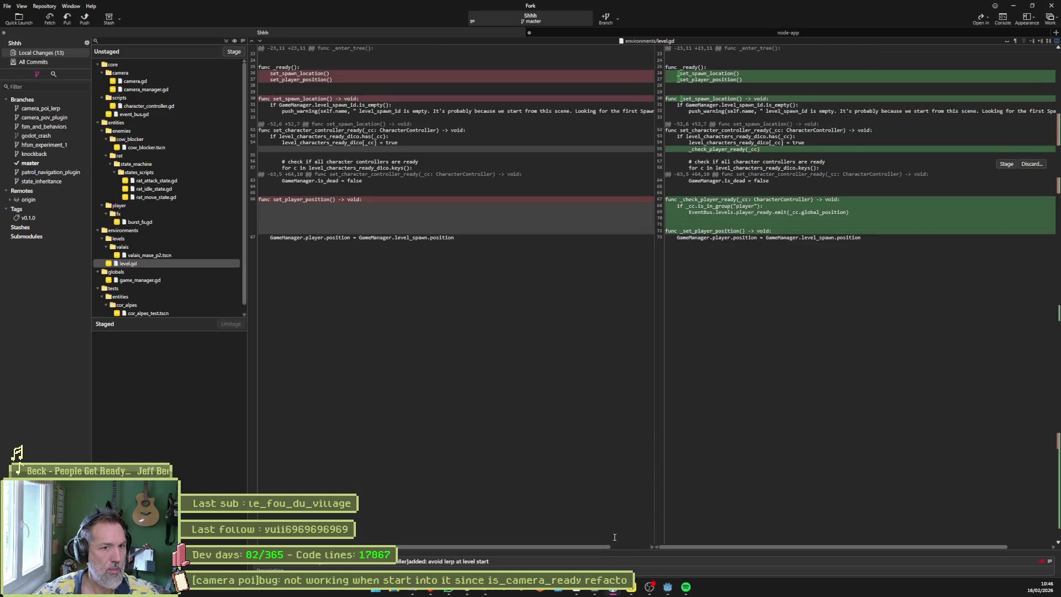